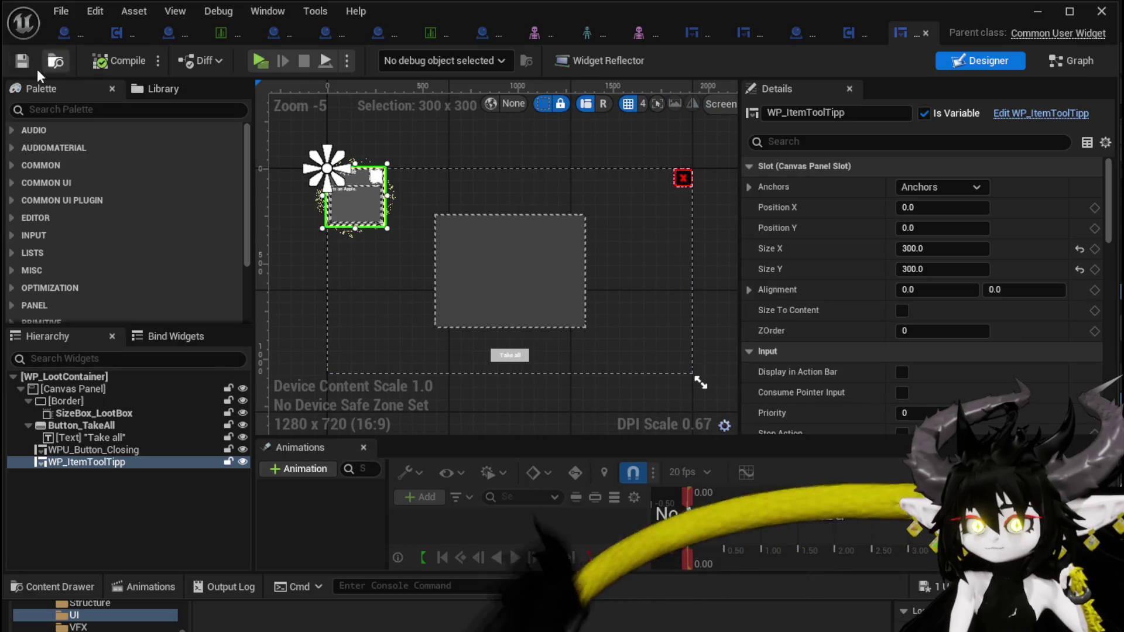
Open the ShowToolTipp function graph in WP_LootContainer
{"action": "left_click", "coordinate": [1054, 64]}
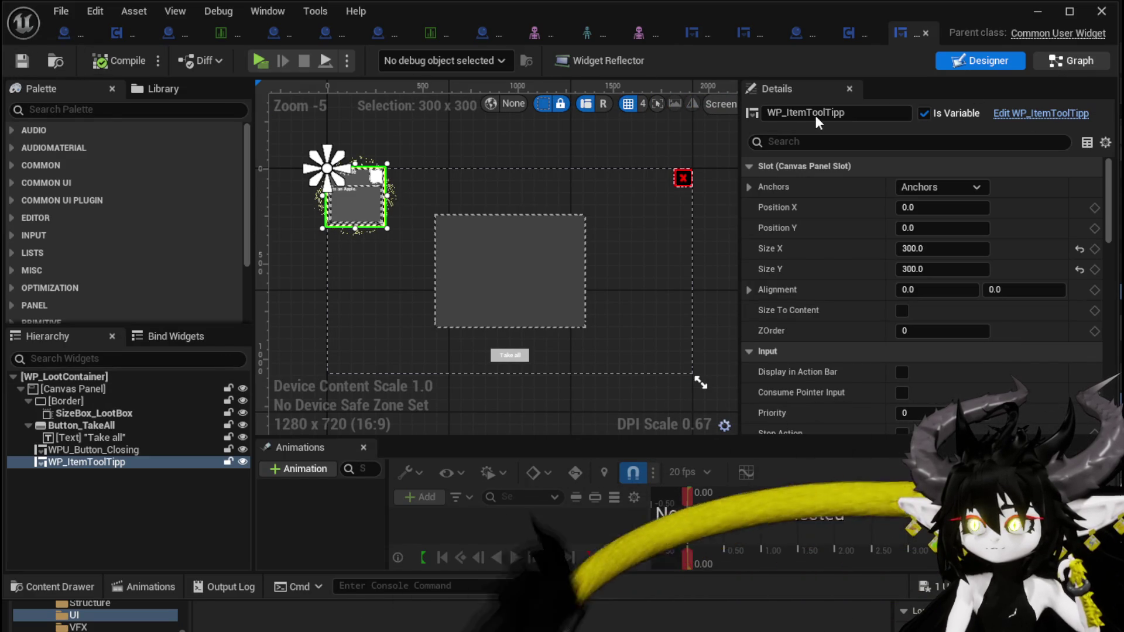
{"action": "scroll", "coordinate": [124, 181], "scroll_direction": "up", "scroll_amount": 10}
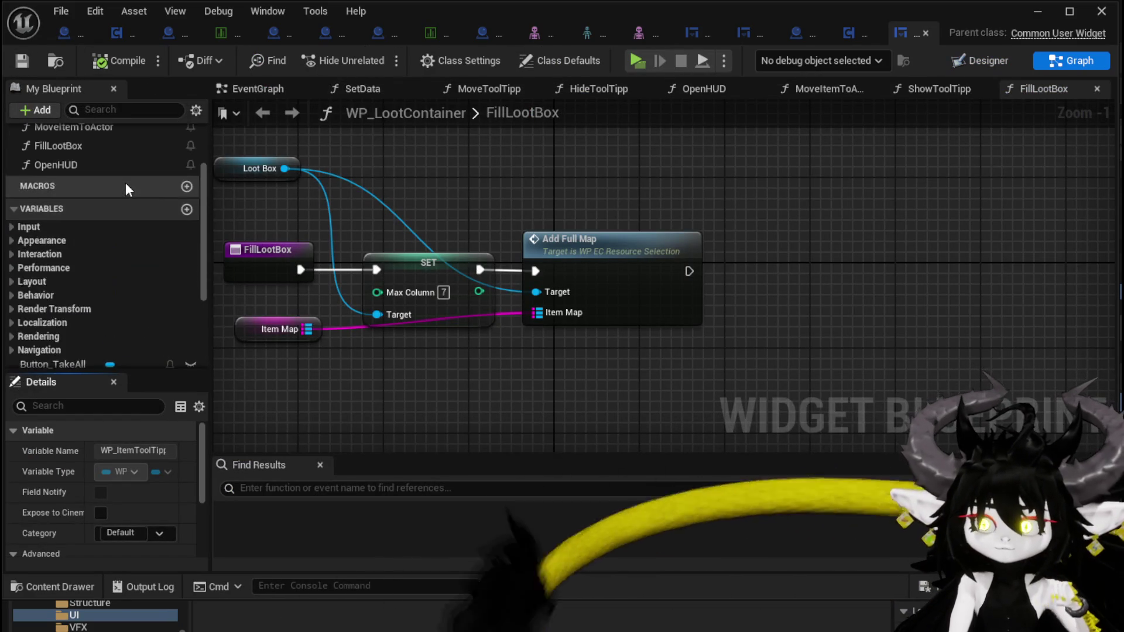
{"action": "left_click", "coordinate": [23, 192]}
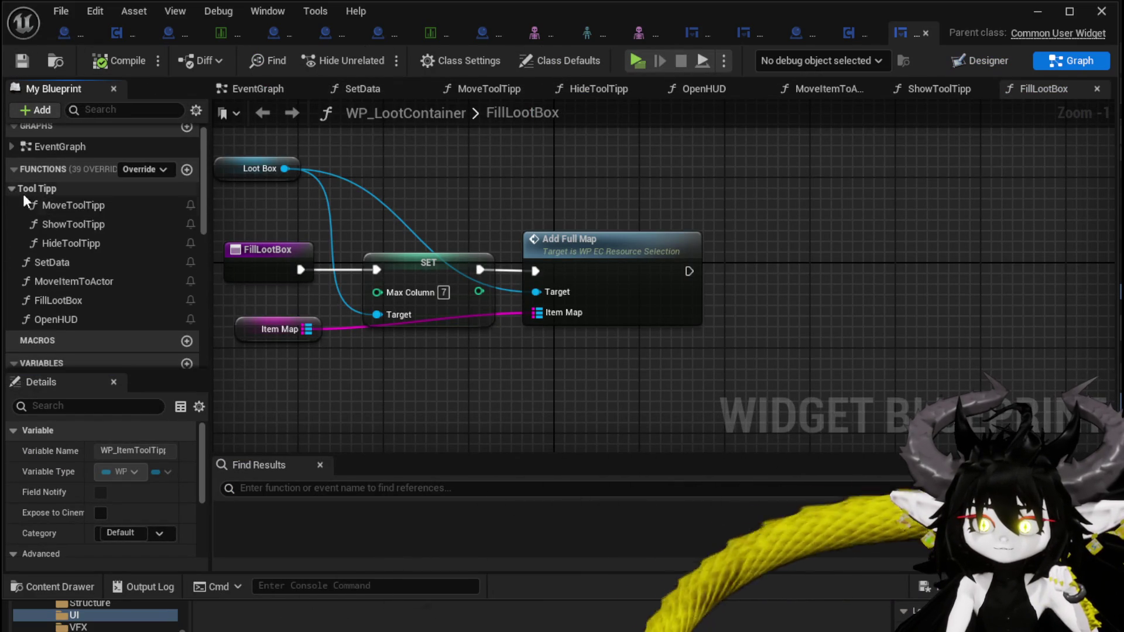
{"action": "double_click", "coordinate": [78, 226]}
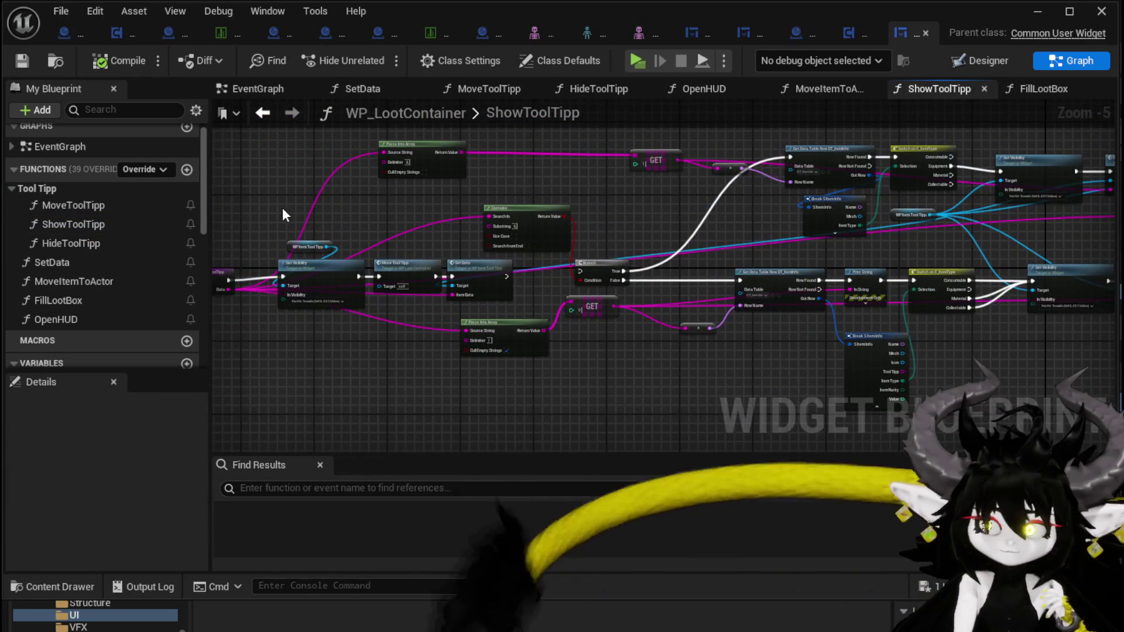
Marquee-select and copy the whole ShowToolTipp node network, then go to WP_EC_ResourceSelection
{"action": "scroll", "coordinate": [281, 210], "scroll_direction": "up", "scroll_amount": 4}
{"action": "scroll", "coordinate": [281, 210], "scroll_direction": "down", "scroll_amount": 2}
{"action": "scroll", "coordinate": [394, 222], "scroll_direction": "up", "scroll_amount": 1}
{"action": "scroll", "coordinate": [485, 239], "scroll_direction": "down", "scroll_amount": 2}
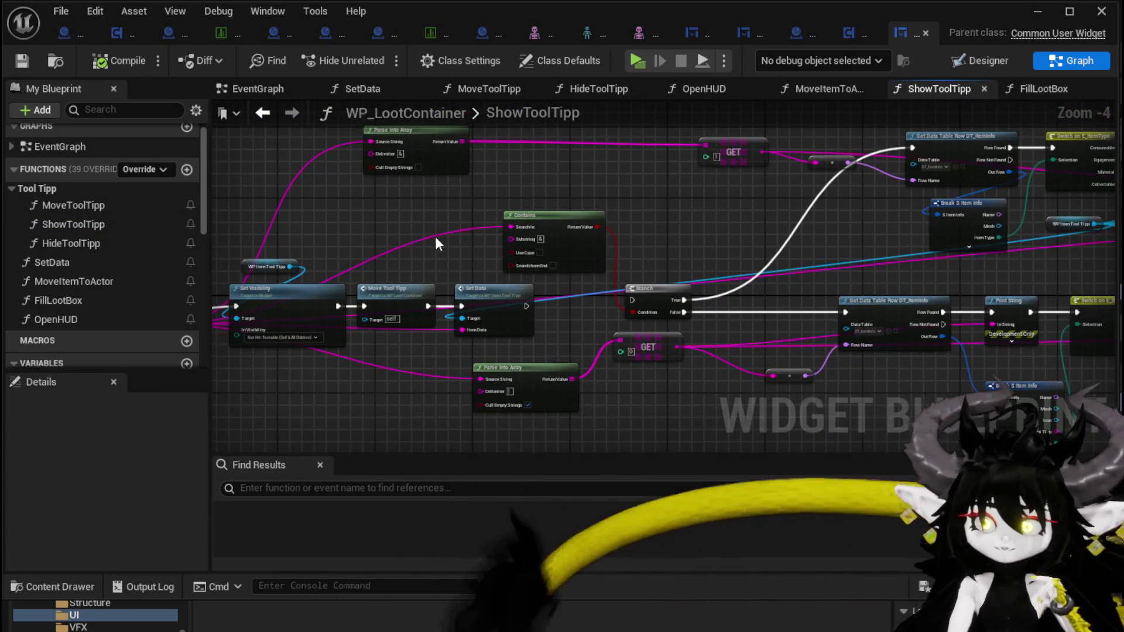
{"action": "mouse_move", "coordinate": [424, 219]}
{"action": "left_mouse_down"}
{"action": "mouse_move", "coordinate": [191, 222]}
{"action": "mouse_move", "coordinate": [459, 208]}
{"action": "left_mouse_up"}
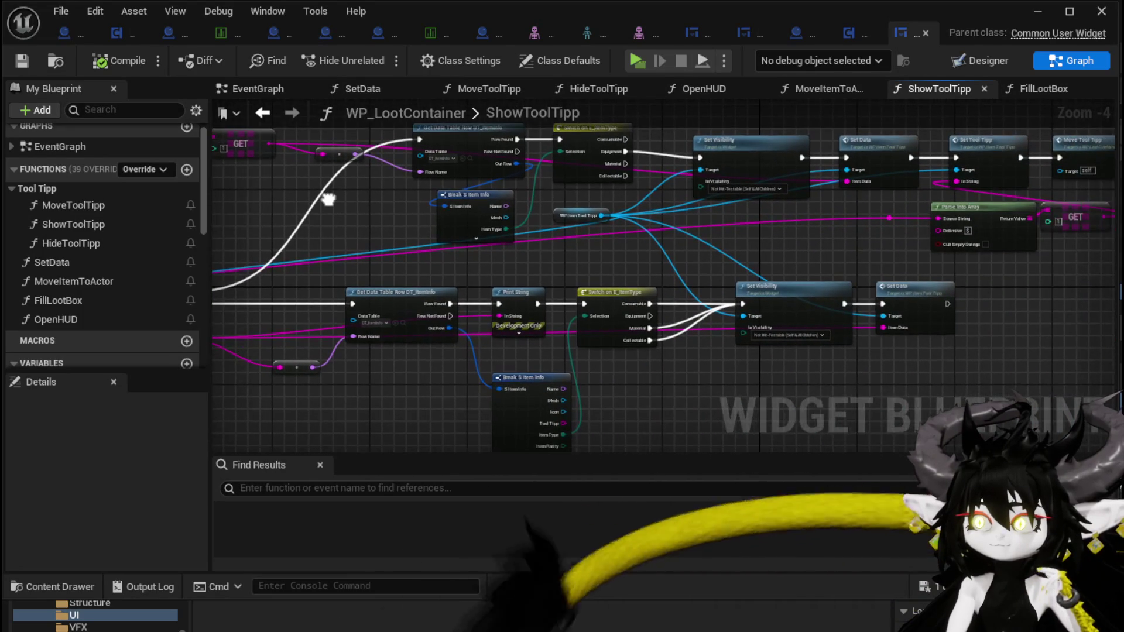
{"action": "scroll", "coordinate": [328, 199], "scroll_direction": "down", "scroll_amount": 1}
{"action": "left_click_drag", "start_coordinate": [328, 198], "coordinate": [632, 217]}
{"action": "scroll", "coordinate": [631, 216], "scroll_direction": "down", "scroll_amount": 1}
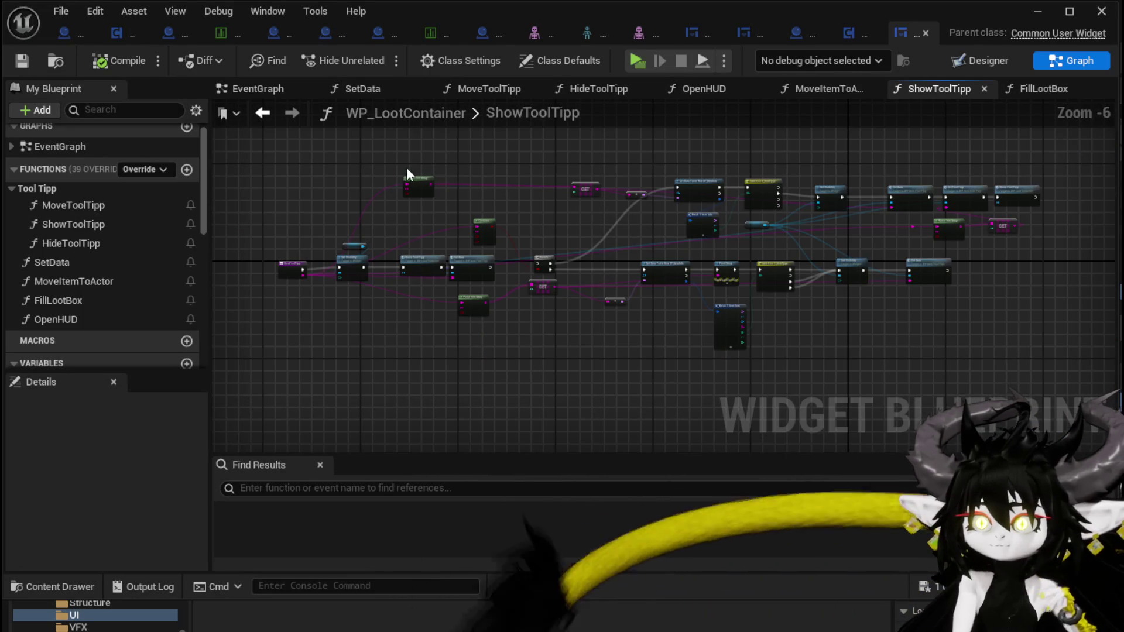
{"action": "mouse_move", "coordinate": [344, 153]}
{"action": "left_mouse_down"}
{"action": "mouse_move", "coordinate": [960, 321]}
{"action": "mouse_move", "coordinate": [1040, 328]}
{"action": "left_mouse_up"}
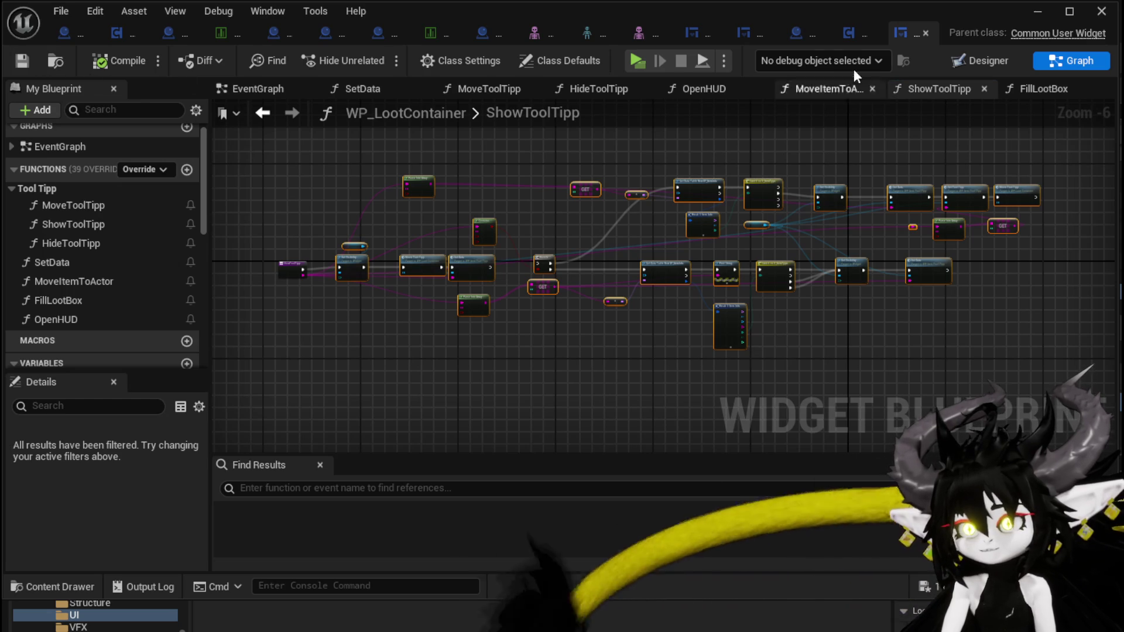
{"action": "left_click", "coordinate": [743, 35]}
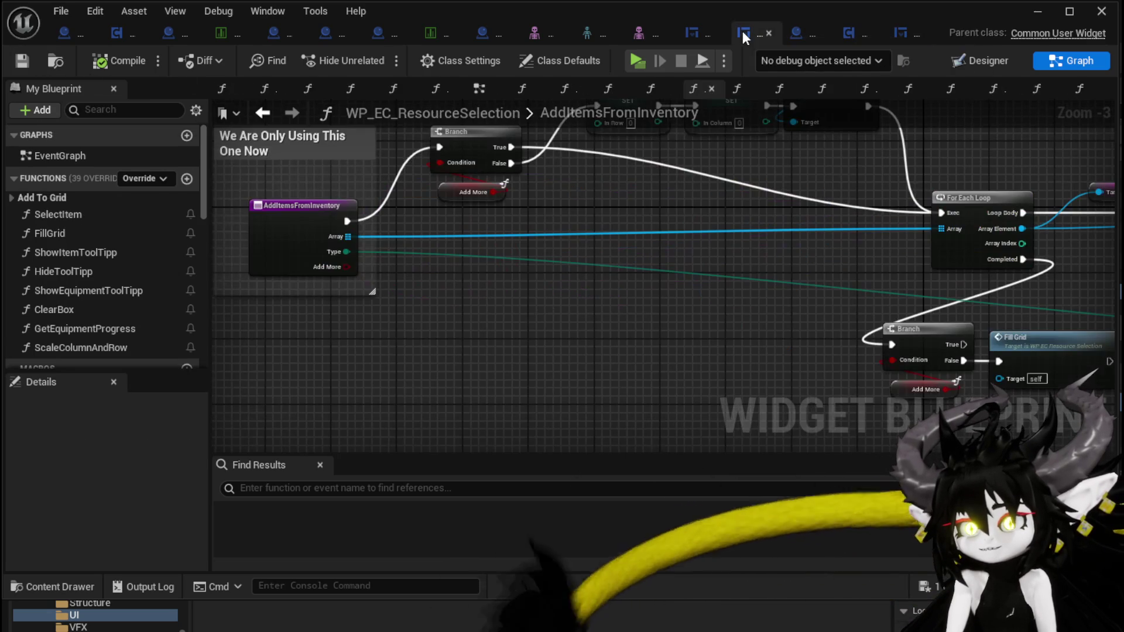
Paste the tooltip nodes into WP_MerchantHUD's ShowToolTipp, choosing Do Nothing for self context
{"action": "left_click", "coordinate": [692, 33]}
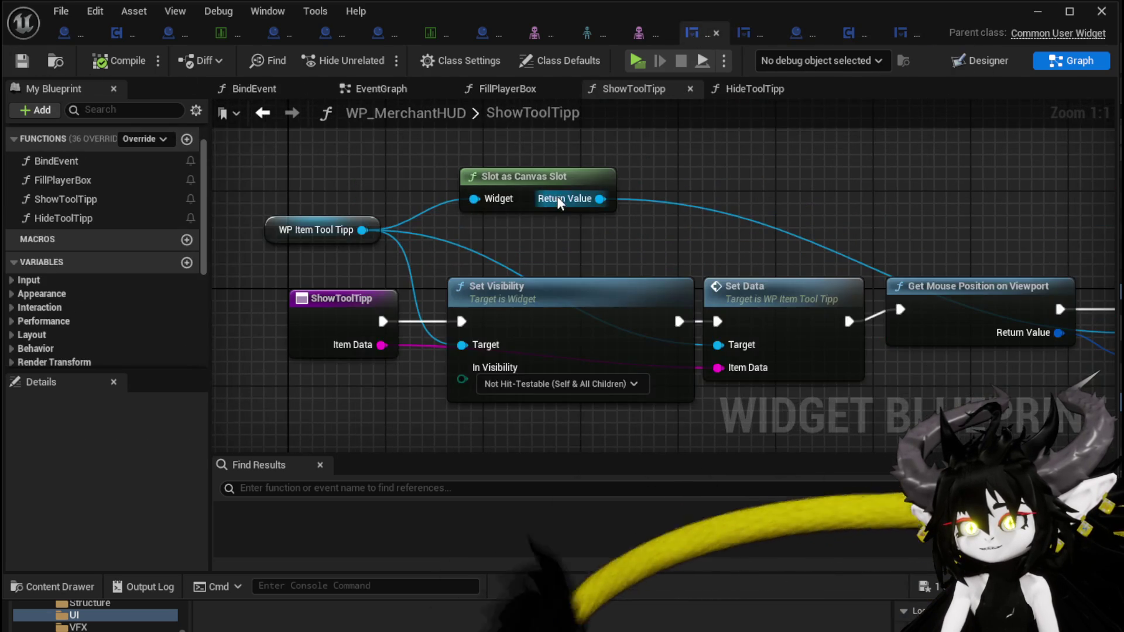
{"action": "scroll", "coordinate": [498, 188], "scroll_direction": "down", "scroll_amount": 4}
{"action": "key", "text": "ctrl+v"}
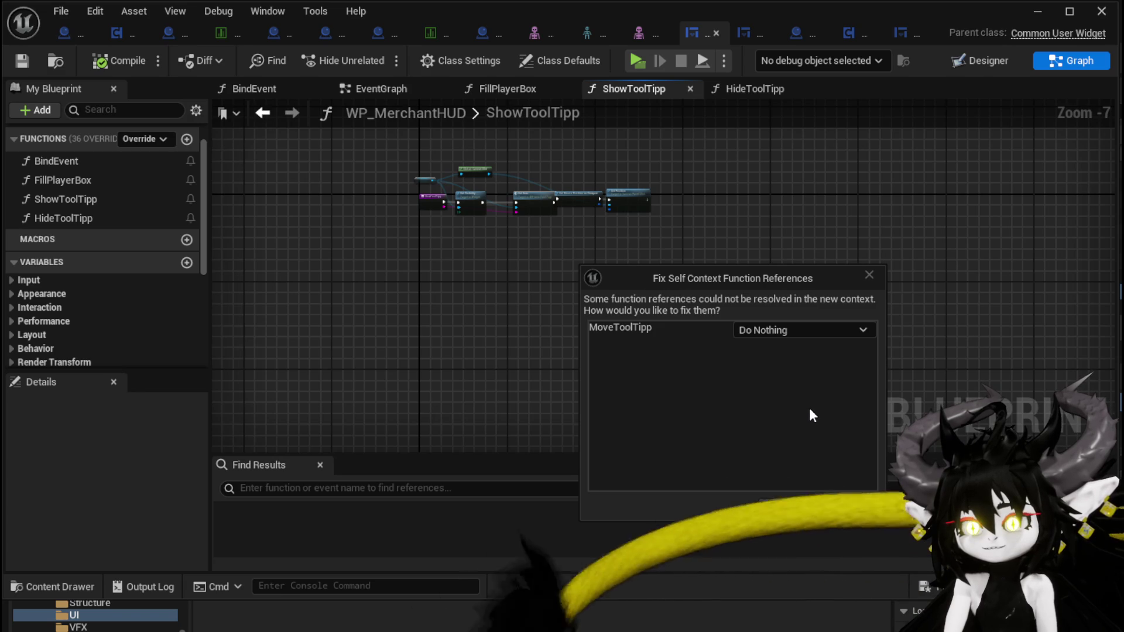
{"action": "left_click", "coordinate": [852, 505]}
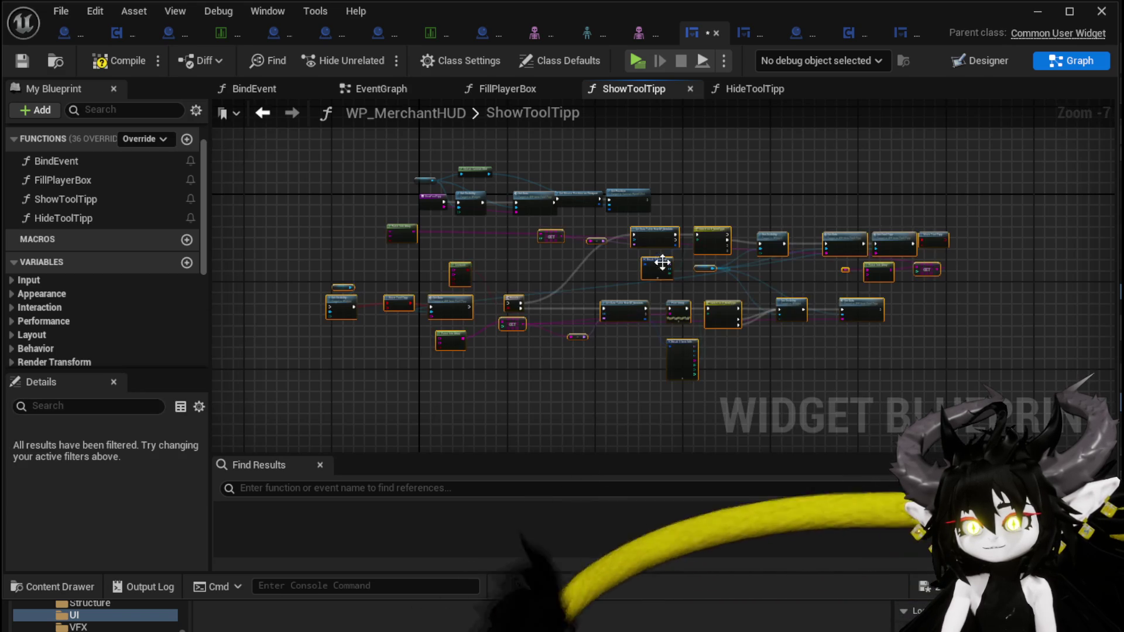
Reposition the ShowToolTipp entry and wire its Item Data into Parse Into Array's Source String
{"action": "scroll", "coordinate": [395, 255], "scroll_direction": "up", "scroll_amount": 3}
{"action": "left_click_drag", "start_coordinate": [515, 275], "coordinate": [532, 439]}
{"action": "scroll", "coordinate": [410, 265], "scroll_direction": "up", "scroll_amount": 1}
{"action": "mouse_move", "coordinate": [382, 352]}
{"action": "left_mouse_down"}
{"action": "mouse_move", "coordinate": [417, 328]}
{"action": "mouse_move", "coordinate": [520, 326]}
{"action": "mouse_move", "coordinate": [511, 374]}
{"action": "mouse_move", "coordinate": [819, 295]}
{"action": "mouse_move", "coordinate": [862, 300]}
{"action": "left_mouse_up"}
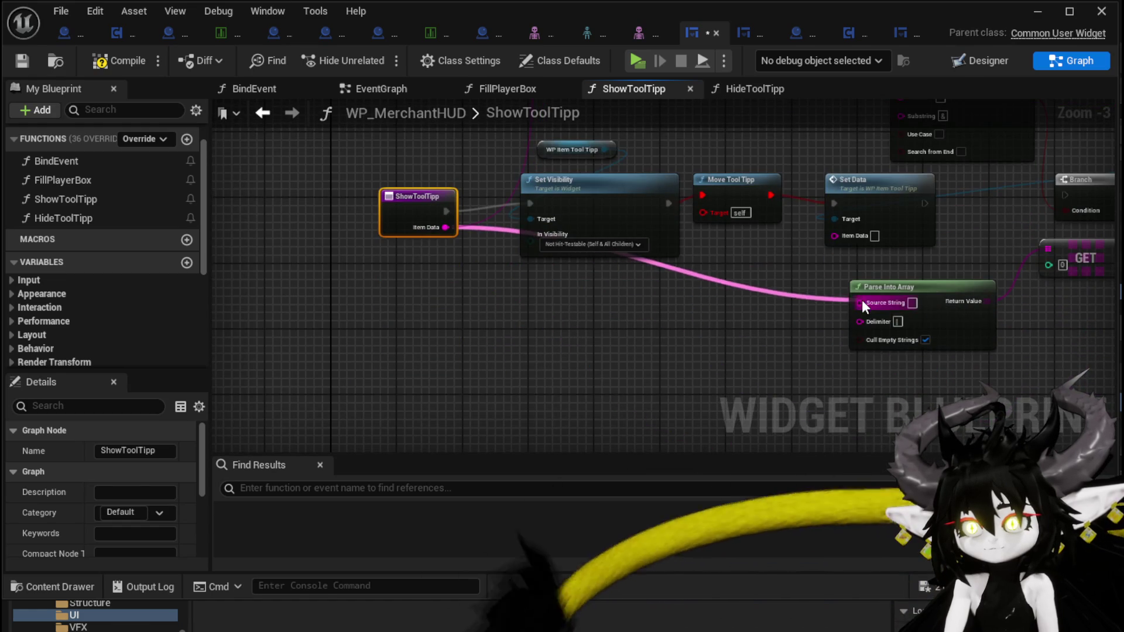
{"action": "scroll", "coordinate": [861, 300], "scroll_direction": "down", "scroll_amount": 2}
{"action": "scroll", "coordinate": [414, 342], "scroll_direction": "up", "scroll_amount": 2}
{"action": "mouse_move", "coordinate": [352, 360]}
{"action": "left_mouse_down"}
{"action": "mouse_move", "coordinate": [381, 363]}
{"action": "mouse_move", "coordinate": [781, 217]}
{"action": "mouse_move", "coordinate": [765, 230]}
{"action": "mouse_move", "coordinate": [785, 298]}
{"action": "mouse_move", "coordinate": [614, 178]}
{"action": "left_mouse_up"}
{"action": "left_click_drag", "start_coordinate": [498, 278], "coordinate": [547, 213]}
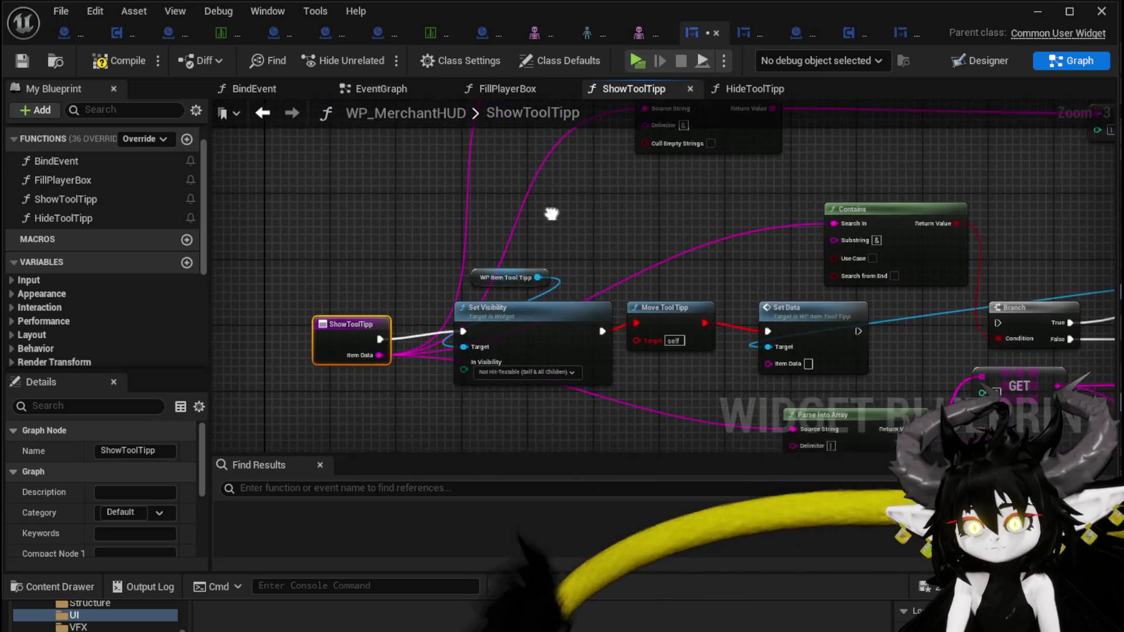
Shift the entry, tooltip variable and Set Visibility left; select the four mouse-positioning nodes
{"action": "left_click_drag", "start_coordinate": [301, 238], "coordinate": [486, 371]}
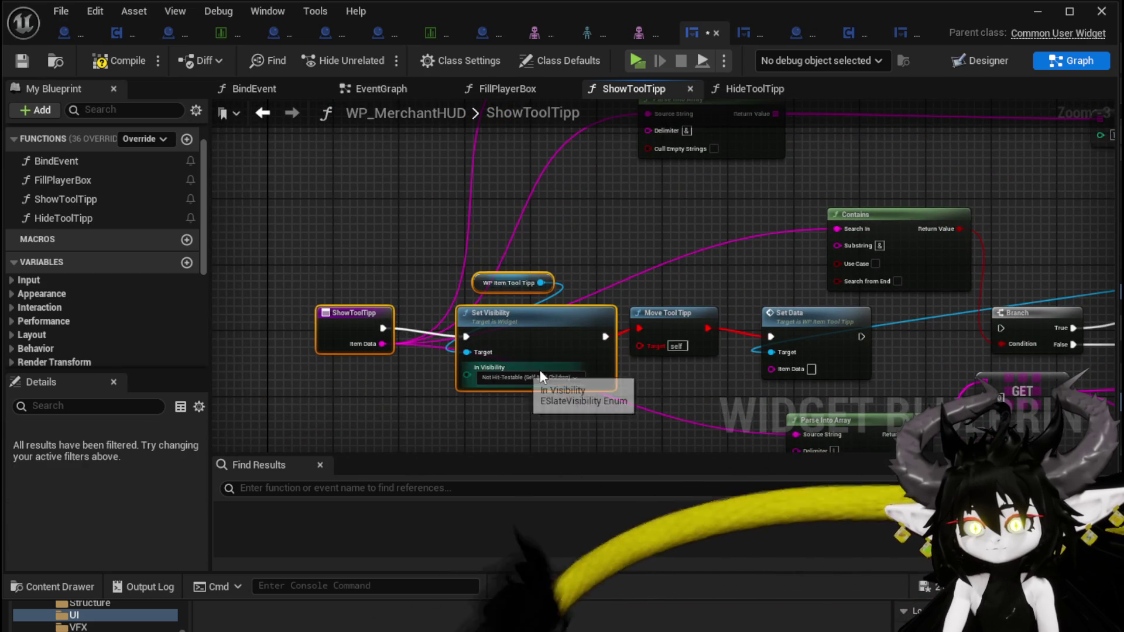
{"action": "left_click_drag", "start_coordinate": [533, 323], "coordinate": [309, 314]}
{"action": "left_click", "coordinate": [605, 299]}
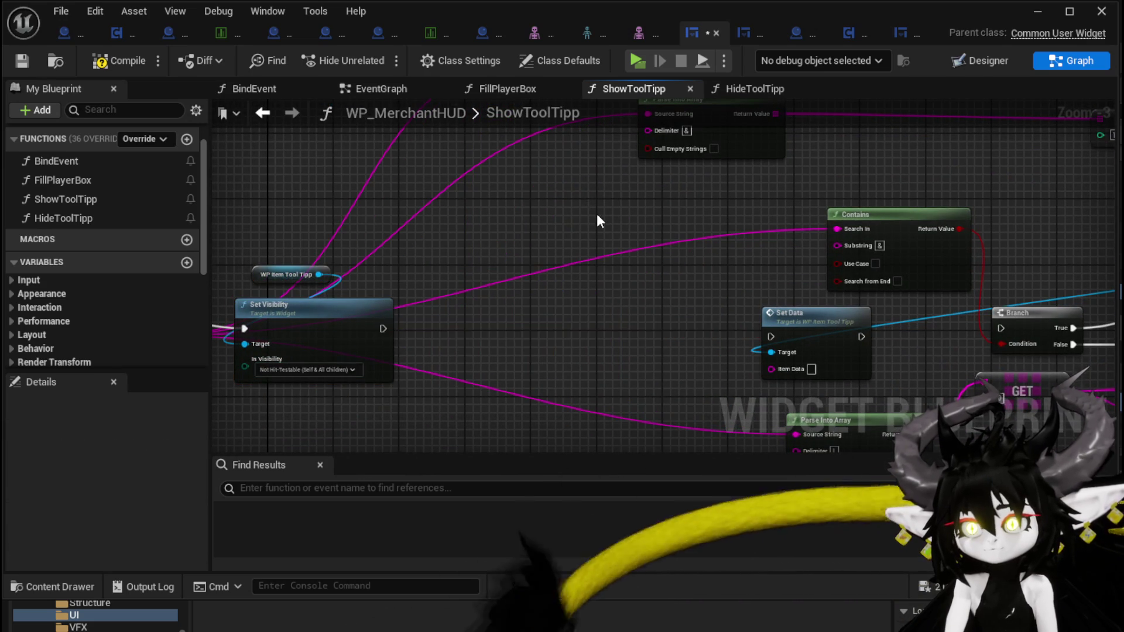
{"action": "scroll", "coordinate": [596, 213], "scroll_direction": "down", "scroll_amount": 2}
{"action": "scroll", "coordinate": [708, 243], "scroll_direction": "up", "scroll_amount": 2}
{"action": "left_click_drag", "start_coordinate": [434, 238], "coordinate": [720, 351]}
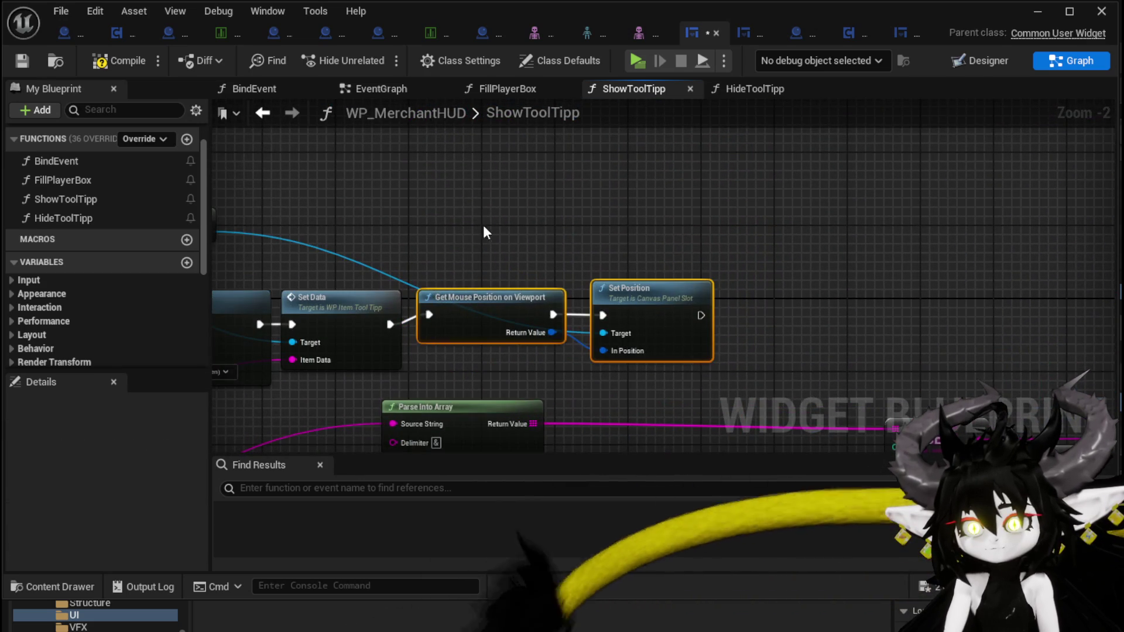
{"action": "scroll", "coordinate": [522, 219], "scroll_direction": "up", "scroll_amount": 1}
{"action": "left_click_drag", "start_coordinate": [548, 289], "coordinate": [544, 287]}
{"action": "scroll", "coordinate": [711, 308], "scroll_direction": "down", "scroll_amount": 3}
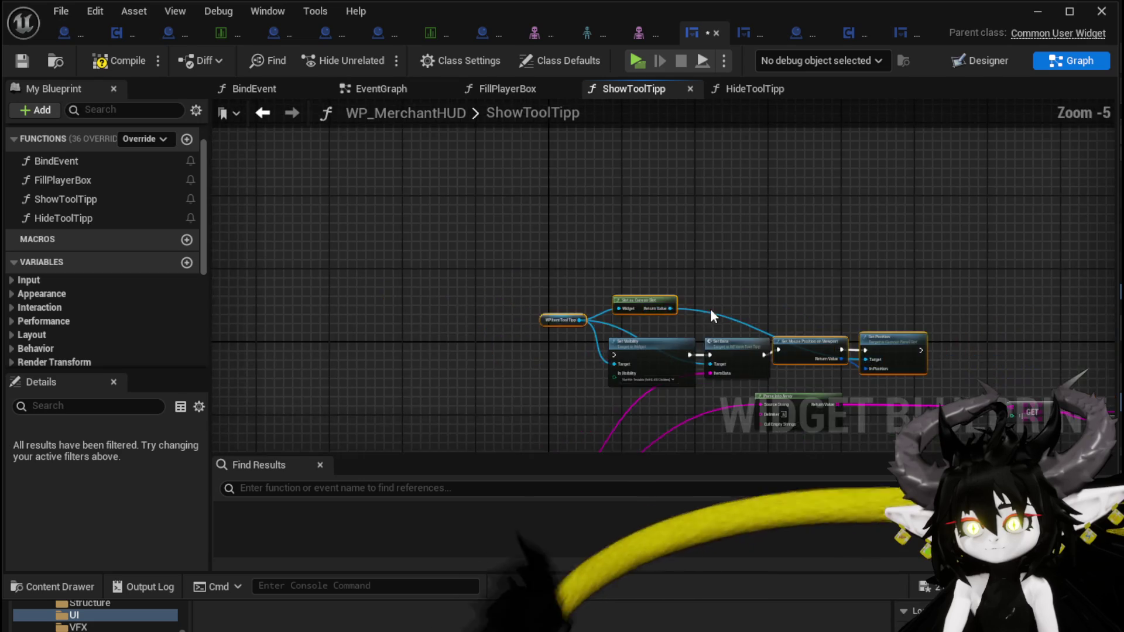
Duplicate the mouse-positioning nodes, chain Set Position into Set Data, and feed Item Data to Set Data
{"action": "key", "text": "ctrl+v"}
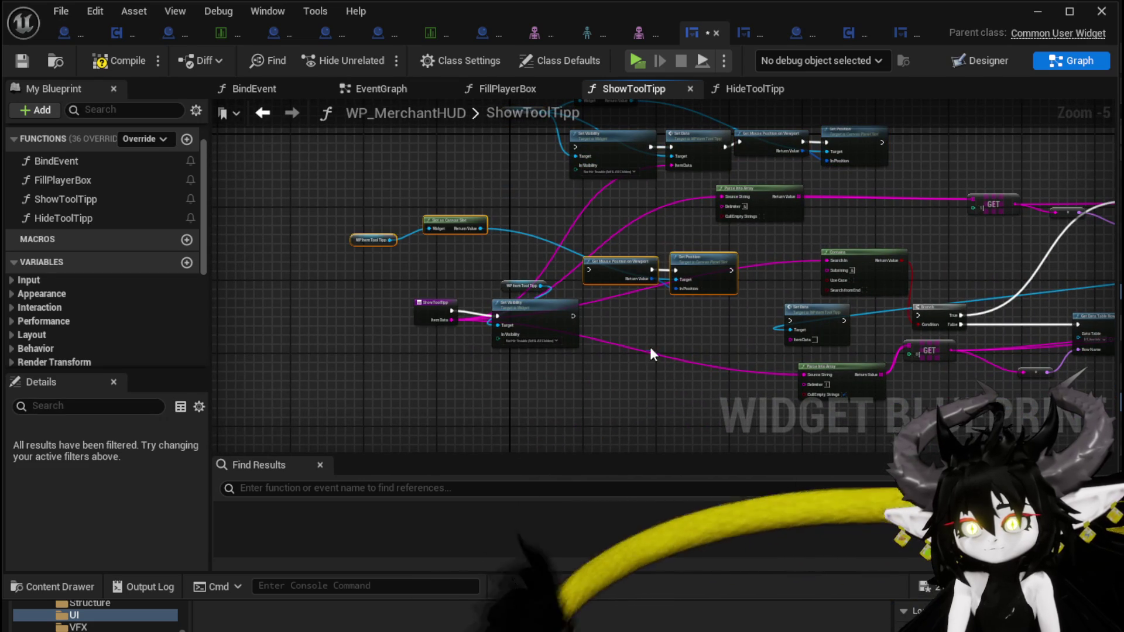
{"action": "left_click_drag", "start_coordinate": [576, 306], "coordinate": [584, 268]}
{"action": "left_click_drag", "start_coordinate": [726, 268], "coordinate": [788, 321]}
{"action": "mouse_move", "coordinate": [637, 316]}
{"action": "left_mouse_down"}
{"action": "mouse_move", "coordinate": [710, 258]}
{"action": "mouse_move", "coordinate": [741, 318]}
{"action": "left_mouse_up"}
{"action": "mouse_move", "coordinate": [451, 319]}
{"action": "left_mouse_down"}
{"action": "mouse_move", "coordinate": [835, 349]}
{"action": "mouse_move", "coordinate": [792, 339]}
{"action": "left_mouse_up"}
{"action": "scroll", "coordinate": [748, 290], "scroll_direction": "up", "scroll_amount": 2}
{"action": "left_click_drag", "start_coordinate": [748, 290], "coordinate": [599, 258]}
{"action": "mouse_move", "coordinate": [595, 334]}
{"action": "left_mouse_down"}
{"action": "mouse_move", "coordinate": [589, 301]}
{"action": "mouse_move", "coordinate": [579, 317]}
{"action": "left_mouse_up"}
{"action": "mouse_move", "coordinate": [791, 316]}
{"action": "left_mouse_down"}
{"action": "mouse_move", "coordinate": [938, 302]}
{"action": "mouse_move", "coordinate": [751, 310]}
{"action": "mouse_move", "coordinate": [911, 303]}
{"action": "mouse_move", "coordinate": [899, 312]}
{"action": "left_mouse_up"}
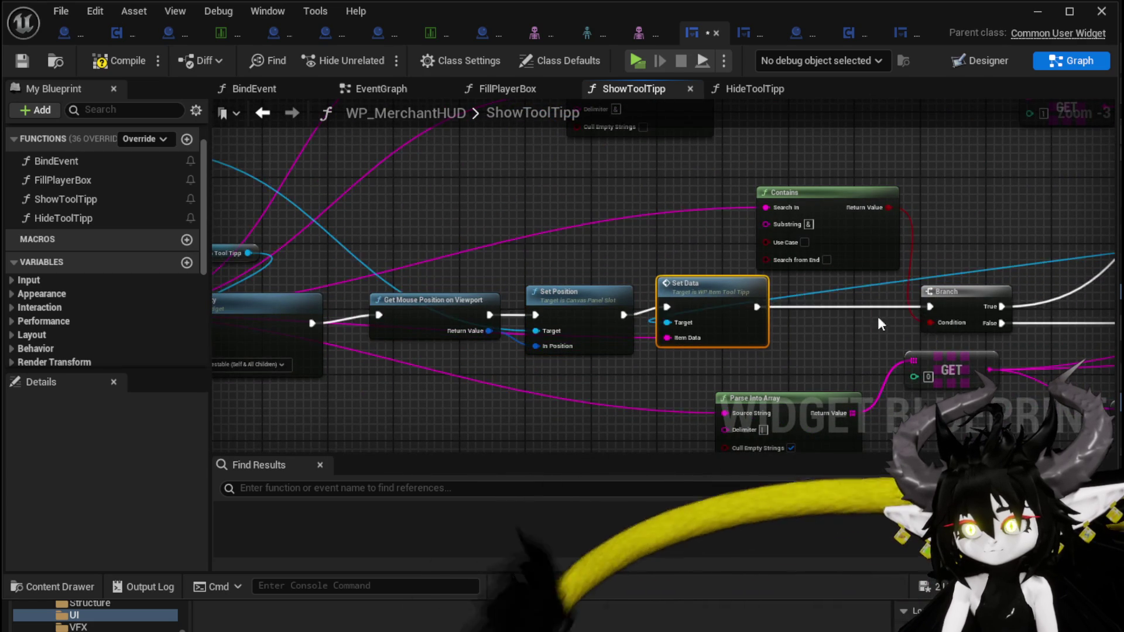
Delete the visibility and positioning chain, undo it, and pan to the Switch and Set Tool Tipp nodes
{"action": "scroll", "coordinate": [899, 312], "scroll_direction": "down", "scroll_amount": 4}
{"action": "scroll", "coordinate": [575, 380], "scroll_direction": "up", "scroll_amount": 3}
{"action": "mouse_move", "coordinate": [426, 143]}
{"action": "left_mouse_down"}
{"action": "mouse_move", "coordinate": [870, 291]}
{"action": "mouse_move", "coordinate": [911, 283]}
{"action": "left_mouse_up"}
{"action": "key", "text": "Delete"}
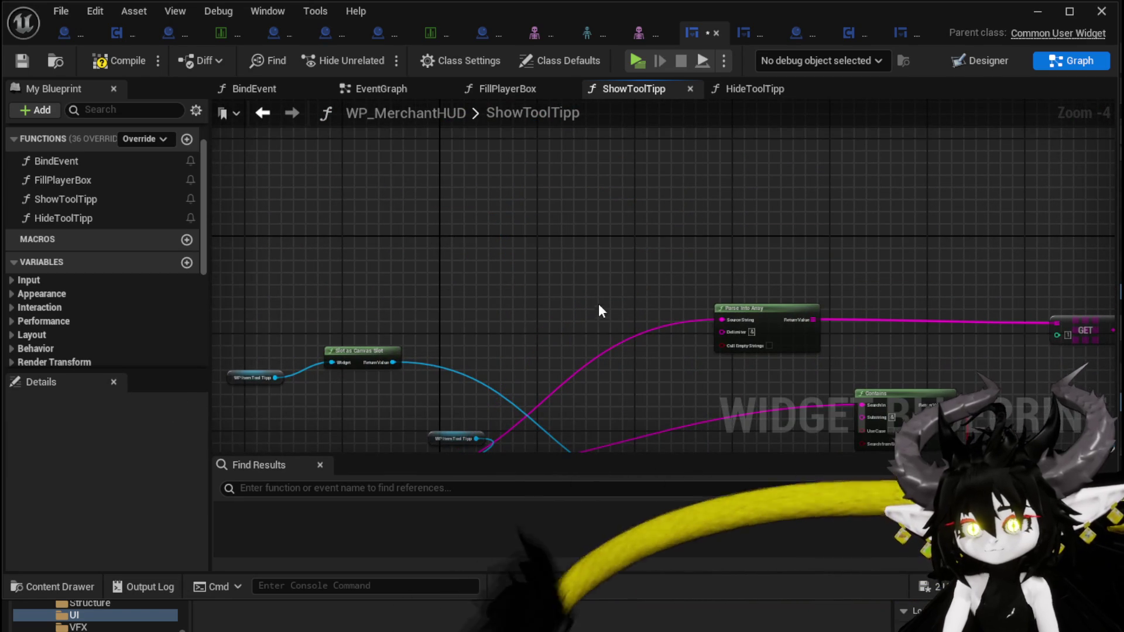
{"action": "key", "text": "ctrl+z"}
{"action": "scroll", "coordinate": [591, 289], "scroll_direction": "up", "scroll_amount": 4}
{"action": "scroll", "coordinate": [630, 319], "scroll_direction": "down", "scroll_amount": 2}
{"action": "left_click_drag", "start_coordinate": [630, 317], "coordinate": [511, 275]}
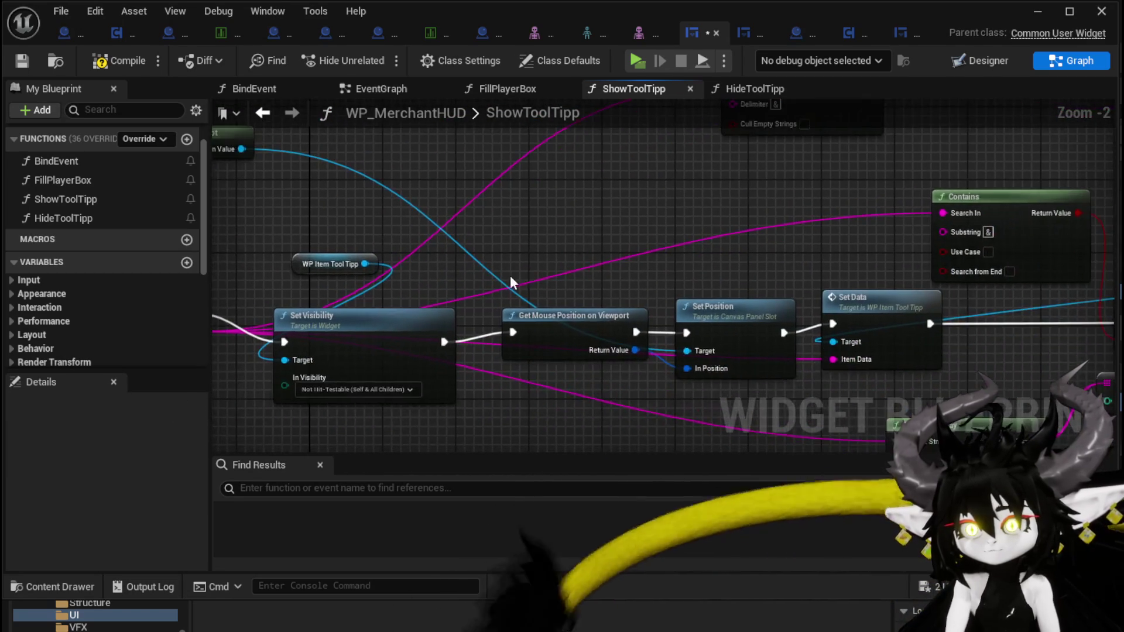
{"action": "scroll", "coordinate": [510, 275], "scroll_direction": "down", "scroll_amount": 2}
{"action": "left_click_drag", "start_coordinate": [358, 283], "coordinate": [402, 258]}
{"action": "mouse_move", "coordinate": [801, 293]}
{"action": "left_mouse_down"}
{"action": "mouse_move", "coordinate": [477, 243]}
{"action": "mouse_move", "coordinate": [289, 263]}
{"action": "left_mouse_up"}
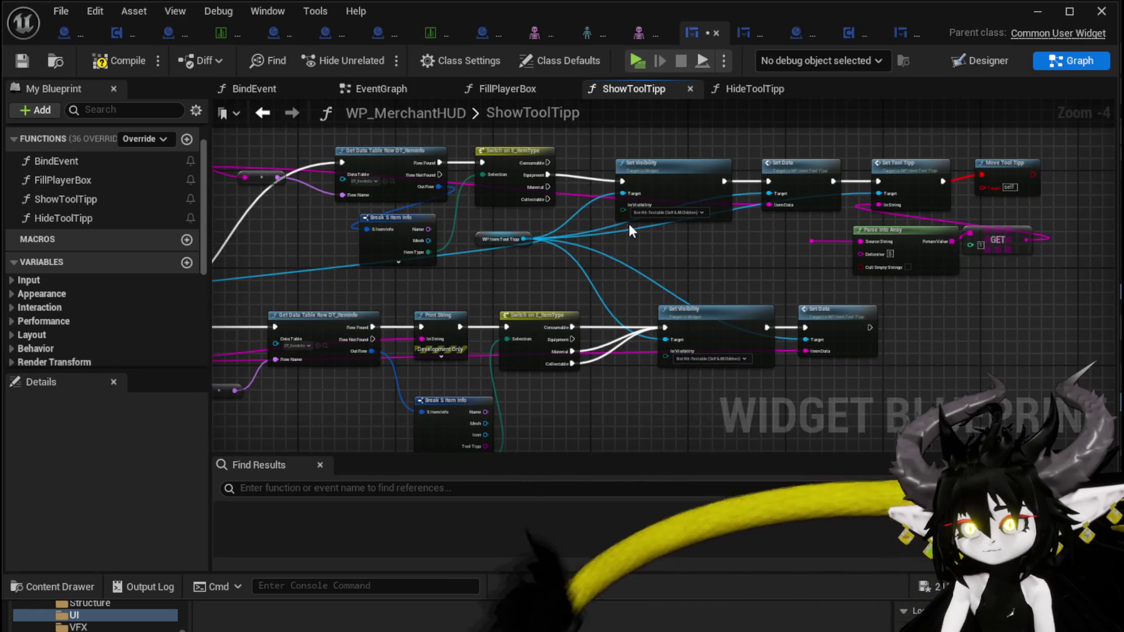
{"action": "scroll", "coordinate": [1033, 184], "scroll_direction": "up", "scroll_amount": 1}
Delete the Move Tool Tipp call, then compile and save WP_MerchantHUD
{"action": "left_click", "coordinate": [1048, 153]}
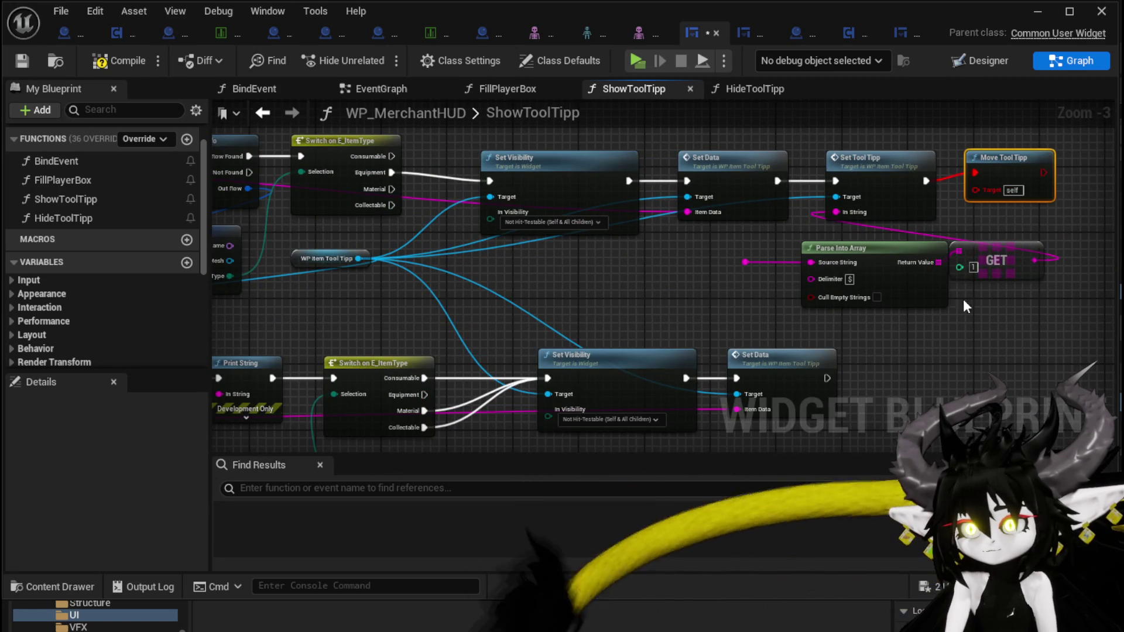
{"action": "key", "text": "Delete"}
{"action": "left_click_drag", "start_coordinate": [800, 316], "coordinate": [1031, 243]}
{"action": "scroll", "coordinate": [696, 265], "scroll_direction": "down", "scroll_amount": 2}
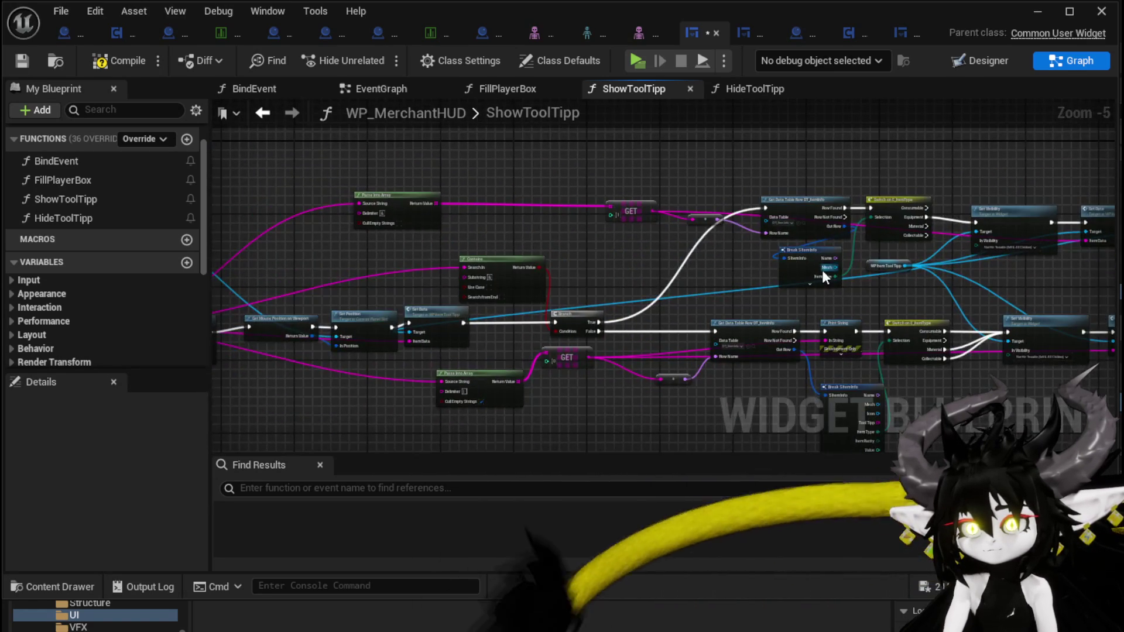
{"action": "mouse_move", "coordinate": [234, 319]}
{"action": "left_mouse_down"}
{"action": "mouse_move", "coordinate": [867, 296]}
{"action": "mouse_move", "coordinate": [652, 285]}
{"action": "mouse_move", "coordinate": [641, 266]}
{"action": "left_mouse_up"}
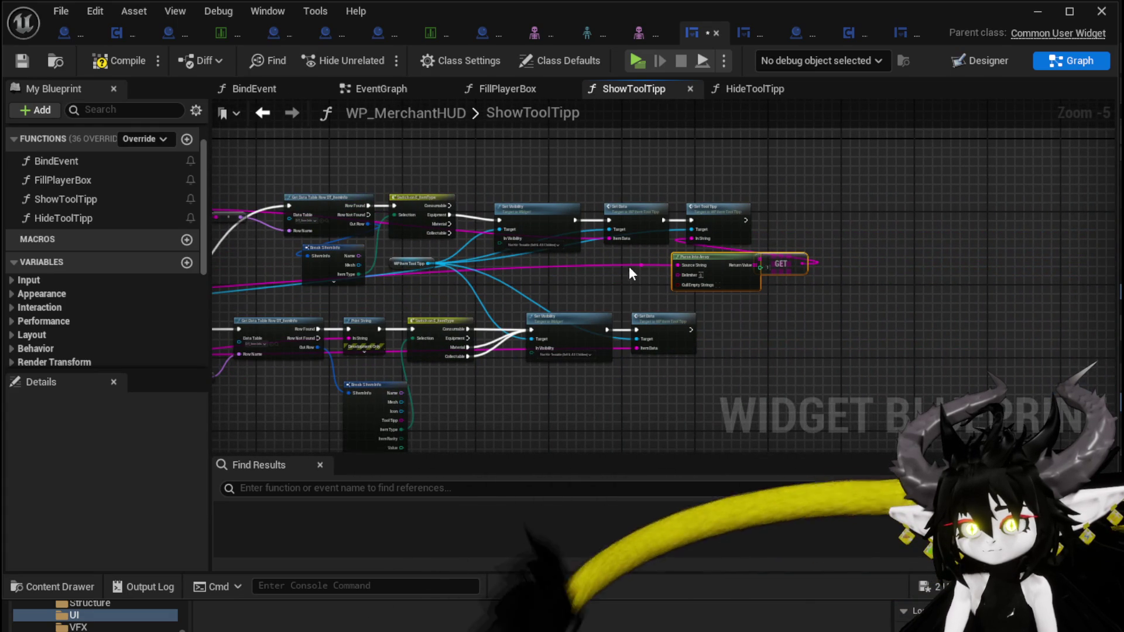
{"action": "left_click", "coordinate": [22, 61]}
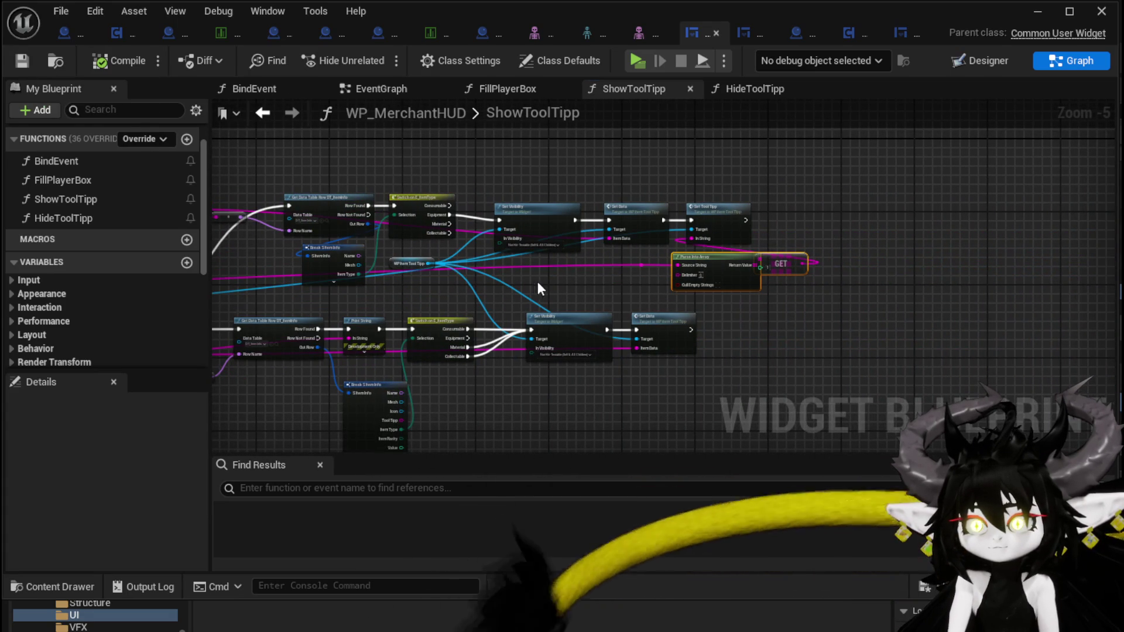
{"action": "left_click_drag", "start_coordinate": [533, 280], "coordinate": [885, 263]}
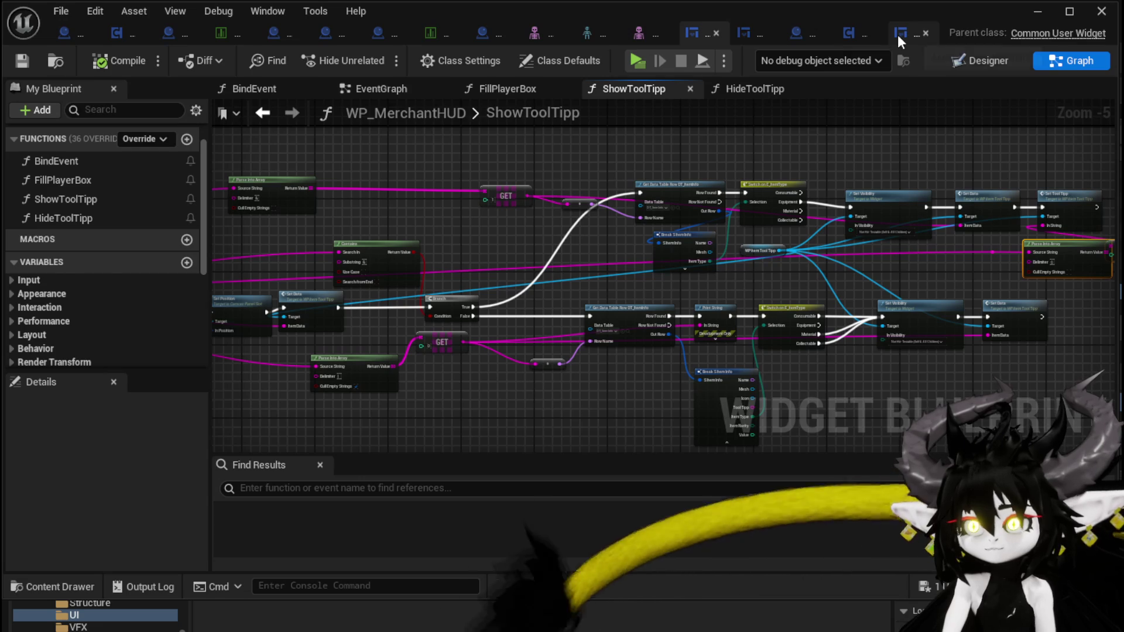
In WP_LootContainer, survey the ShowToolTipp chain from WP Item Tool Tipp to Set Data
{"action": "left_click", "coordinate": [901, 40]}
{"action": "scroll", "coordinate": [575, 241], "scroll_direction": "up", "scroll_amount": 3}
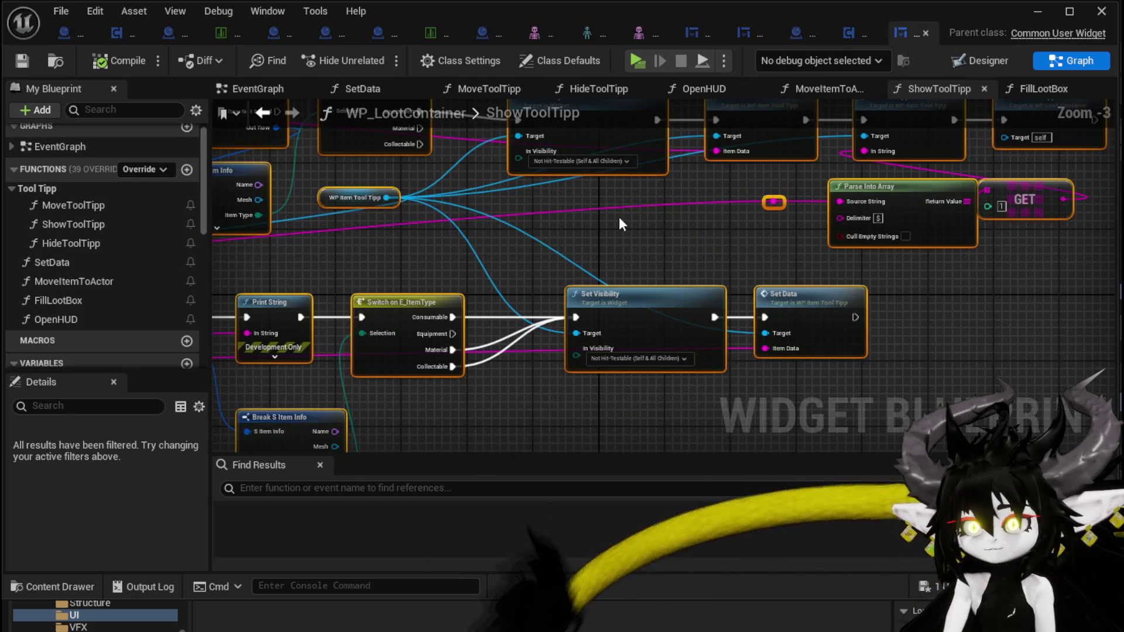
{"action": "scroll", "coordinate": [619, 216], "scroll_direction": "down", "scroll_amount": 2}
{"action": "left_click_drag", "start_coordinate": [327, 294], "coordinate": [566, 303]}
{"action": "mouse_move", "coordinate": [720, 261]}
{"action": "left_mouse_down"}
{"action": "mouse_move", "coordinate": [427, 226]}
{"action": "mouse_move", "coordinate": [615, 249]}
{"action": "mouse_move", "coordinate": [952, 229]}
{"action": "left_mouse_up"}
{"action": "scroll", "coordinate": [459, 246], "scroll_direction": "up", "scroll_amount": 3}
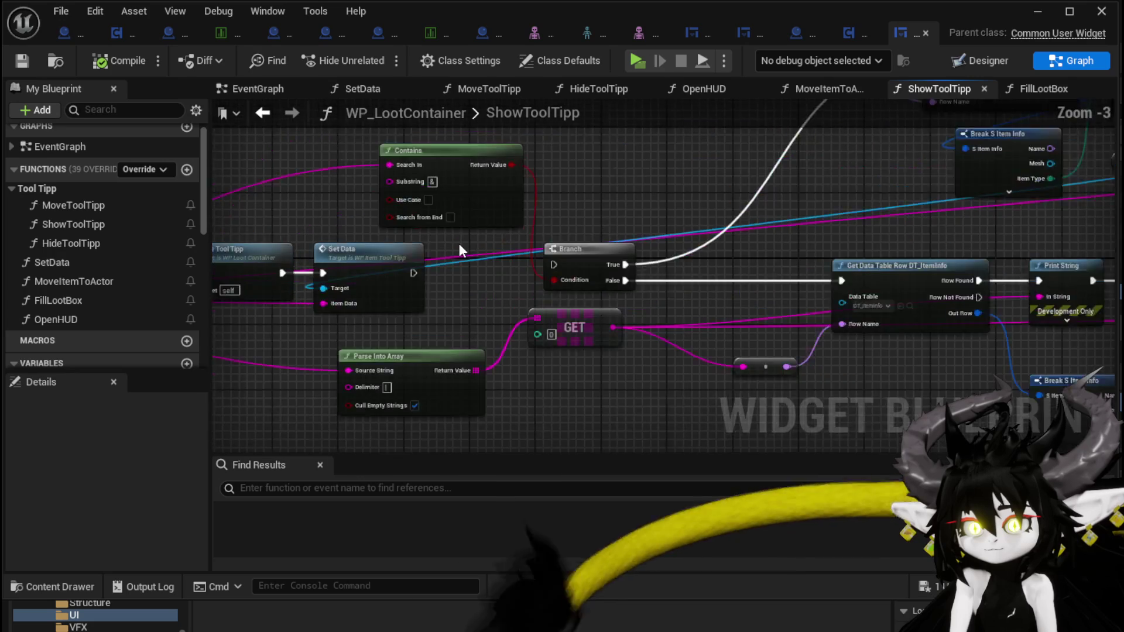
{"action": "left_click_drag", "start_coordinate": [572, 251], "coordinate": [856, 252]}
{"action": "left_click_drag", "start_coordinate": [275, 216], "coordinate": [646, 325]}
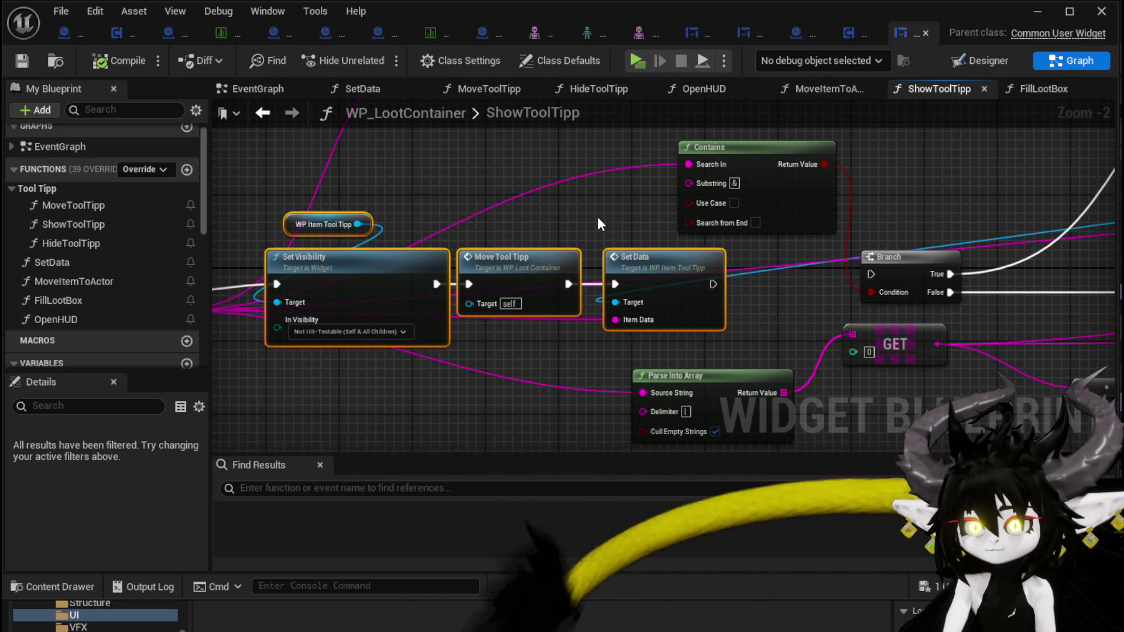
{"action": "left_click", "coordinate": [463, 206]}
{"action": "scroll", "coordinate": [463, 211], "scroll_direction": "down", "scroll_amount": 1}
{"action": "left_click_drag", "start_coordinate": [462, 211], "coordinate": [841, 311]}
Move the four tooltip nodes up and left and save WP_LootContainer
{"action": "mouse_move", "coordinate": [486, 214]}
{"action": "left_mouse_down"}
{"action": "mouse_move", "coordinate": [690, 311]}
{"action": "mouse_move", "coordinate": [787, 303]}
{"action": "mouse_move", "coordinate": [697, 237]}
{"action": "mouse_move", "coordinate": [746, 278]}
{"action": "mouse_move", "coordinate": [745, 304]}
{"action": "mouse_move", "coordinate": [755, 294]}
{"action": "left_mouse_up"}
{"action": "mouse_move", "coordinate": [439, 193]}
{"action": "left_mouse_down"}
{"action": "mouse_move", "coordinate": [781, 357]}
{"action": "mouse_move", "coordinate": [389, 323]}
{"action": "mouse_move", "coordinate": [705, 349]}
{"action": "left_mouse_up"}
{"action": "scroll", "coordinate": [771, 339], "scroll_direction": "down", "scroll_amount": 2}
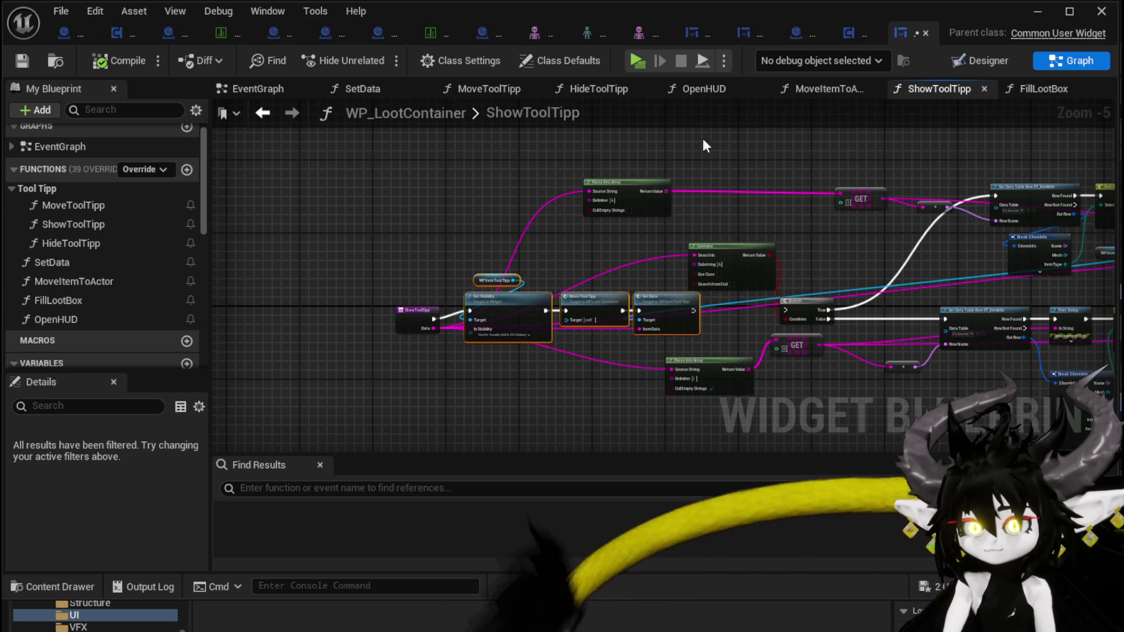
{"action": "scroll", "coordinate": [595, 278], "scroll_direction": "up", "scroll_amount": 4}
{"action": "left_click", "coordinate": [582, 267]}
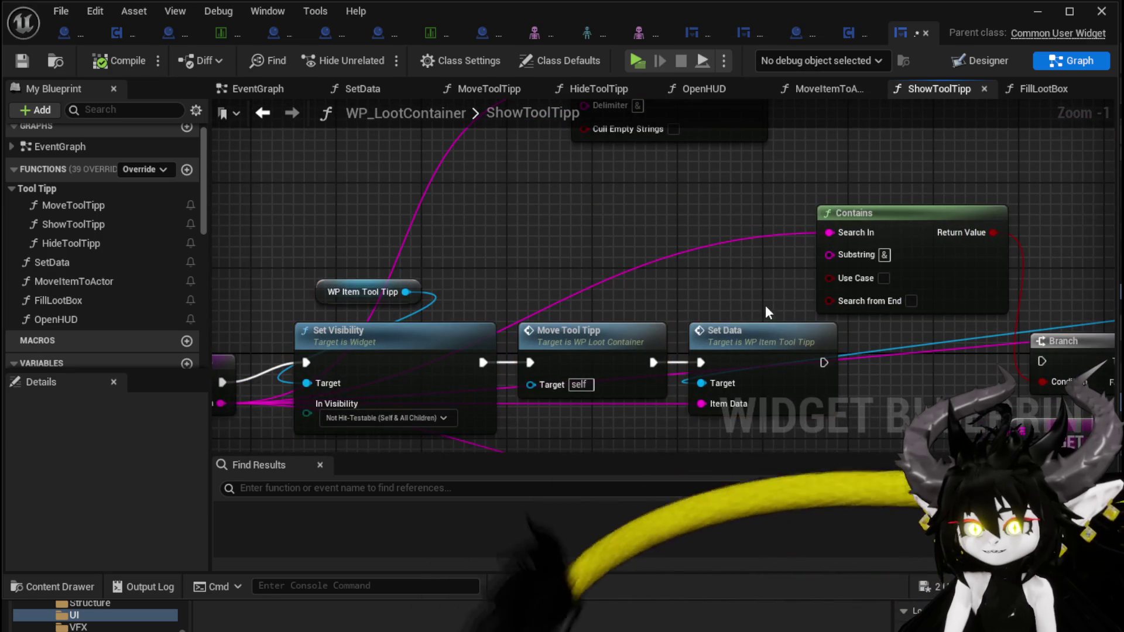
{"action": "left_click", "coordinate": [740, 325]}
{"action": "left_click_drag", "start_coordinate": [701, 273], "coordinate": [699, 209]}
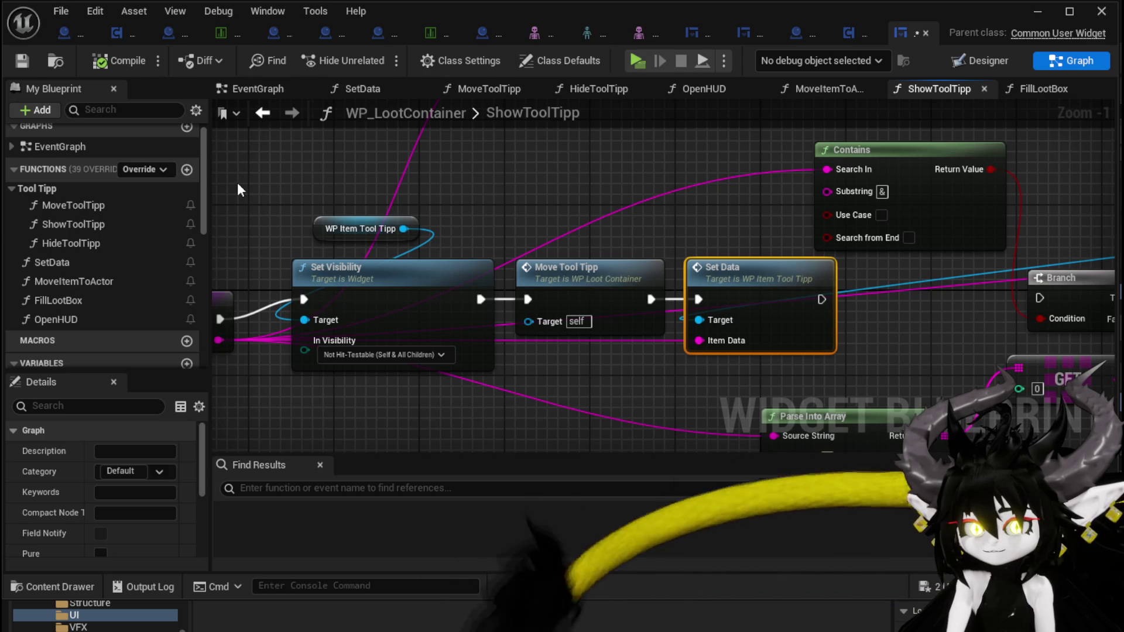
{"action": "left_click", "coordinate": [22, 61]}
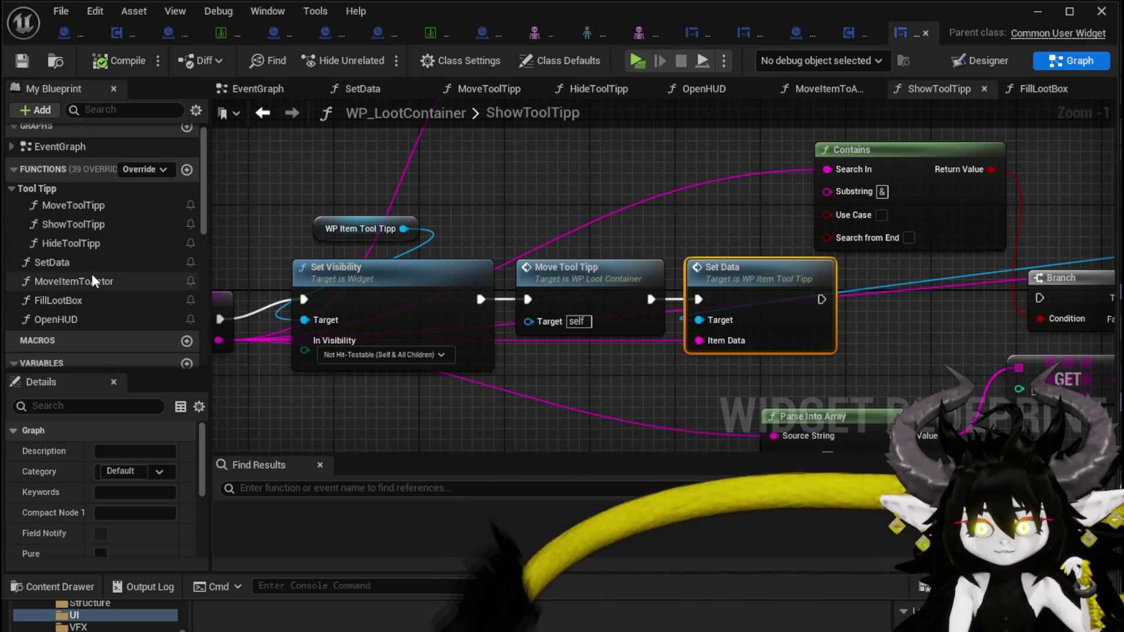
Open the SetData function and pan to its Bind Event and Create Event nodes
{"action": "left_click", "coordinate": [87, 262]}
{"action": "double_click", "coordinate": [87, 262]}
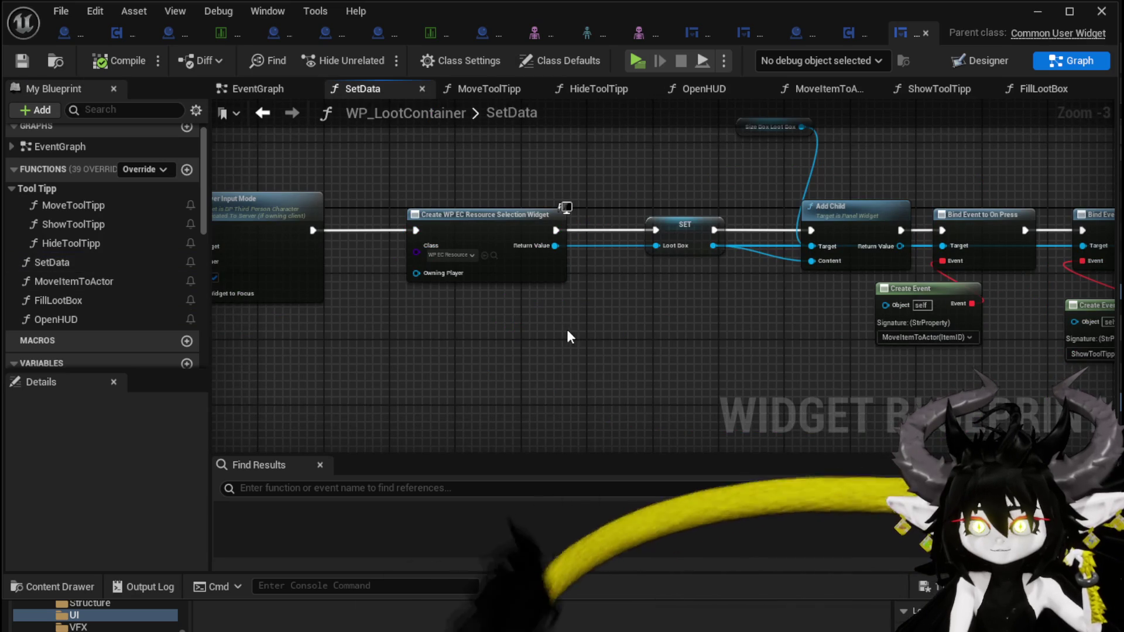
{"action": "left_click_drag", "start_coordinate": [726, 326], "coordinate": [461, 311]}
{"action": "mouse_move", "coordinate": [710, 339]}
{"action": "left_mouse_down"}
{"action": "mouse_move", "coordinate": [633, 322]}
{"action": "mouse_move", "coordinate": [437, 323]}
{"action": "left_mouse_up"}
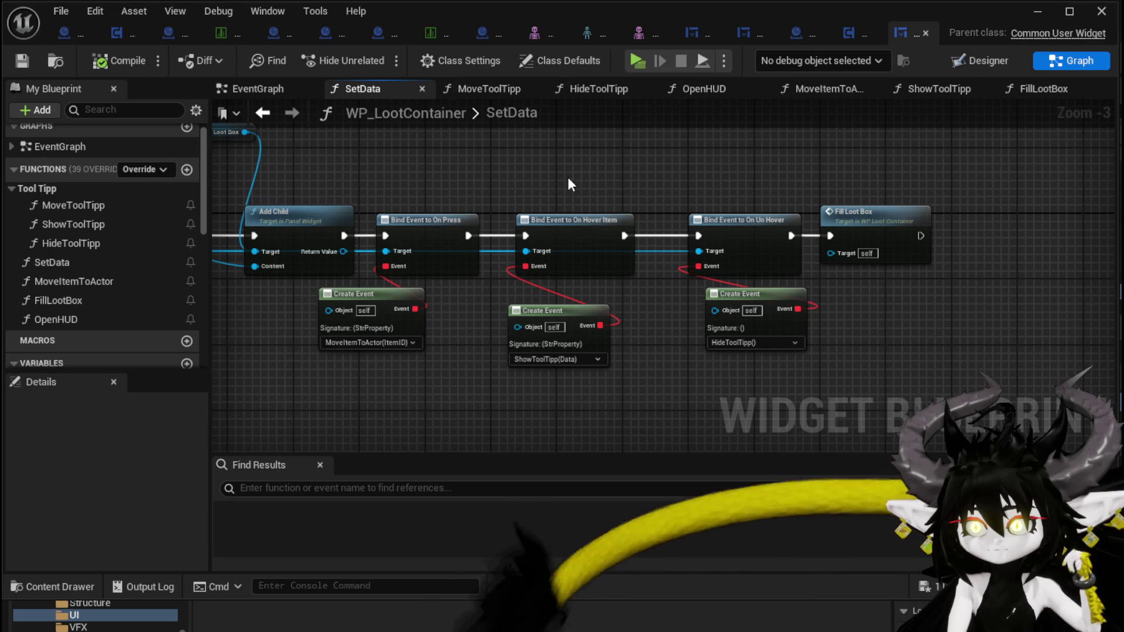
In WP_MerchantHUD, delete the right-hand nodes, Contains, and the top Parse Into Array
{"action": "left_click", "coordinate": [690, 33]}
{"action": "scroll", "coordinate": [517, 209], "scroll_direction": "down", "scroll_amount": 2}
{"action": "left_click_drag", "start_coordinate": [483, 170], "coordinate": [941, 372]}
{"action": "key", "text": "Delete"}
{"action": "scroll", "coordinate": [644, 282], "scroll_direction": "up", "scroll_amount": 2}
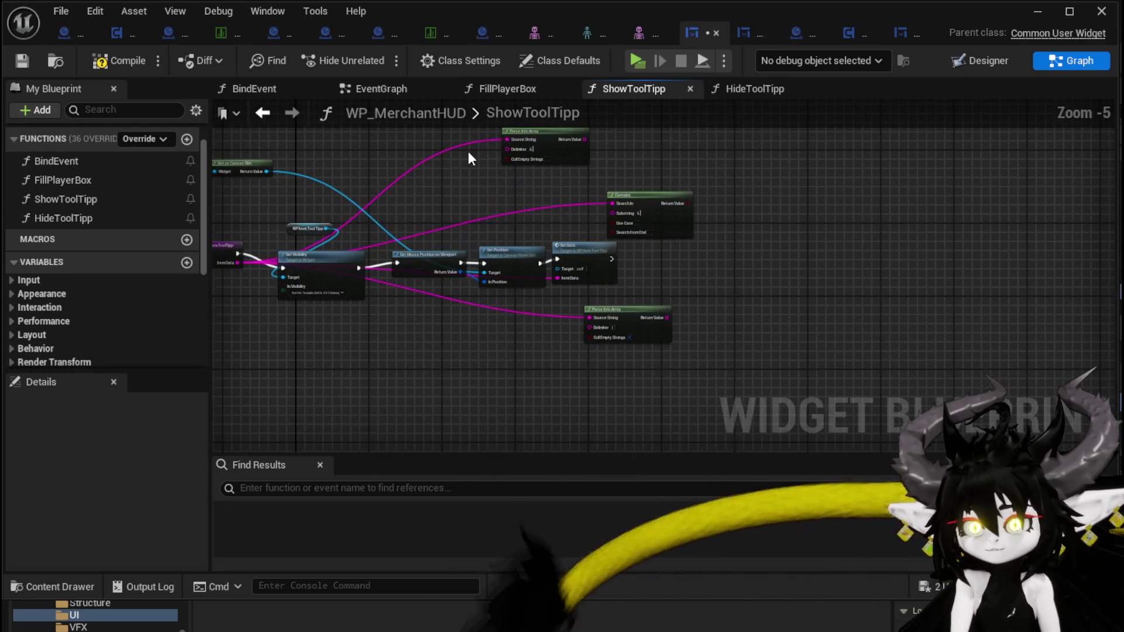
{"action": "left_click_drag", "start_coordinate": [555, 192], "coordinate": [656, 228]}
{"action": "key", "text": "Delete"}
{"action": "key", "text": "Delete"}
{"action": "scroll", "coordinate": [606, 303], "scroll_direction": "up", "scroll_amount": 3}
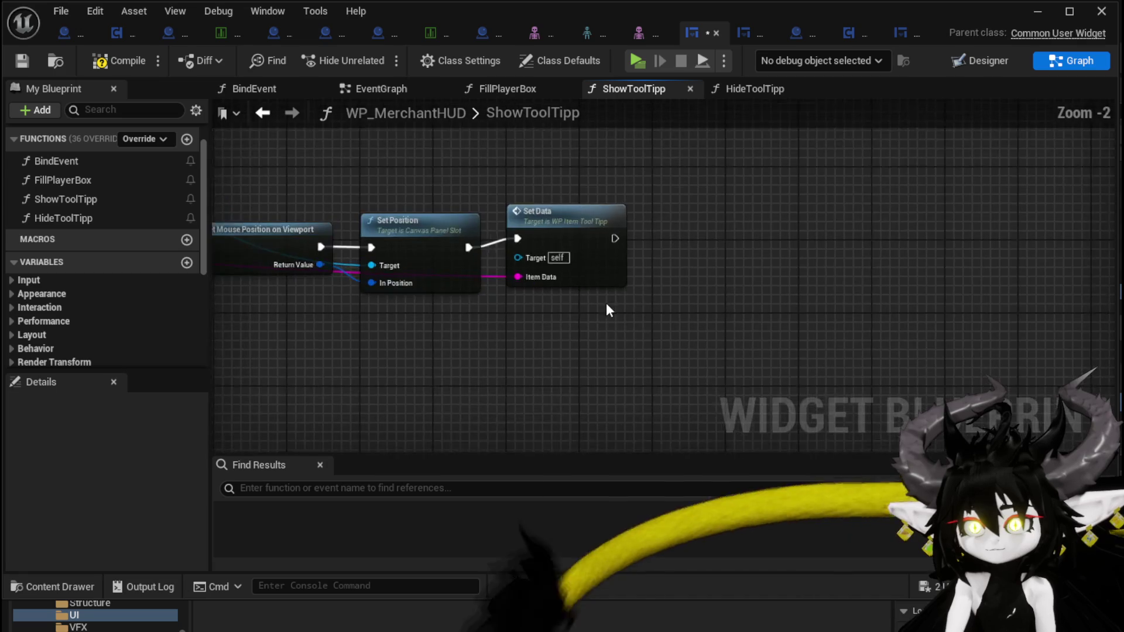
{"action": "left_click_drag", "start_coordinate": [606, 303], "coordinate": [873, 301]}
Align WP Item Tool Tipp and Set Visibility, wire WP Item Tool Tipp to Set Data's Target, and compile
{"action": "left_click", "coordinate": [815, 235]}
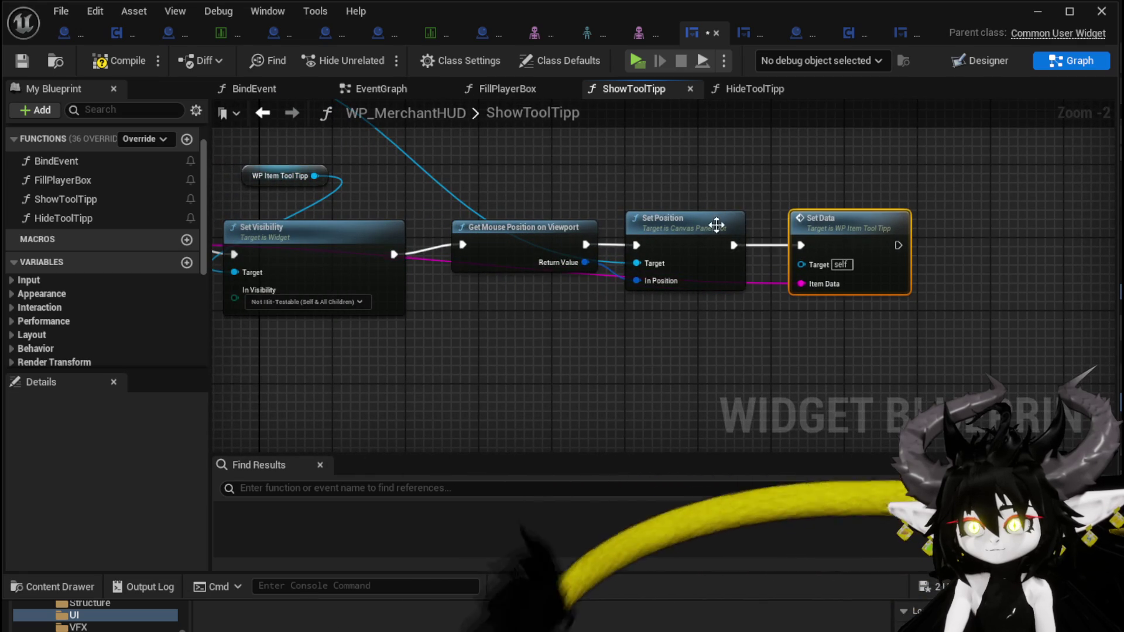
{"action": "left_click_drag", "start_coordinate": [465, 199], "coordinate": [685, 243]}
{"action": "left_click_drag", "start_coordinate": [465, 199], "coordinate": [519, 265]}
{"action": "key", "text": "q"}
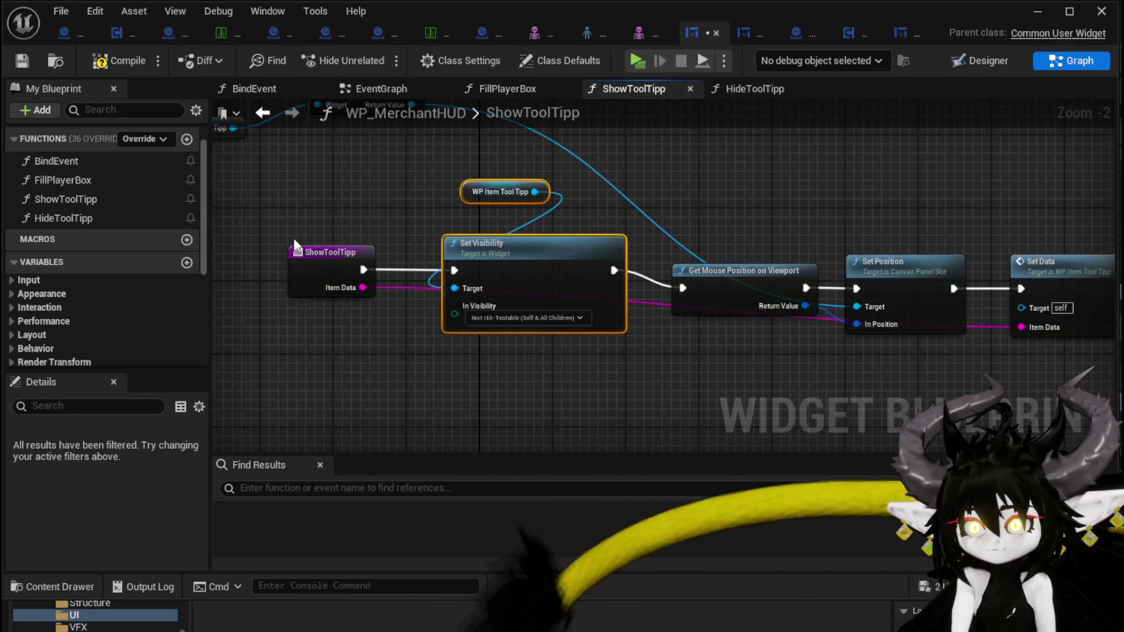
{"action": "left_click", "coordinate": [351, 199]}
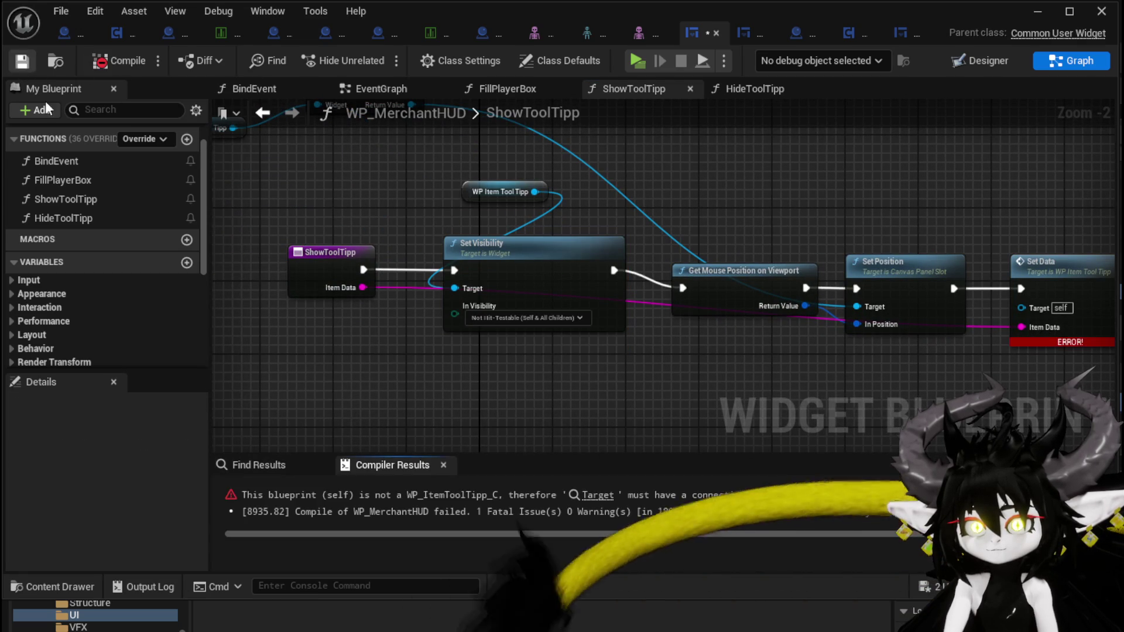
{"action": "left_click_drag", "start_coordinate": [669, 259], "coordinate": [642, 303]}
{"action": "mouse_move", "coordinate": [507, 235]}
{"action": "left_mouse_down"}
{"action": "mouse_move", "coordinate": [685, 287]}
{"action": "mouse_move", "coordinate": [995, 350]}
{"action": "left_mouse_up"}
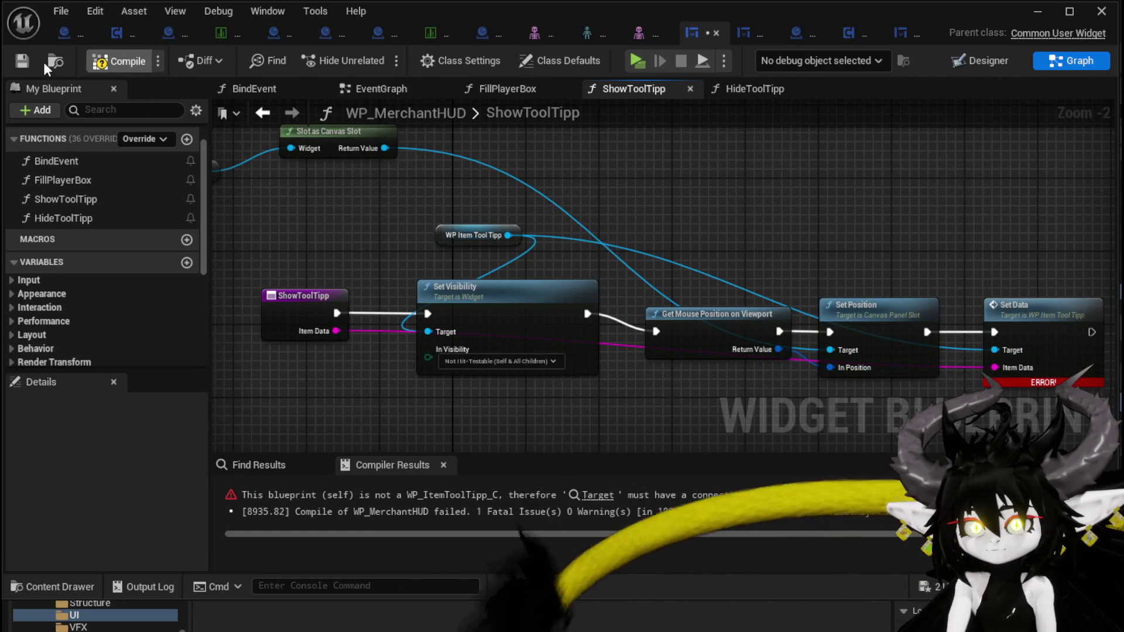
{"action": "left_click", "coordinate": [21, 61]}
{"action": "left_click", "coordinate": [68, 160]}
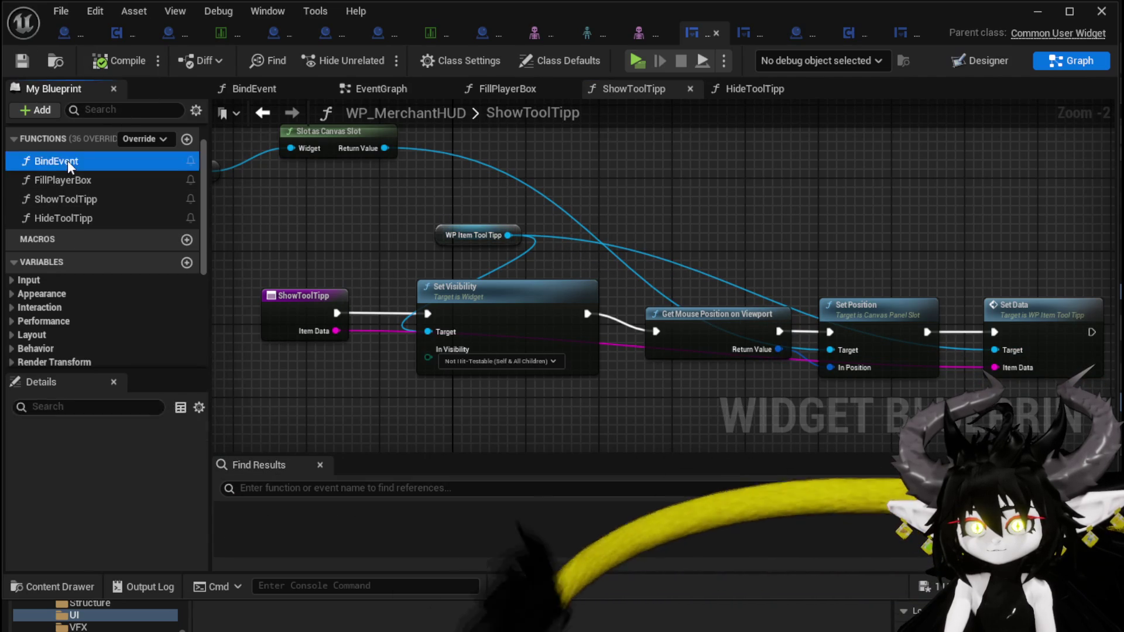
Open BindEvent, move the On Hover Item bind node into place, and save WP_MerchantHUD
{"action": "double_click", "coordinate": [68, 161]}
{"action": "left_click_drag", "start_coordinate": [555, 197], "coordinate": [619, 324]}
{"action": "mouse_move", "coordinate": [590, 217]}
{"action": "left_mouse_down"}
{"action": "mouse_move", "coordinate": [550, 216]}
{"action": "mouse_move", "coordinate": [565, 229]}
{"action": "left_mouse_up"}
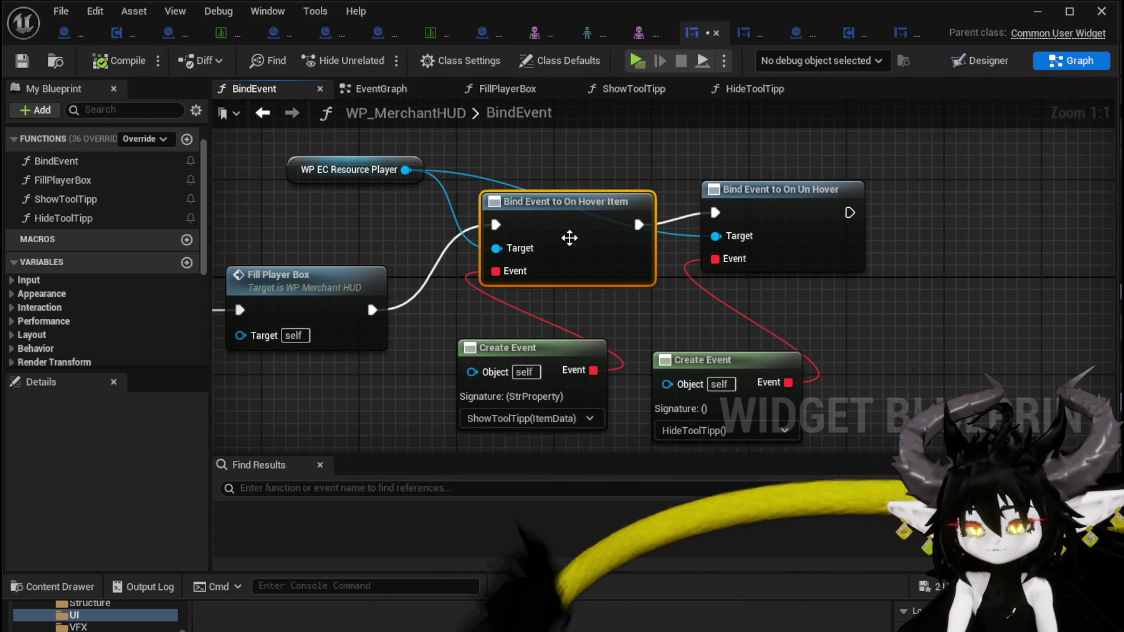
{"action": "left_click", "coordinate": [653, 314]}
{"action": "left_click", "coordinate": [21, 61]}
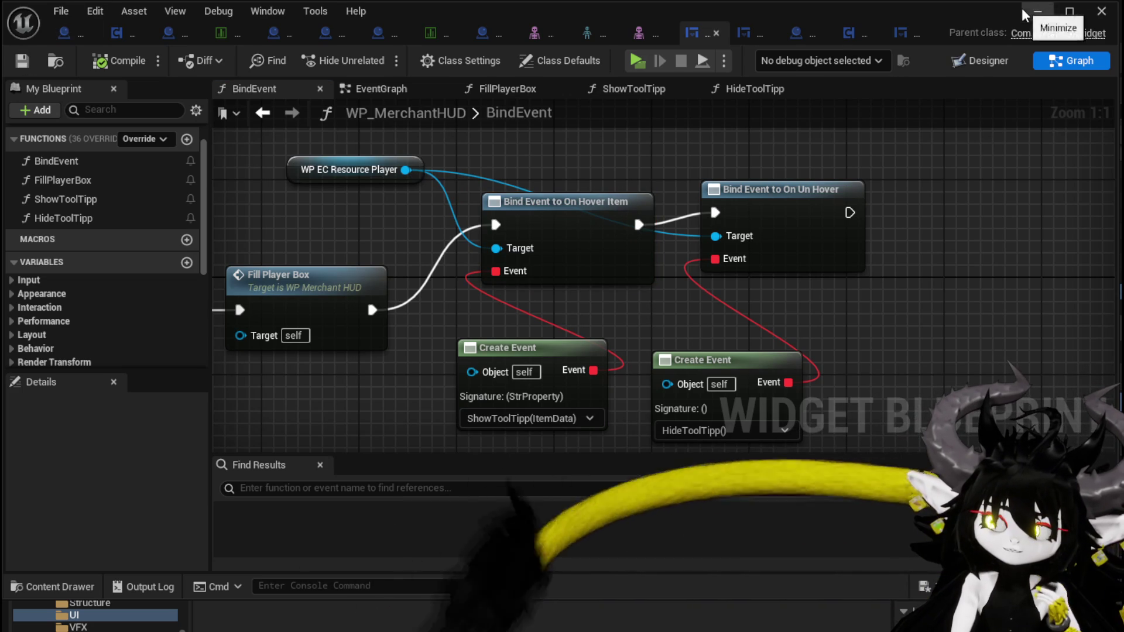
{"action": "left_click", "coordinate": [1037, 12]}
Start the preview, walk to the merchant, and hover an item in the shop window
{"action": "left_click", "coordinate": [375, 58]}
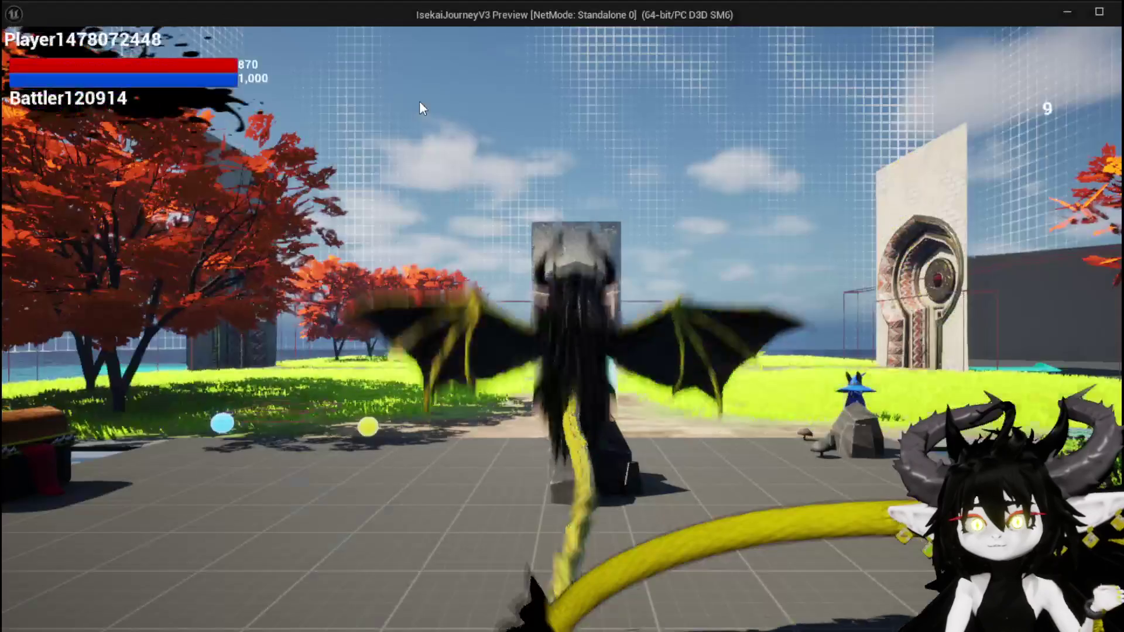
{"action": "key", "text": "w"}
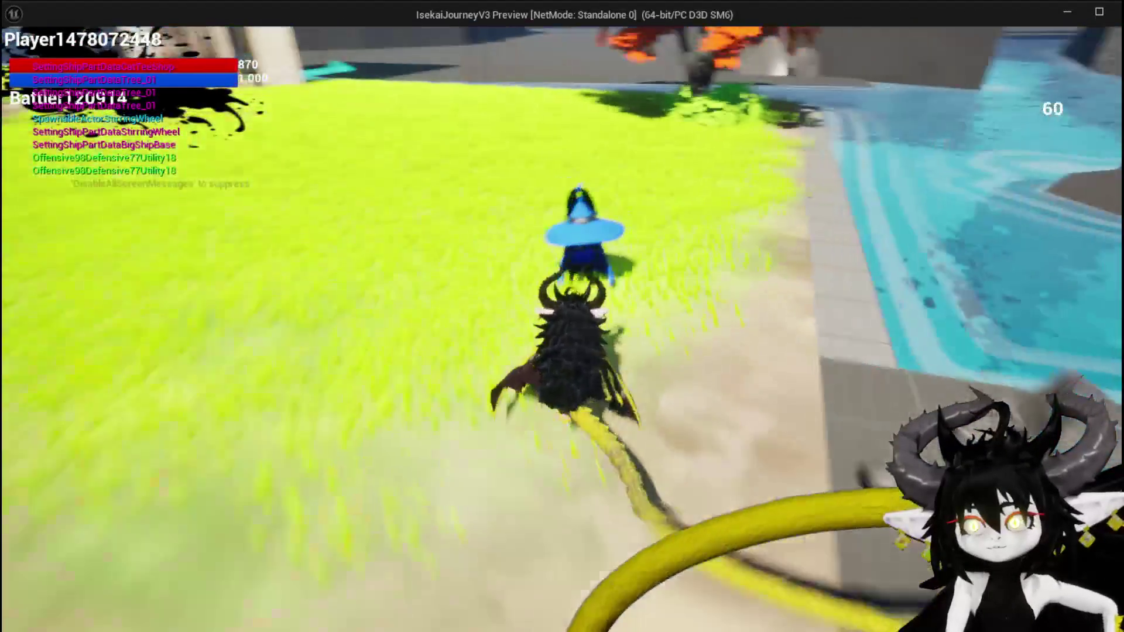
{"action": "key", "text": "e"}
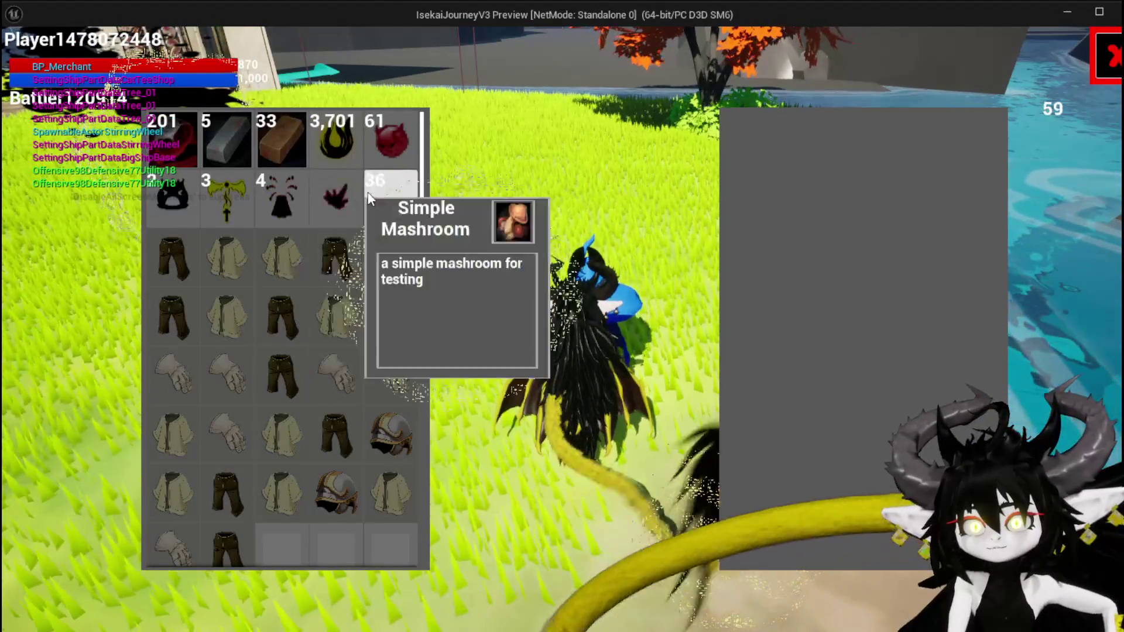
{"action": "mouse_move", "coordinate": [384, 221]}
{"action": "key", "text": "e"}
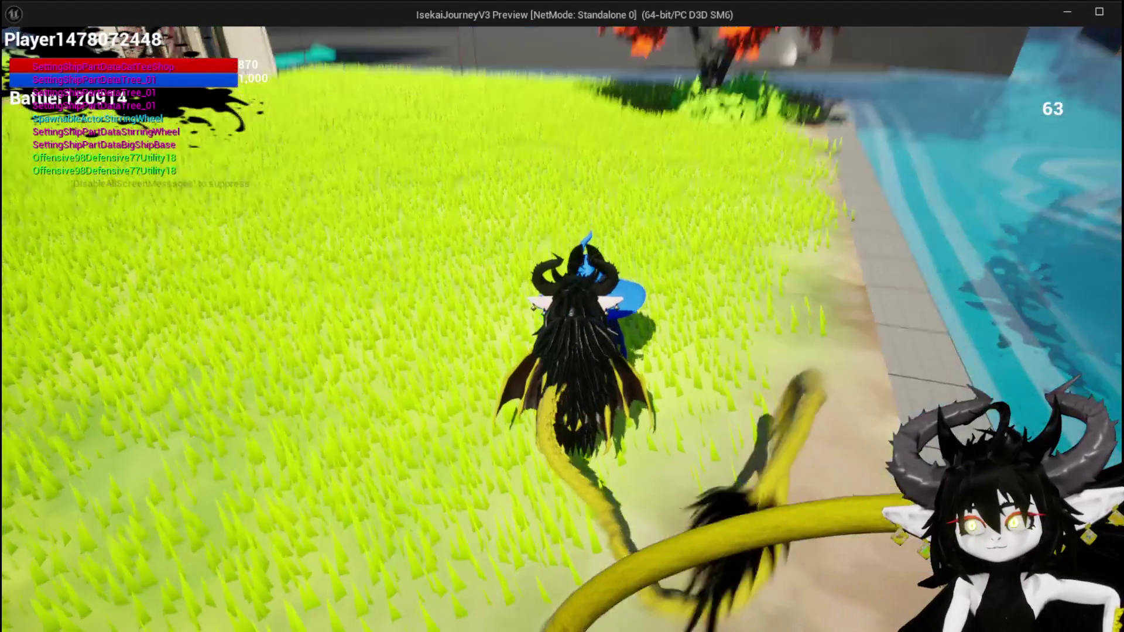
Open a chest and hover its loot tooltips (Iron_Chest, Essence), then stop the preview and save the map
{"action": "key", "text": "e"}
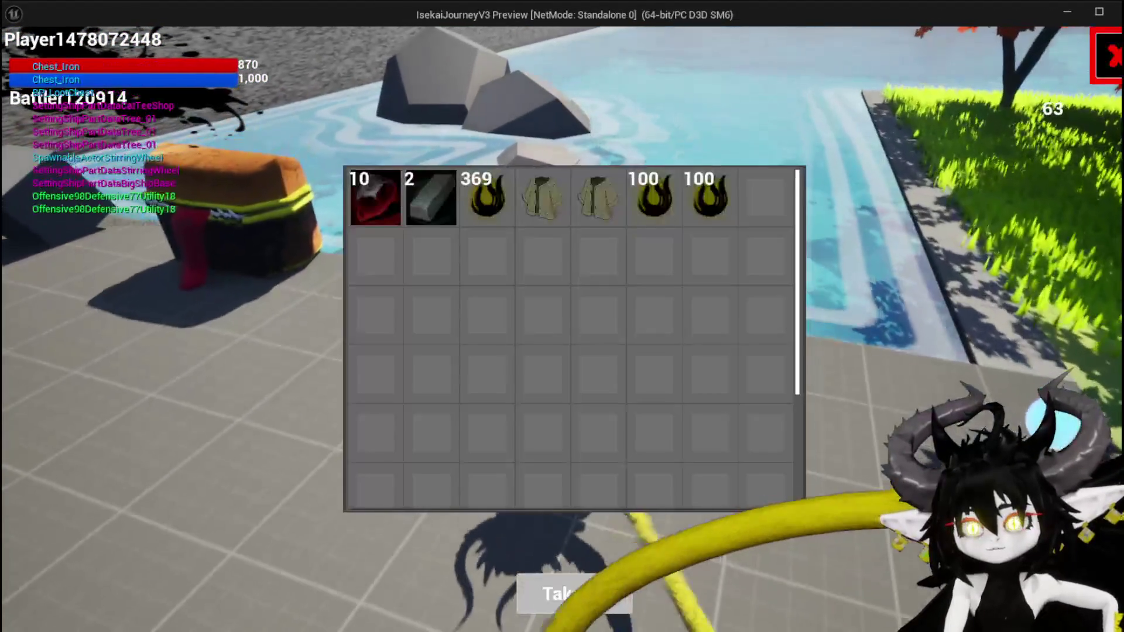
{"action": "mouse_move", "coordinate": [686, 221]}
{"action": "mouse_move", "coordinate": [613, 201]}
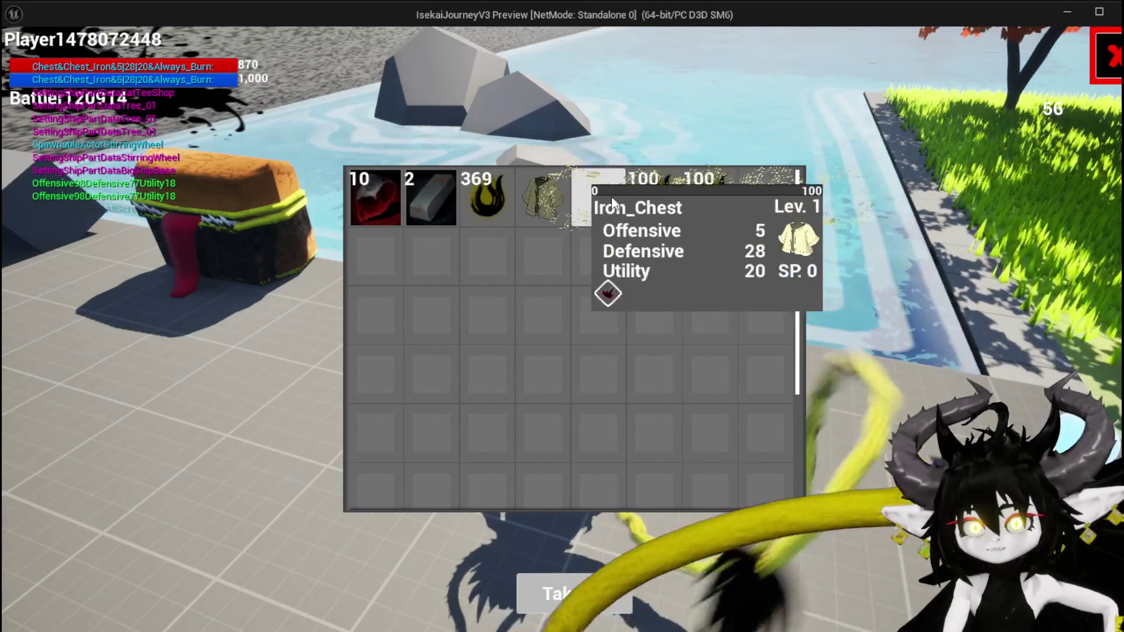
{"action": "mouse_move", "coordinate": [519, 192]}
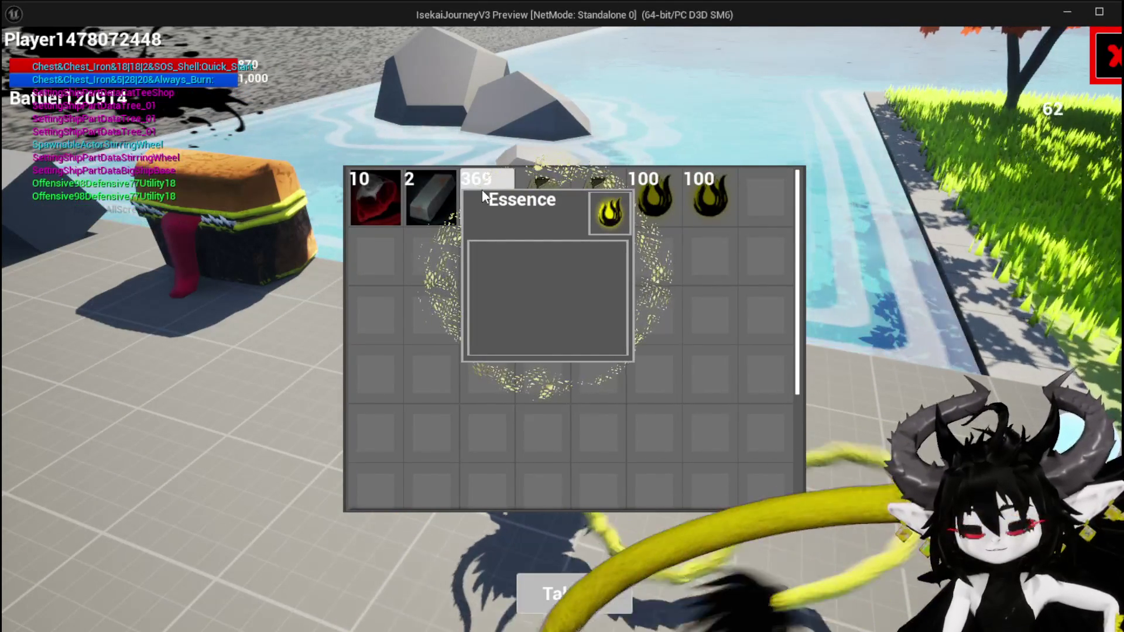
{"action": "key", "text": "alt+Tab"}
{"action": "left_click", "coordinate": [422, 58]}
{"action": "left_click", "coordinate": [23, 59]}
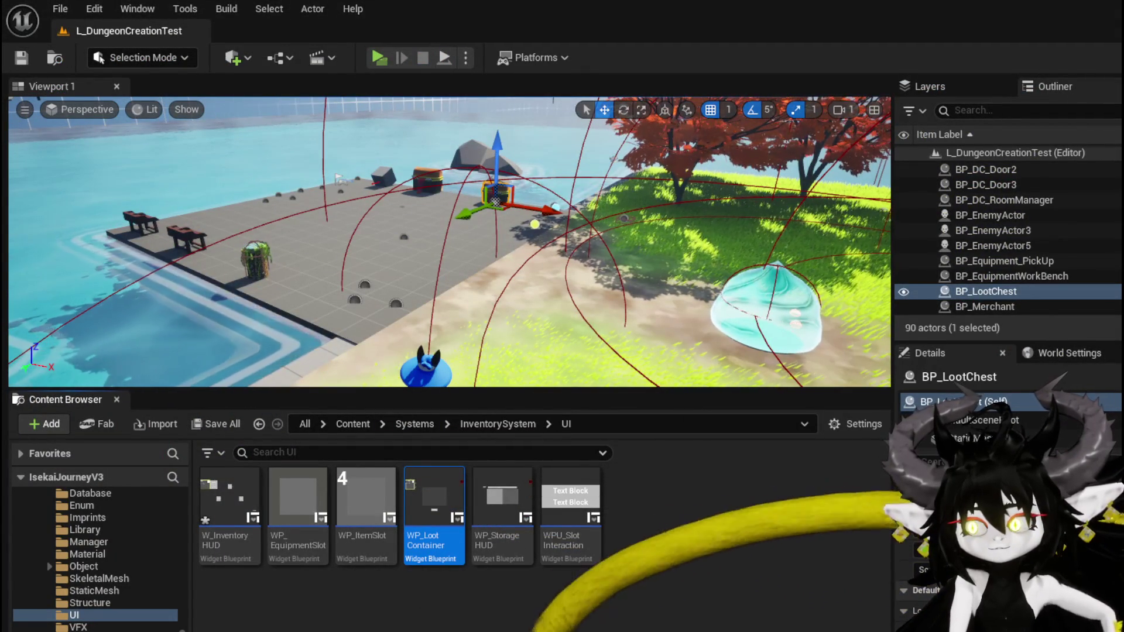
Save all assets including W_InventoryHUD, then open WP_LootContainer to review FillLootBox and SetData
{"action": "key", "text": "ctrl+shift+s"}
{"action": "left_click", "coordinate": [848, 575]}
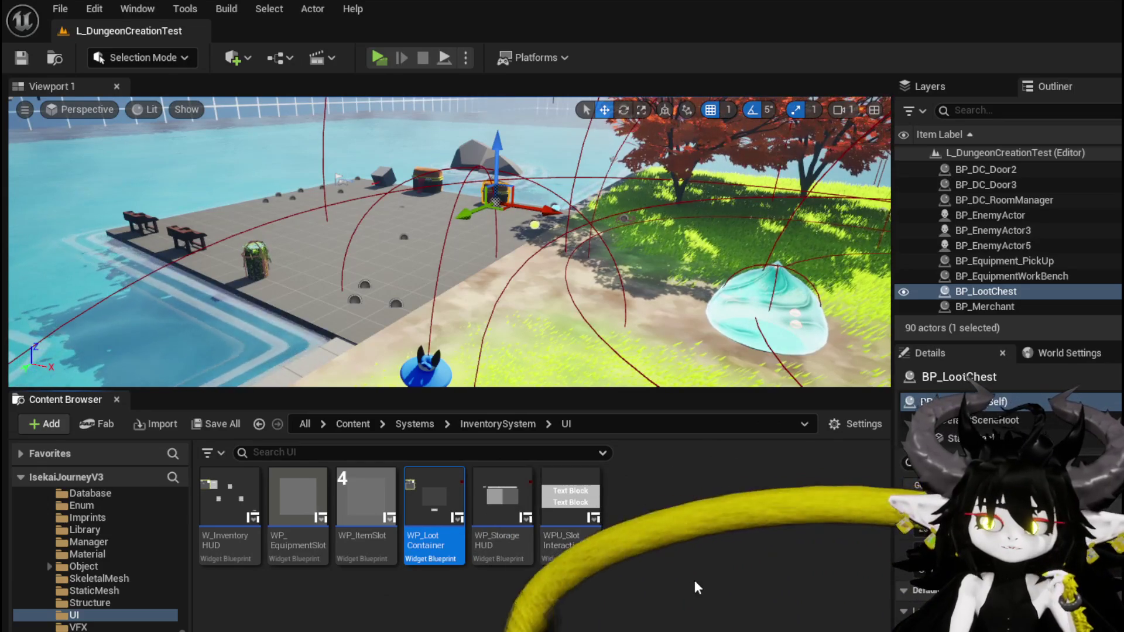
{"action": "double_click", "coordinate": [419, 500]}
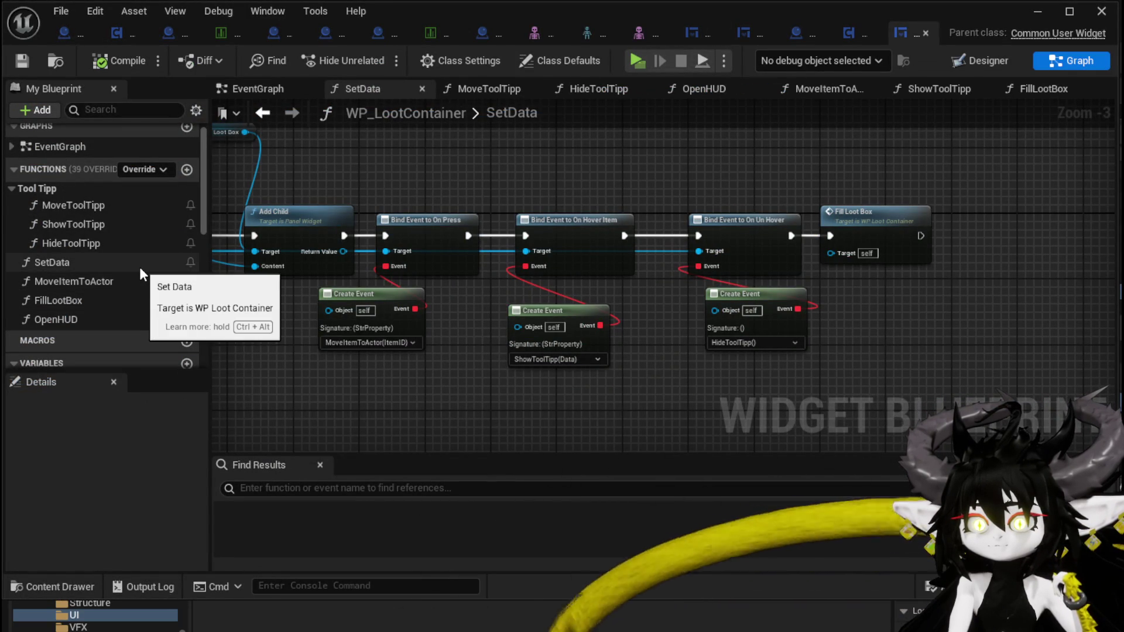
{"action": "double_click", "coordinate": [97, 303]}
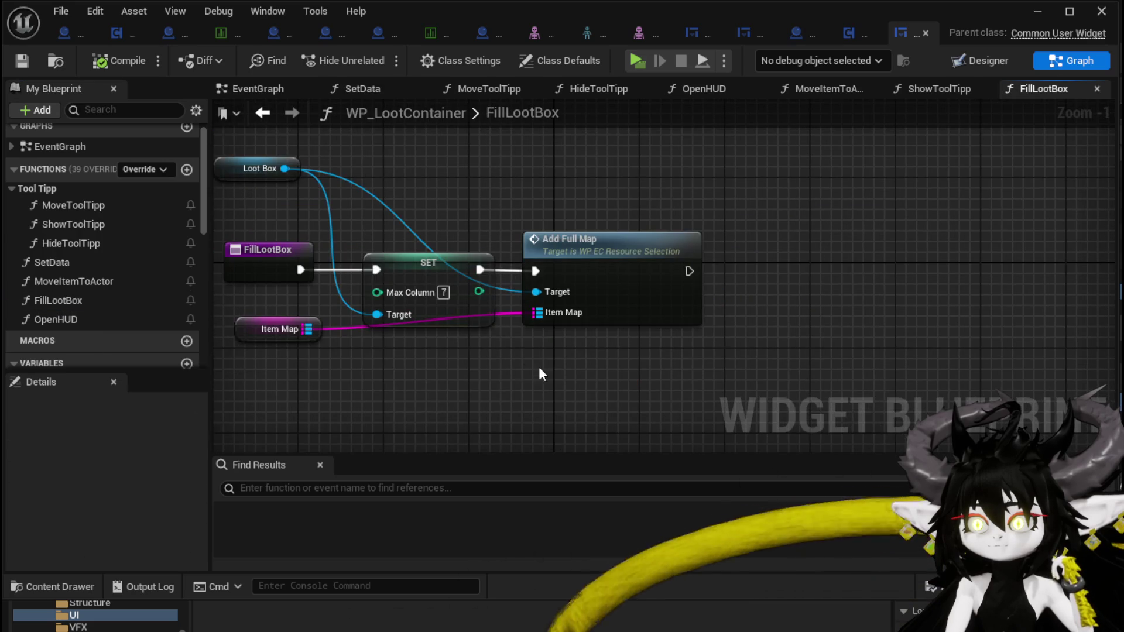
{"action": "double_click", "coordinate": [55, 263]}
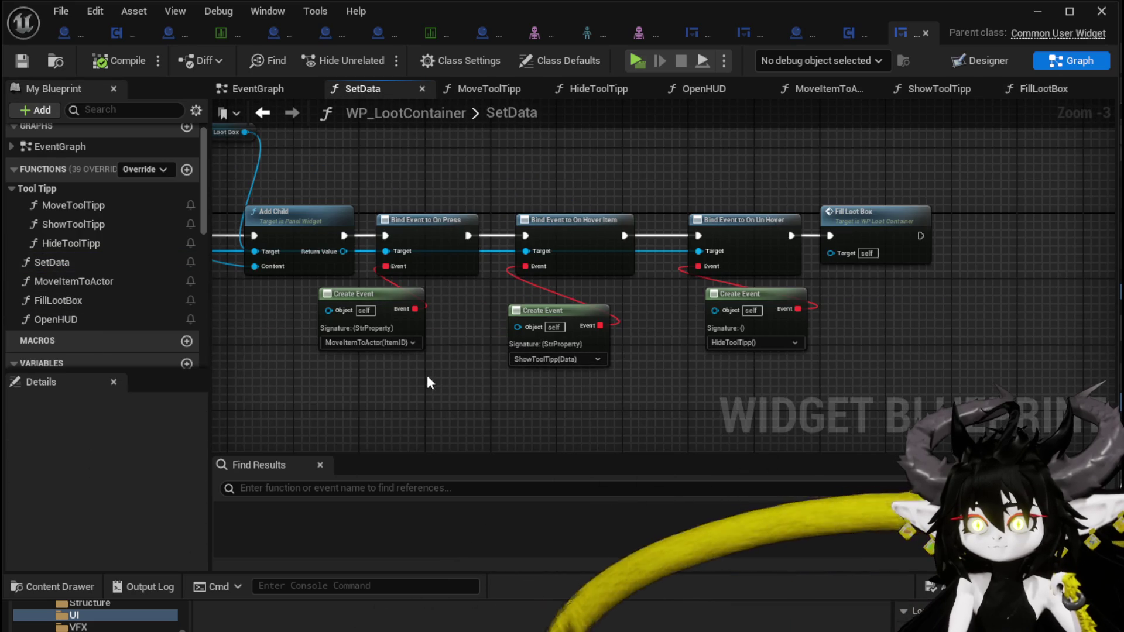
{"action": "left_click_drag", "start_coordinate": [427, 376], "coordinate": [520, 357]}
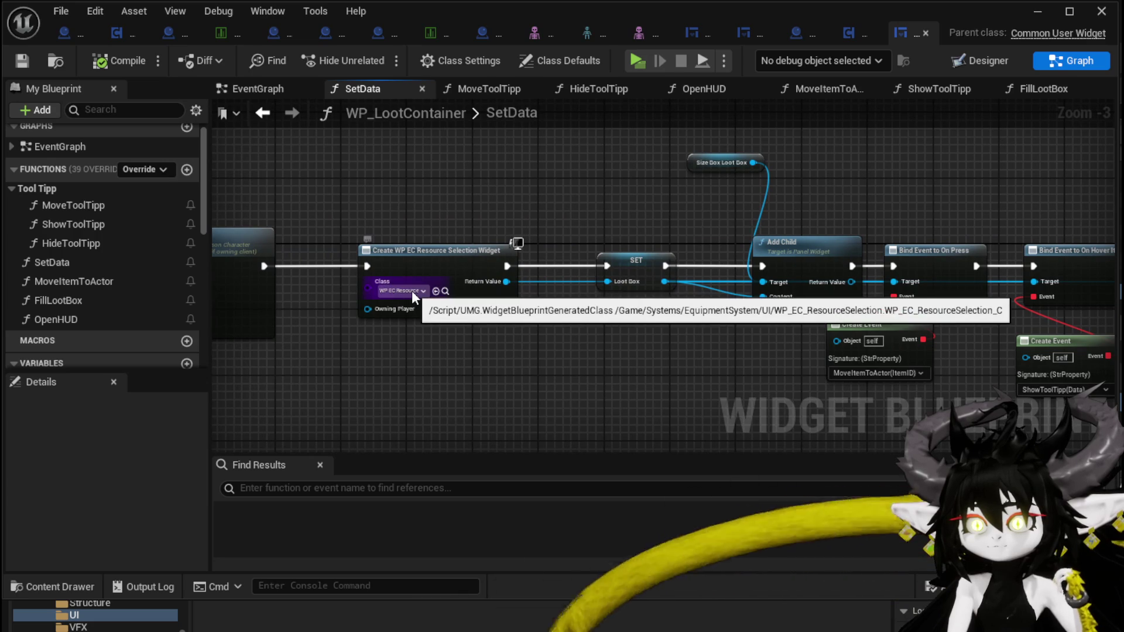
{"action": "mouse_move", "coordinate": [642, 353]}
{"action": "left_mouse_down"}
{"action": "mouse_move", "coordinate": [942, 347]}
{"action": "mouse_move", "coordinate": [506, 303]}
{"action": "mouse_move", "coordinate": [546, 339]}
{"action": "left_mouse_up"}
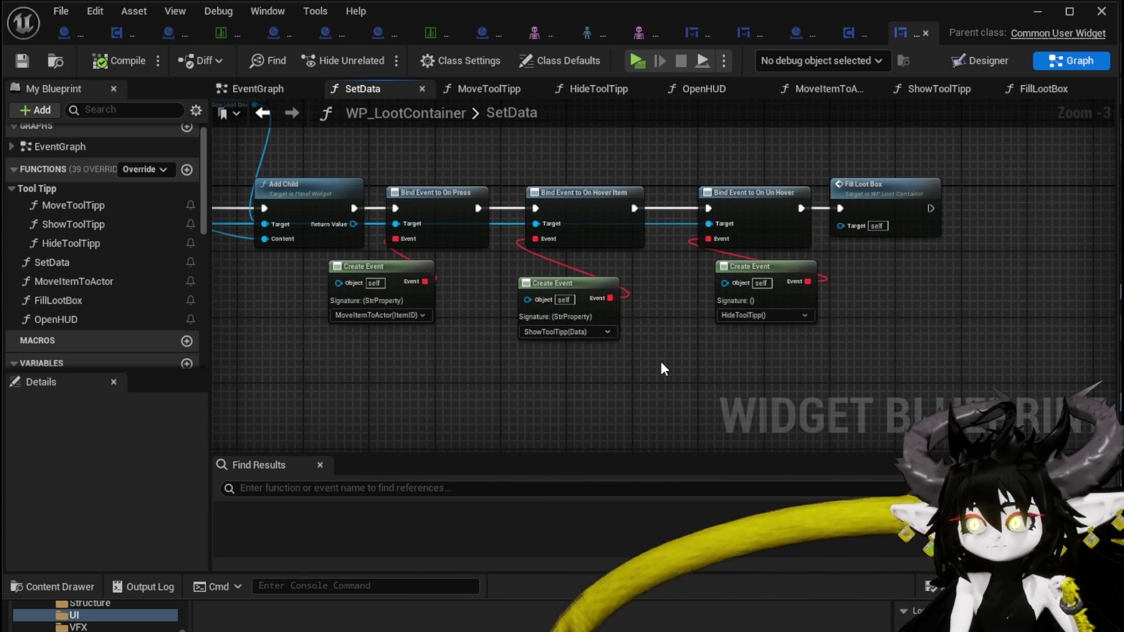
Inspect the MoveToolTipp, ShowToolTipp and HideToolTipp graphs, nudging the Un Select node
{"action": "double_click", "coordinate": [75, 205]}
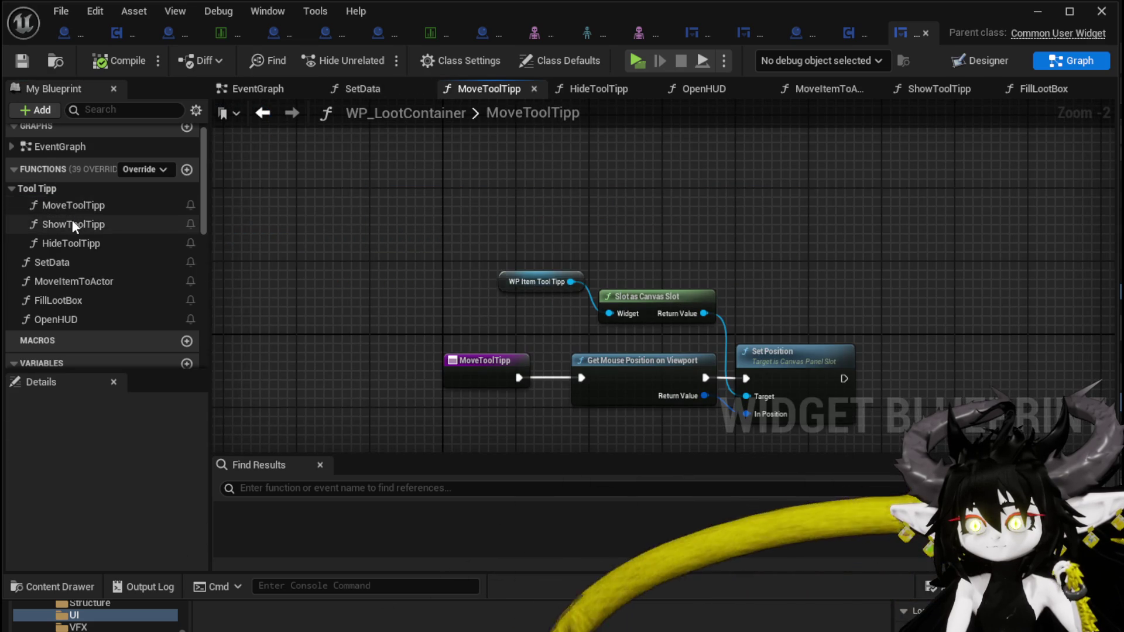
{"action": "double_click", "coordinate": [72, 223]}
{"action": "scroll", "coordinate": [595, 237], "scroll_direction": "down", "scroll_amount": 2}
{"action": "left_click_drag", "start_coordinate": [595, 238], "coordinate": [673, 235]}
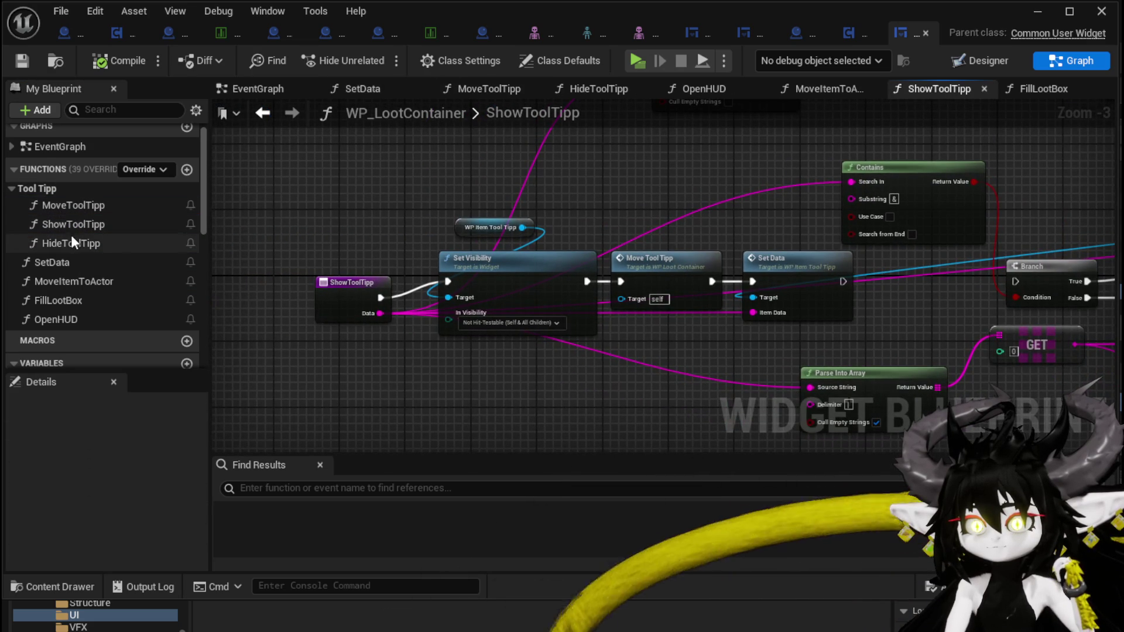
{"action": "double_click", "coordinate": [71, 242]}
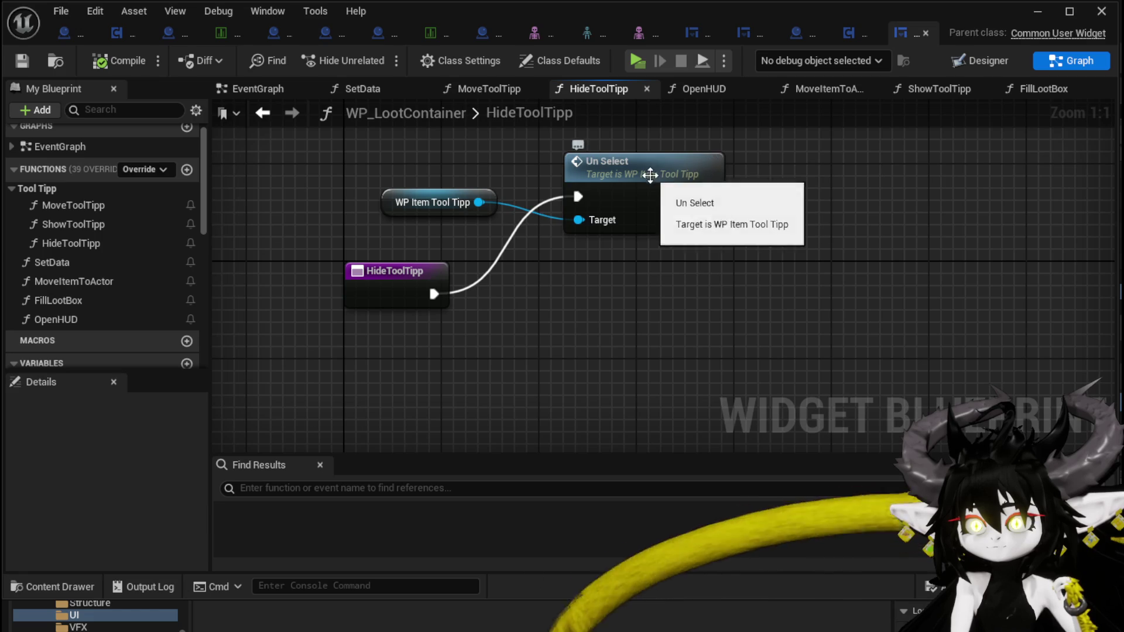
{"action": "left_click_drag", "start_coordinate": [648, 176], "coordinate": [635, 224]}
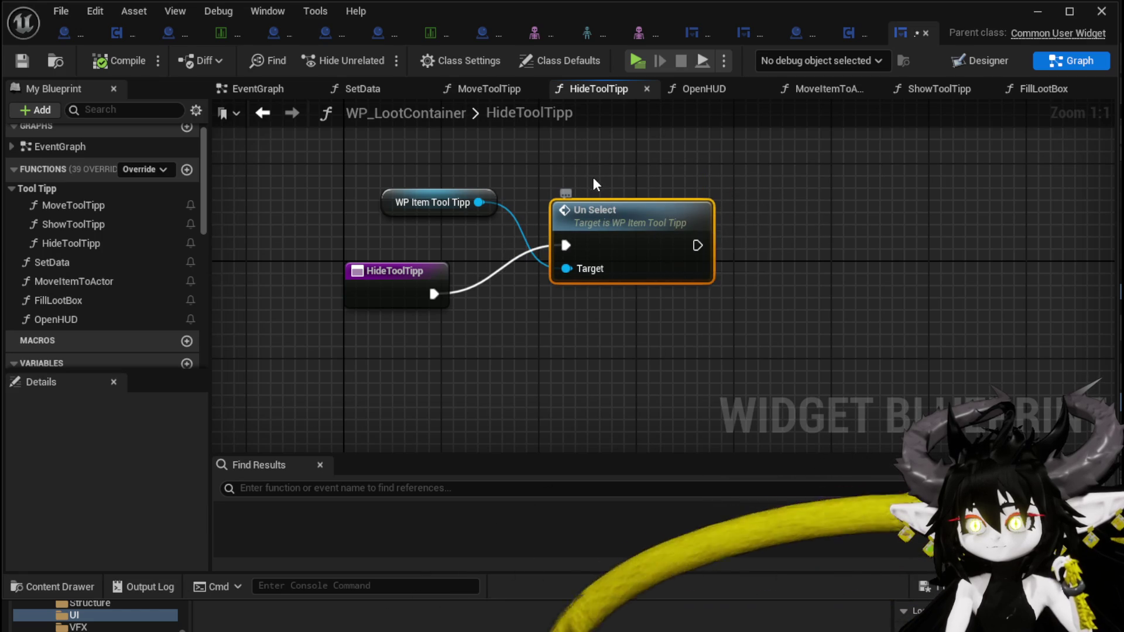
{"action": "left_click", "coordinate": [352, 157]}
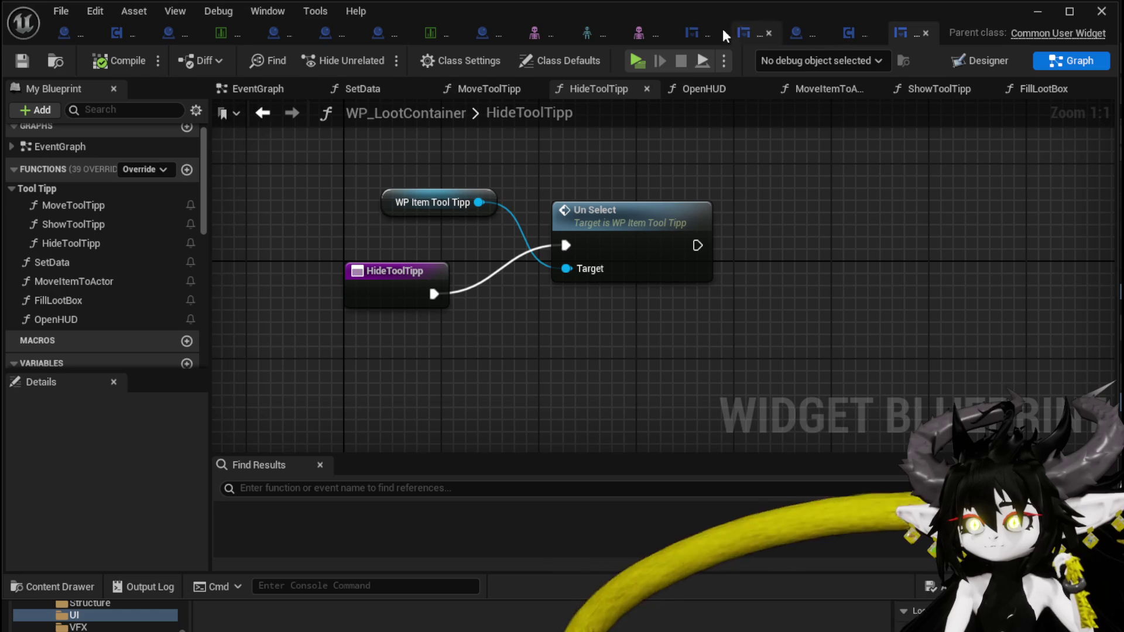
{"action": "left_click", "coordinate": [702, 30]}
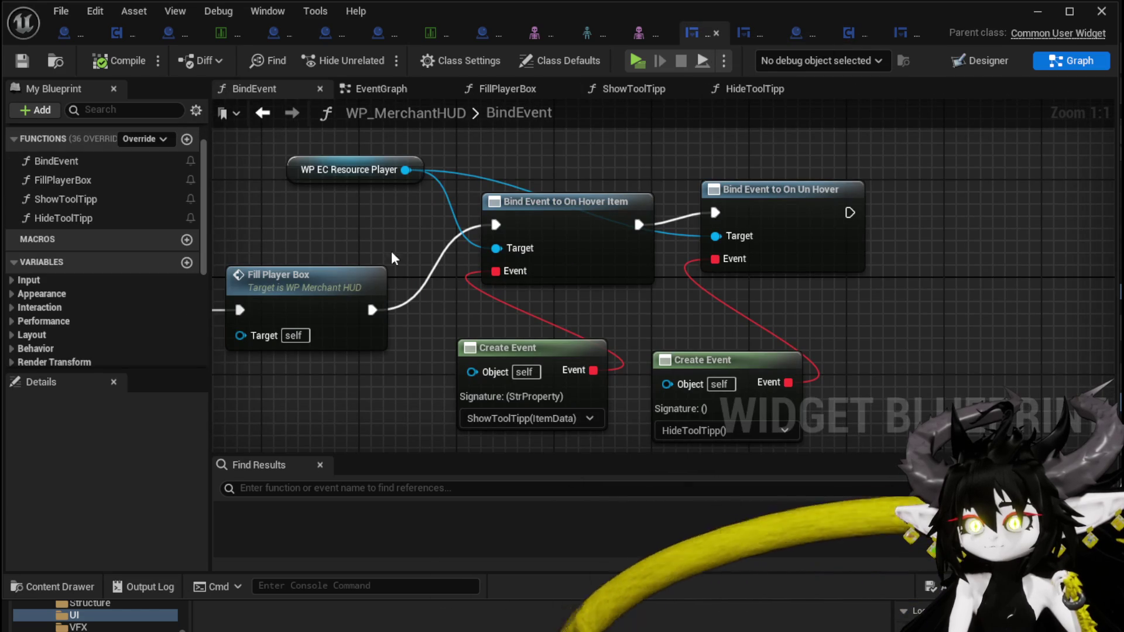
In HideToolTipp, add an Un Select call on WP Item Tool Tipp wired from the entry
{"action": "left_click", "coordinate": [92, 215]}
{"action": "double_click", "coordinate": [92, 216]}
{"action": "left_click_drag", "start_coordinate": [713, 206], "coordinate": [785, 178]}
{"action": "type", "text": "Unse"}
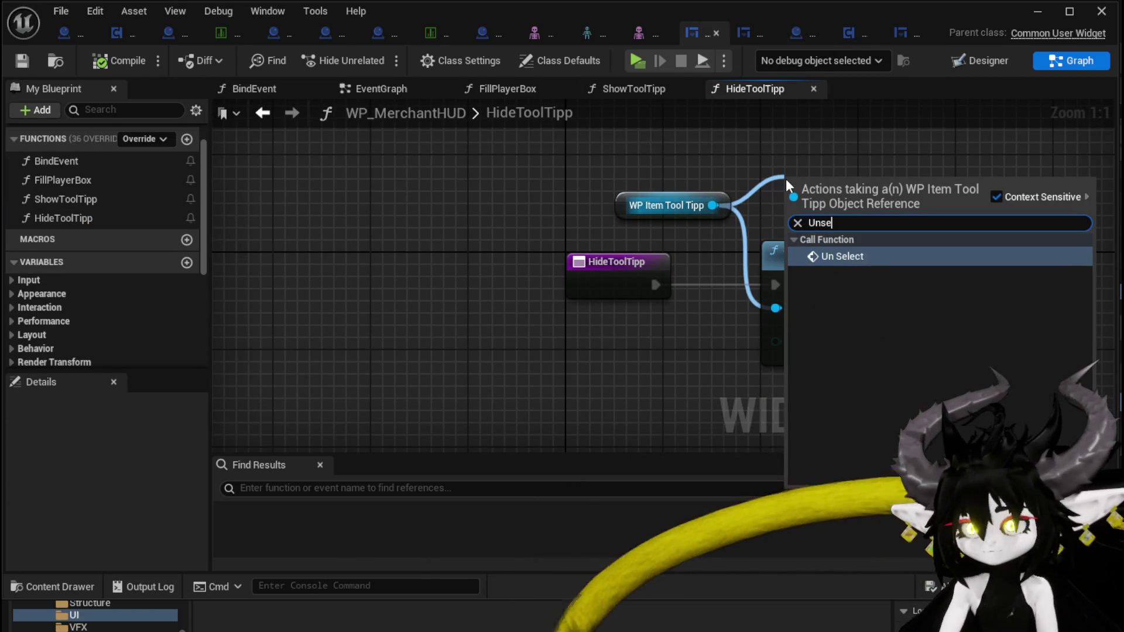
{"action": "left_click", "coordinate": [822, 257]}
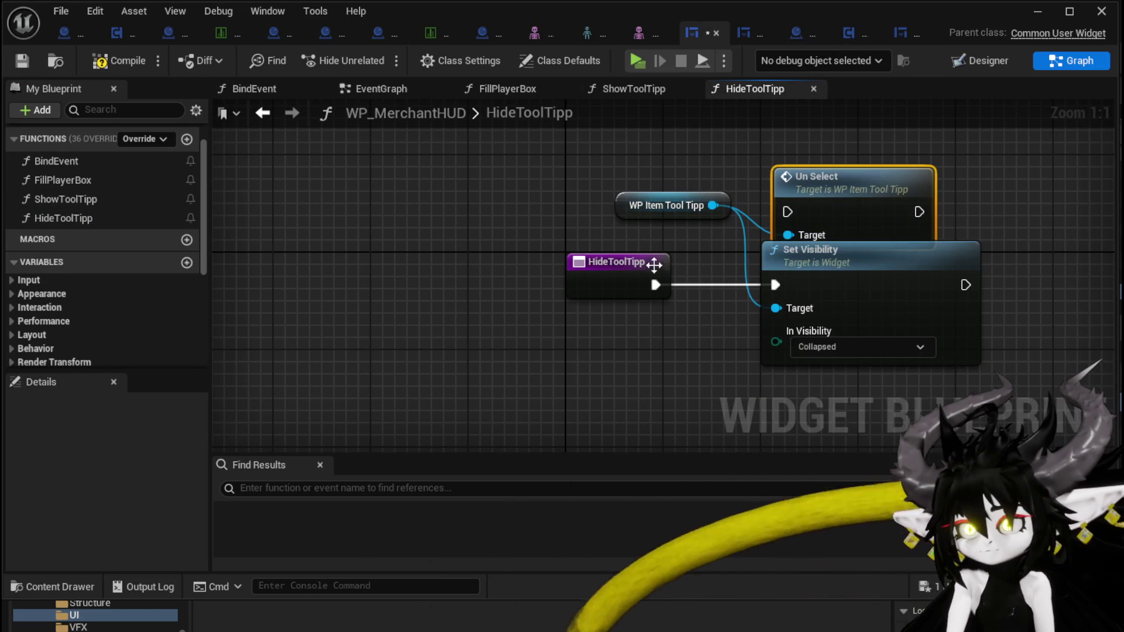
{"action": "left_click_drag", "start_coordinate": [656, 285], "coordinate": [799, 214]}
Delete the old Set Visibility node and compile the merchant HUD blueprint
{"action": "left_click", "coordinate": [861, 279]}
{"action": "mouse_move", "coordinate": [852, 188]}
{"action": "left_mouse_down"}
{"action": "mouse_move", "coordinate": [852, 176]}
{"action": "mouse_move", "coordinate": [791, 272]}
{"action": "mouse_move", "coordinate": [840, 299]}
{"action": "left_mouse_up"}
{"action": "key", "text": "Delete"}
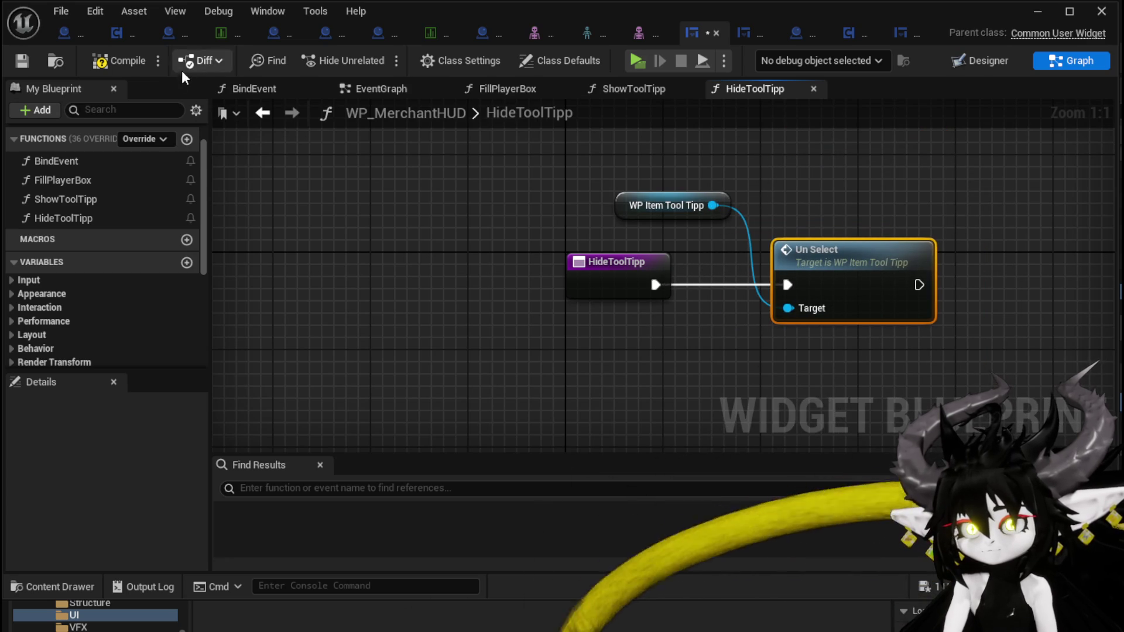
{"action": "left_click", "coordinate": [95, 63]}
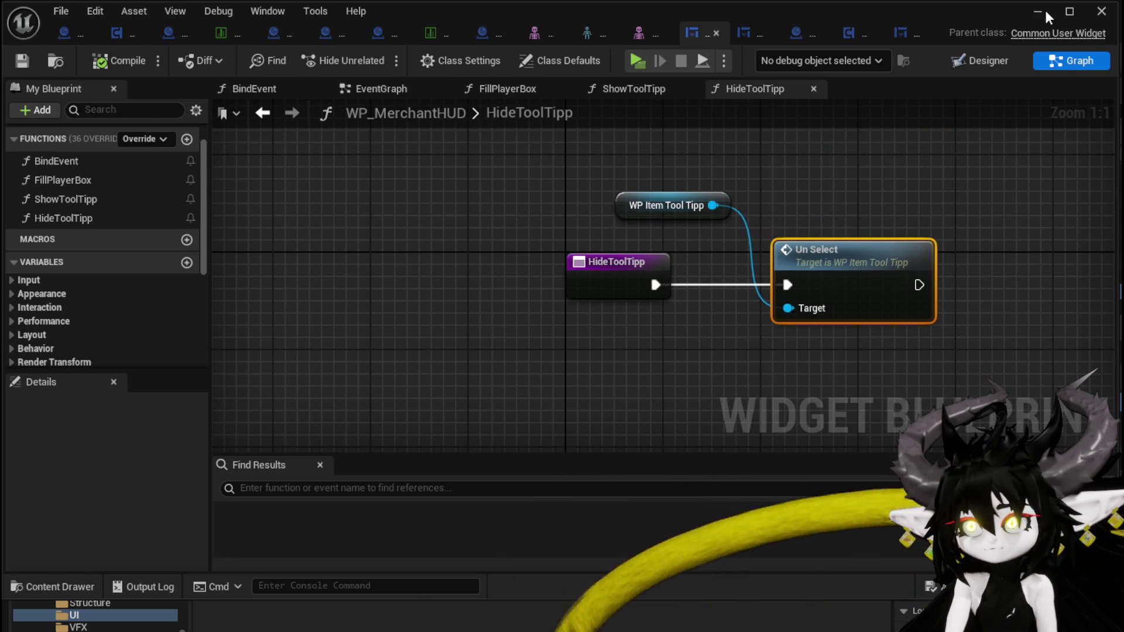
{"action": "left_click", "coordinate": [1039, 11]}
Play-test the merchant's inventory, then stop the preview and save all modified packages
{"action": "key", "text": "alt+p"}
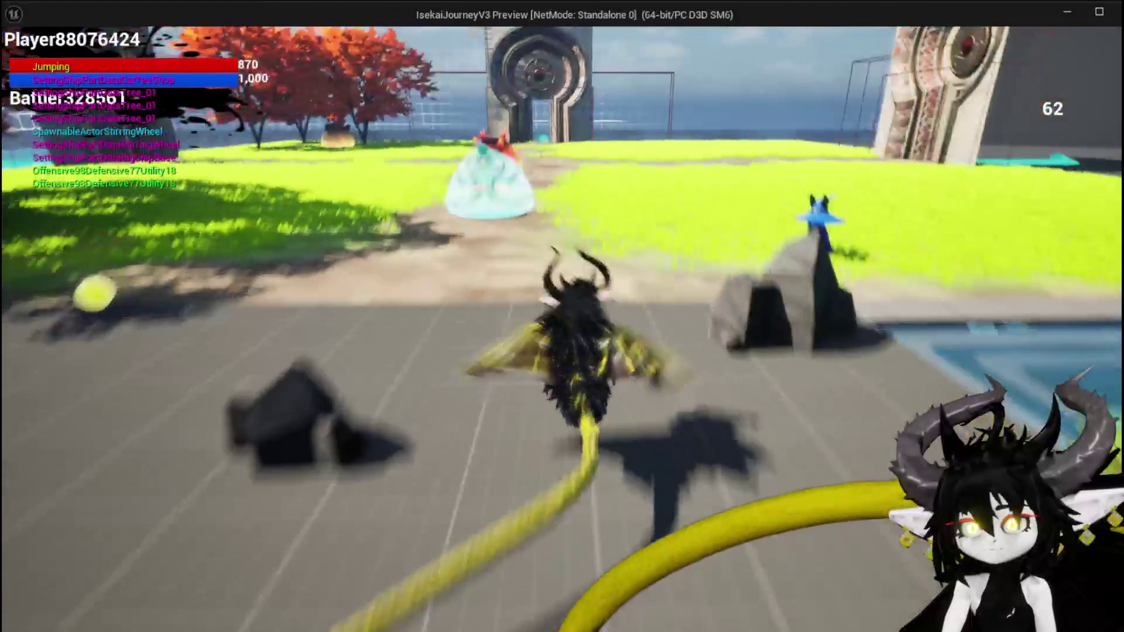
{"action": "key", "text": "e"}
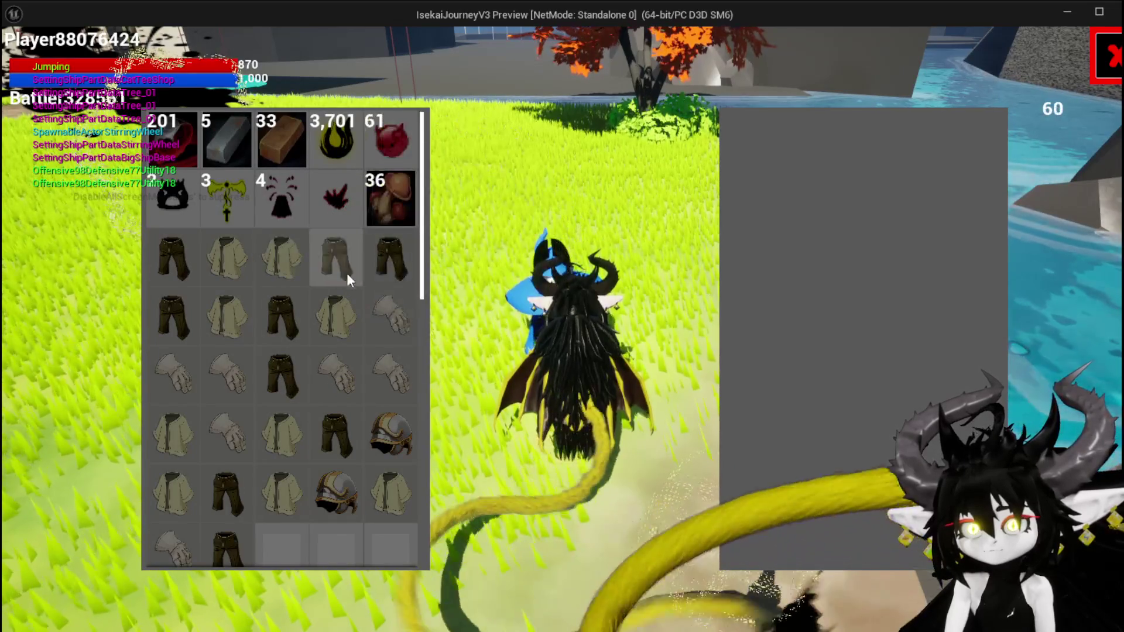
{"action": "key", "text": "Escape"}
{"action": "key", "text": "ctrl+s"}
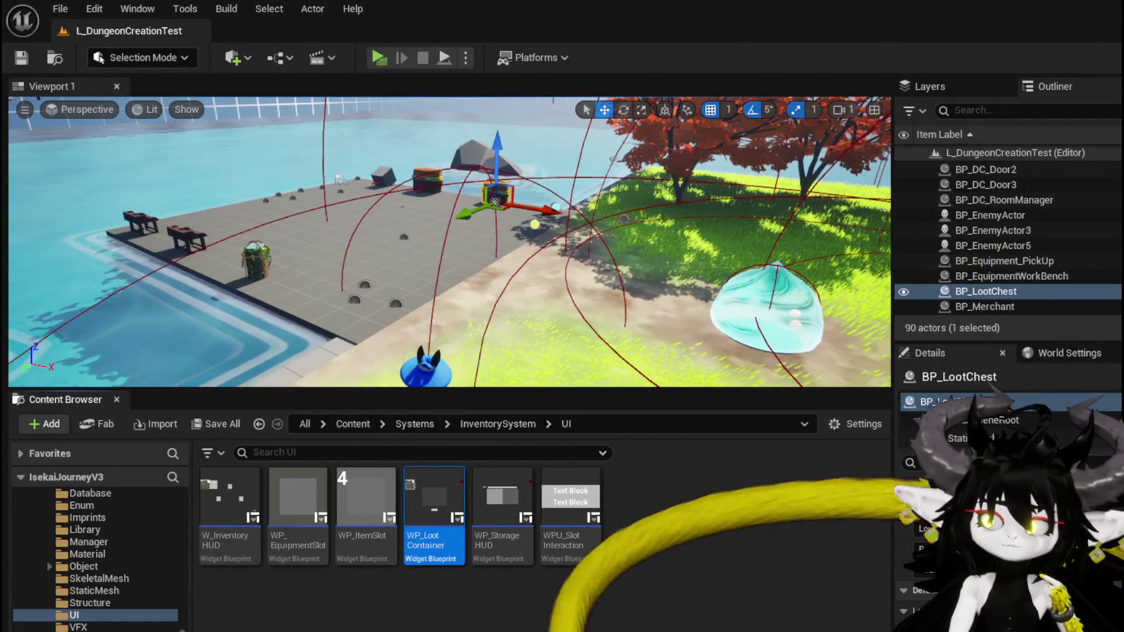
{"action": "key", "text": "alt+Tab"}
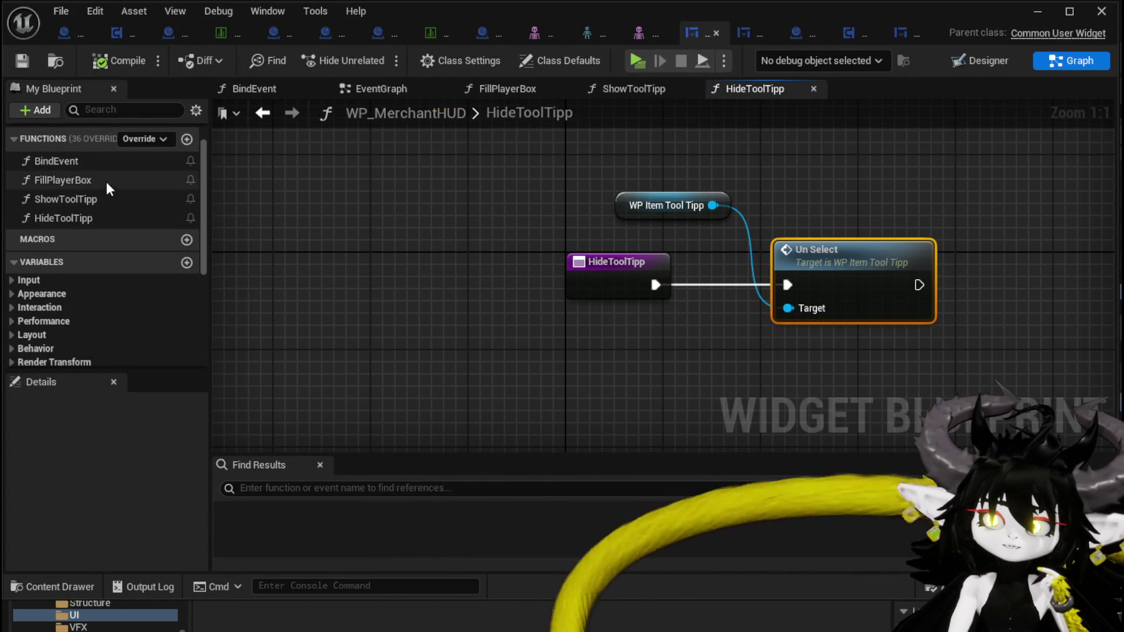
Look over ShowToolTipp's WP Item Tool Tipp and Canvas Slot nodes, then open WP_ItemToolTipp's SetData
{"action": "double_click", "coordinate": [72, 198]}
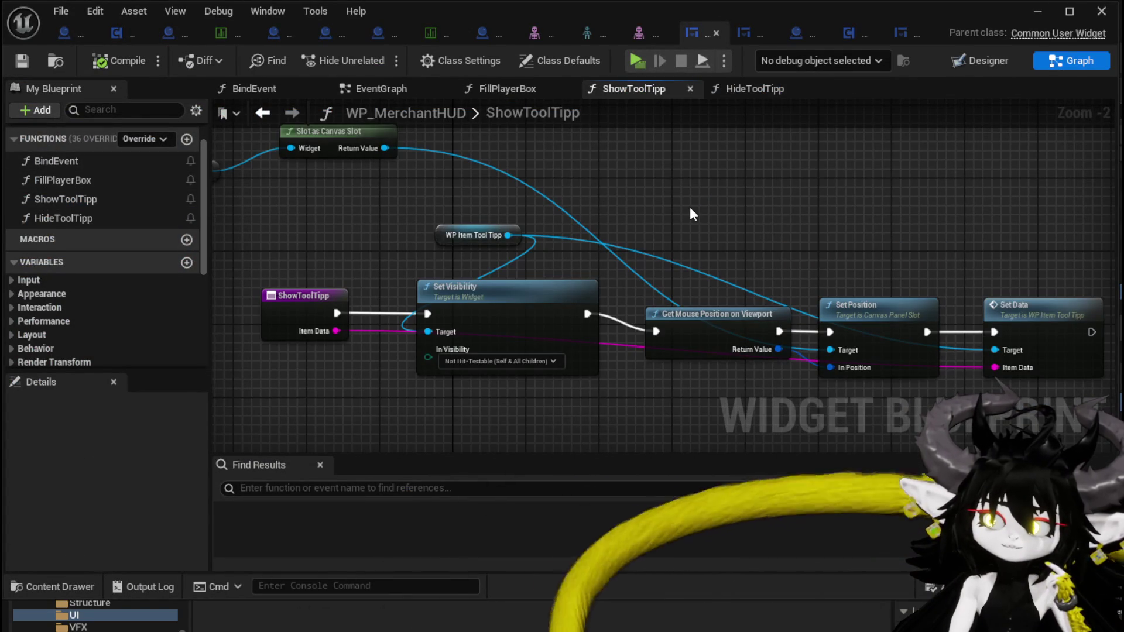
{"action": "scroll", "coordinate": [689, 214], "scroll_direction": "down", "scroll_amount": 1}
{"action": "mouse_move", "coordinate": [690, 214]}
{"action": "left_mouse_down"}
{"action": "mouse_move", "coordinate": [606, 201]}
{"action": "mouse_move", "coordinate": [686, 207]}
{"action": "left_mouse_up"}
{"action": "mouse_move", "coordinate": [296, 206]}
{"action": "left_mouse_down"}
{"action": "mouse_move", "coordinate": [462, 166]}
{"action": "mouse_move", "coordinate": [902, 208]}
{"action": "mouse_move", "coordinate": [829, 212]}
{"action": "left_mouse_up"}
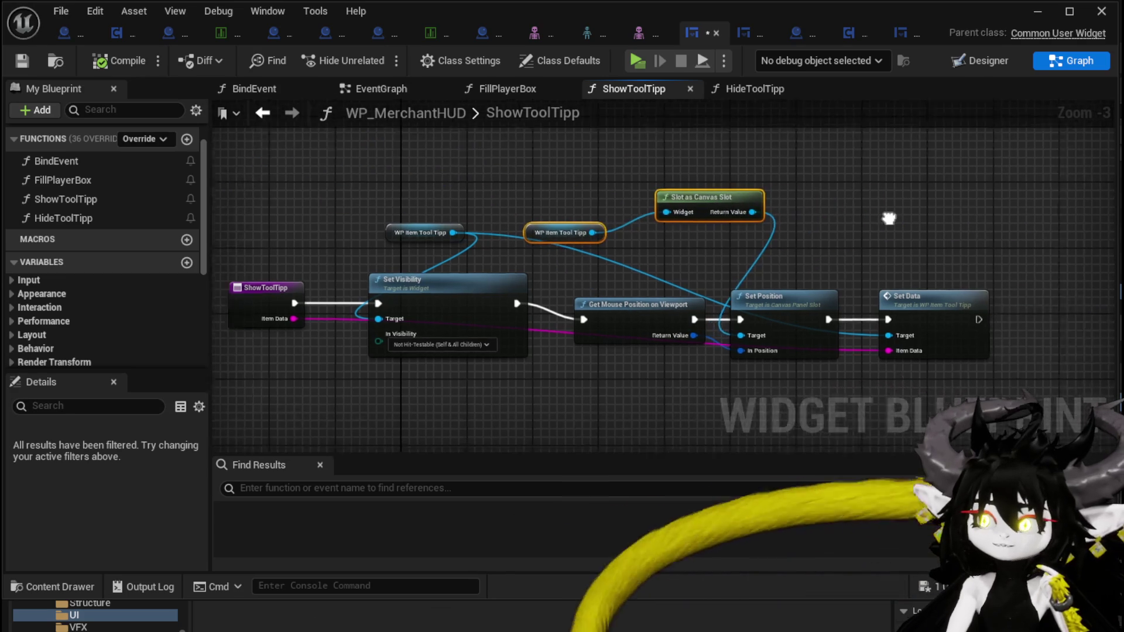
{"action": "left_click", "coordinate": [802, 219]}
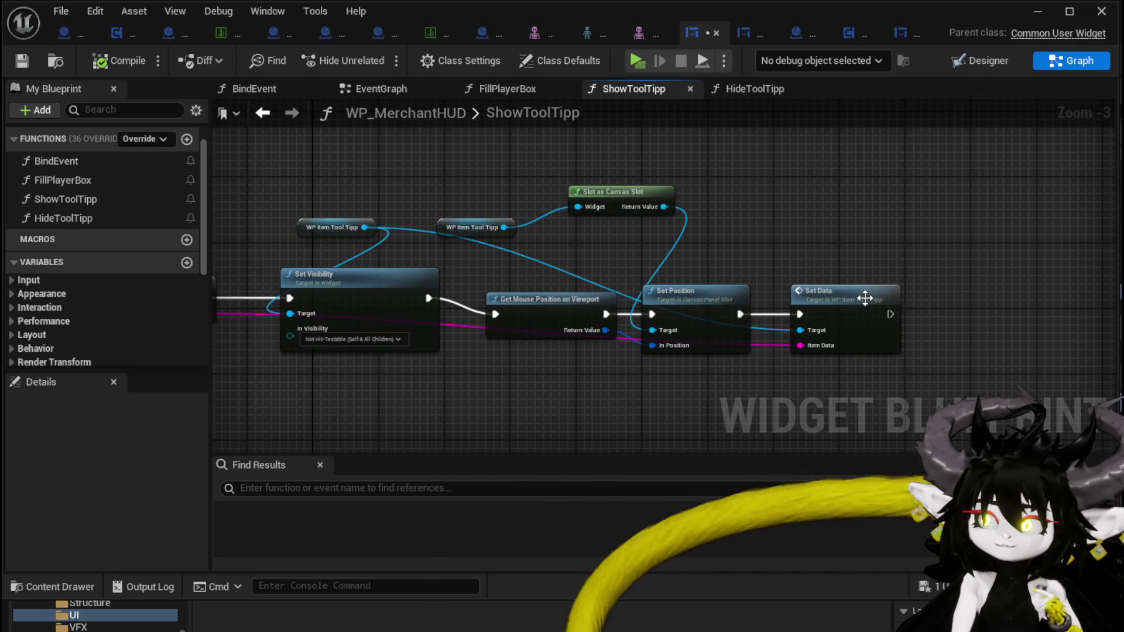
{"action": "double_click", "coordinate": [831, 291]}
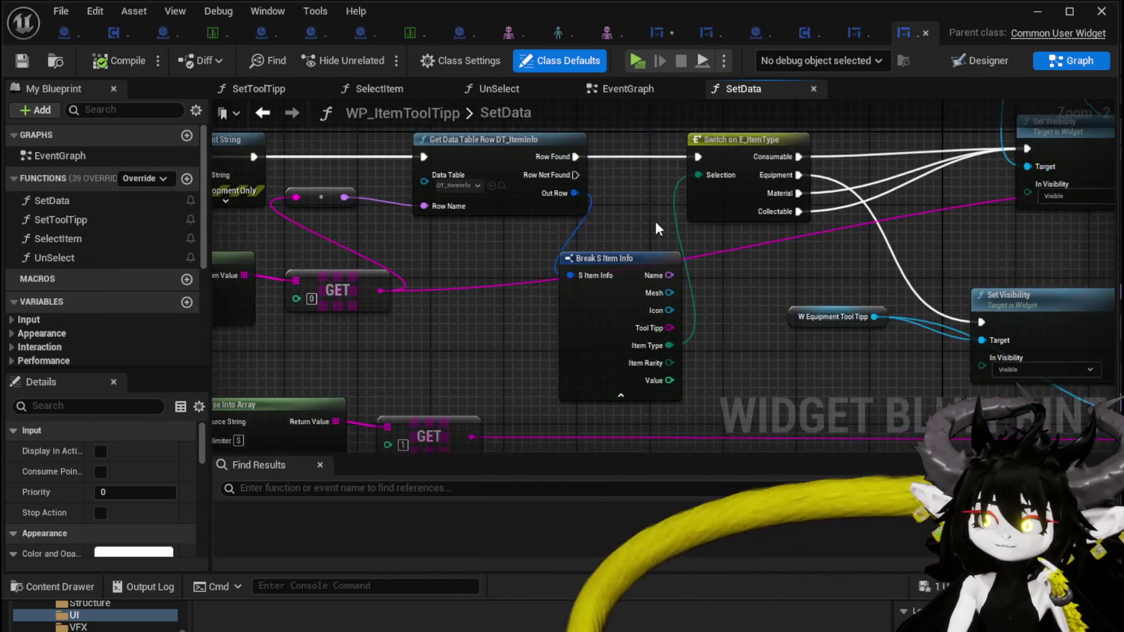
Review SetData's Switch on E_ItemType and Parse Into Array nodes, then start a play-in-editor test
{"action": "mouse_move", "coordinate": [588, 262]}
{"action": "left_mouse_down"}
{"action": "mouse_move", "coordinate": [580, 321]}
{"action": "mouse_move", "coordinate": [559, 192]}
{"action": "mouse_move", "coordinate": [1104, 206]}
{"action": "mouse_move", "coordinate": [811, 173]}
{"action": "mouse_move", "coordinate": [515, 100]}
{"action": "mouse_move", "coordinate": [529, 14]}
{"action": "left_mouse_up"}
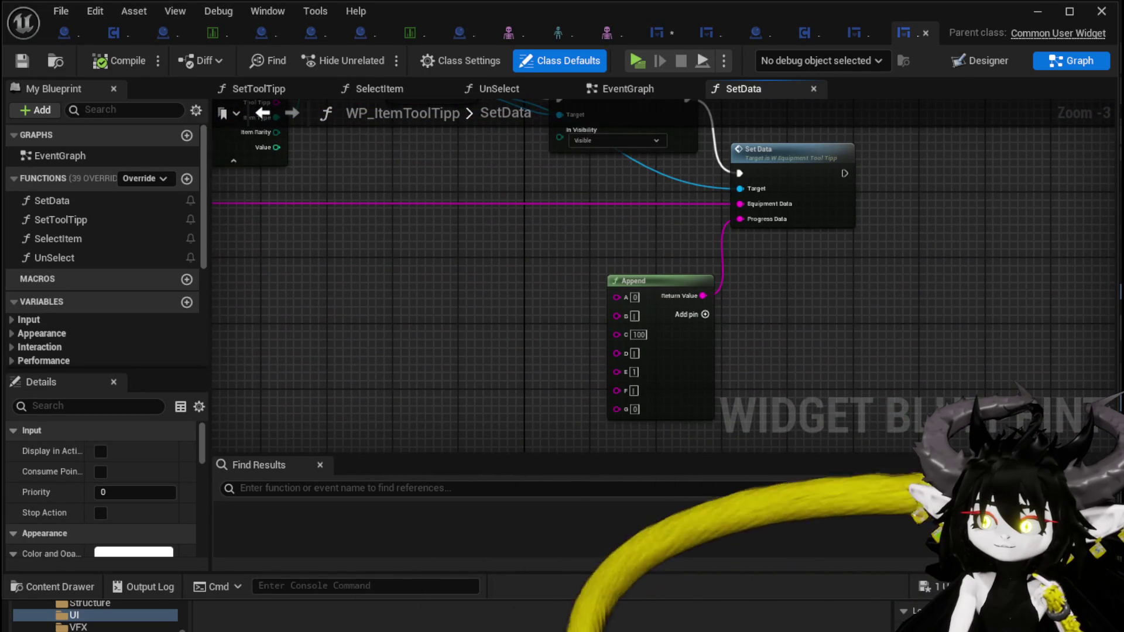
{"action": "mouse_move", "coordinate": [604, 256]}
{"action": "left_mouse_down"}
{"action": "mouse_move", "coordinate": [603, 270]}
{"action": "mouse_move", "coordinate": [546, 274]}
{"action": "left_mouse_up"}
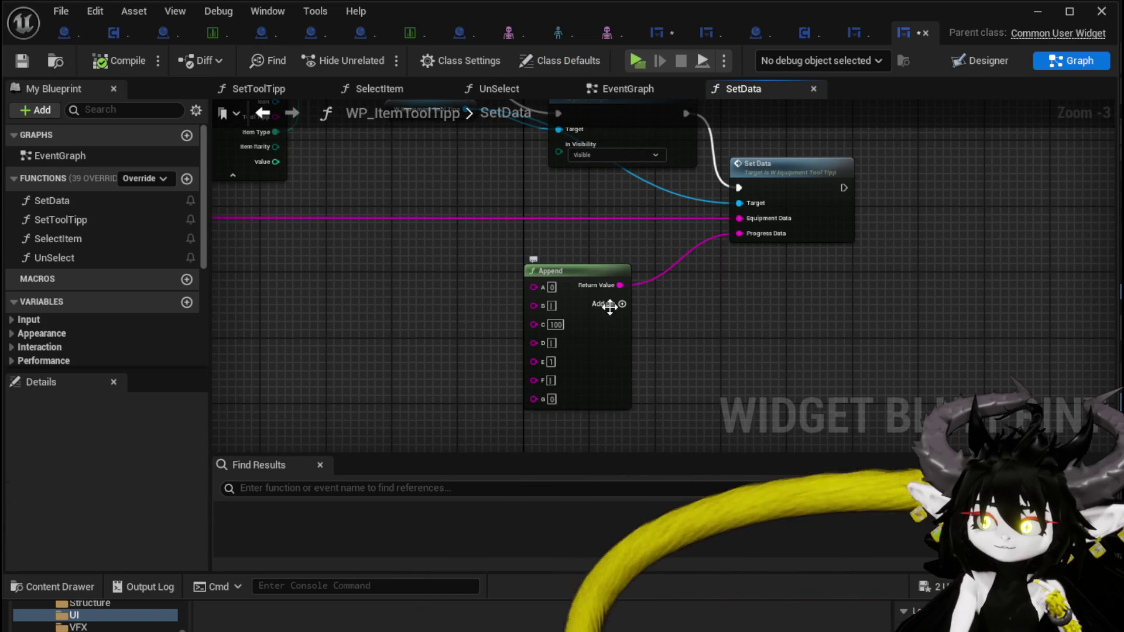
{"action": "left_click_drag", "start_coordinate": [471, 180], "coordinate": [475, 366]}
{"action": "left_click", "coordinate": [515, 241]}
{"action": "left_click_drag", "start_coordinate": [515, 241], "coordinate": [864, 259]}
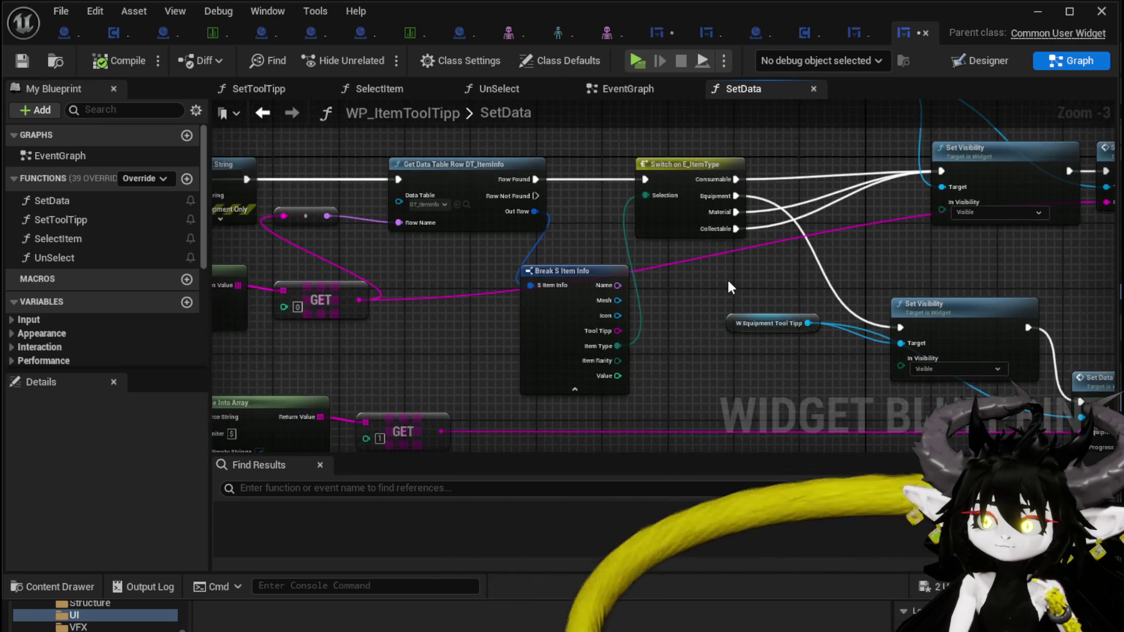
{"action": "left_click_drag", "start_coordinate": [729, 280], "coordinate": [965, 285]}
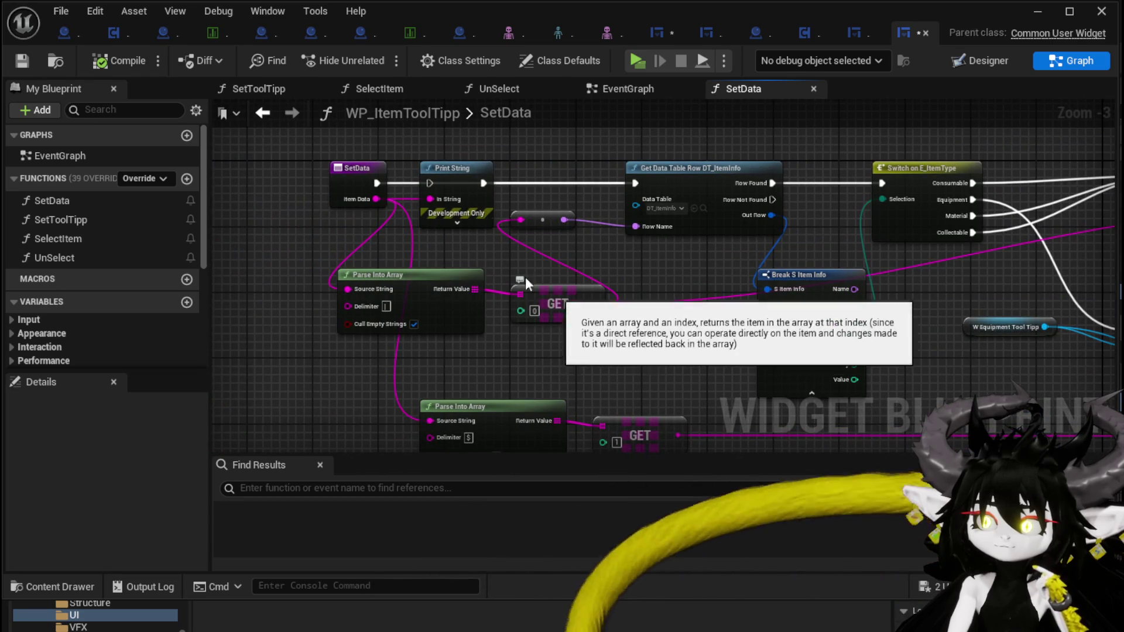
{"action": "left_click_drag", "start_coordinate": [377, 183], "coordinate": [427, 184]}
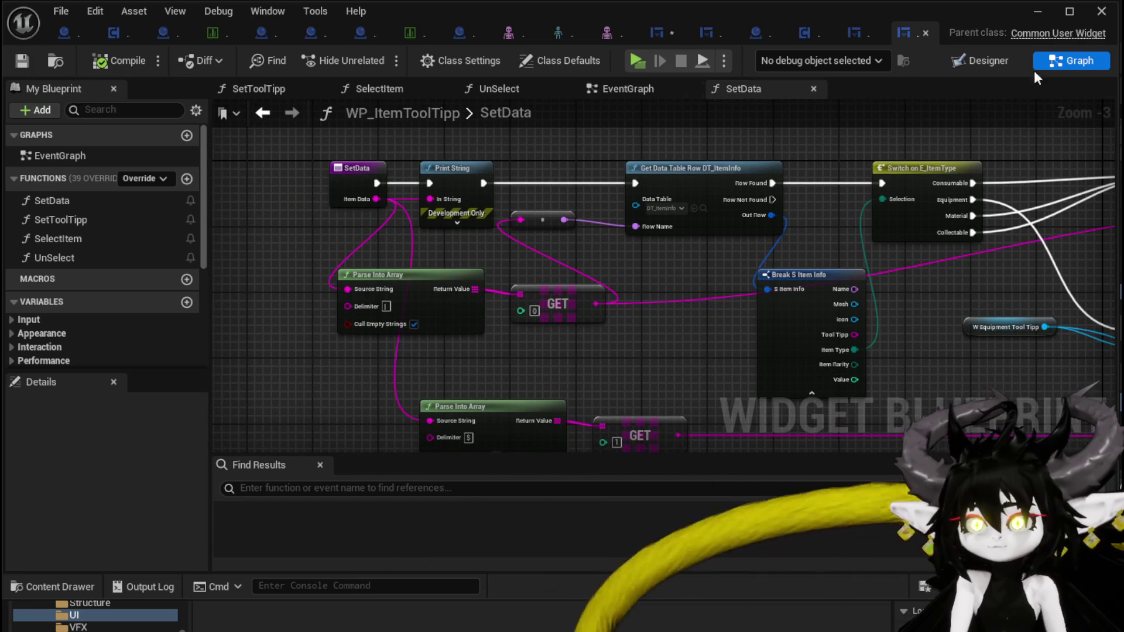
{"action": "left_click", "coordinate": [1046, 12]}
{"action": "key", "text": "alt+p"}
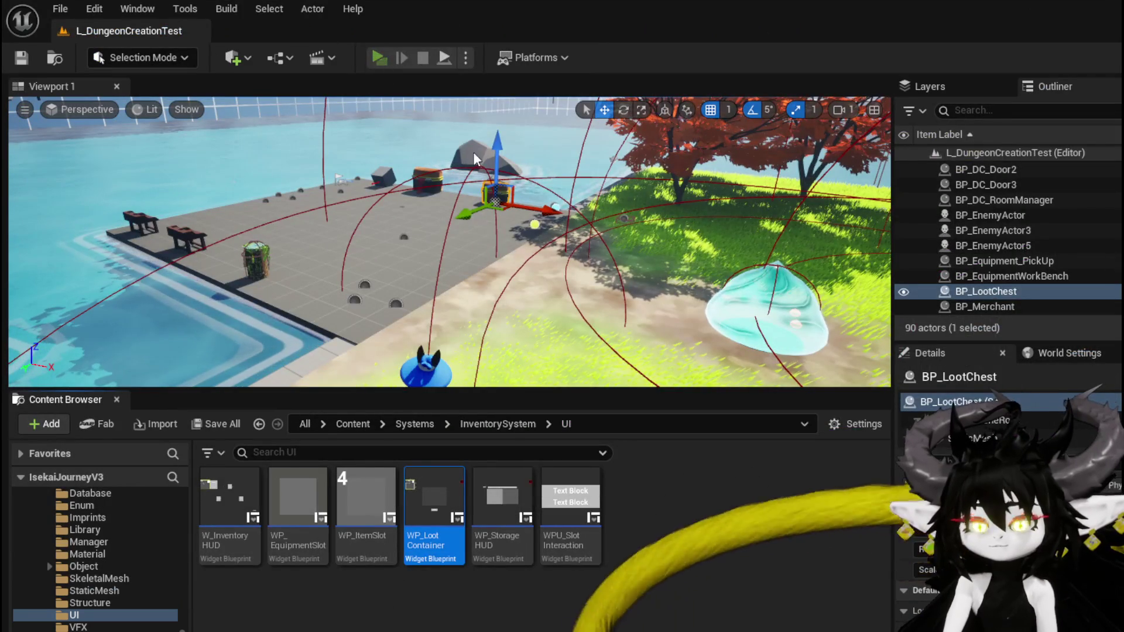
Run to the merchant, open its inventory and hover an item, then stop and save
{"action": "key", "text": "w"}
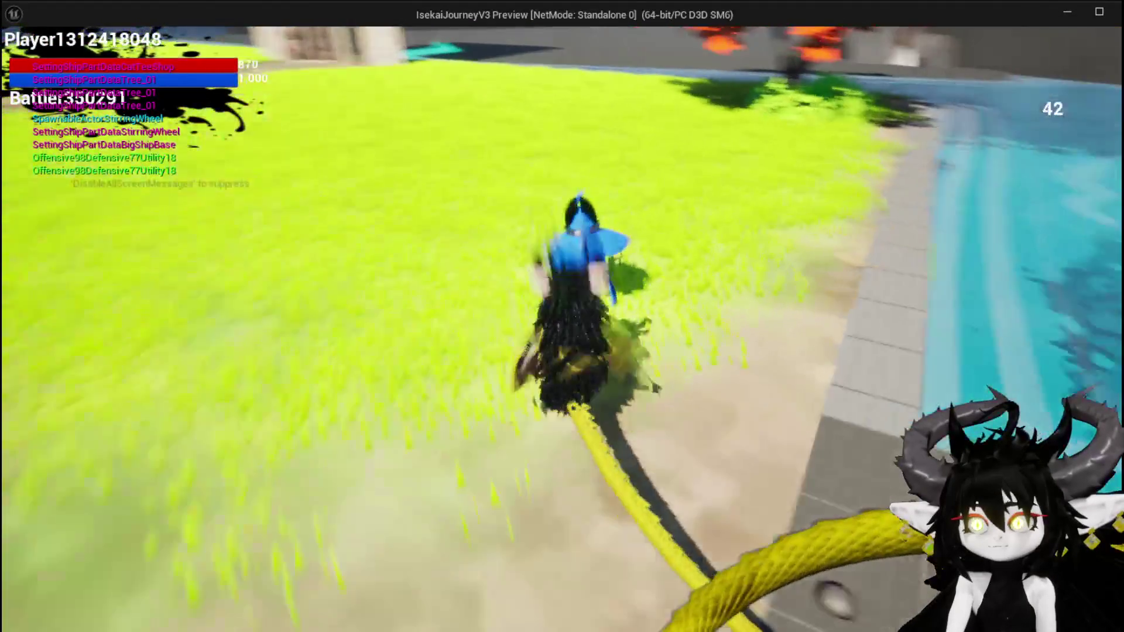
{"action": "key", "text": "e"}
{"action": "mouse_move", "coordinate": [161, 222]}
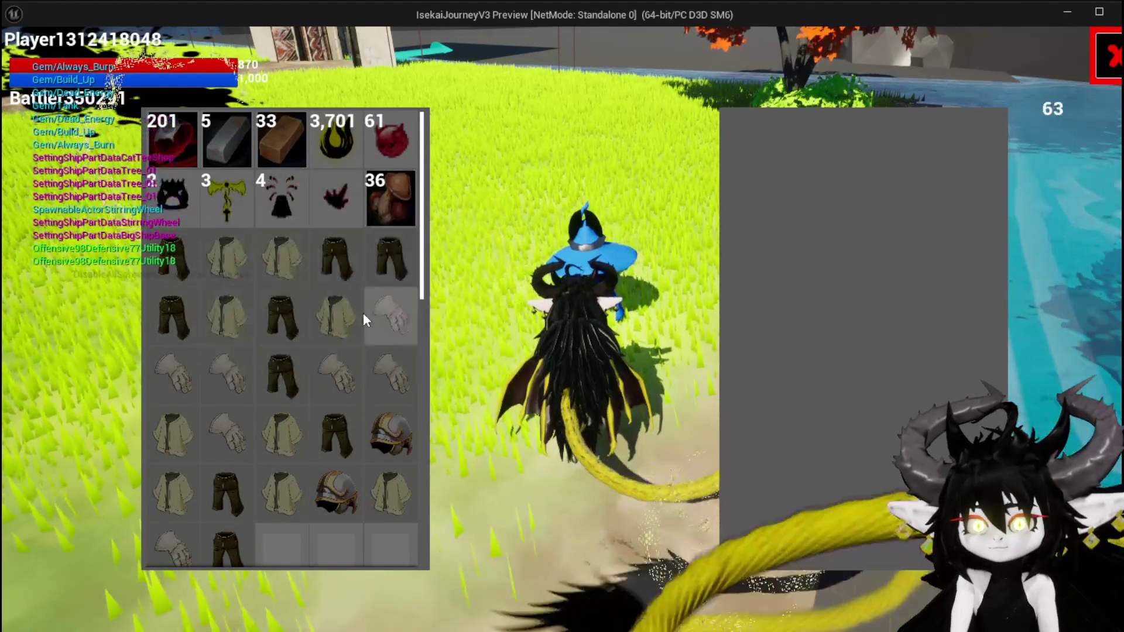
{"action": "key", "text": "Escape"}
{"action": "key", "text": "ctrl+s"}
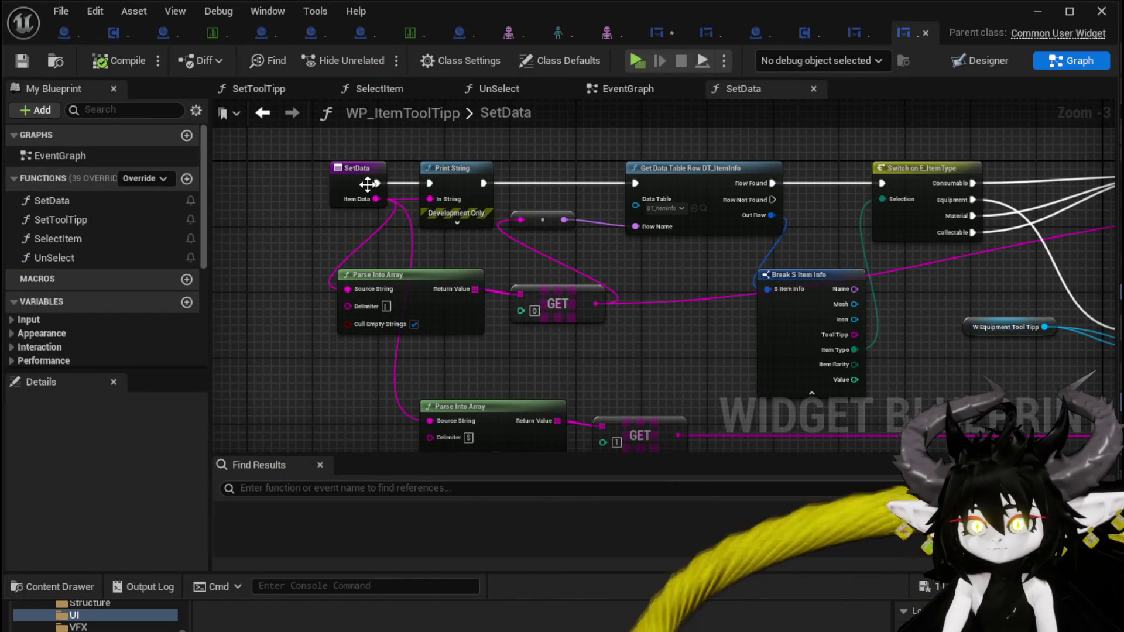
Drag a test wire from SetData's exec output, save WP_ItemToolTipp, and return to WP_MerchantHUD
{"action": "left_click_drag", "start_coordinate": [374, 184], "coordinate": [635, 185]}
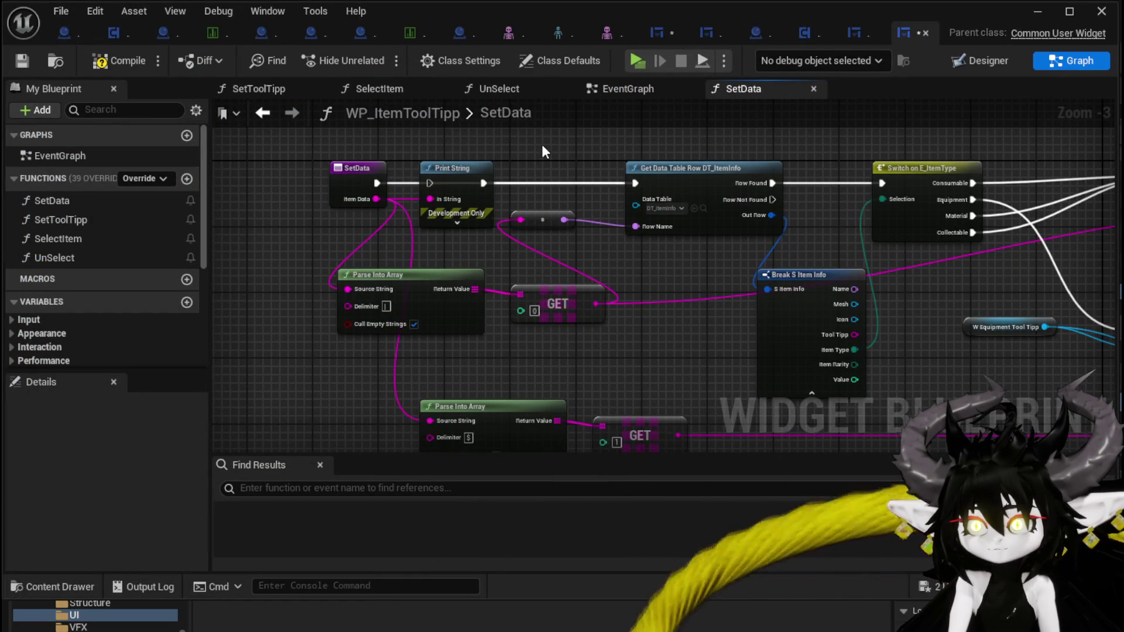
{"action": "left_click", "coordinate": [19, 61]}
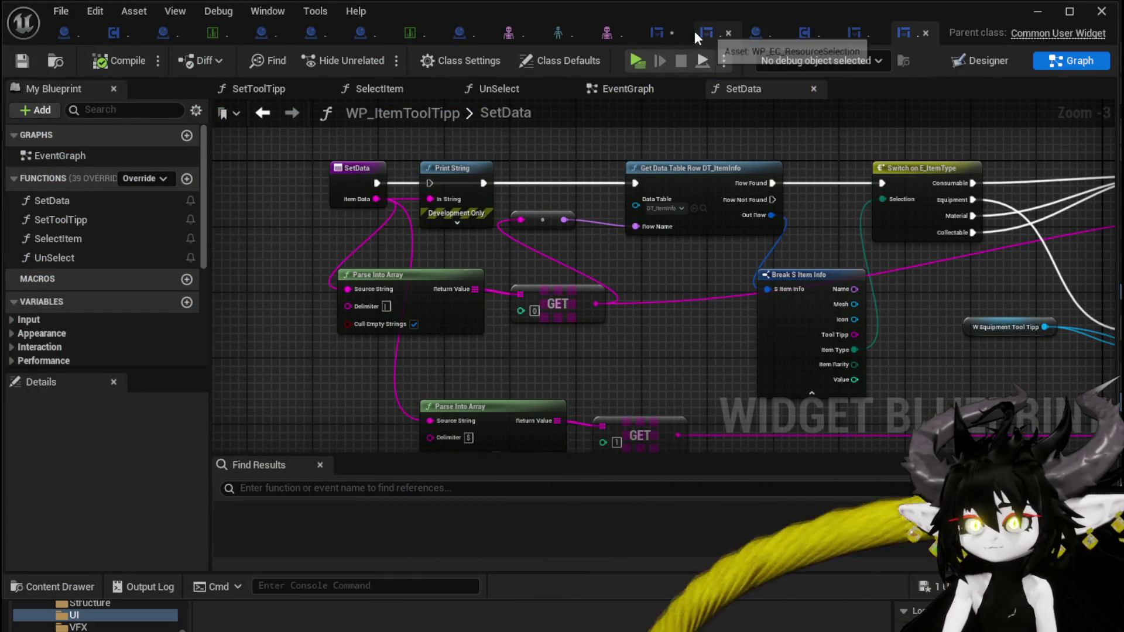
{"action": "left_click", "coordinate": [659, 32]}
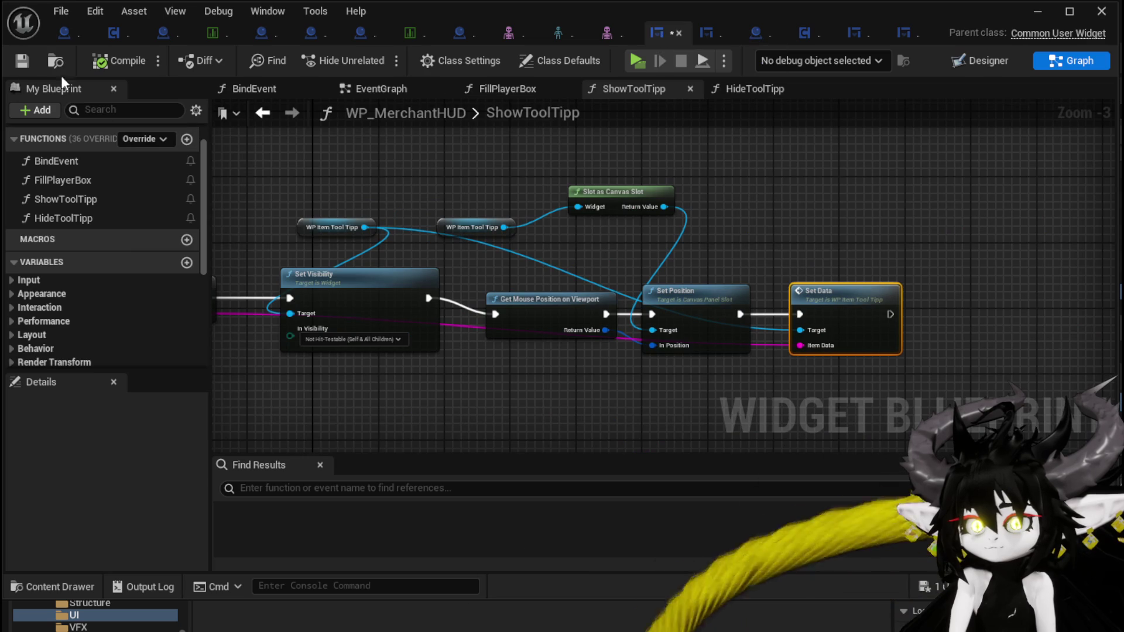
Inspect WP_MerchantHUD's BindEvent graph and its entry and SET nodes
{"action": "mouse_move", "coordinate": [495, 259]}
{"action": "left_mouse_down"}
{"action": "mouse_move", "coordinate": [572, 218]}
{"action": "mouse_move", "coordinate": [565, 227]}
{"action": "left_mouse_up"}
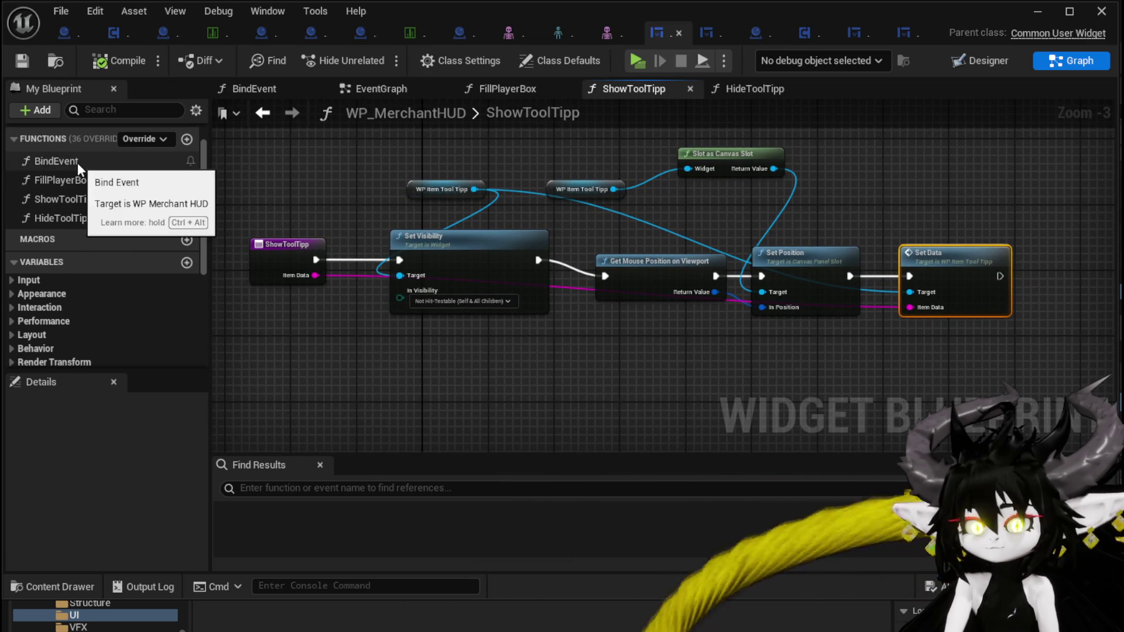
{"action": "double_click", "coordinate": [76, 162]}
{"action": "scroll", "coordinate": [468, 291], "scroll_direction": "down", "scroll_amount": 2}
{"action": "mouse_move", "coordinate": [469, 291]}
{"action": "left_mouse_down"}
{"action": "mouse_move", "coordinate": [714, 286]}
{"action": "mouse_move", "coordinate": [695, 275]}
{"action": "left_mouse_up"}
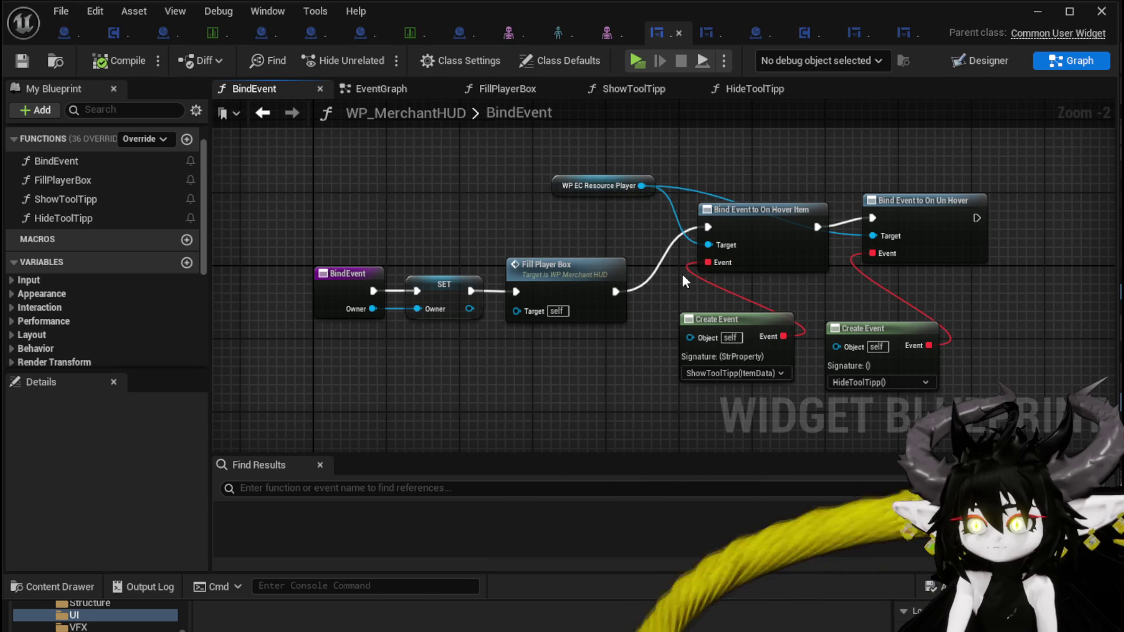
Open FillPlayerBox and jump into the Add Equipment from Inventory function definition
{"action": "double_click", "coordinate": [125, 186]}
{"action": "left_click_drag", "start_coordinate": [532, 311], "coordinate": [390, 280]}
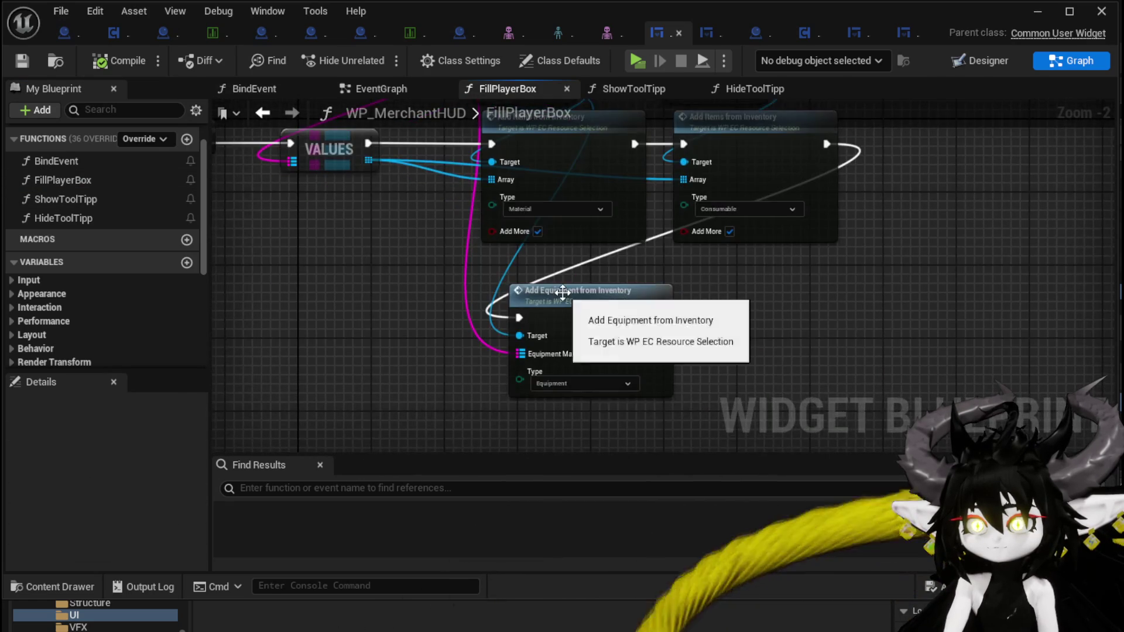
{"action": "double_click", "coordinate": [563, 293]}
{"action": "scroll", "coordinate": [798, 290], "scroll_direction": "up", "scroll_amount": 3}
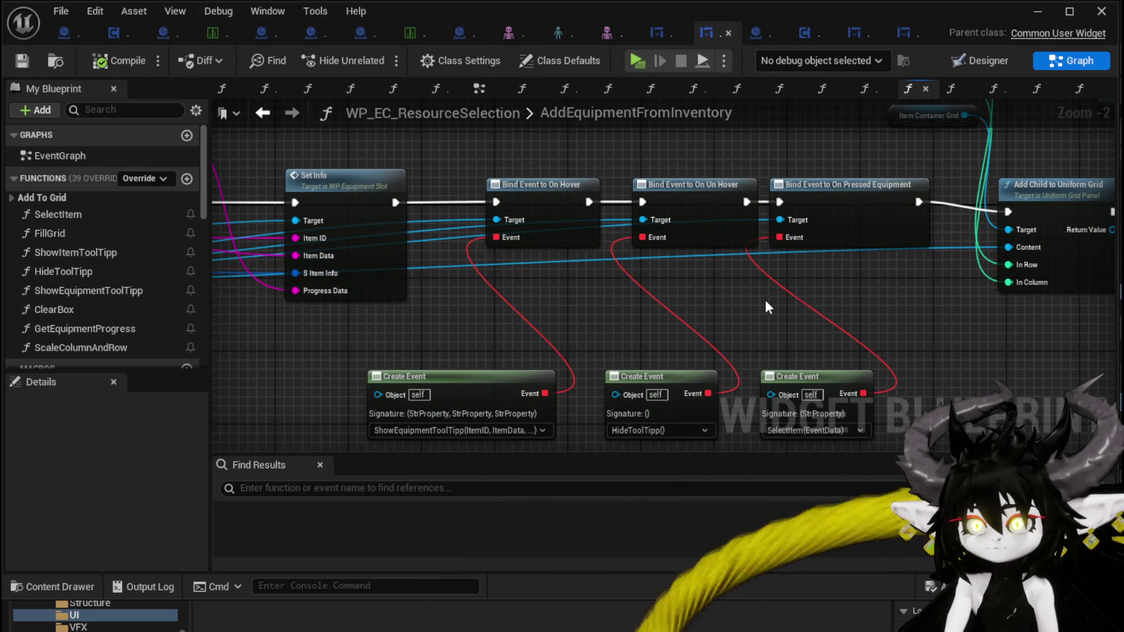
Pan across AddEquipmentFromInventory's slot event binding nodes
{"action": "left_click_drag", "start_coordinate": [766, 302], "coordinate": [756, 273]}
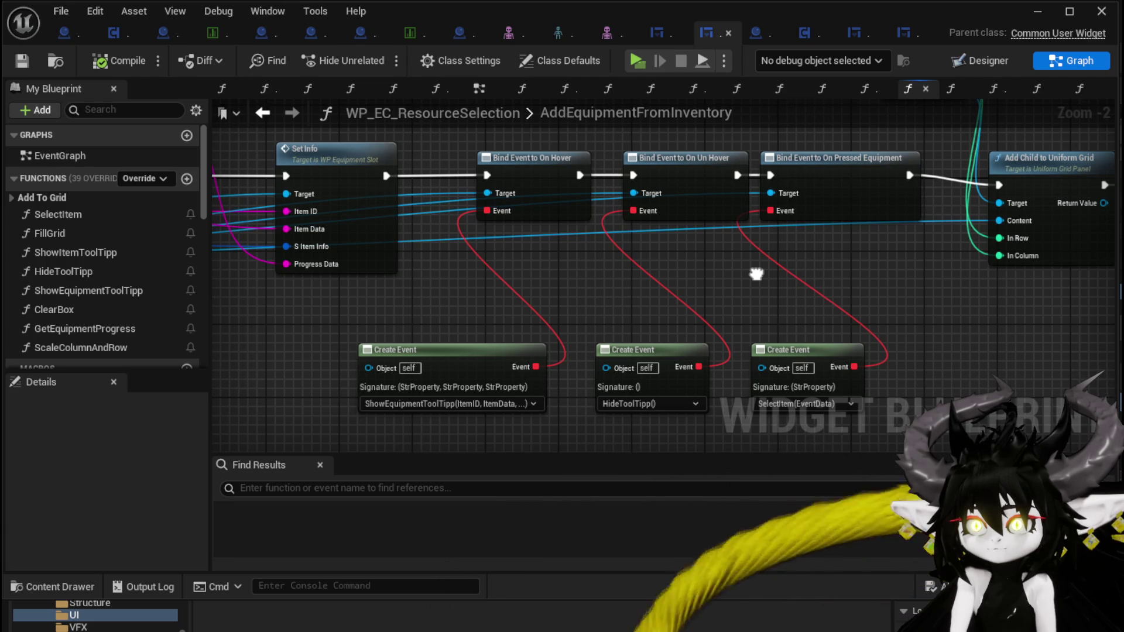
{"action": "mouse_move", "coordinate": [757, 274]}
{"action": "left_mouse_down"}
{"action": "mouse_move", "coordinate": [617, 281]}
{"action": "mouse_move", "coordinate": [630, 252]}
{"action": "mouse_move", "coordinate": [818, 243]}
{"action": "mouse_move", "coordinate": [891, 381]}
{"action": "left_mouse_up"}
{"action": "mouse_move", "coordinate": [546, 173]}
{"action": "left_mouse_down"}
{"action": "mouse_move", "coordinate": [612, 339]}
{"action": "mouse_move", "coordinate": [676, 339]}
{"action": "mouse_move", "coordinate": [512, 359]}
{"action": "mouse_move", "coordinate": [292, 321]}
{"action": "mouse_move", "coordinate": [279, 285]}
{"action": "left_mouse_up"}
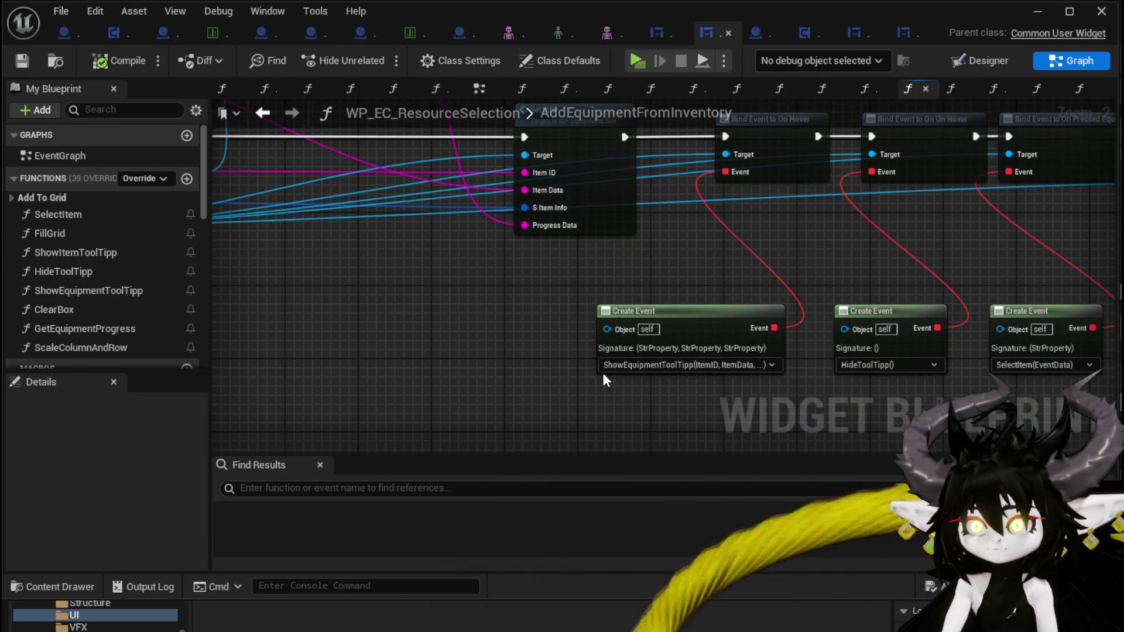
Open the ShowEquipmentToolTipp and ShowItemToolTipp graphs, then go back to WP_MerchantHUD
{"action": "double_click", "coordinate": [84, 292]}
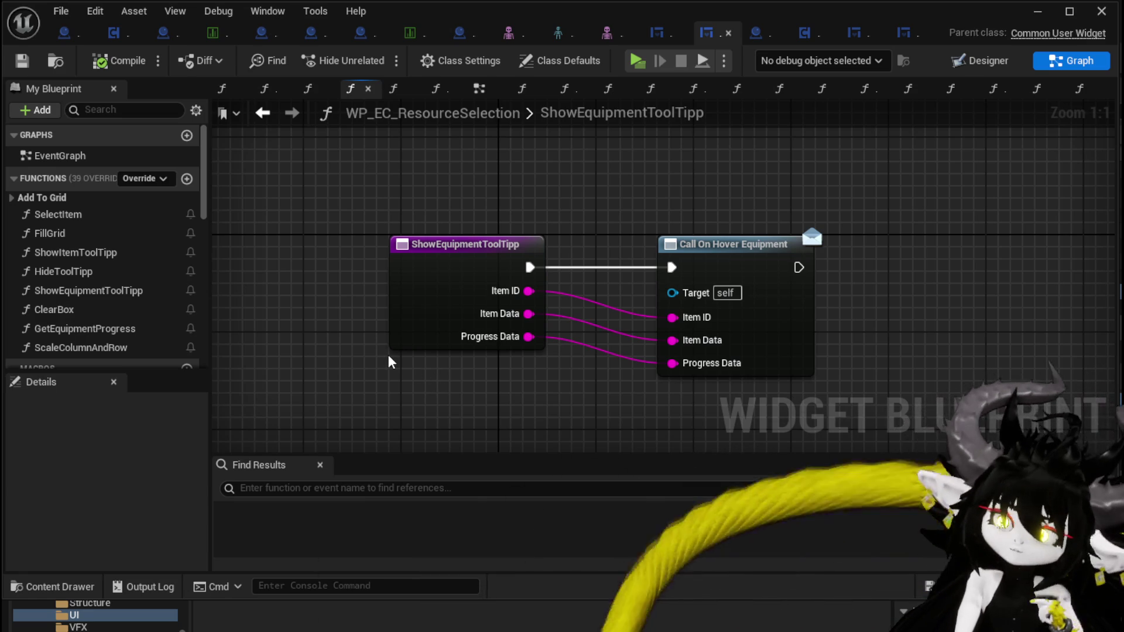
{"action": "double_click", "coordinate": [109, 253]}
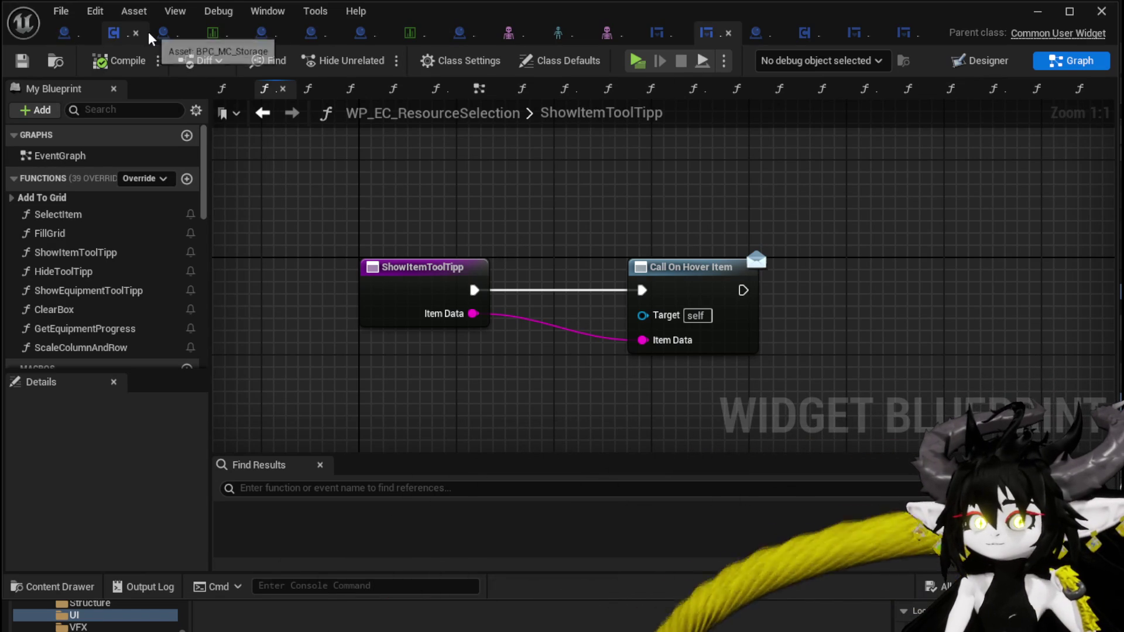
{"action": "left_click", "coordinate": [39, 204]}
{"action": "left_click", "coordinate": [39, 203]}
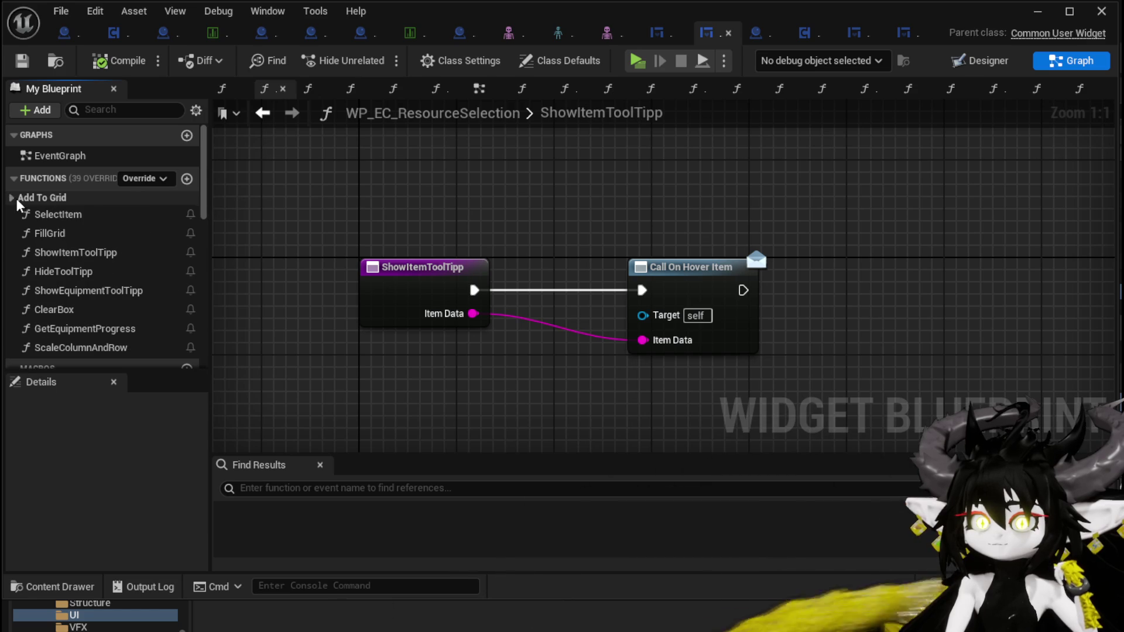
{"action": "left_click", "coordinate": [645, 33]}
Check the resource player references and the Consumable call's item type options in FillPlayerBox
{"action": "mouse_move", "coordinate": [571, 246]}
{"action": "left_mouse_down"}
{"action": "mouse_move", "coordinate": [389, 301]}
{"action": "mouse_move", "coordinate": [397, 321]}
{"action": "mouse_move", "coordinate": [360, 341]}
{"action": "left_mouse_up"}
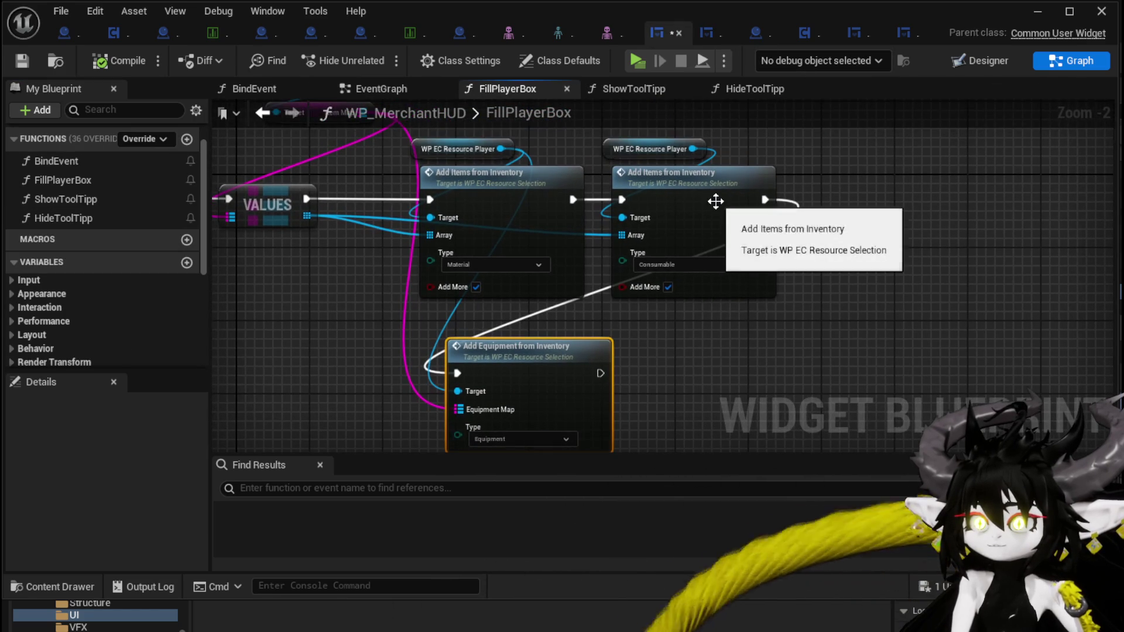
{"action": "left_click", "coordinate": [683, 264]}
{"action": "left_click", "coordinate": [905, 290]}
Inspect the Add Items from Inventory definition's Set Info, Bind Event and slot creation nodes
{"action": "double_click", "coordinate": [692, 205]}
{"action": "scroll", "coordinate": [779, 211], "scroll_direction": "down", "scroll_amount": 3}
{"action": "scroll", "coordinate": [785, 208], "scroll_direction": "up", "scroll_amount": 2}
{"action": "mouse_move", "coordinate": [695, 221]}
{"action": "left_mouse_down"}
{"action": "mouse_move", "coordinate": [743, 171]}
{"action": "mouse_move", "coordinate": [536, 174]}
{"action": "left_mouse_up"}
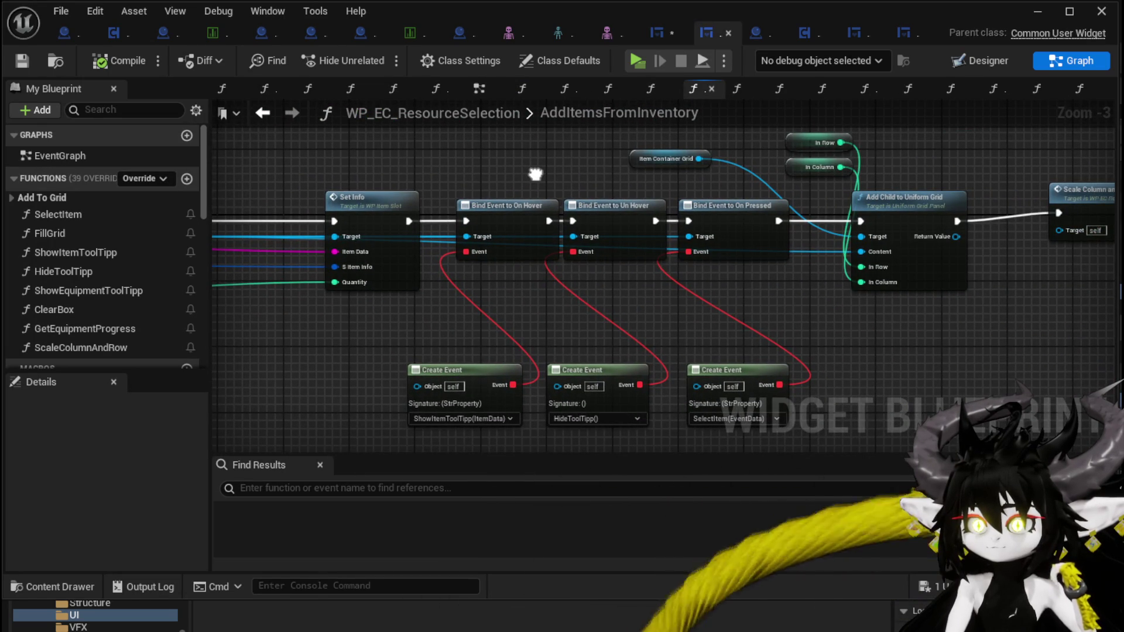
{"action": "mouse_move", "coordinate": [535, 174]}
{"action": "left_mouse_down"}
{"action": "mouse_move", "coordinate": [412, 173]}
{"action": "mouse_move", "coordinate": [1027, 175]}
{"action": "mouse_move", "coordinate": [504, 135]}
{"action": "mouse_move", "coordinate": [835, 181]}
{"action": "mouse_move", "coordinate": [841, 198]}
{"action": "left_mouse_up"}
{"action": "scroll", "coordinate": [571, 167], "scroll_direction": "down", "scroll_amount": 1}
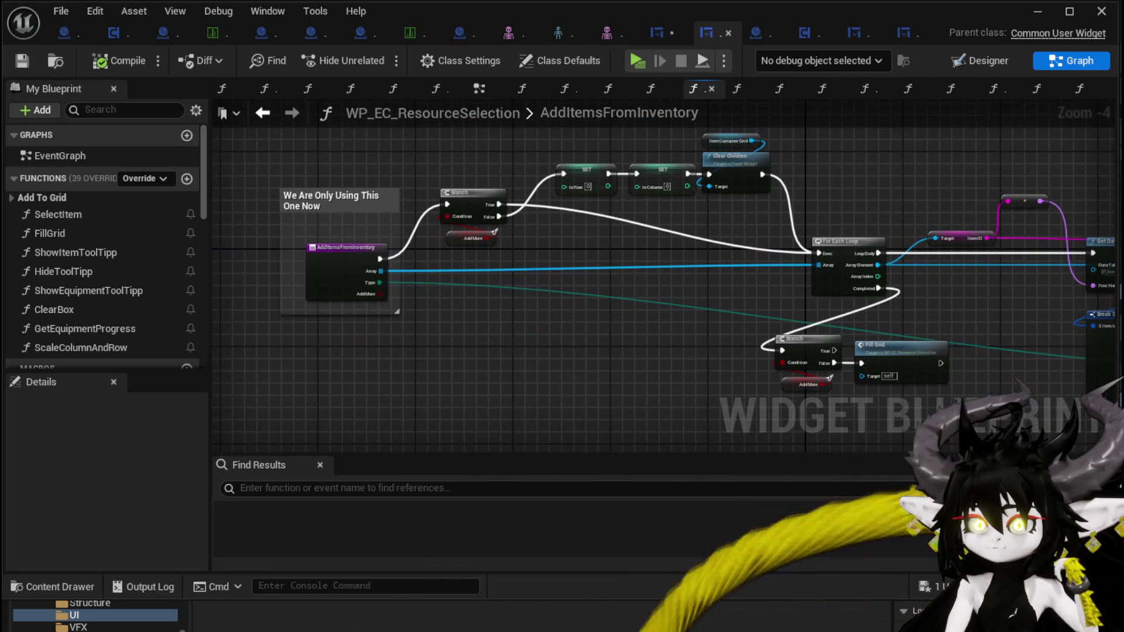
{"action": "left_click", "coordinate": [655, 39]}
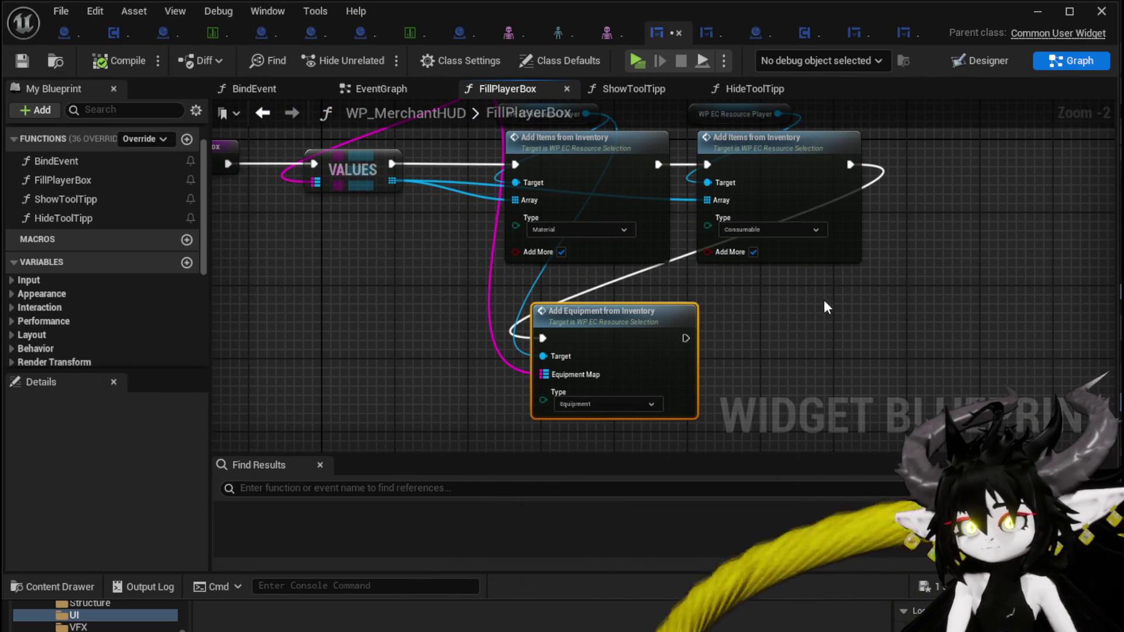
Replace Add Equipment from Inventory with a pasted Add Items call chained after Consumable, fed VALUES
{"action": "key", "text": "Delete"}
{"action": "left_click", "coordinate": [770, 258]}
{"action": "key", "text": "ctrl+c"}
{"action": "key", "text": "ctrl+v"}
{"action": "mouse_move", "coordinate": [556, 299]}
{"action": "left_mouse_down"}
{"action": "mouse_move", "coordinate": [506, 286]}
{"action": "mouse_move", "coordinate": [521, 288]}
{"action": "left_mouse_up"}
{"action": "left_click_drag", "start_coordinate": [850, 164], "coordinate": [533, 311]}
{"action": "mouse_move", "coordinate": [391, 181]}
{"action": "left_mouse_down"}
{"action": "mouse_move", "coordinate": [433, 202]}
{"action": "mouse_move", "coordinate": [538, 358]}
{"action": "left_mouse_up"}
Set the new call's type to Equipment, wire the resource player Target, and compile cleanly
{"action": "left_click", "coordinate": [585, 379]}
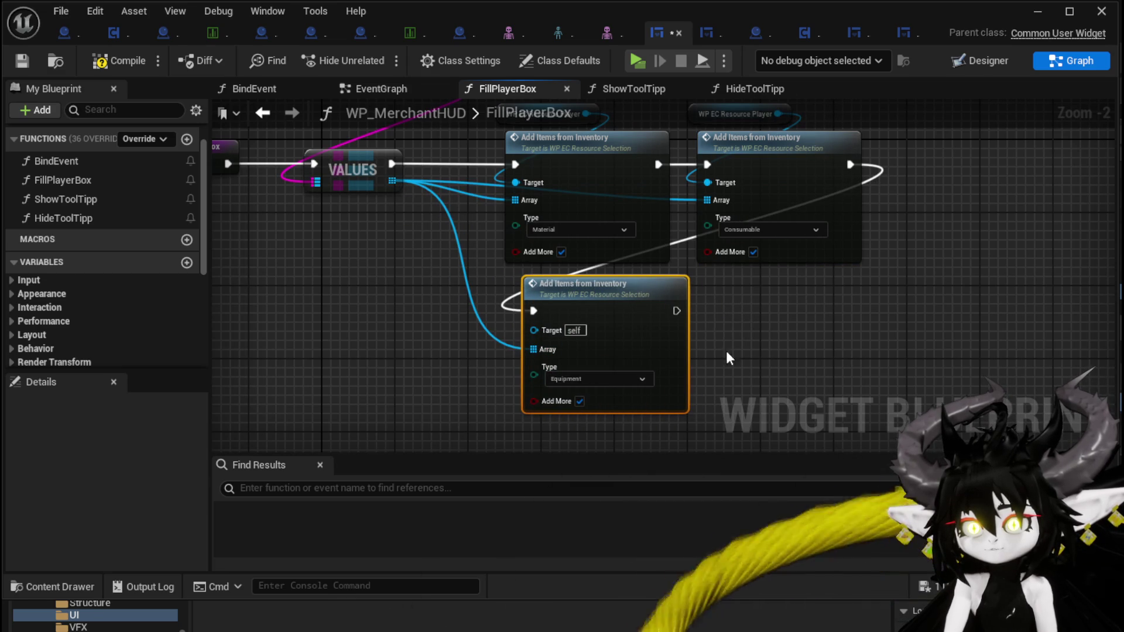
{"action": "left_click", "coordinate": [21, 64]}
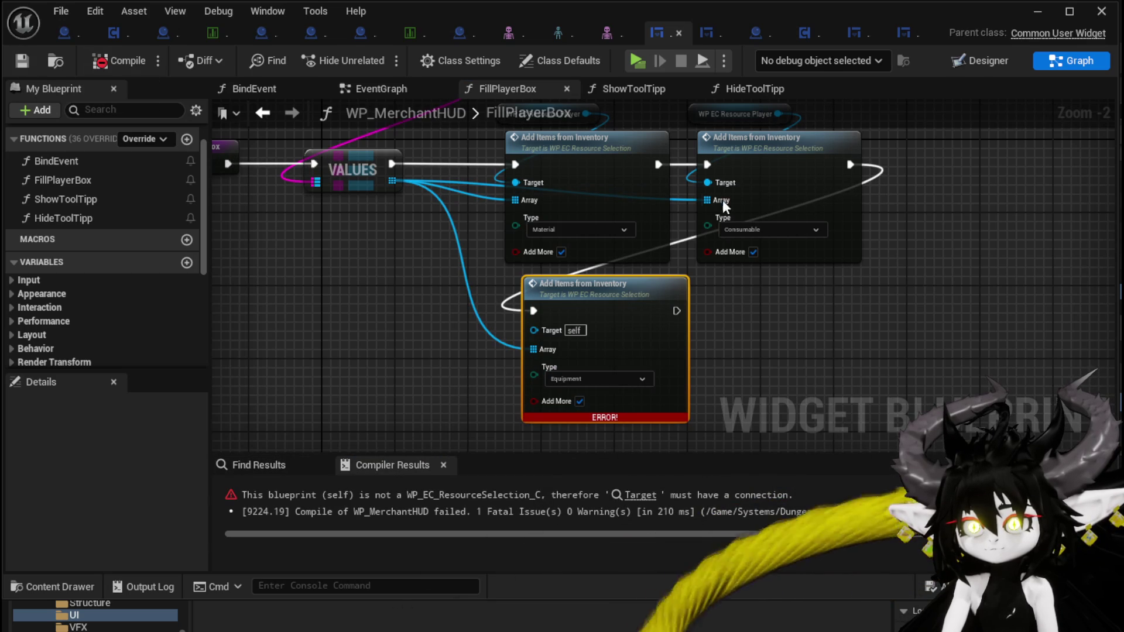
{"action": "left_click_drag", "start_coordinate": [707, 183], "coordinate": [534, 329]}
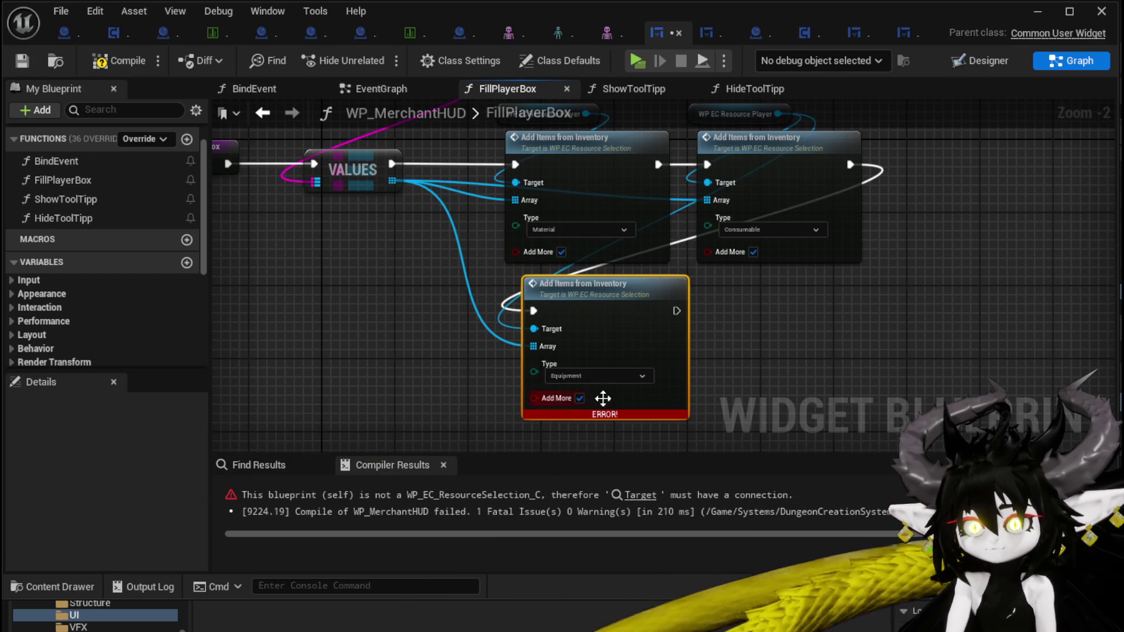
{"action": "left_click", "coordinate": [120, 60]}
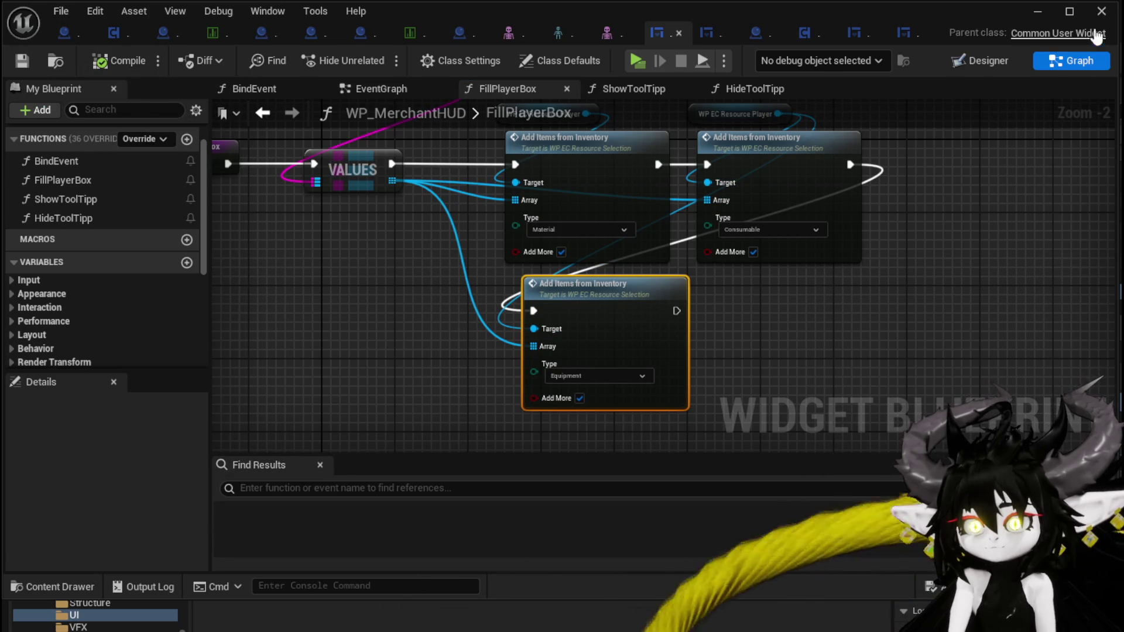
Launch the standalone game preview and open the player's inventory grid
{"action": "left_click", "coordinate": [1037, 11]}
{"action": "left_click", "coordinate": [391, 58]}
{"action": "key", "text": "w"}
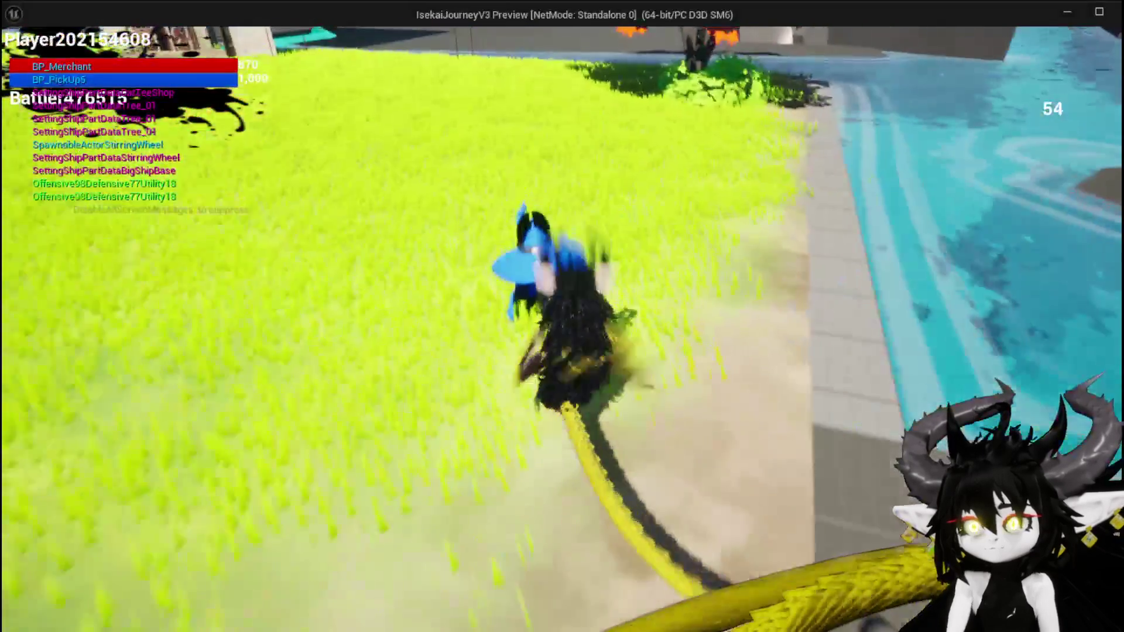
{"action": "key", "text": "i"}
{"action": "mouse_move", "coordinate": [394, 190]}
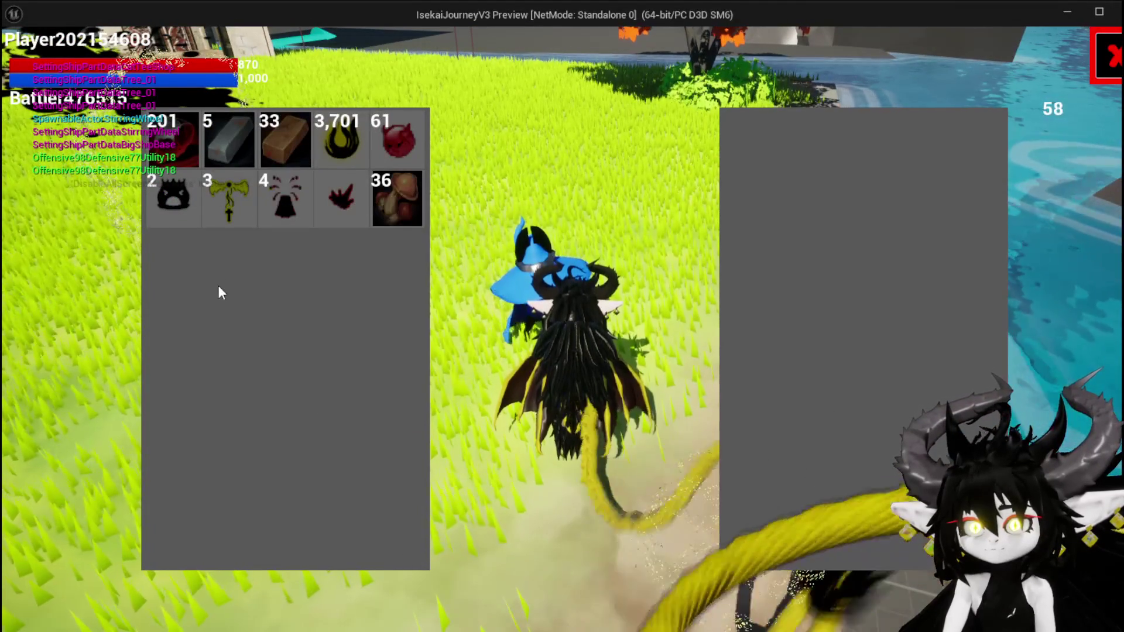
Stop the game preview and open the WP_StorageHUD widget blueprint on its SetOwner graph
{"action": "key", "text": "Escape"}
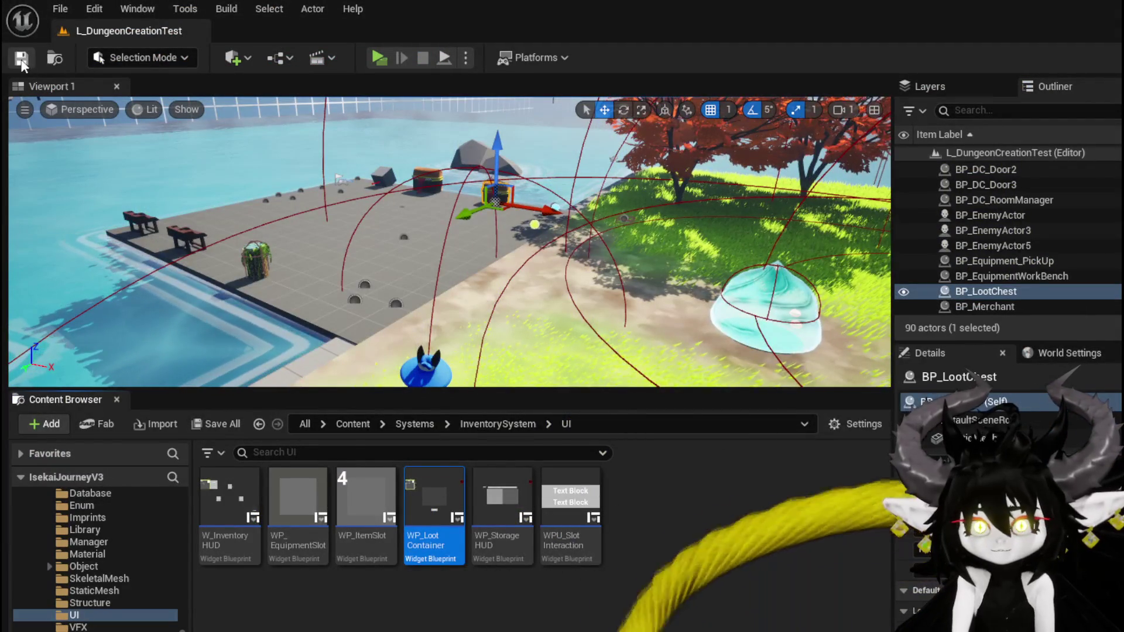
{"action": "double_click", "coordinate": [524, 509]}
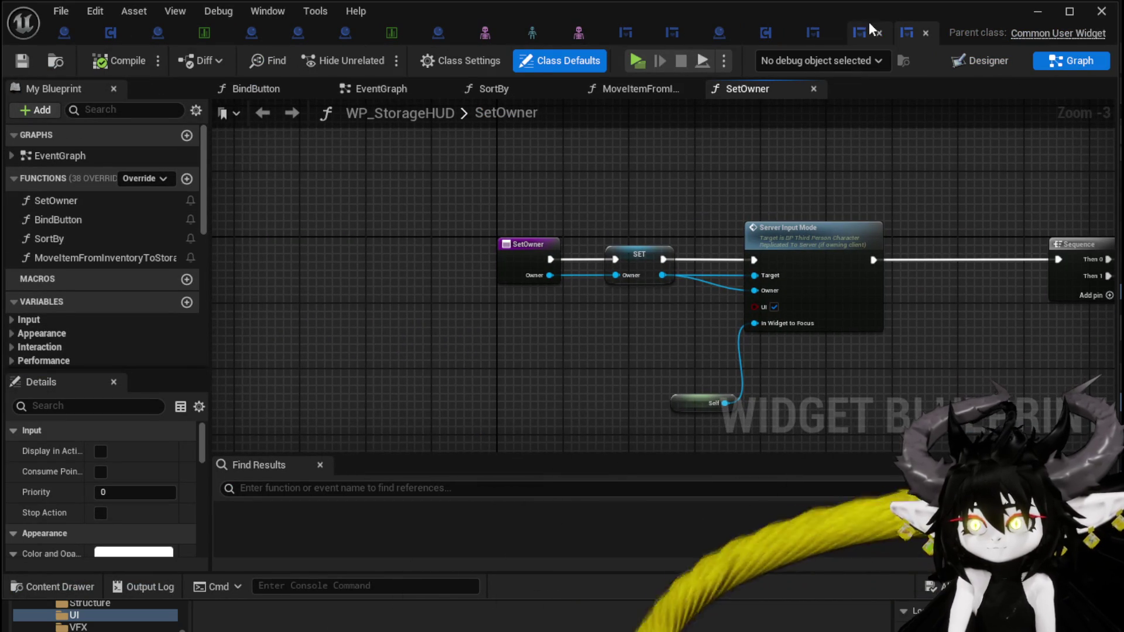
Open WP_LootContainer's FillLootBox graph and move the Item Map getter lower
{"action": "left_click", "coordinate": [820, 32]}
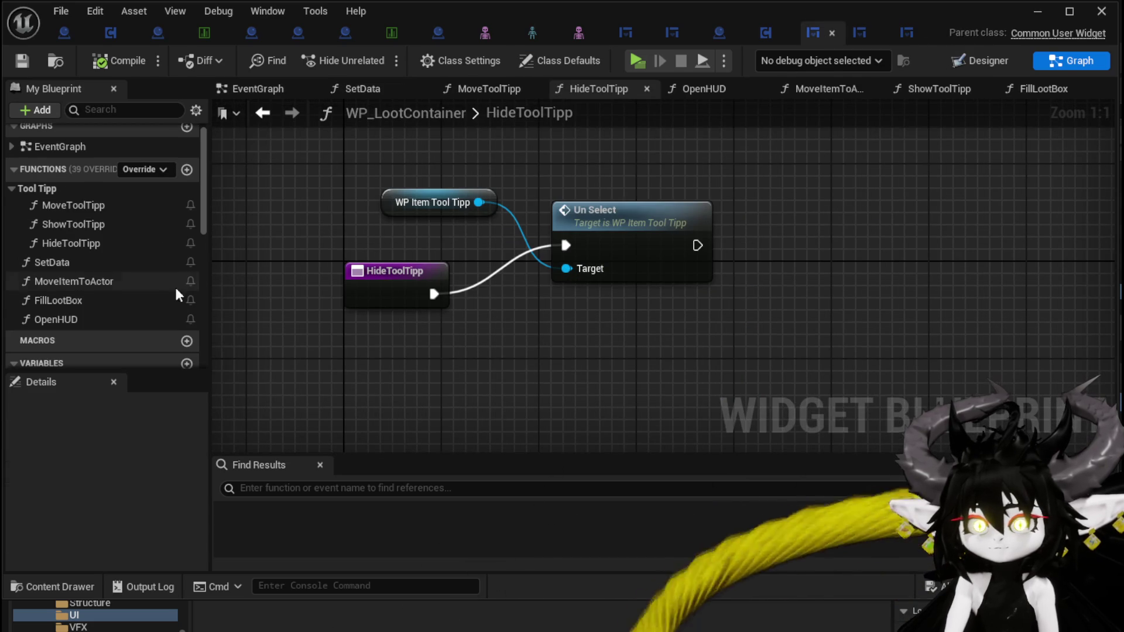
{"action": "double_click", "coordinate": [133, 298]}
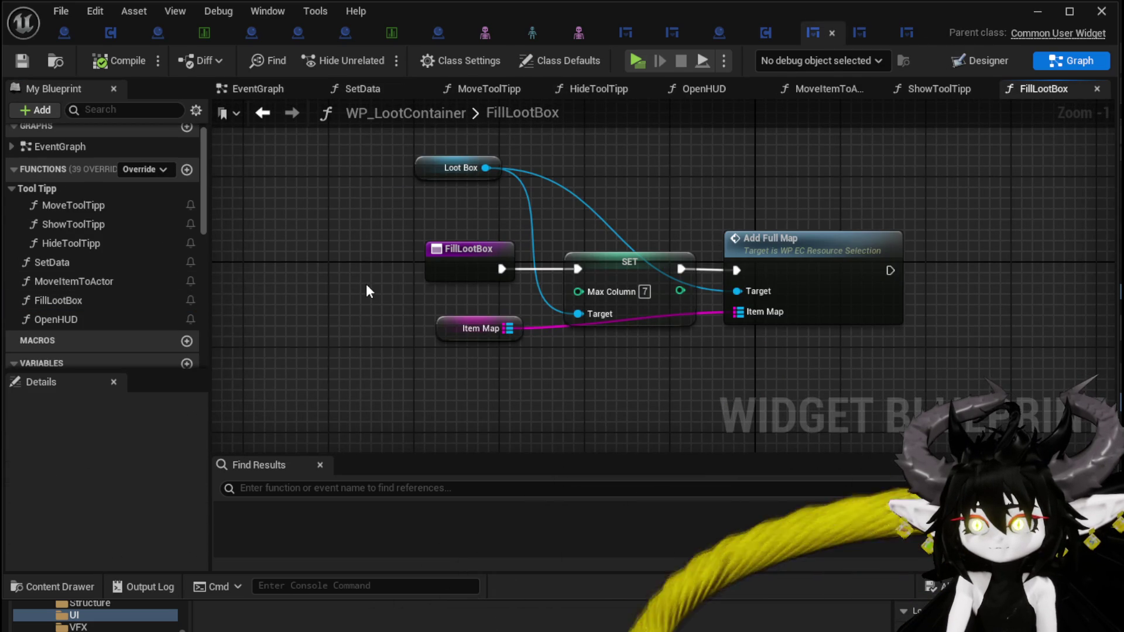
{"action": "left_click_drag", "start_coordinate": [468, 330], "coordinate": [542, 384]}
{"action": "left_click_drag", "start_coordinate": [768, 372], "coordinate": [618, 357]}
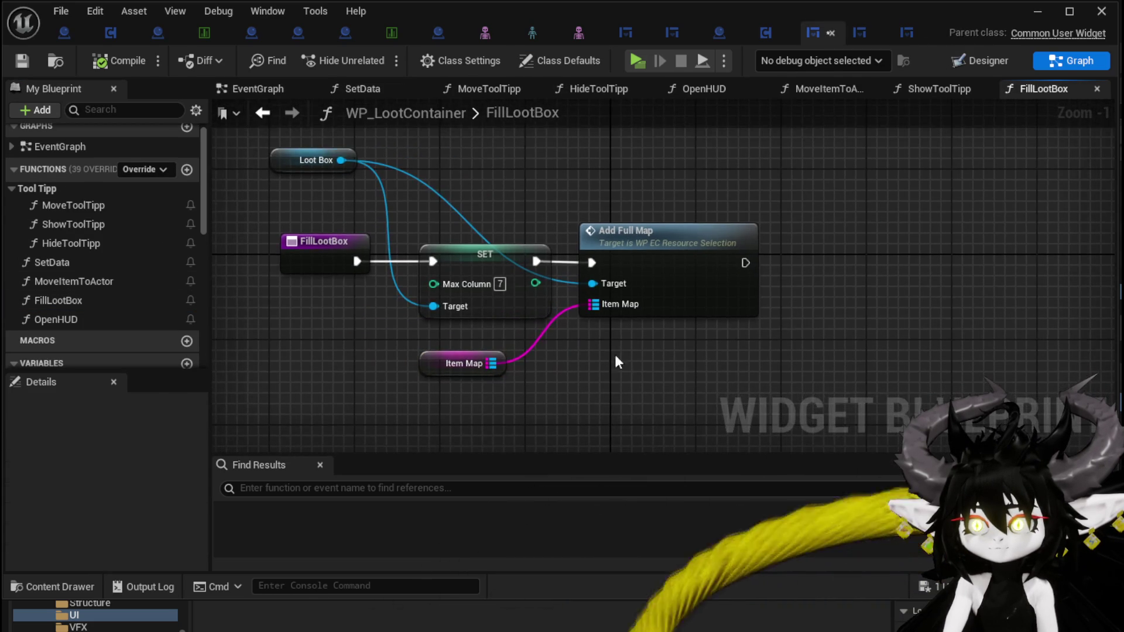
Inspect the Add Full Map function's entry and Keys nodes, then return to WP_LootContainer
{"action": "double_click", "coordinate": [661, 263]}
{"action": "scroll", "coordinate": [659, 258], "scroll_direction": "down", "scroll_amount": 2}
{"action": "scroll", "coordinate": [538, 374], "scroll_direction": "down", "scroll_amount": 1}
{"action": "mouse_move", "coordinate": [538, 375]}
{"action": "left_mouse_down"}
{"action": "mouse_move", "coordinate": [672, 322]}
{"action": "mouse_move", "coordinate": [785, 352]}
{"action": "mouse_move", "coordinate": [145, 330]}
{"action": "left_mouse_up"}
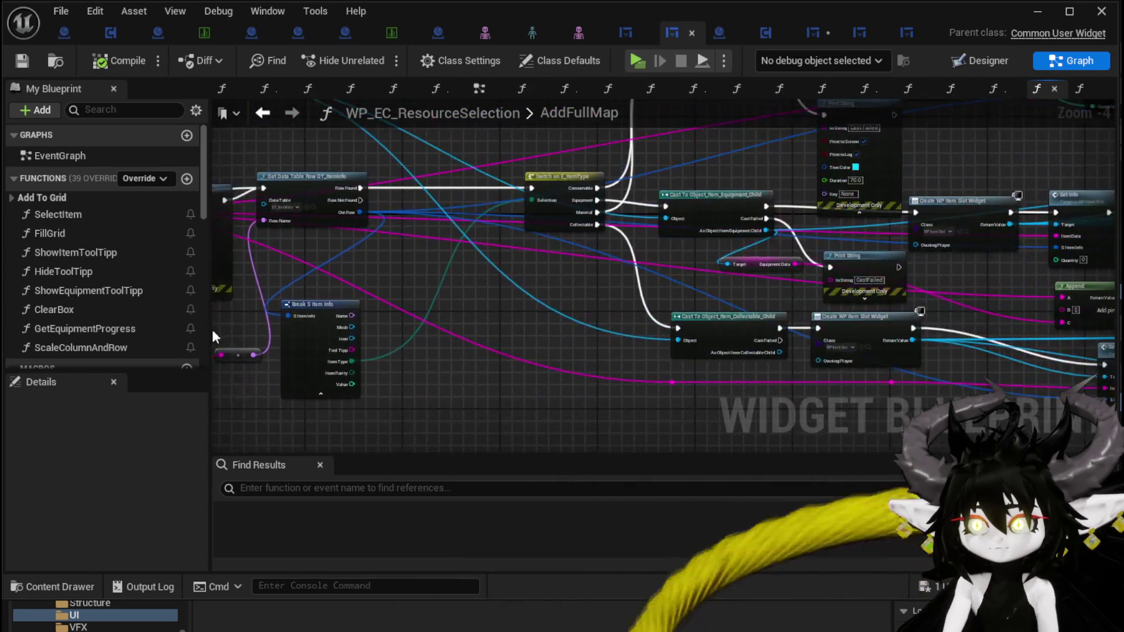
{"action": "left_click_drag", "start_coordinate": [577, 303], "coordinate": [784, 304]}
{"action": "left_click_drag", "start_coordinate": [371, 299], "coordinate": [772, 294]}
{"action": "scroll", "coordinate": [325, 253], "scroll_direction": "up", "scroll_amount": 2}
{"action": "left_click", "coordinate": [441, 234]}
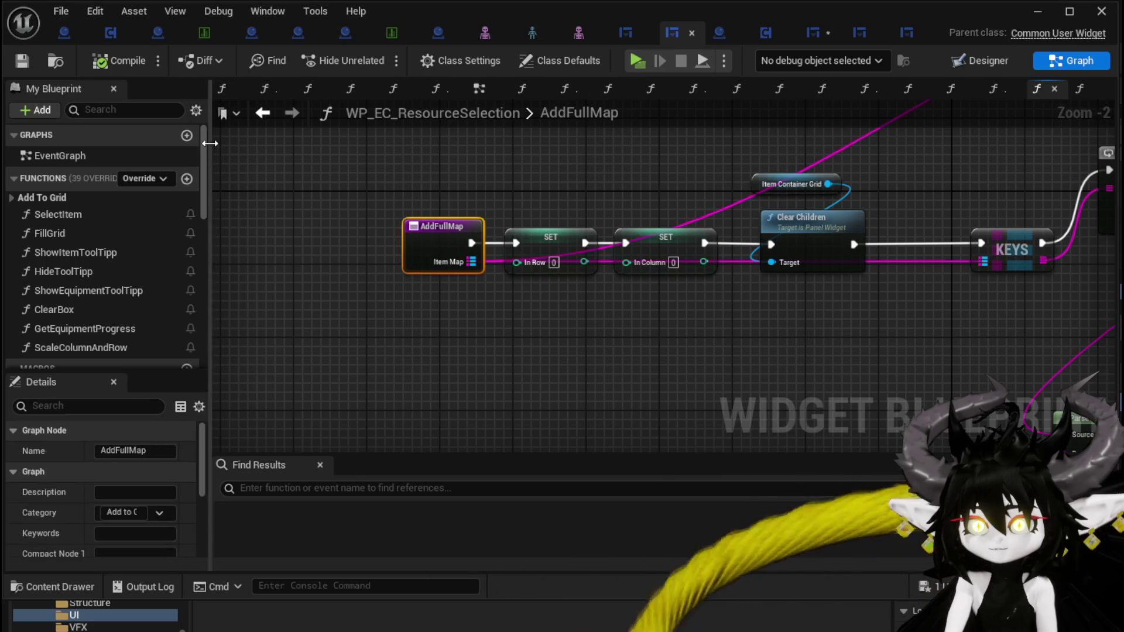
{"action": "left_click", "coordinate": [809, 40]}
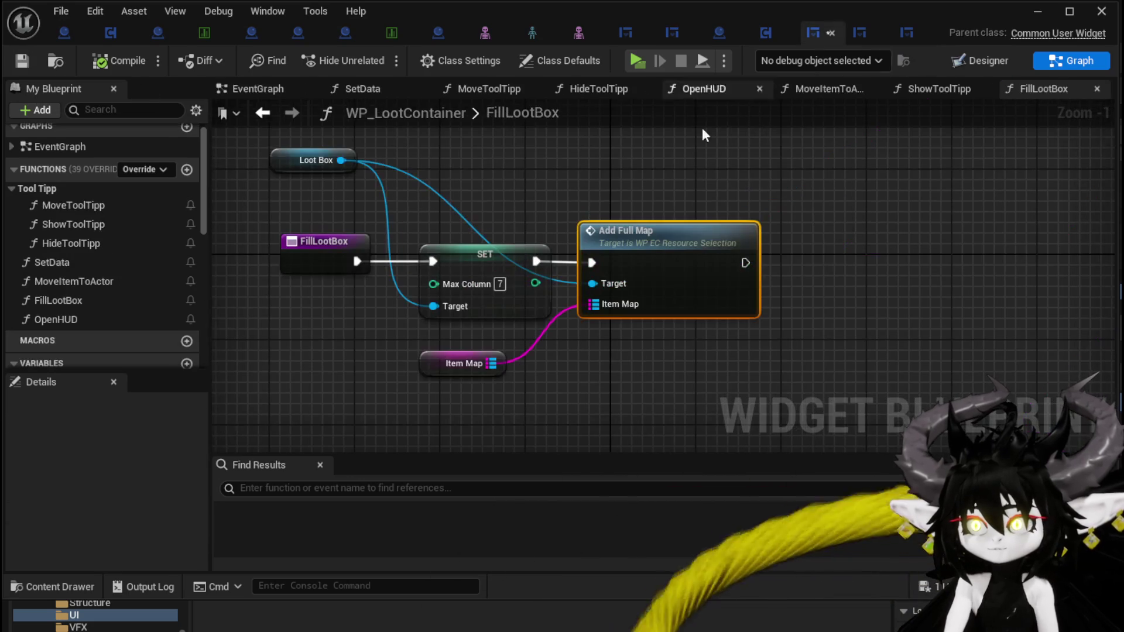
In WP_MerchantHUD's FillPlayerBox, add Add Full Map on WP EC Resource Player, fed by VALUES and Item Map
{"action": "left_click", "coordinate": [624, 34]}
{"action": "mouse_move", "coordinate": [530, 256]}
{"action": "left_mouse_down"}
{"action": "mouse_move", "coordinate": [660, 238]}
{"action": "mouse_move", "coordinate": [644, 225]}
{"action": "mouse_move", "coordinate": [539, 217]}
{"action": "left_mouse_up"}
{"action": "mouse_move", "coordinate": [513, 288]}
{"action": "left_mouse_down"}
{"action": "mouse_move", "coordinate": [501, 190]}
{"action": "mouse_move", "coordinate": [649, 190]}
{"action": "left_mouse_up"}
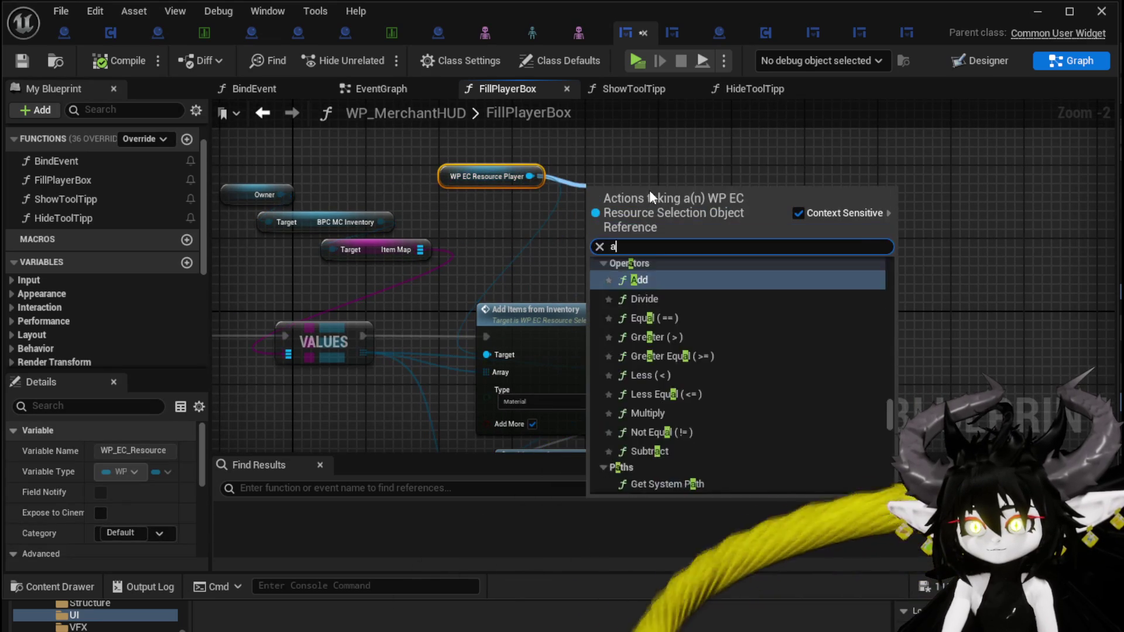
{"action": "type", "text": "add Fu"}
{"action": "key", "text": "Return"}
{"action": "mouse_move", "coordinate": [363, 336]}
{"action": "left_mouse_down"}
{"action": "mouse_move", "coordinate": [613, 223]}
{"action": "mouse_move", "coordinate": [596, 218]}
{"action": "left_mouse_up"}
{"action": "left_click_drag", "start_coordinate": [425, 251], "coordinate": [597, 253]}
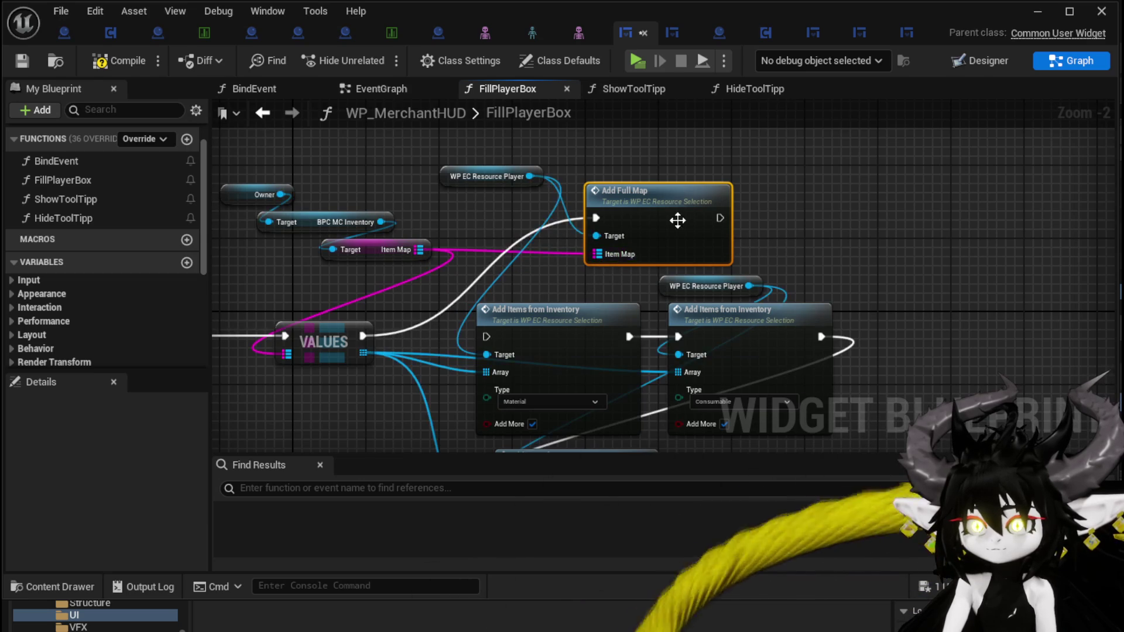
{"action": "left_click_drag", "start_coordinate": [675, 221], "coordinate": [639, 221]}
Compile and save the merchant HUD and launch a standalone game preview
{"action": "left_click", "coordinate": [16, 57]}
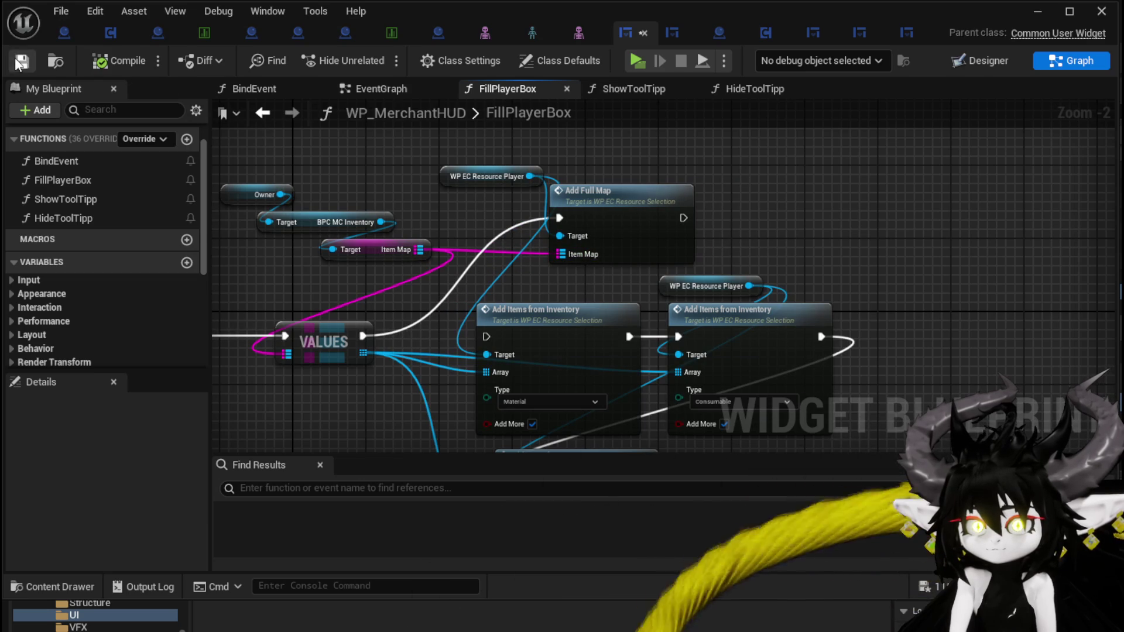
{"action": "left_click", "coordinate": [1026, 16]}
{"action": "left_click", "coordinate": [396, 43]}
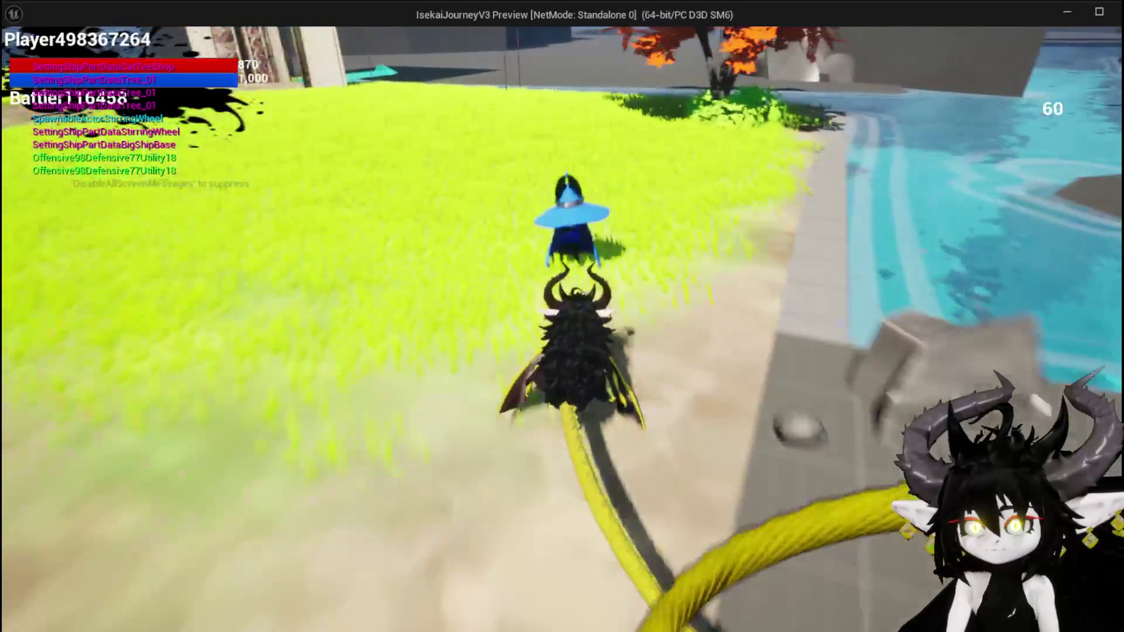
Open the merchant shop and check the player box's materials and equipment tooltips
{"action": "key", "text": "e"}
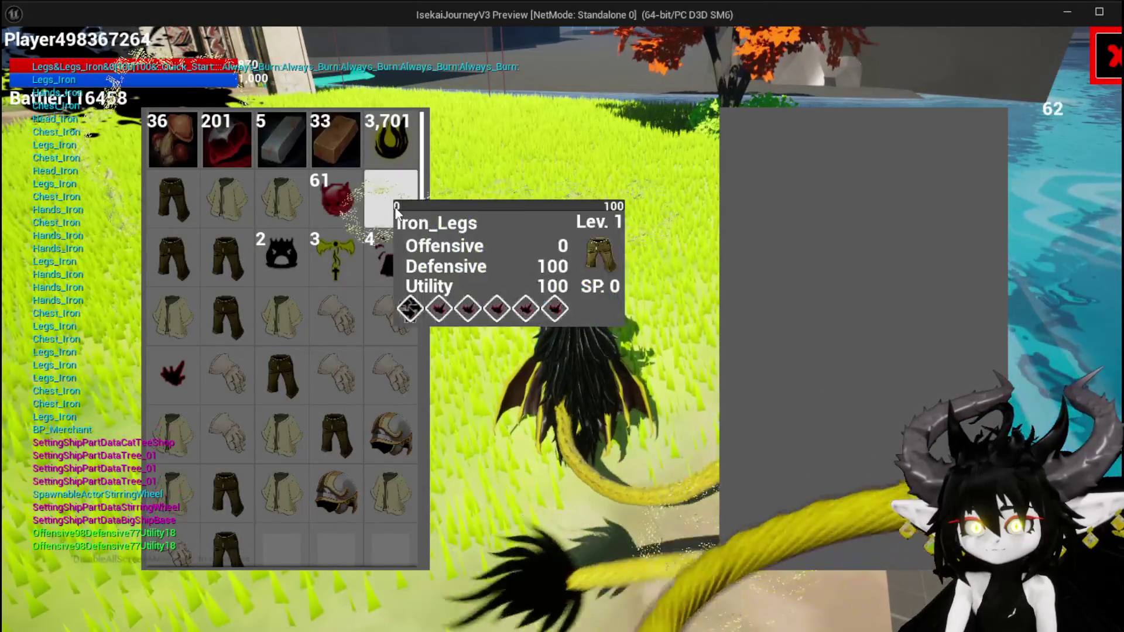
{"action": "mouse_move", "coordinate": [337, 153]}
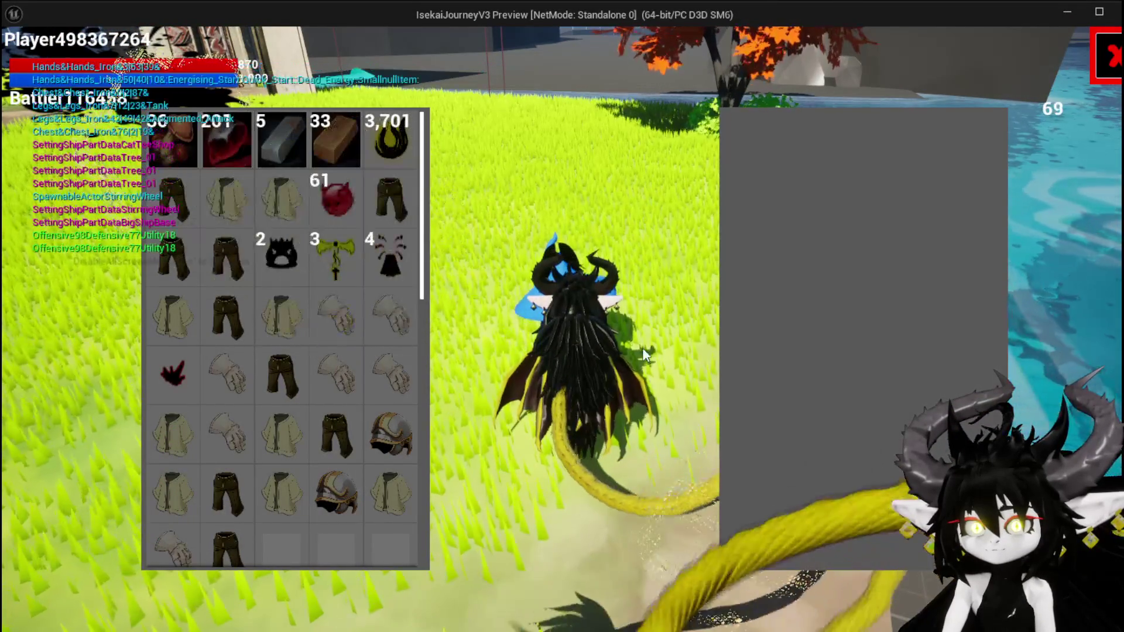
{"action": "scroll", "coordinate": [423, 308], "scroll_direction": "down", "scroll_amount": 1}
{"action": "scroll", "coordinate": [275, 293], "scroll_direction": "down", "scroll_amount": 2}
{"action": "scroll", "coordinate": [316, 290], "scroll_direction": "up", "scroll_amount": 5}
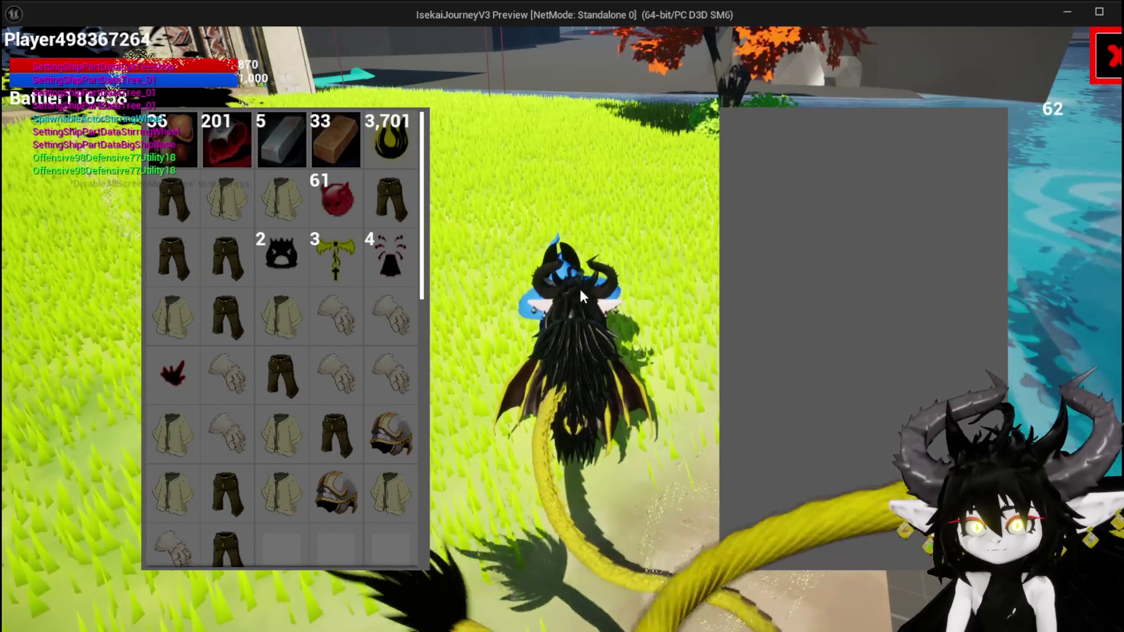
{"action": "mouse_move", "coordinate": [211, 151]}
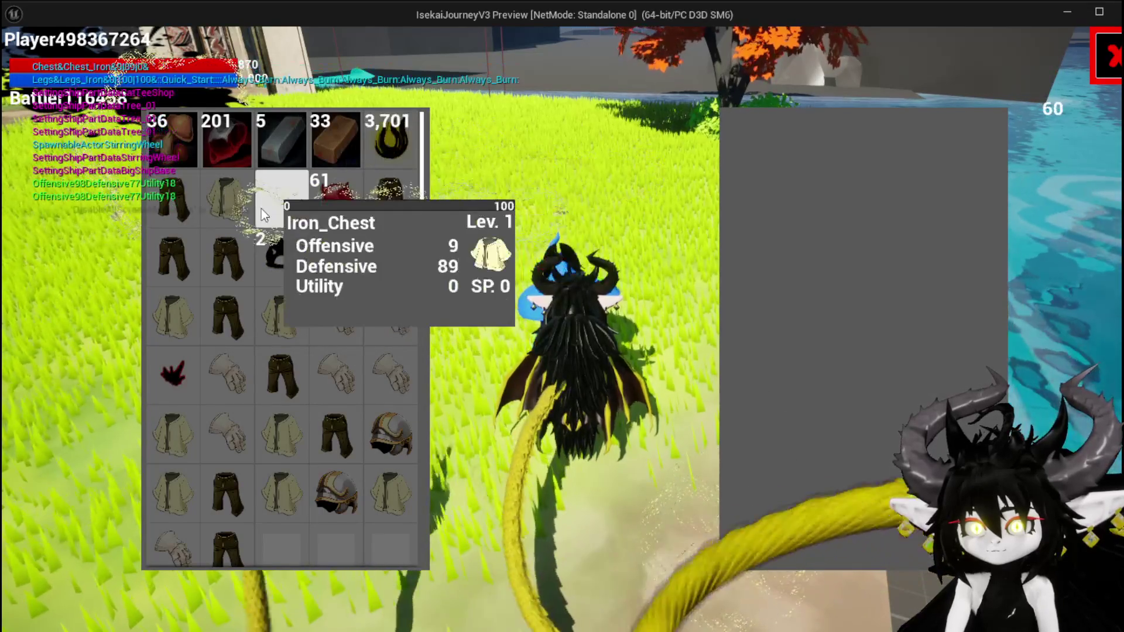
{"action": "mouse_move", "coordinate": [268, 334]}
{"action": "scroll", "coordinate": [268, 334], "scroll_direction": "down", "scroll_amount": 2}
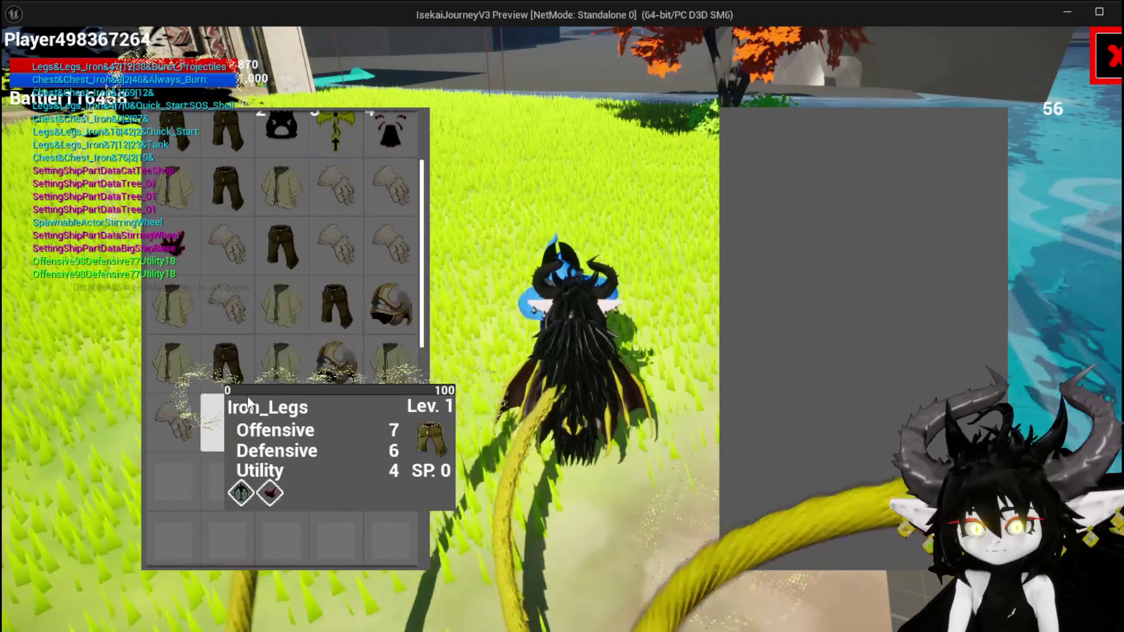
{"action": "mouse_move", "coordinate": [360, 377]}
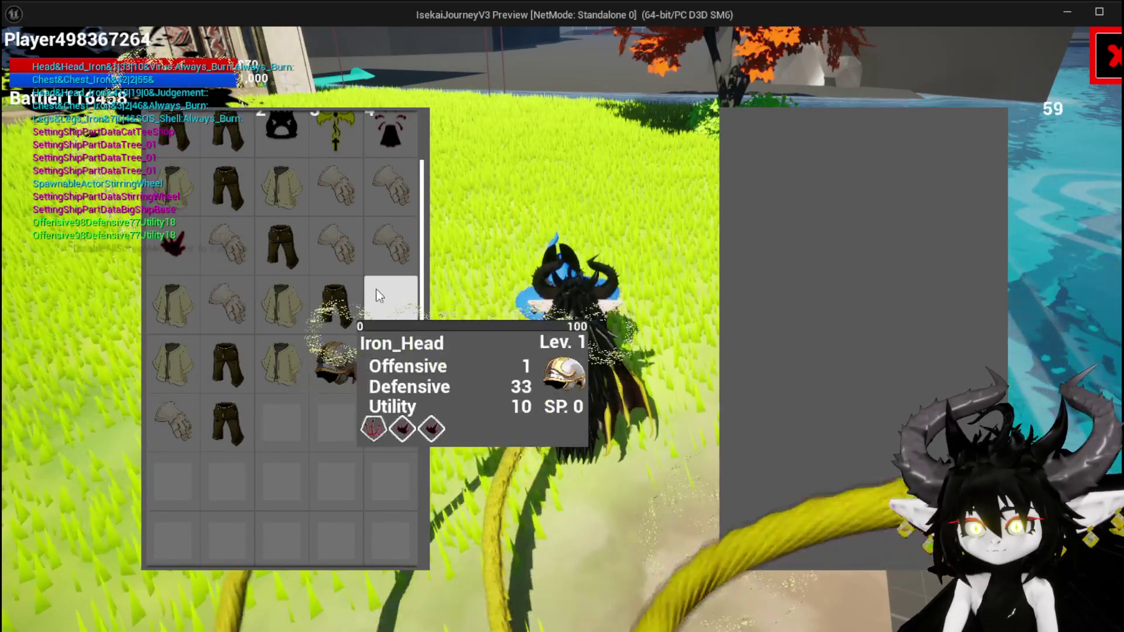
{"action": "scroll", "coordinate": [378, 292], "scroll_direction": "up", "scroll_amount": 2}
{"action": "scroll", "coordinate": [376, 287], "scroll_direction": "up", "scroll_amount": 1}
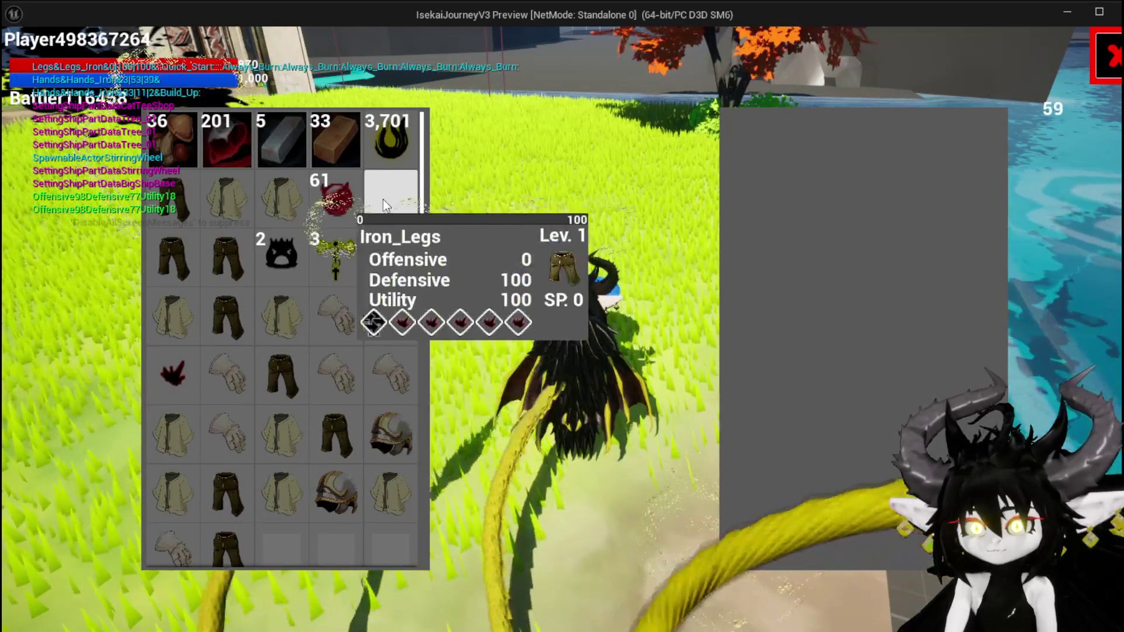
{"action": "mouse_move", "coordinate": [363, 190]}
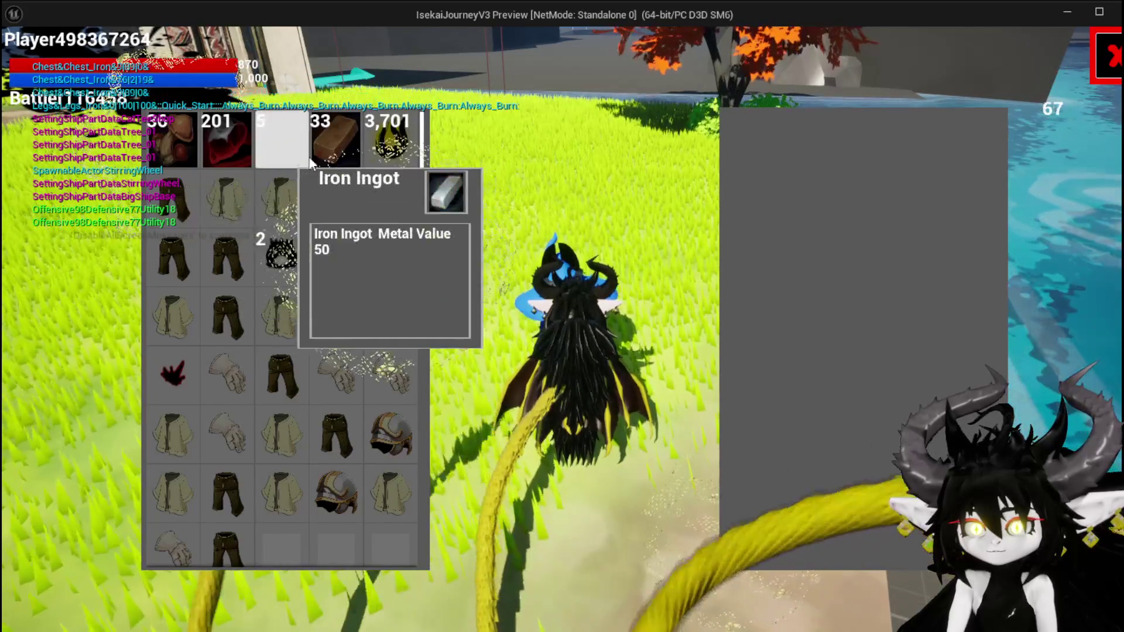
{"action": "mouse_move", "coordinate": [183, 195]}
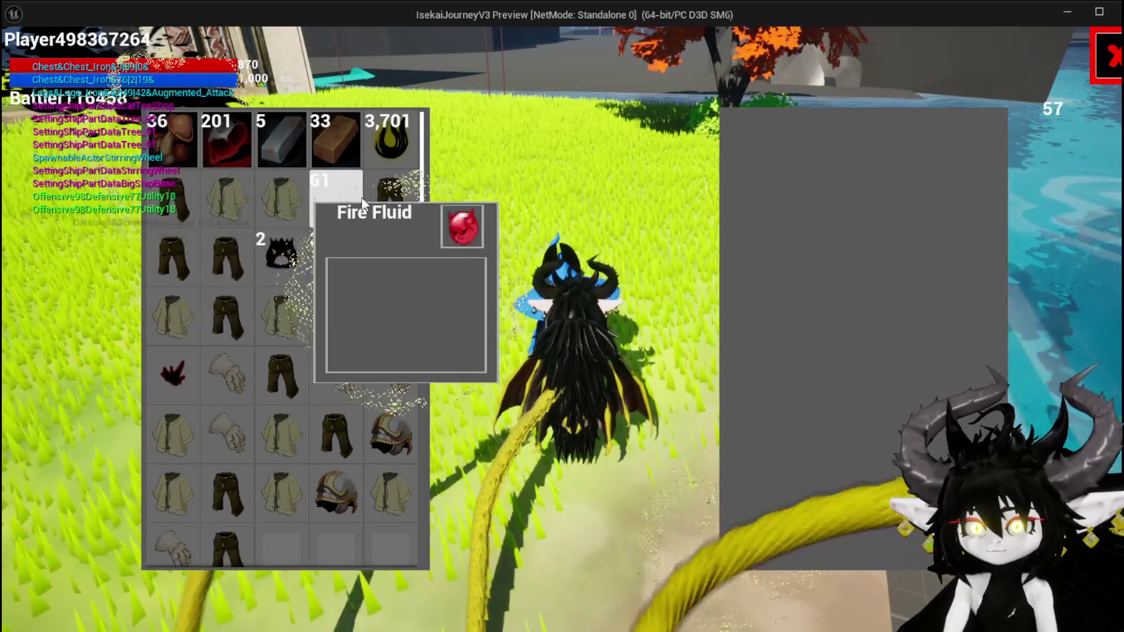
{"action": "scroll", "coordinate": [195, 328], "scroll_direction": "down", "scroll_amount": 2}
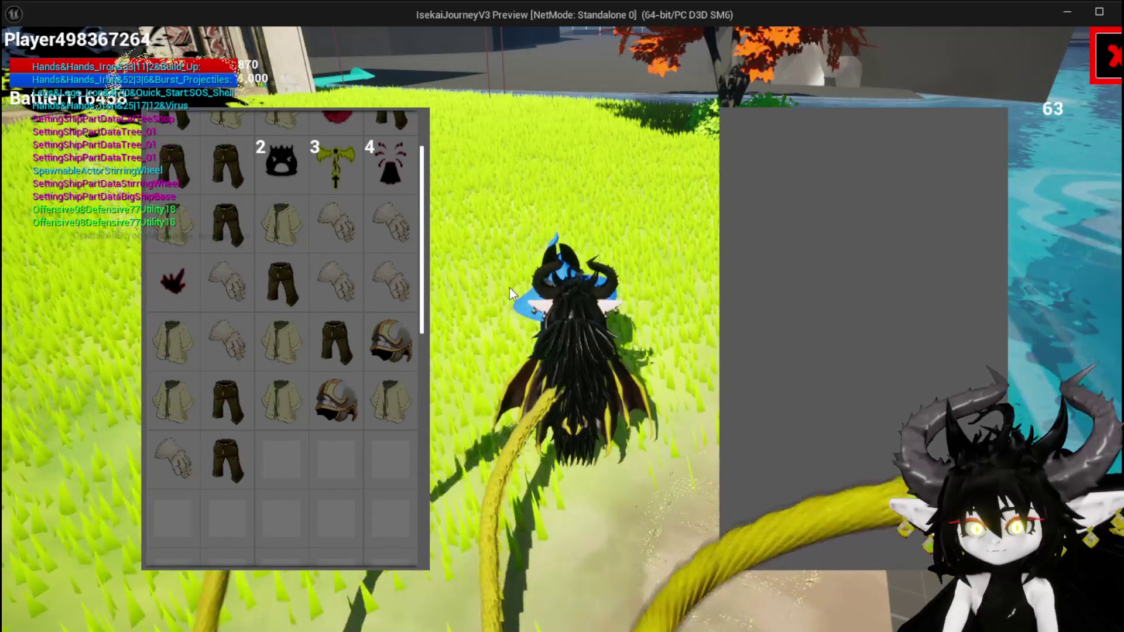
Close the shop, stop the preview and return to WP_MerchantHUD's FillPlayerBox graph
{"action": "left_click", "coordinate": [1112, 59]}
{"action": "key", "text": "Escape"}
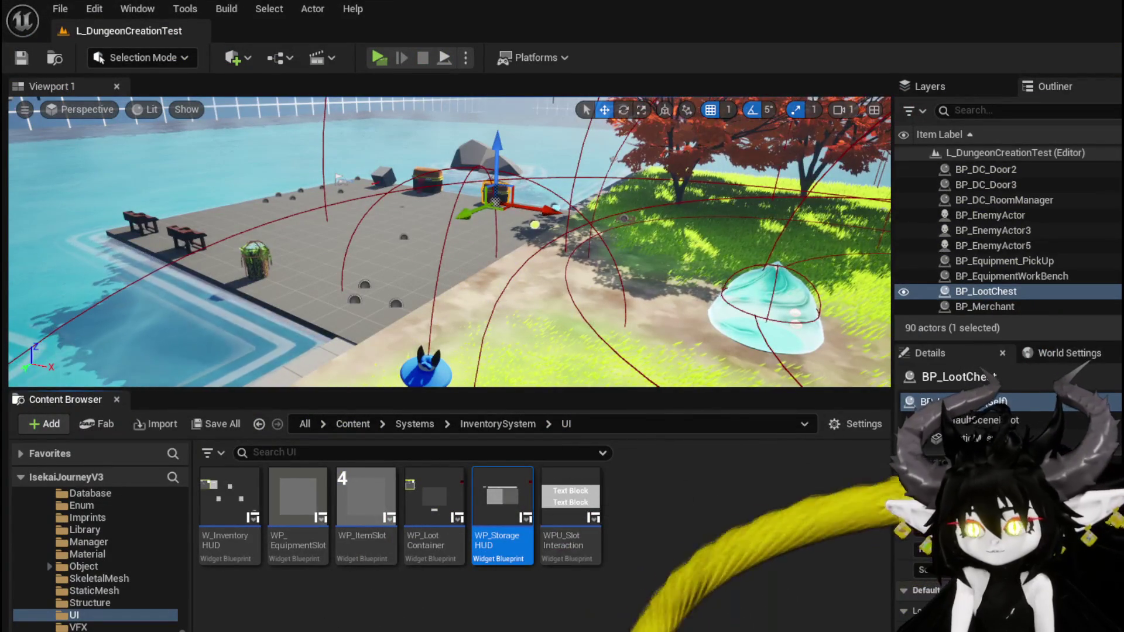
{"action": "key", "text": "alt+Tab"}
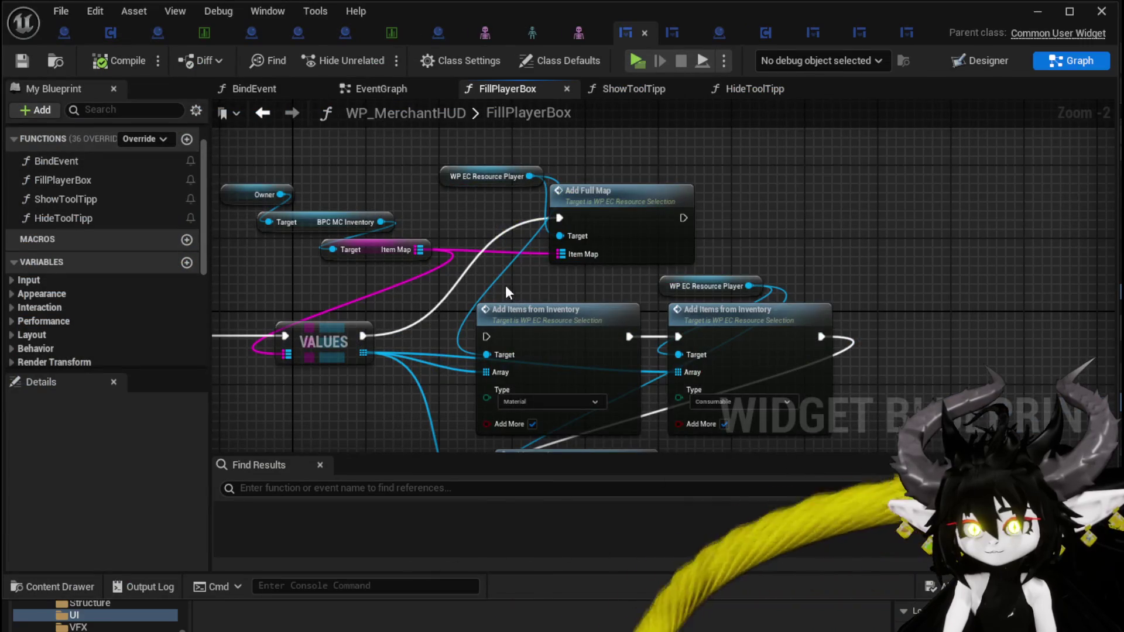
Replace the Add Items from Inventory and VALUES nodes with FillPlayerBox wired straight into Add Full Map, and save
{"action": "scroll", "coordinate": [507, 290], "scroll_direction": "down", "scroll_amount": 1}
{"action": "key", "text": "Delete"}
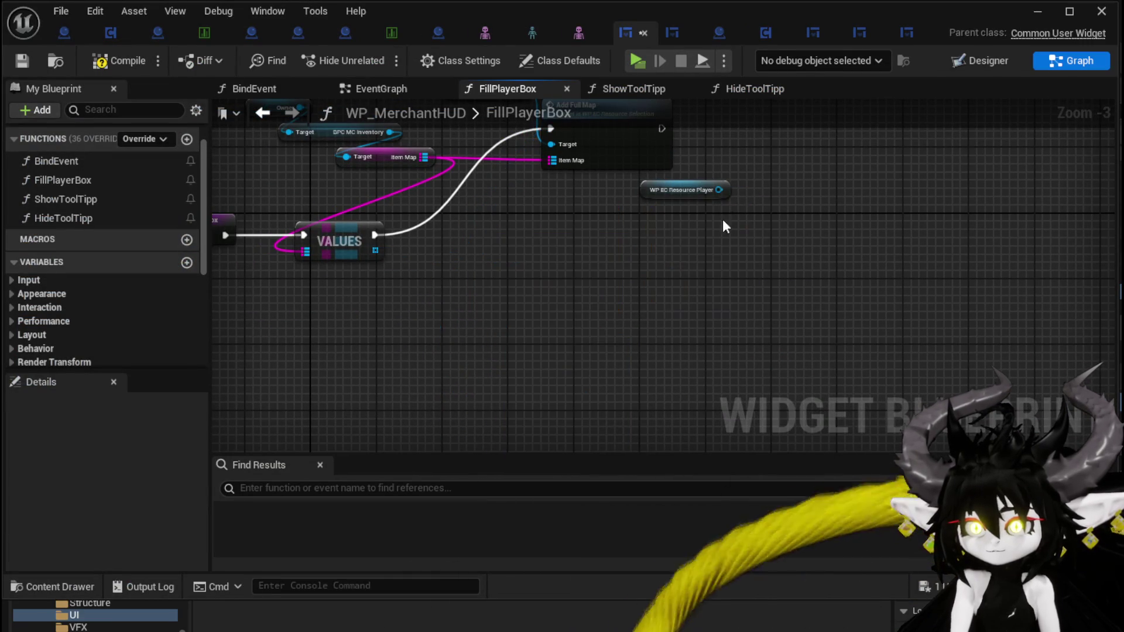
{"action": "left_click_drag", "start_coordinate": [702, 191], "coordinate": [497, 295]}
{"action": "mouse_move", "coordinate": [282, 332]}
{"action": "left_mouse_down"}
{"action": "mouse_move", "coordinate": [358, 338]}
{"action": "mouse_move", "coordinate": [624, 231]}
{"action": "mouse_move", "coordinate": [609, 227]}
{"action": "mouse_move", "coordinate": [573, 317]}
{"action": "left_mouse_up"}
{"action": "key", "text": "Delete"}
{"action": "mouse_move", "coordinate": [513, 190]}
{"action": "left_mouse_down"}
{"action": "mouse_move", "coordinate": [553, 263]}
{"action": "mouse_move", "coordinate": [541, 295]}
{"action": "mouse_move", "coordinate": [558, 293]}
{"action": "mouse_move", "coordinate": [544, 291]}
{"action": "left_mouse_up"}
{"action": "left_click", "coordinate": [551, 267]}
{"action": "left_click", "coordinate": [21, 61]}
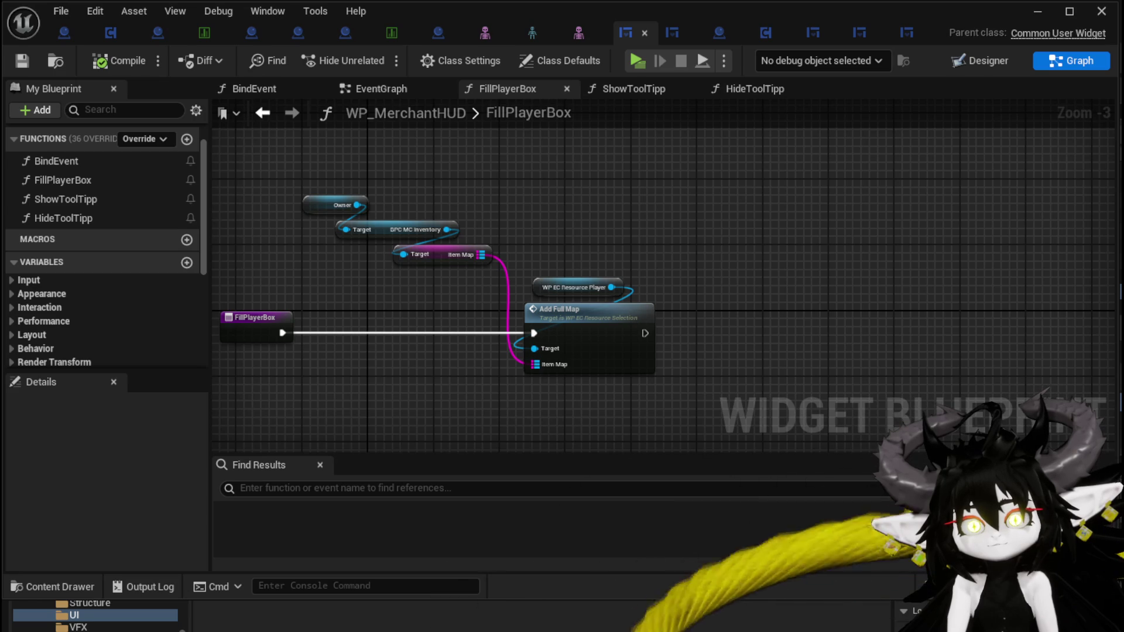
Close three unneeded asset editors and open WP_EC_ResourceSelection's AddFullMap graph
{"action": "left_click", "coordinate": [504, 33]}
{"action": "left_click", "coordinate": [535, 34]}
{"action": "left_click", "coordinate": [559, 33]}
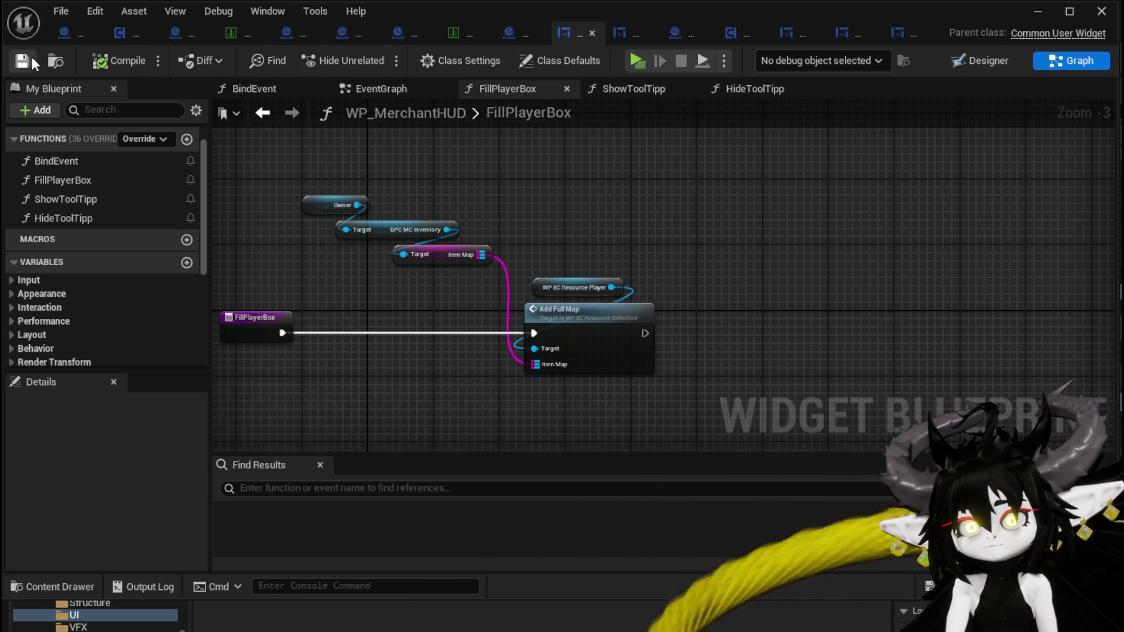
{"action": "left_click", "coordinate": [619, 33]}
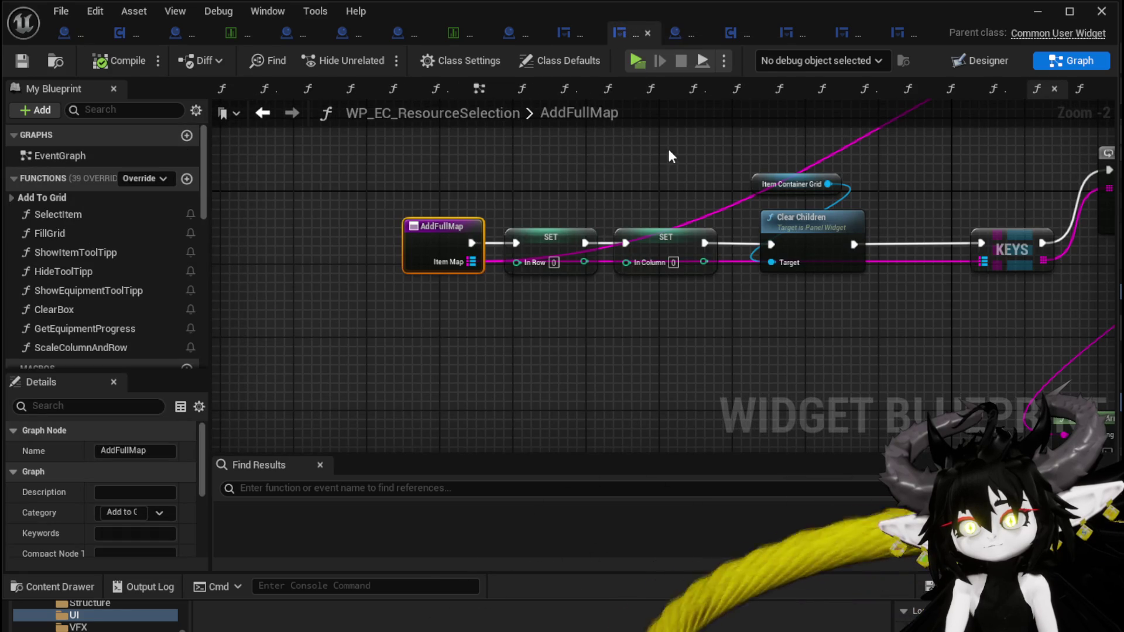
Glance over the AddFullMap graph, then close the WP_EC_ResourceSelection editor
{"action": "scroll", "coordinate": [677, 150], "scroll_direction": "down", "scroll_amount": 3}
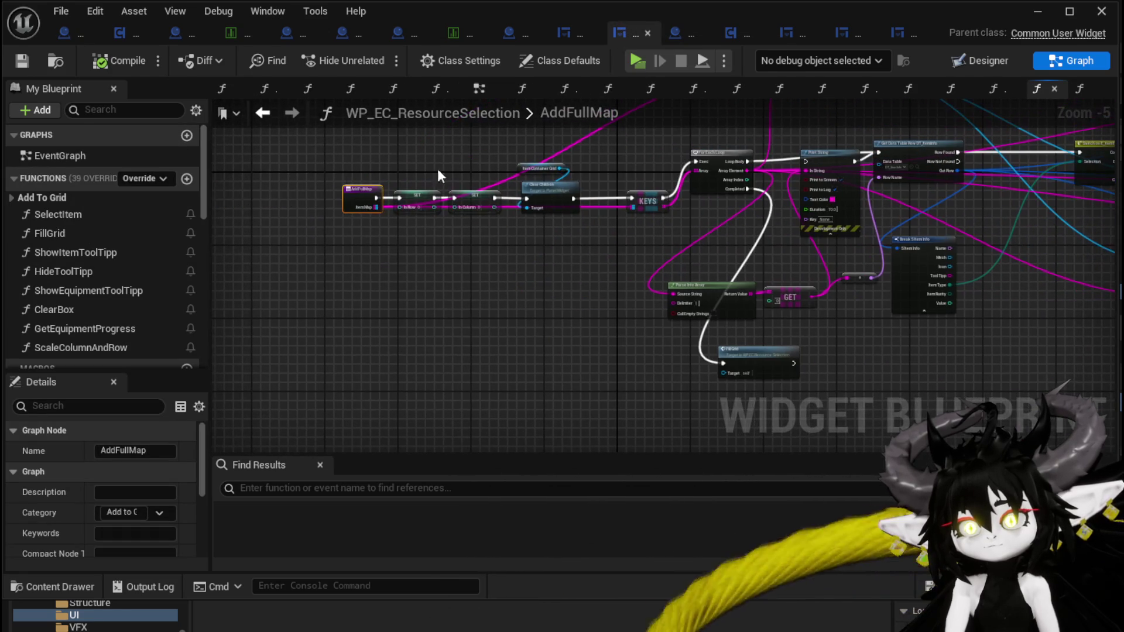
{"action": "scroll", "coordinate": [378, 141], "scroll_direction": "up", "scroll_amount": 4}
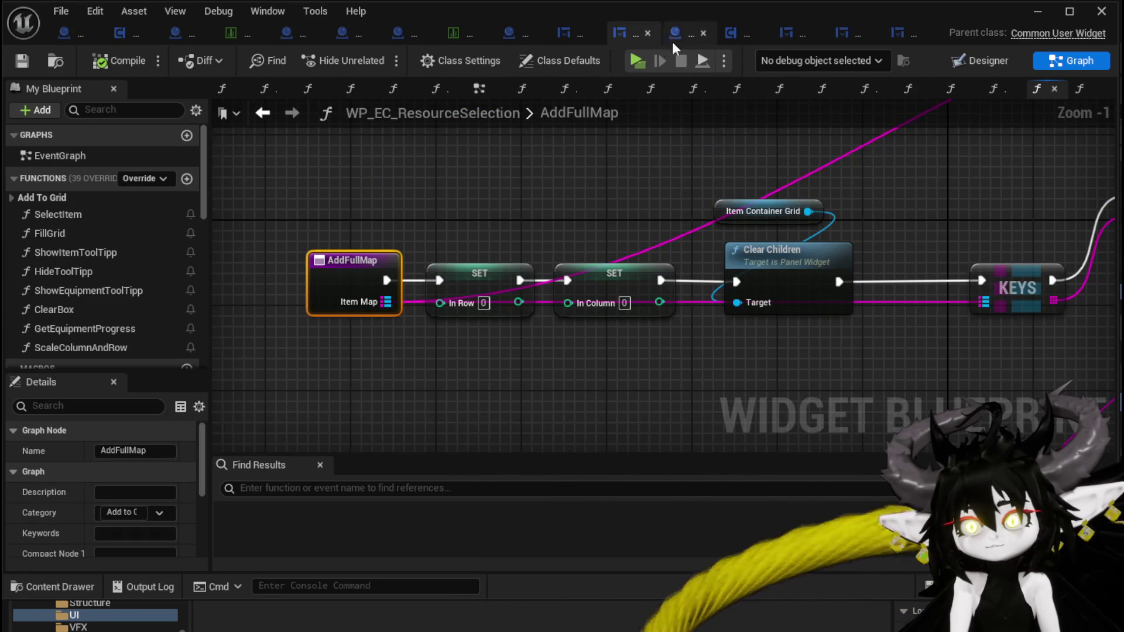
{"action": "left_click", "coordinate": [647, 33]}
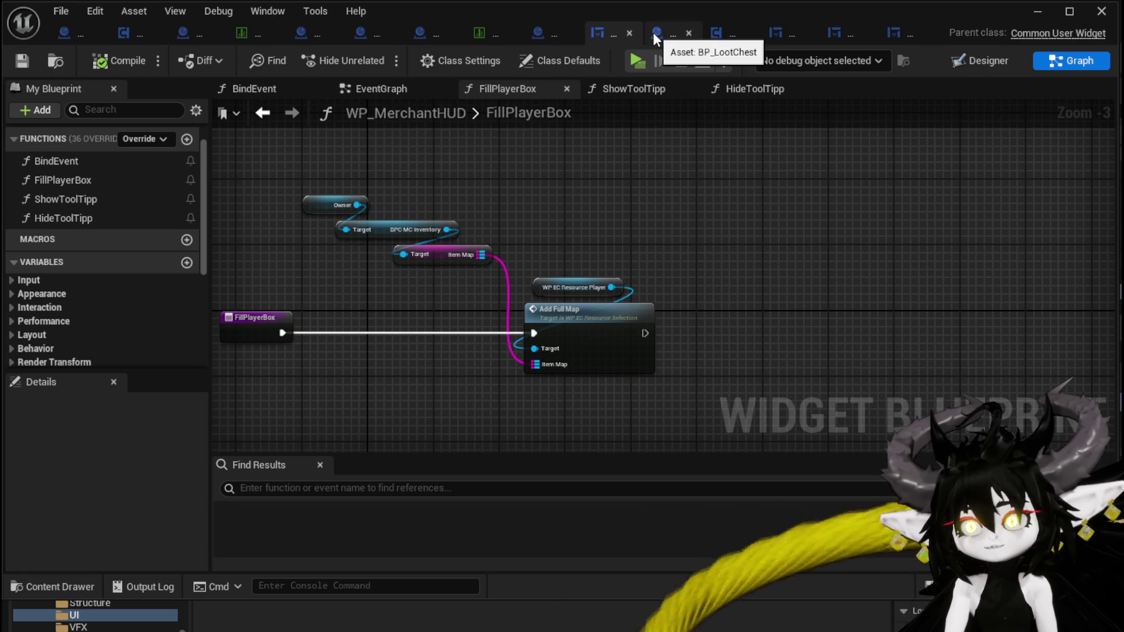
Close BP_LootChest, review FillPlayerBox's Owner, inventory and Item Map getters, then view BP_Merchant's EventGraph
{"action": "left_click", "coordinate": [689, 33]}
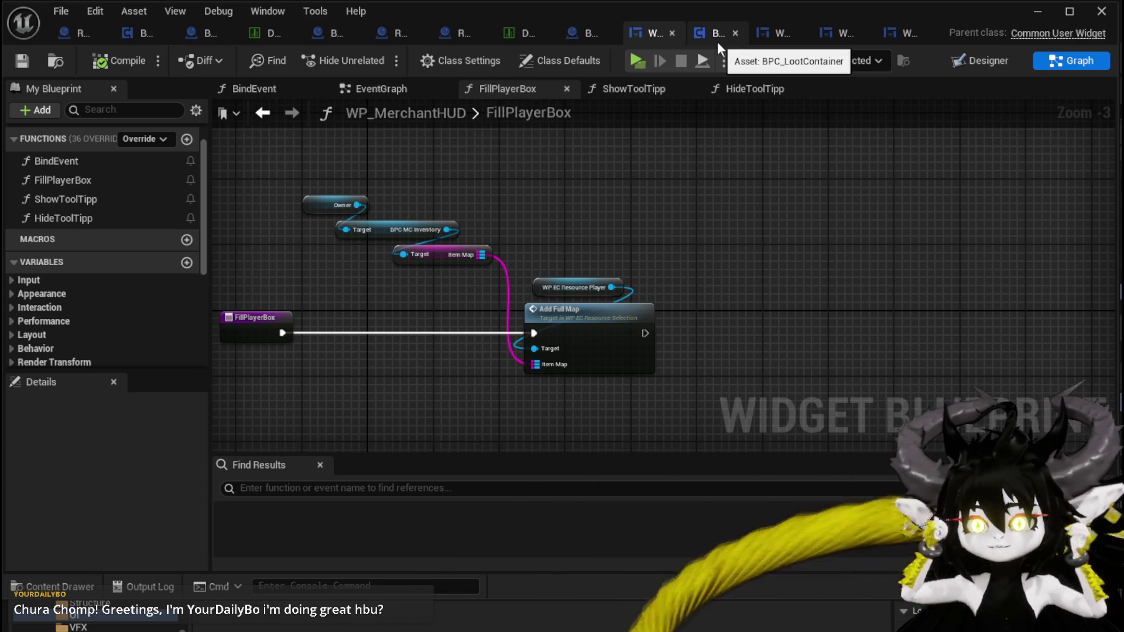
{"action": "left_click_drag", "start_coordinate": [572, 206], "coordinate": [690, 182]}
{"action": "left_click_drag", "start_coordinate": [412, 251], "coordinate": [551, 173]}
{"action": "left_click", "coordinate": [638, 184]}
{"action": "mouse_move", "coordinate": [442, 261]}
{"action": "left_mouse_down"}
{"action": "mouse_move", "coordinate": [586, 191]}
{"action": "mouse_move", "coordinate": [509, 183]}
{"action": "left_mouse_up"}
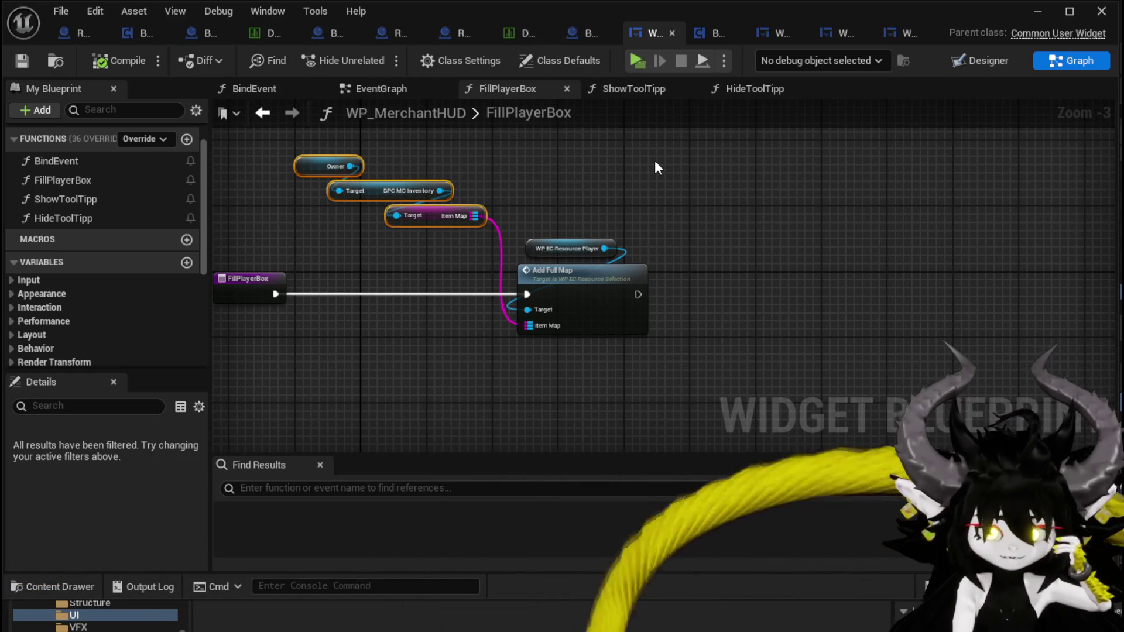
{"action": "left_click", "coordinate": [579, 30]}
{"action": "scroll", "coordinate": [326, 300], "scroll_direction": "down", "scroll_amount": 1}
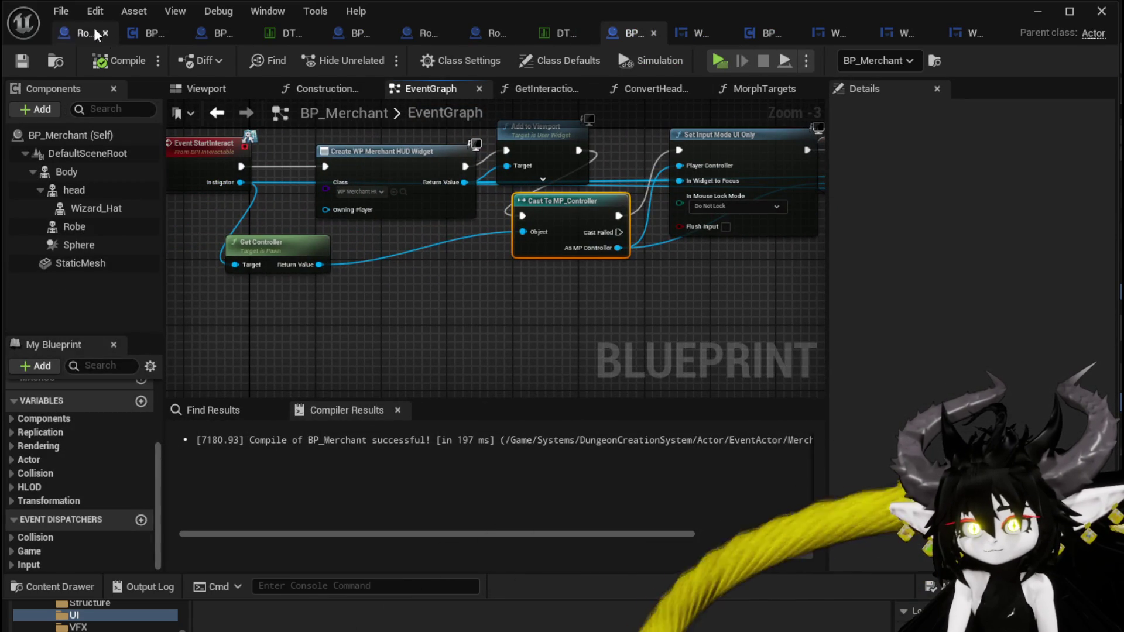
Check the battler visuals data table, review BP_Merchant's StartInteract nodes, then minimize the Blueprint editor
{"action": "left_click", "coordinate": [548, 30]}
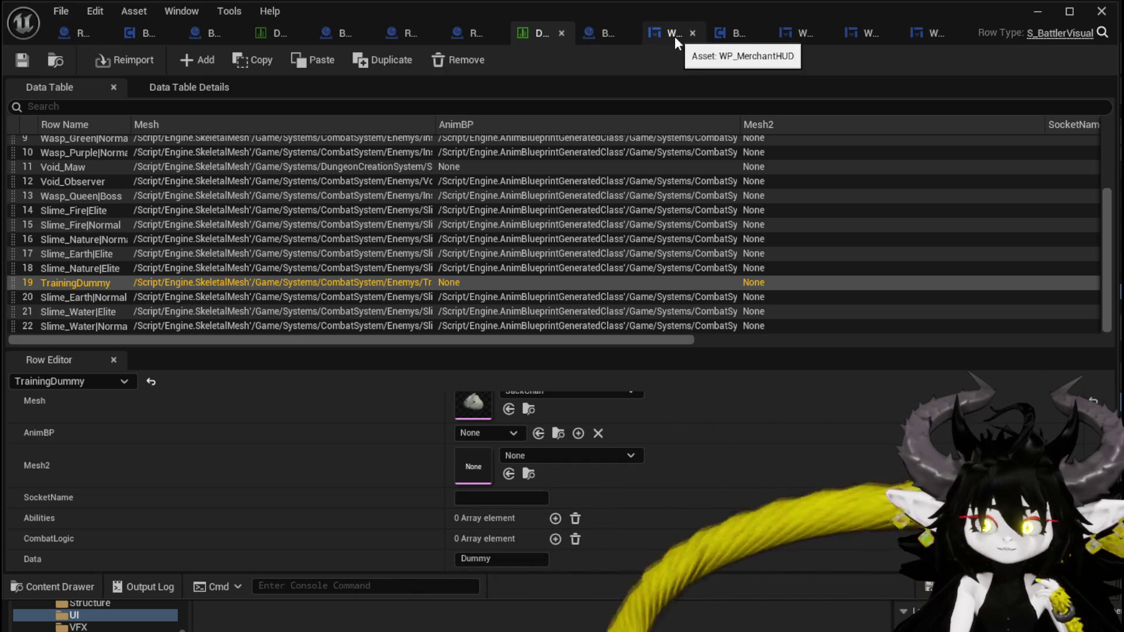
{"action": "left_click", "coordinate": [613, 34]}
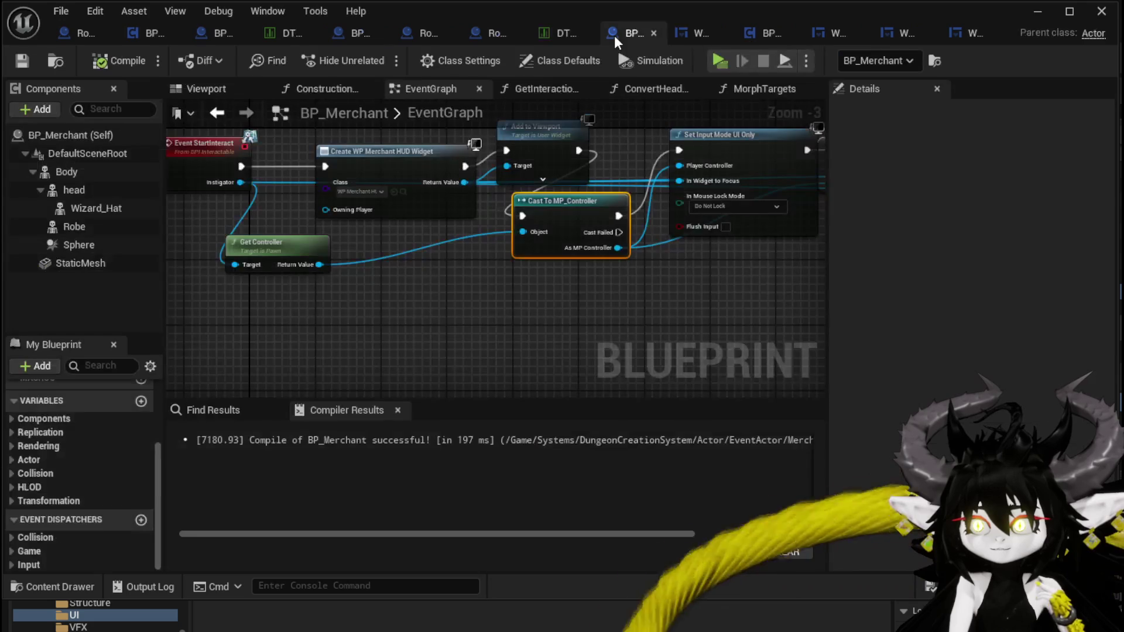
{"action": "scroll", "coordinate": [504, 313], "scroll_direction": "down", "scroll_amount": 1}
{"action": "mouse_move", "coordinate": [493, 311]}
{"action": "left_mouse_down"}
{"action": "mouse_move", "coordinate": [454, 293]}
{"action": "mouse_move", "coordinate": [378, 289]}
{"action": "left_mouse_up"}
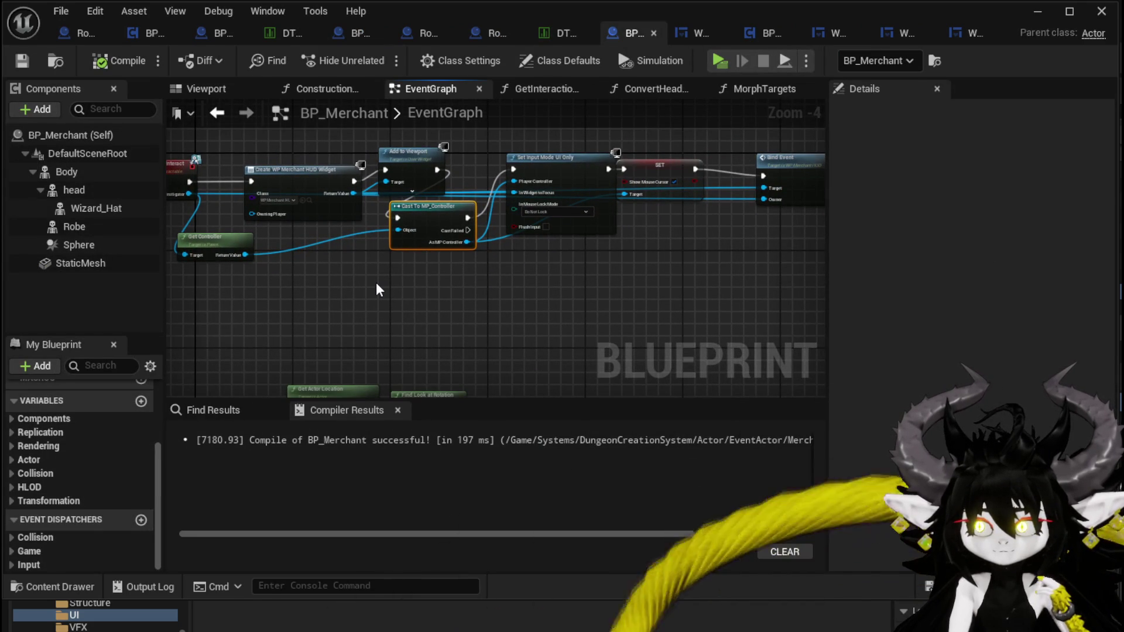
{"action": "scroll", "coordinate": [378, 290], "scroll_direction": "down", "scroll_amount": 2}
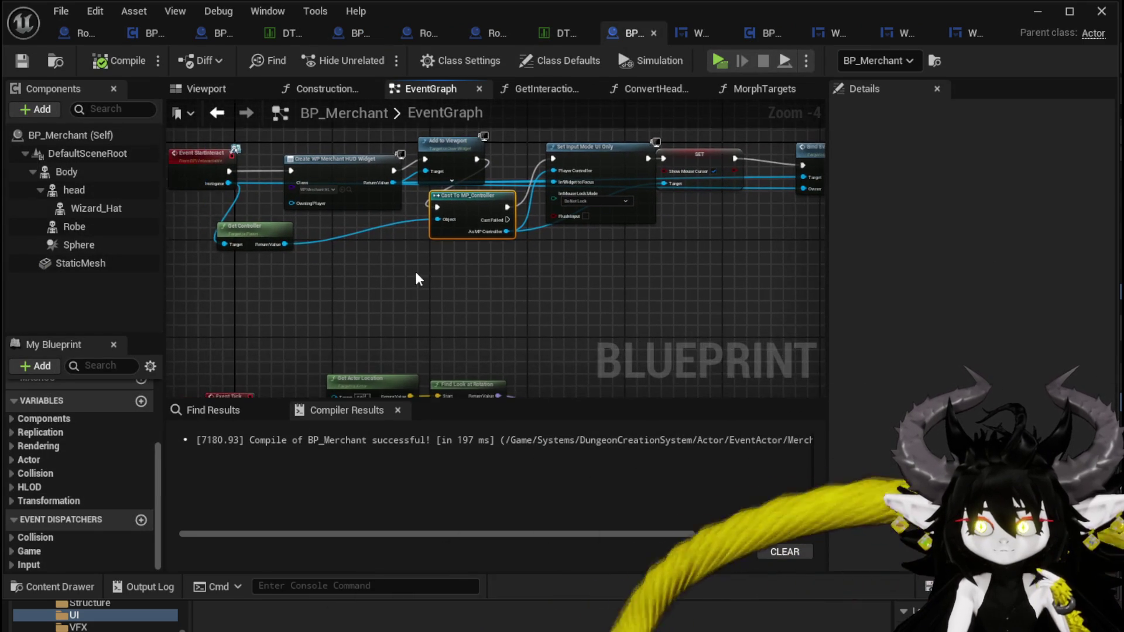
{"action": "mouse_move", "coordinate": [284, 240]}
{"action": "left_mouse_down"}
{"action": "mouse_move", "coordinate": [550, 188]}
{"action": "mouse_move", "coordinate": [656, 196]}
{"action": "left_mouse_up"}
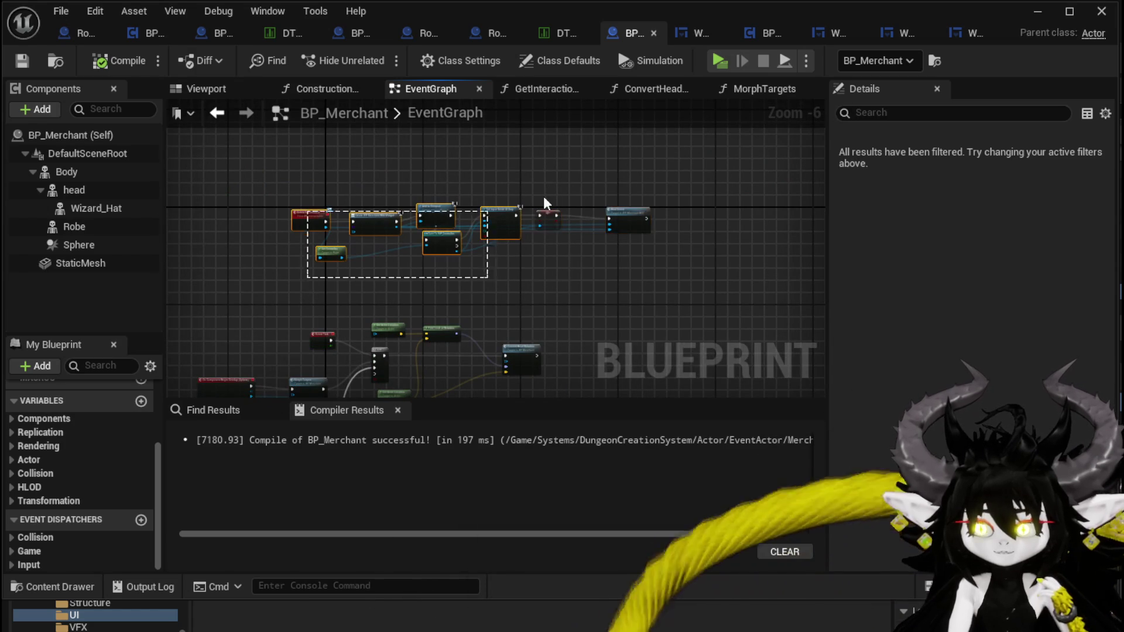
{"action": "left_click", "coordinate": [630, 185]}
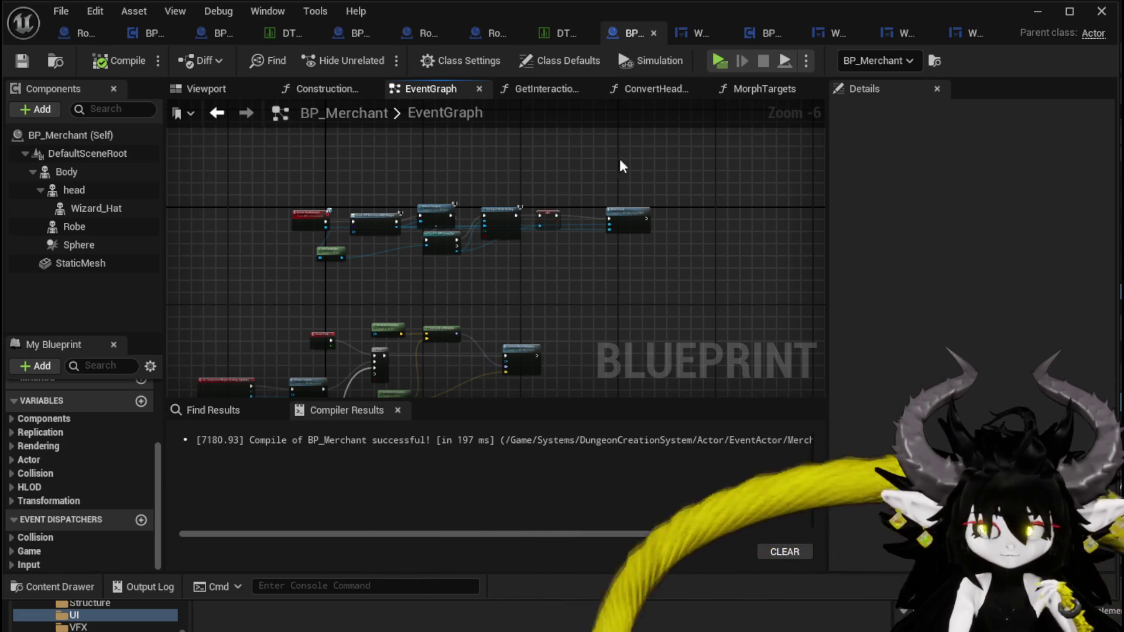
{"action": "left_click", "coordinate": [1037, 11]}
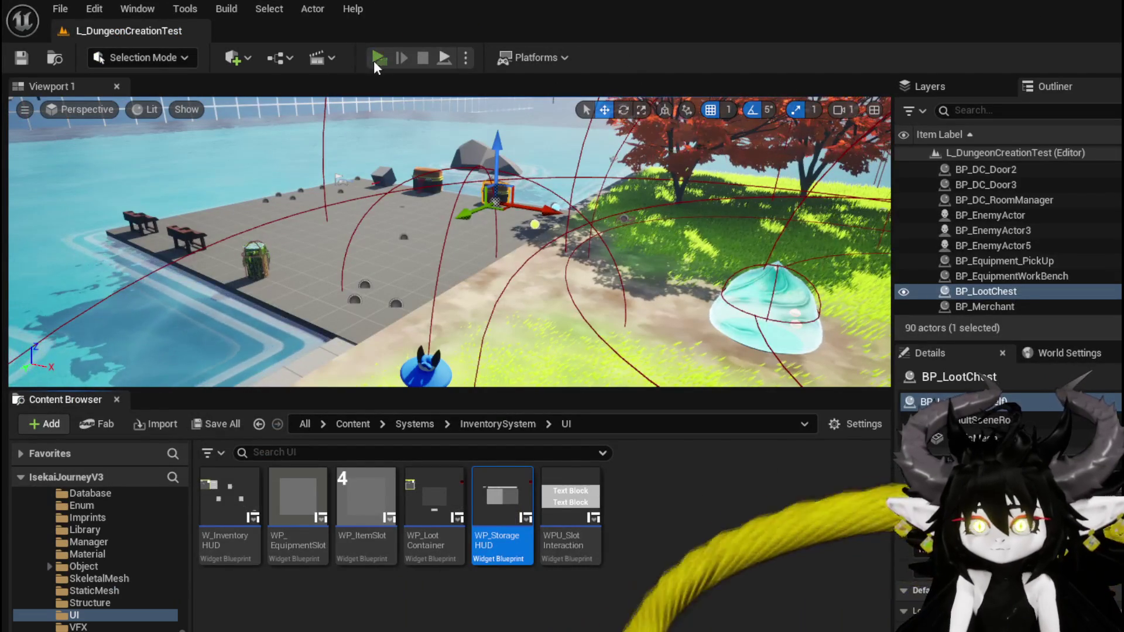
Play the level, open and close the loot chest, then open the inventory near the merchant
{"action": "left_click", "coordinate": [374, 61]}
{"action": "key", "text": "w"}
{"action": "key", "text": "e"}
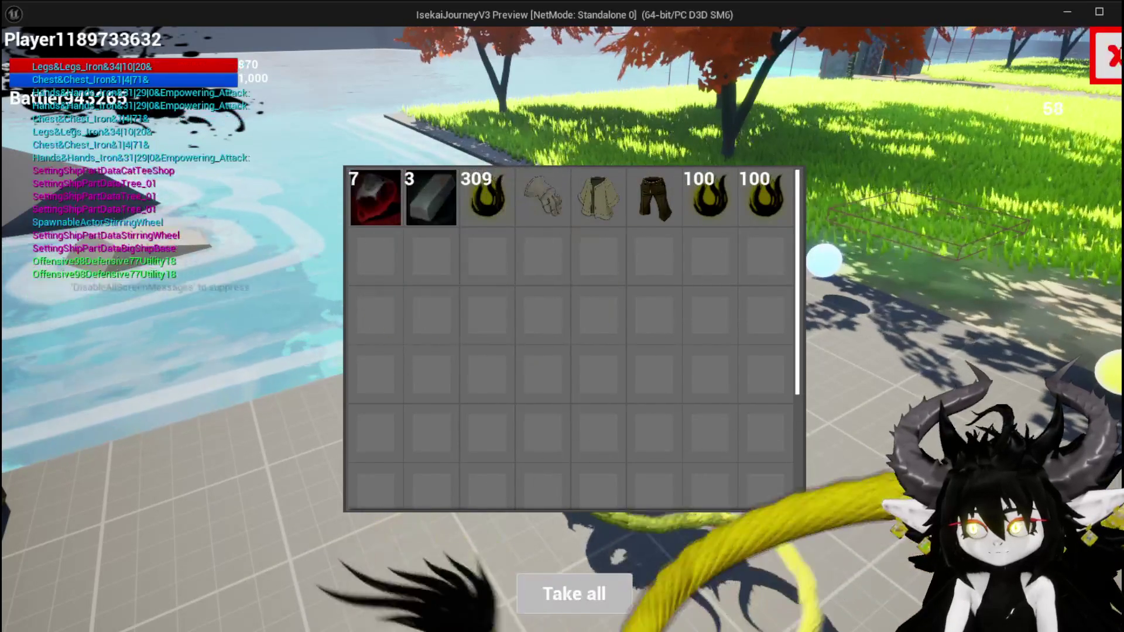
{"action": "key", "text": "Tab"}
{"action": "key", "text": "w"}
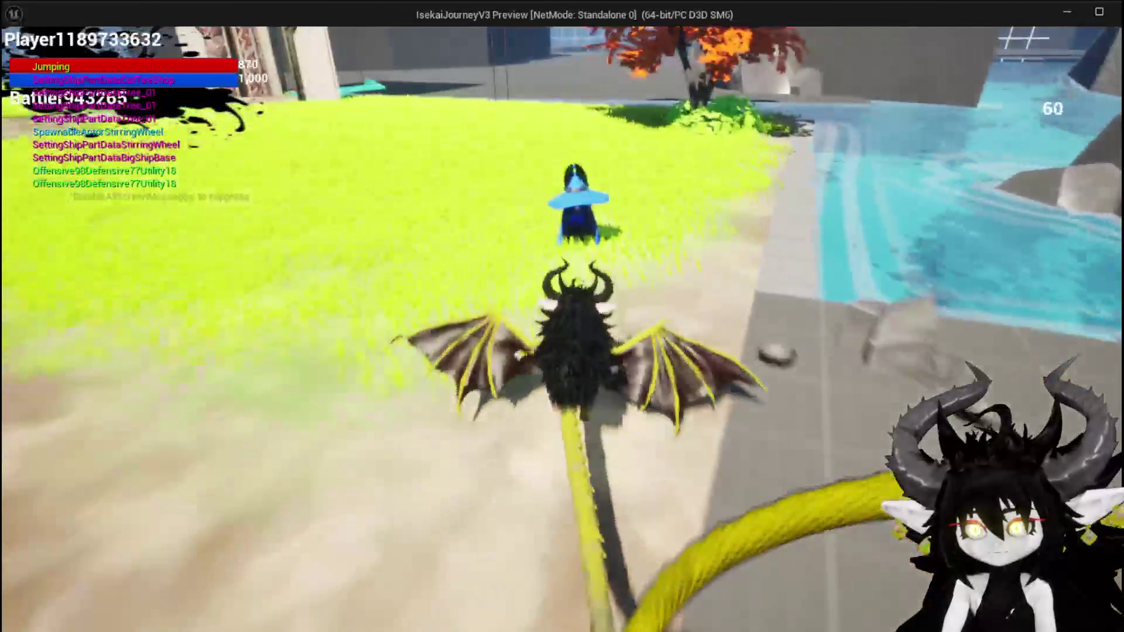
{"action": "key", "text": "Tab"}
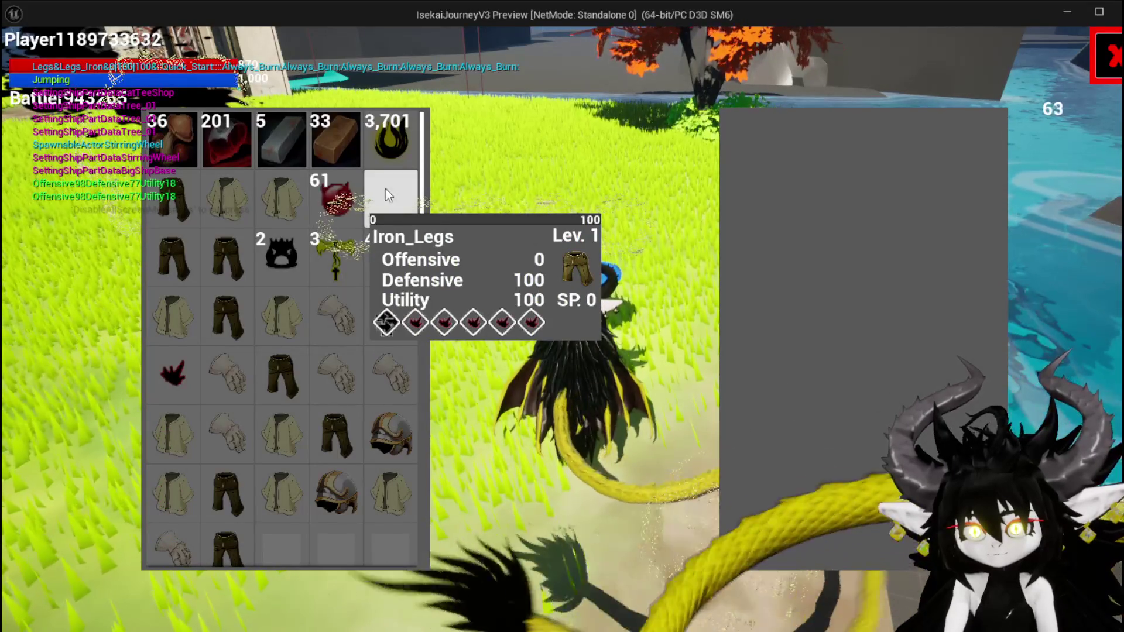
Inspect the Iron_Legs and other inventory item stats in the merchant window, then close it
{"action": "left_click", "coordinate": [390, 189]}
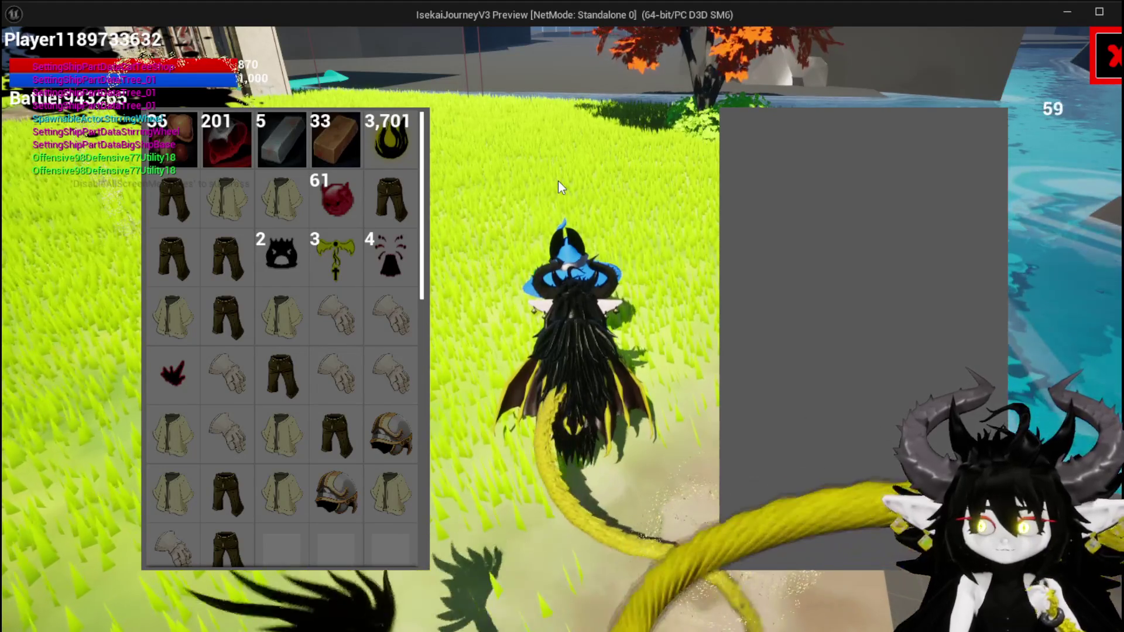
{"action": "mouse_move", "coordinate": [382, 219]}
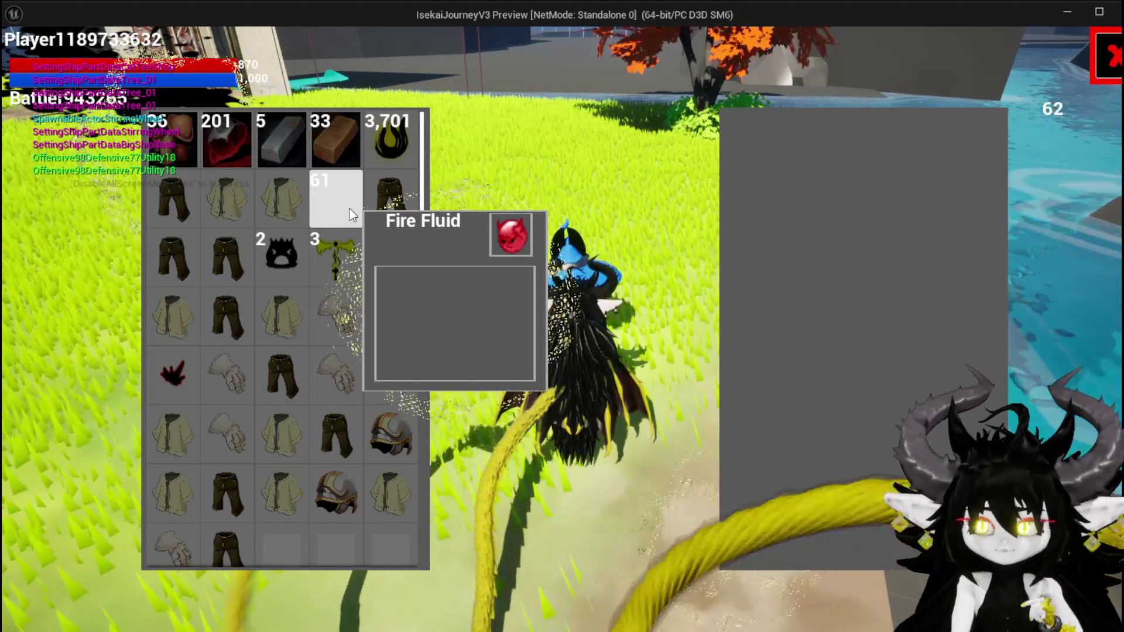
{"action": "mouse_move", "coordinate": [205, 192]}
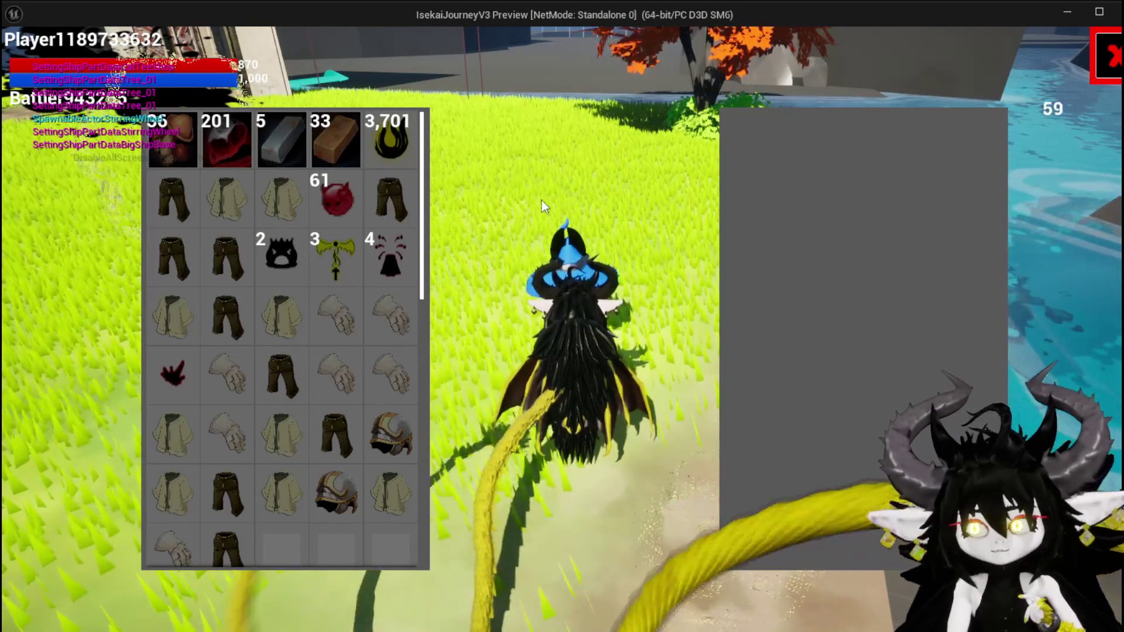
{"action": "mouse_move", "coordinate": [389, 191]}
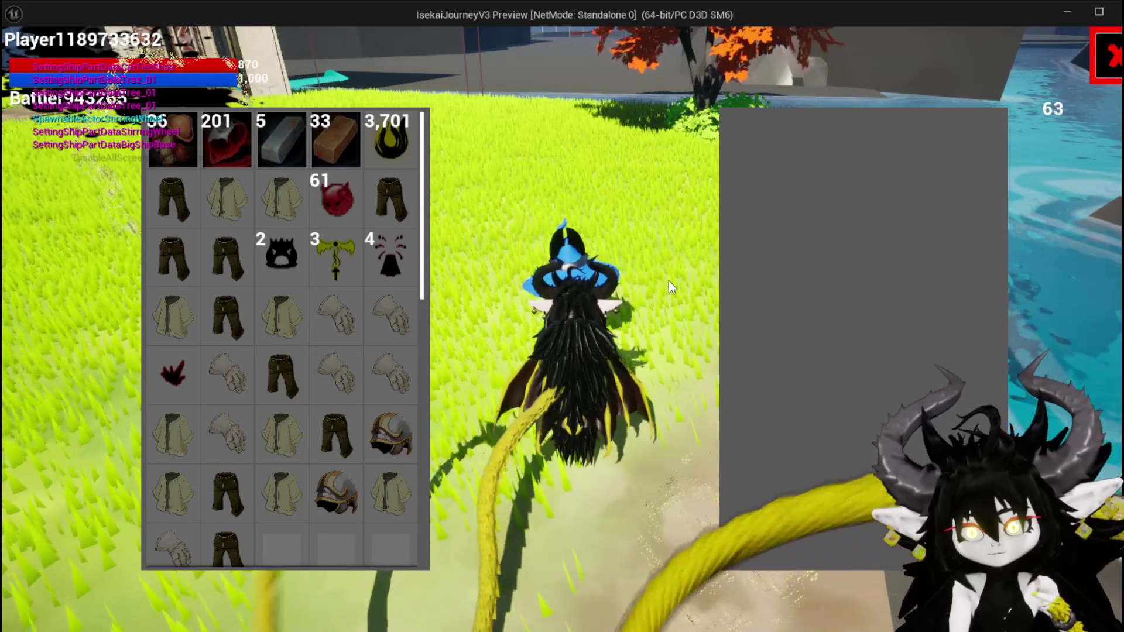
{"action": "mouse_move", "coordinate": [356, 297]}
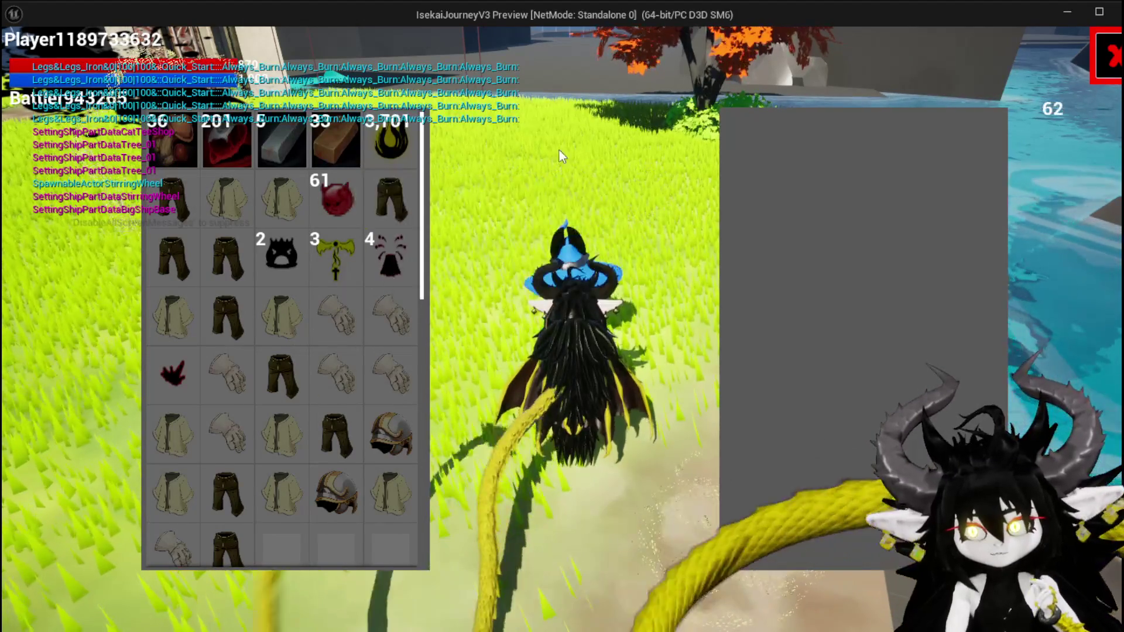
{"action": "mouse_move", "coordinate": [310, 289]}
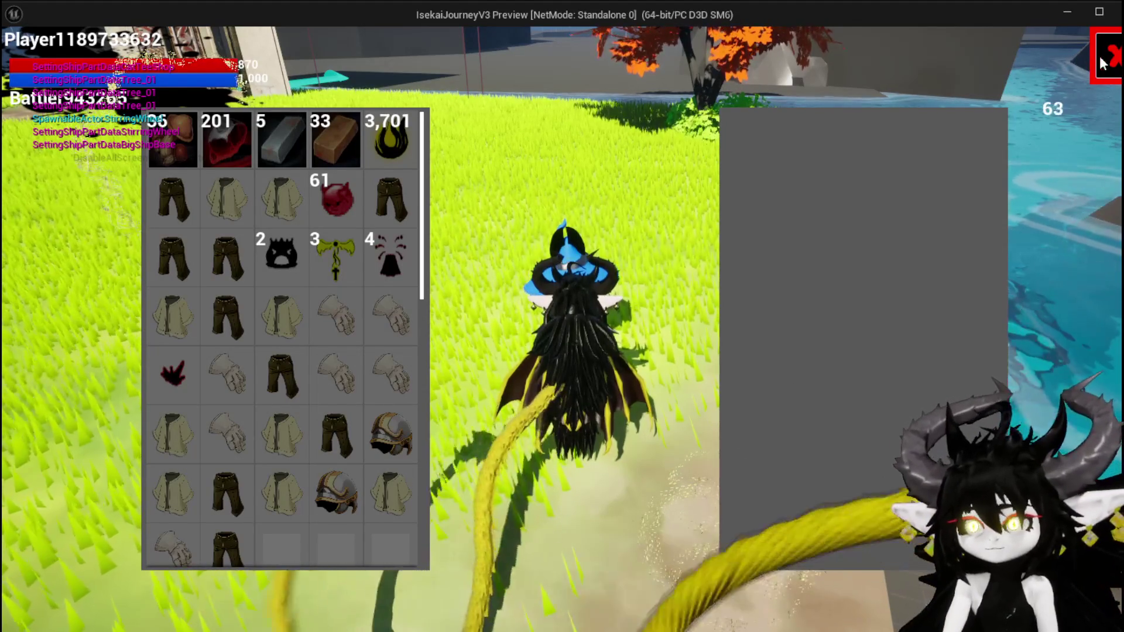
{"action": "left_click", "coordinate": [390, 199]}
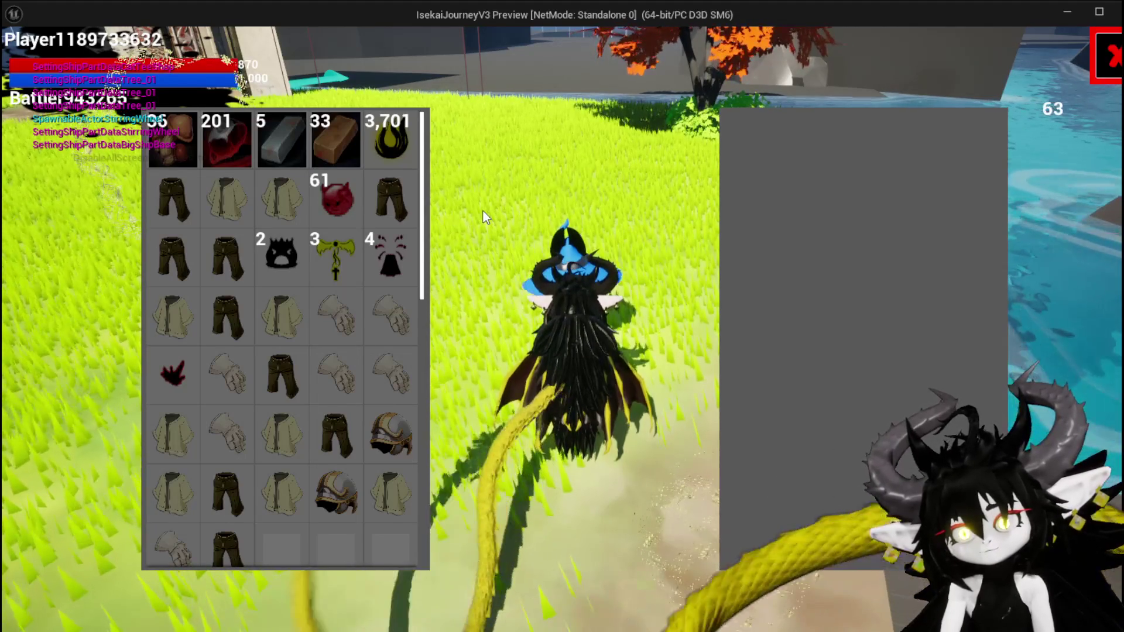
{"action": "left_click", "coordinate": [1104, 62]}
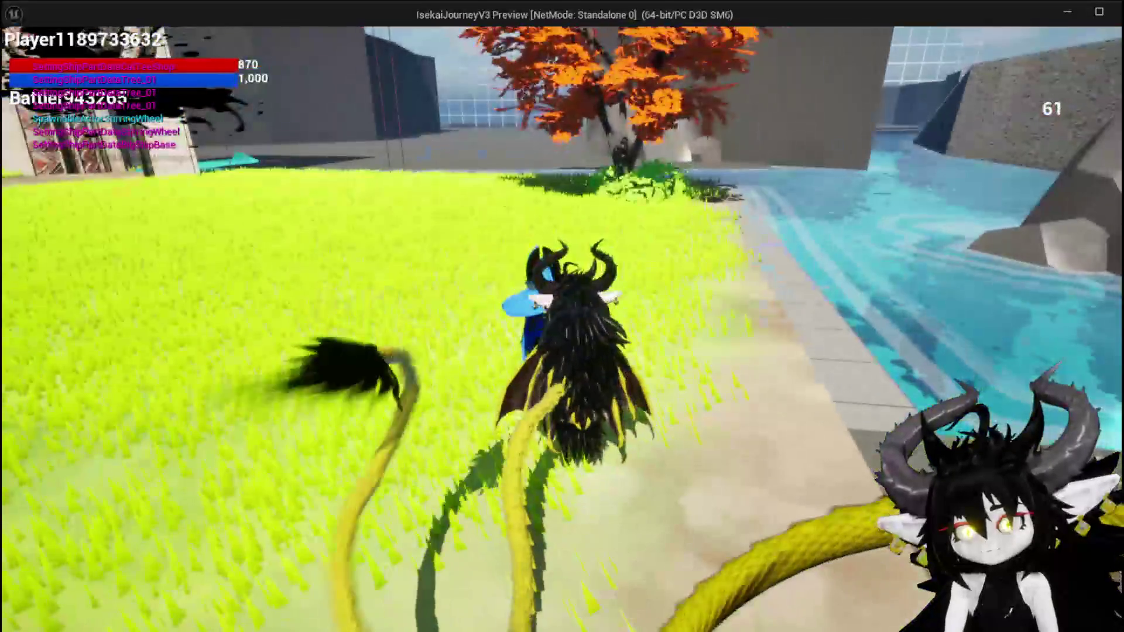
Jump and run the character across the grass onto the stone plaza, then stop the play session
{"action": "key", "text": "space"}
{"action": "key", "text": "w"}
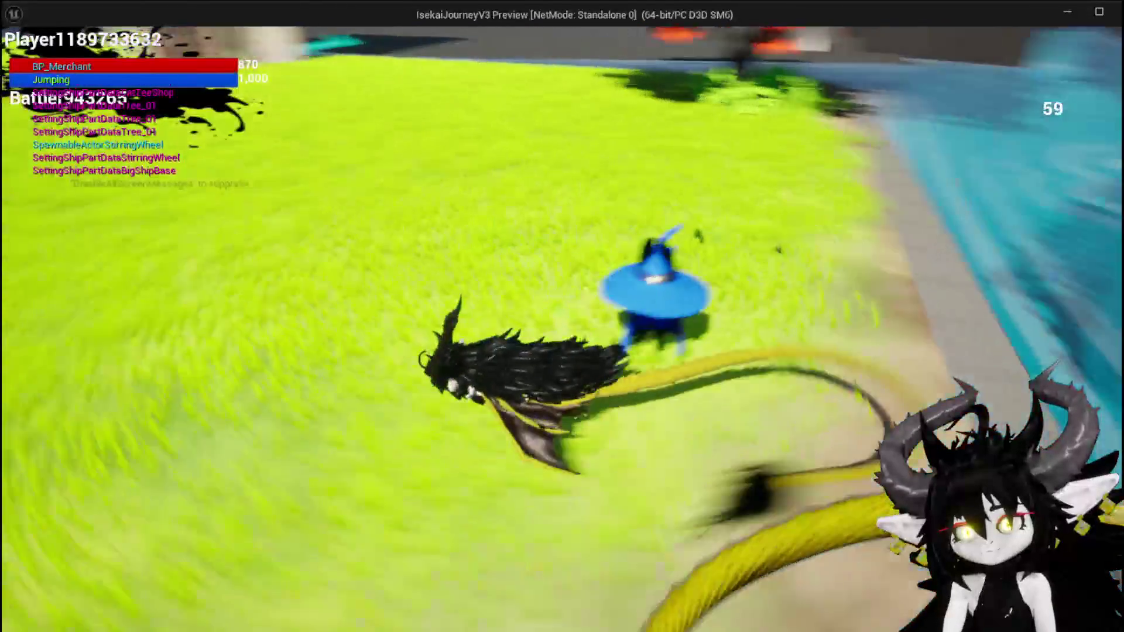
{"action": "key", "text": "space"}
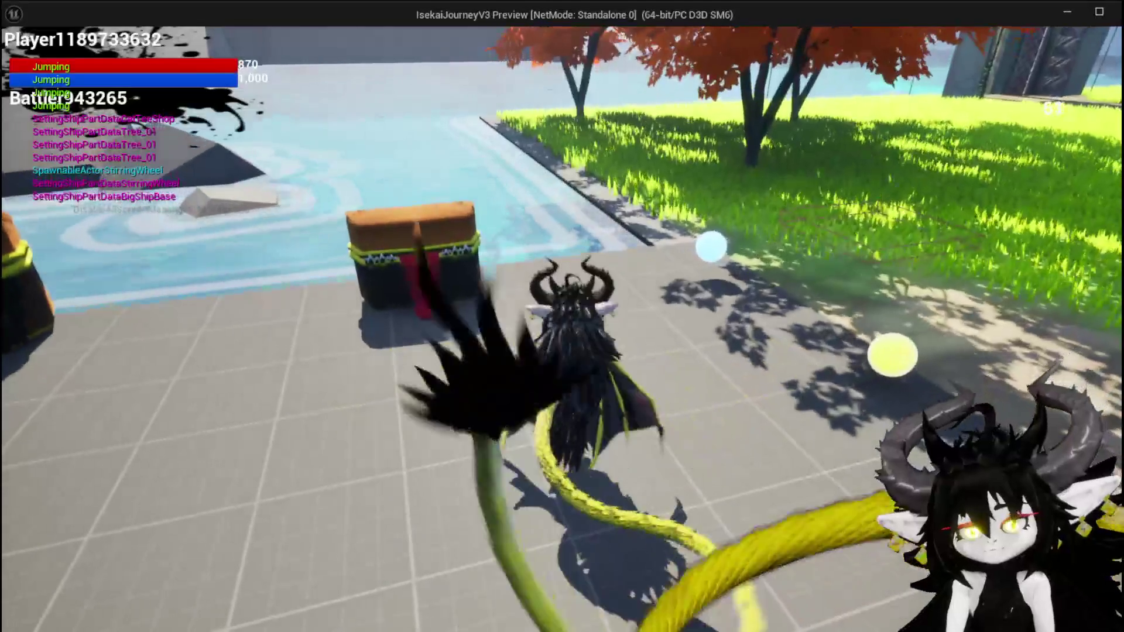
{"action": "key", "text": "alt+Tab"}
{"action": "key", "text": "Escape"}
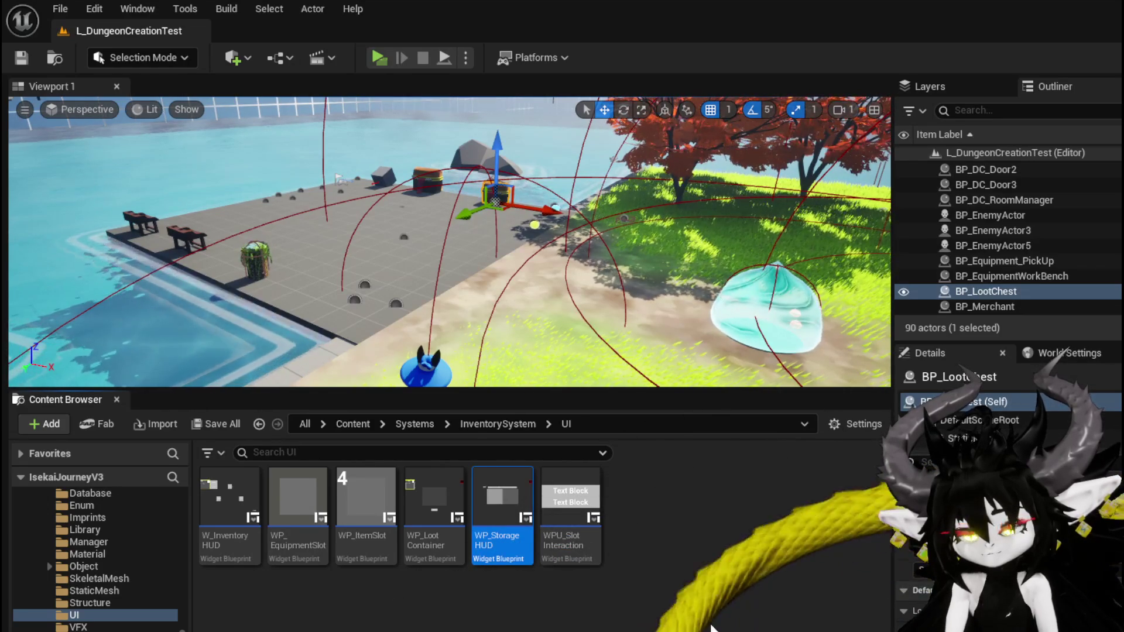
Select BP_Merchant, open the ThirdPerson folder, then open the loot chest's BP_LootChest blueprint
{"action": "left_click", "coordinate": [375, 355]}
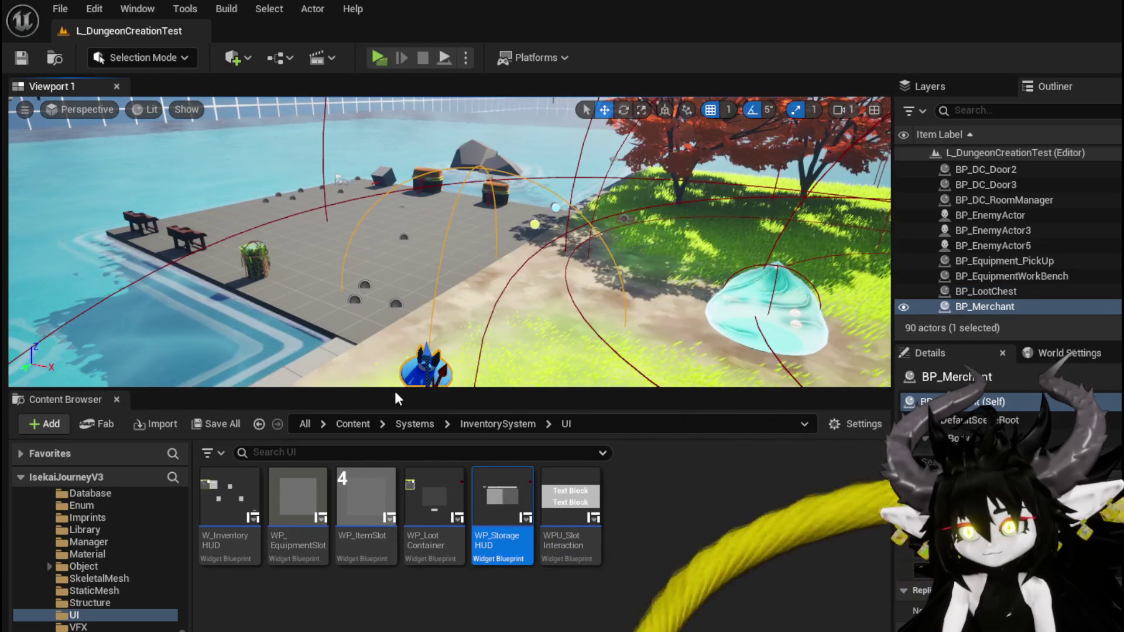
{"action": "scroll", "coordinate": [148, 553], "scroll_direction": "down", "scroll_amount": 5}
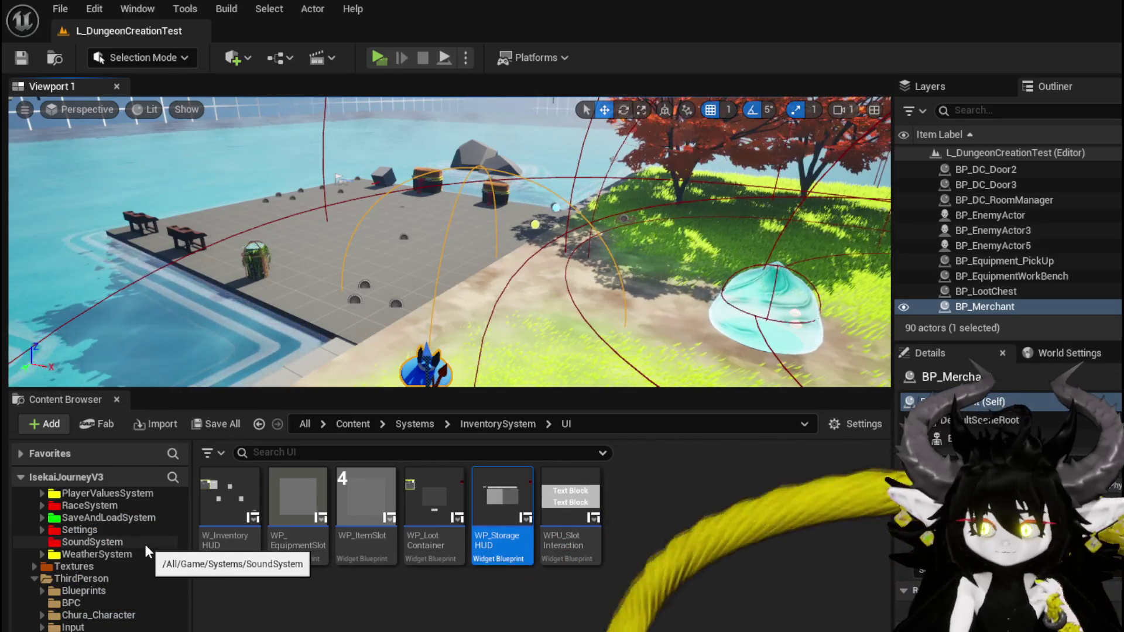
{"action": "scroll", "coordinate": [149, 571], "scroll_direction": "up", "scroll_amount": 1}
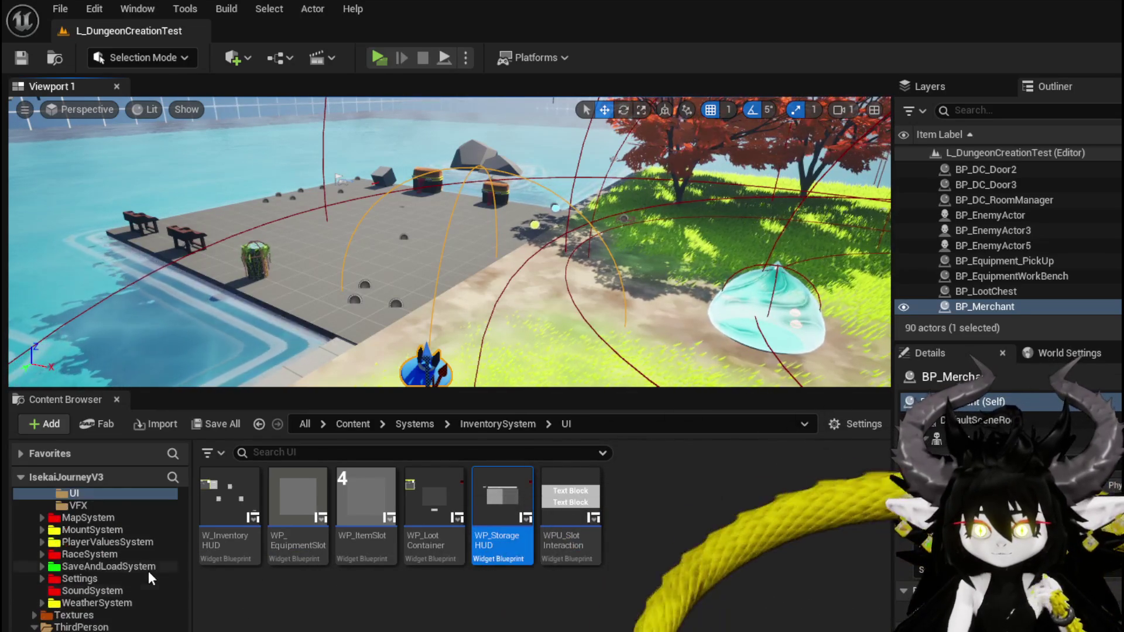
{"action": "scroll", "coordinate": [148, 569], "scroll_direction": "up", "scroll_amount": 4}
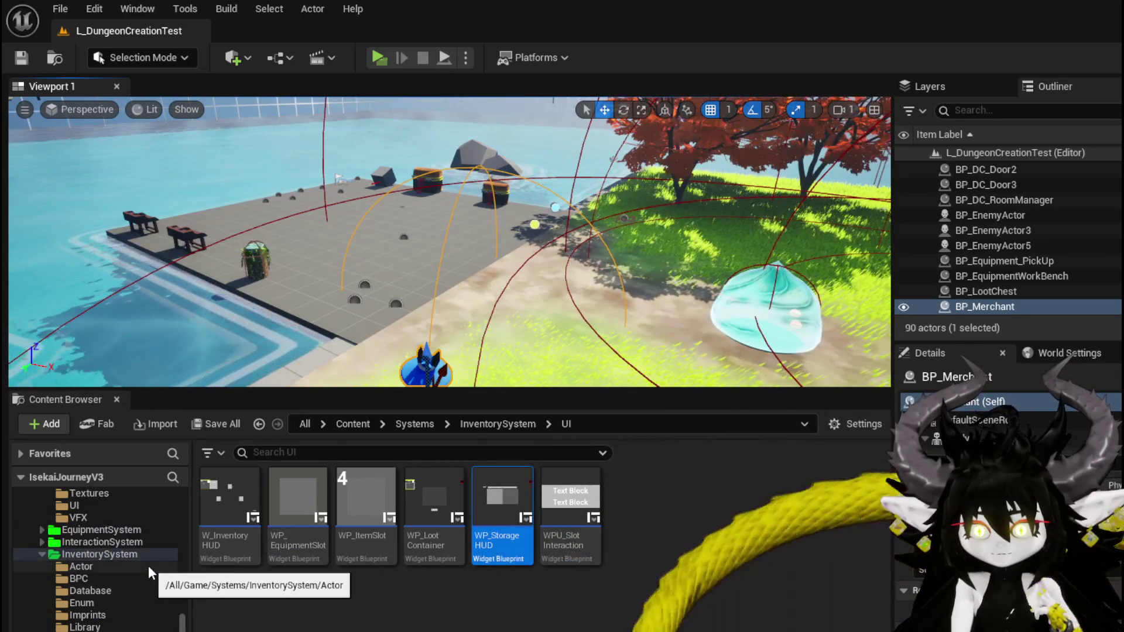
{"action": "scroll", "coordinate": [149, 566], "scroll_direction": "down", "scroll_amount": 2}
{"action": "scroll", "coordinate": [149, 563], "scroll_direction": "down", "scroll_amount": 10}
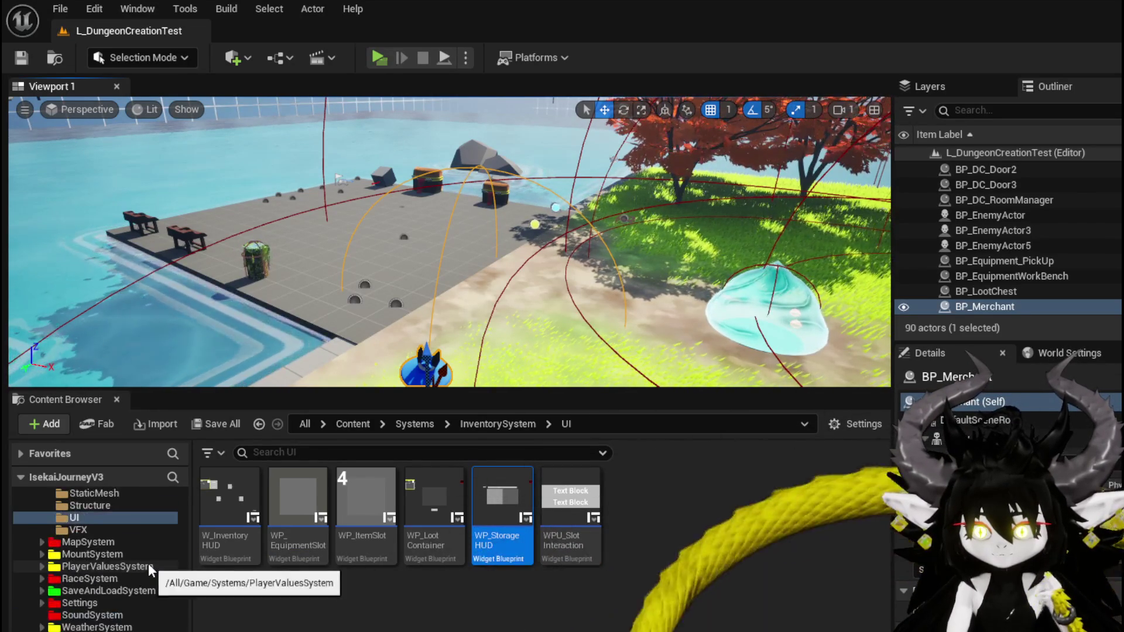
{"action": "left_click", "coordinate": [119, 576]}
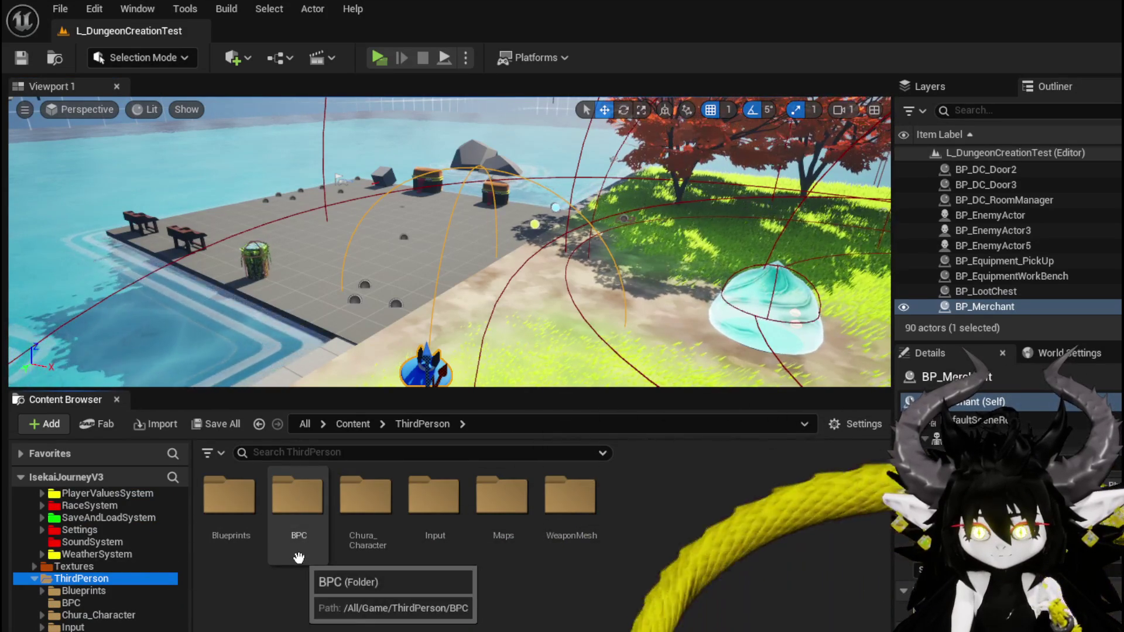
{"action": "left_click", "coordinate": [501, 197]}
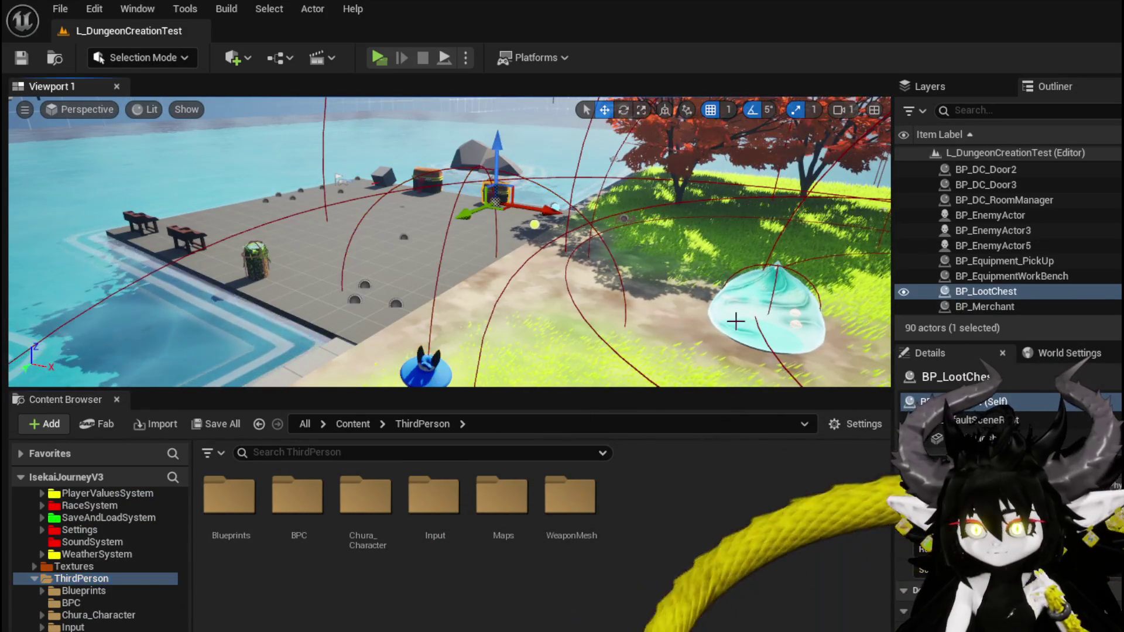
{"action": "double_click", "coordinate": [498, 196]}
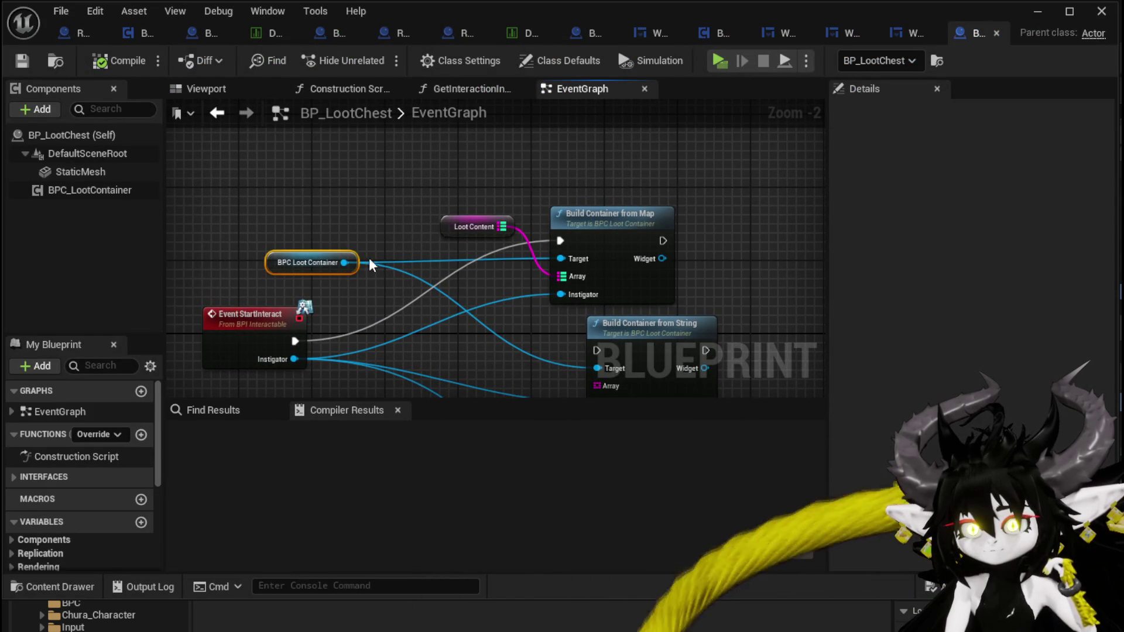
Move the BPC Loot Container getter right and wrap the fill-chest nodes in a comment
{"action": "left_click", "coordinate": [311, 263]}
{"action": "left_click_drag", "start_coordinate": [310, 262], "coordinate": [447, 261]}
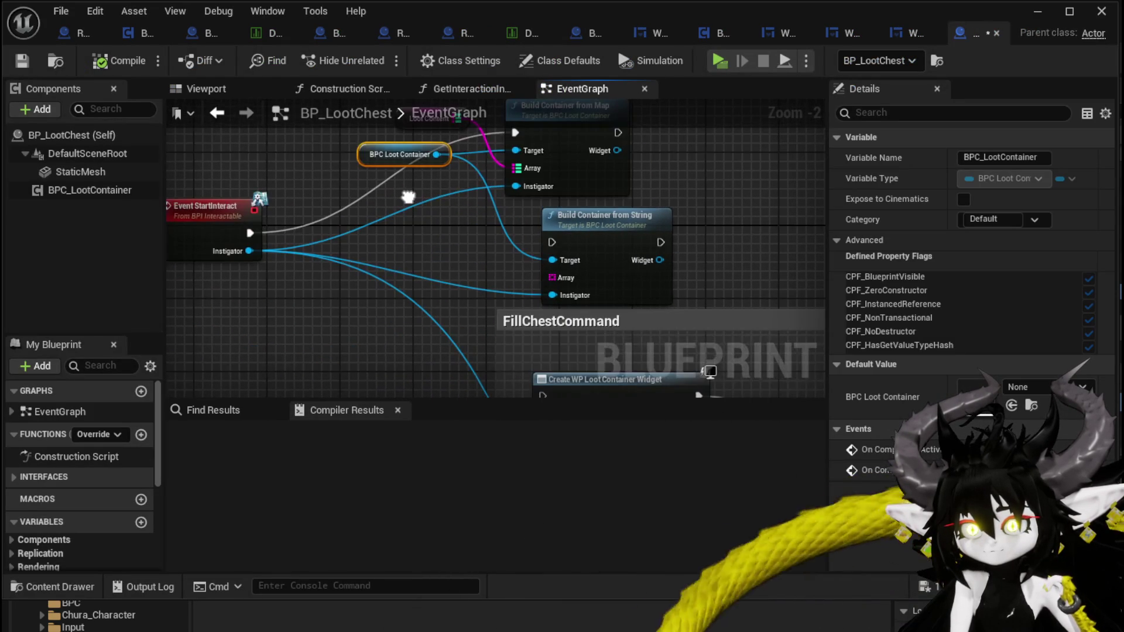
{"action": "scroll", "coordinate": [408, 193], "scroll_direction": "down", "scroll_amount": 3}
{"action": "scroll", "coordinate": [516, 255], "scroll_direction": "down", "scroll_amount": 4}
{"action": "mouse_move", "coordinate": [347, 336]}
{"action": "left_mouse_down"}
{"action": "mouse_move", "coordinate": [774, 199]}
{"action": "mouse_move", "coordinate": [803, 158]}
{"action": "left_mouse_up"}
{"action": "key", "text": "c"}
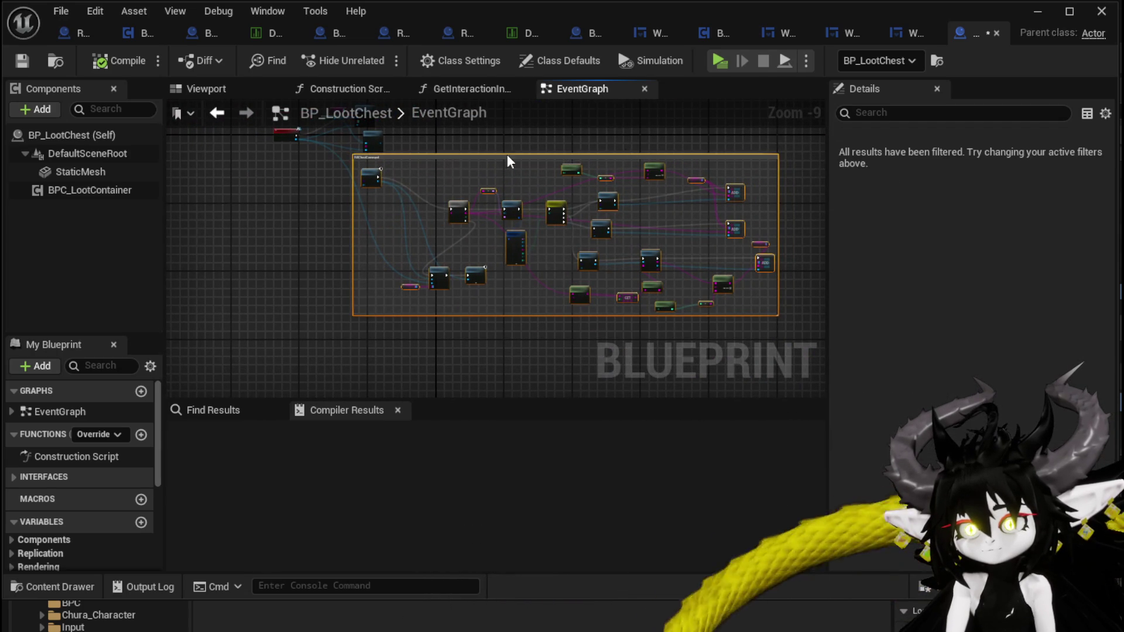
Inspect the LootContent variable, shift Loot Content up-left, and open Build Container from Map
{"action": "scroll", "coordinate": [381, 175], "scroll_direction": "up", "scroll_amount": 4}
{"action": "scroll", "coordinate": [114, 434], "scroll_direction": "down", "scroll_amount": 3}
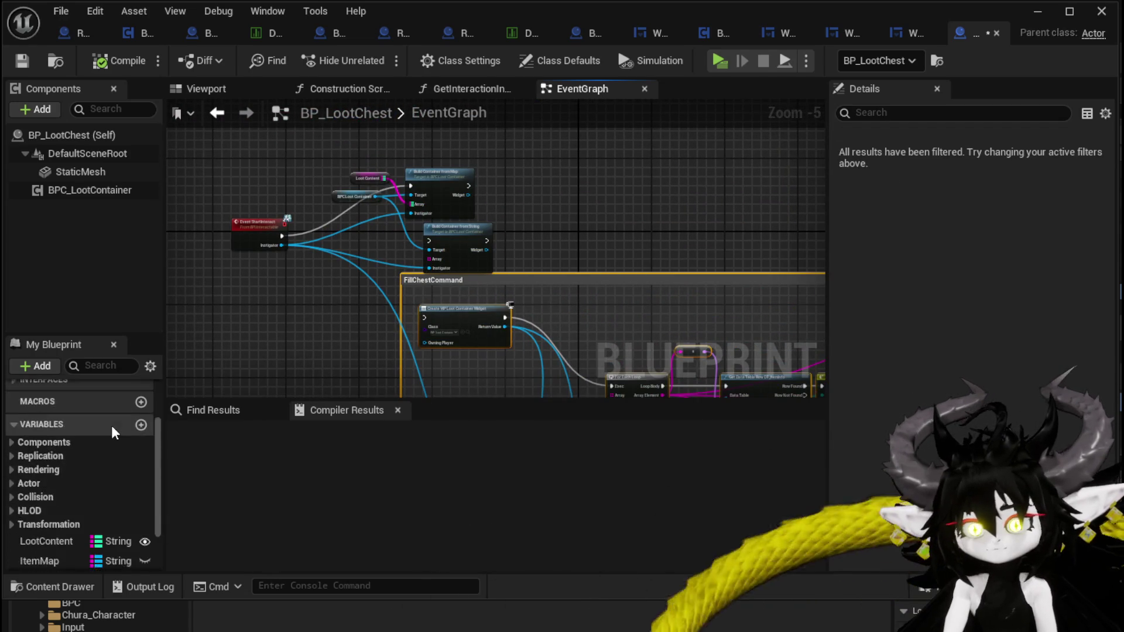
{"action": "scroll", "coordinate": [115, 433], "scroll_direction": "down", "scroll_amount": 3}
{"action": "left_click", "coordinate": [41, 478]}
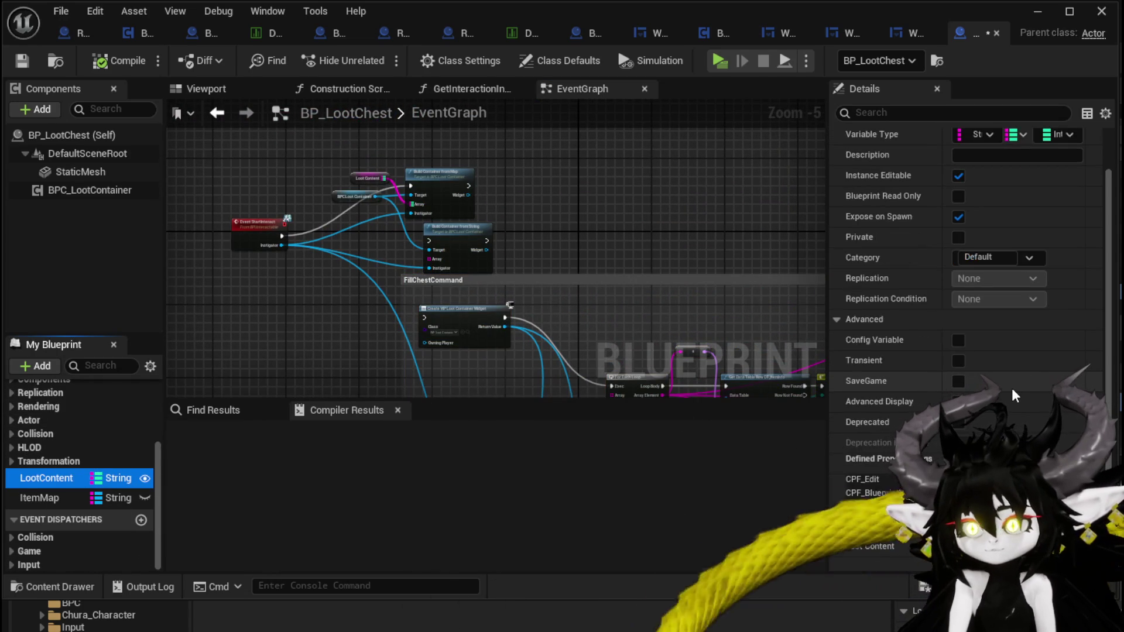
{"action": "scroll", "coordinate": [345, 212], "scroll_direction": "up", "scroll_amount": 3}
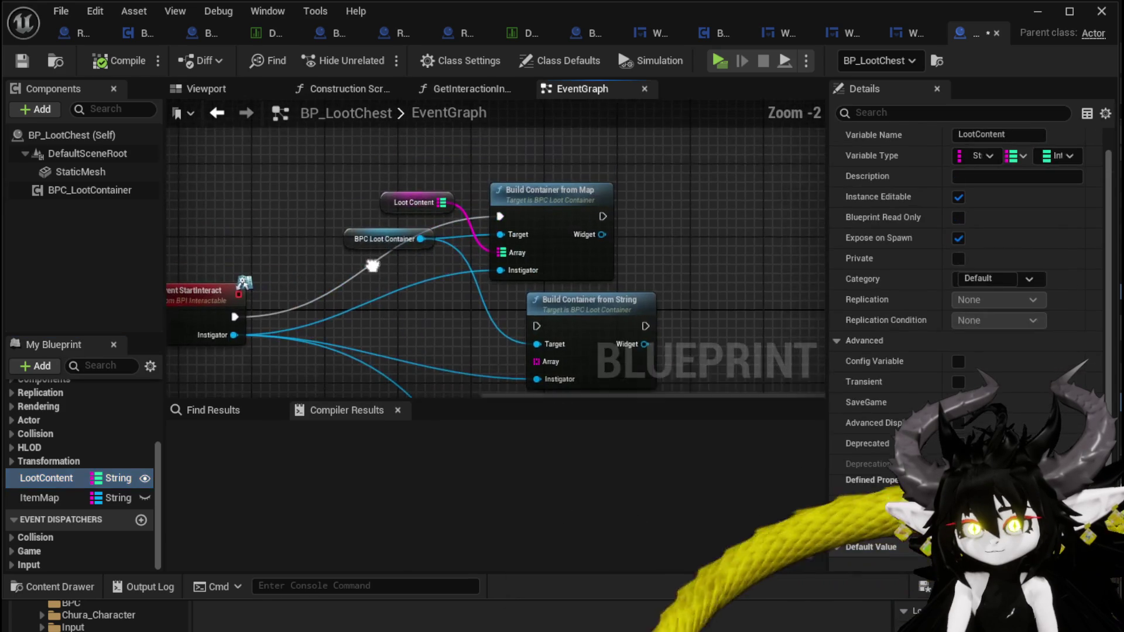
{"action": "mouse_move", "coordinate": [394, 204]}
{"action": "left_mouse_down"}
{"action": "mouse_move", "coordinate": [328, 181]}
{"action": "mouse_move", "coordinate": [368, 185]}
{"action": "left_mouse_up"}
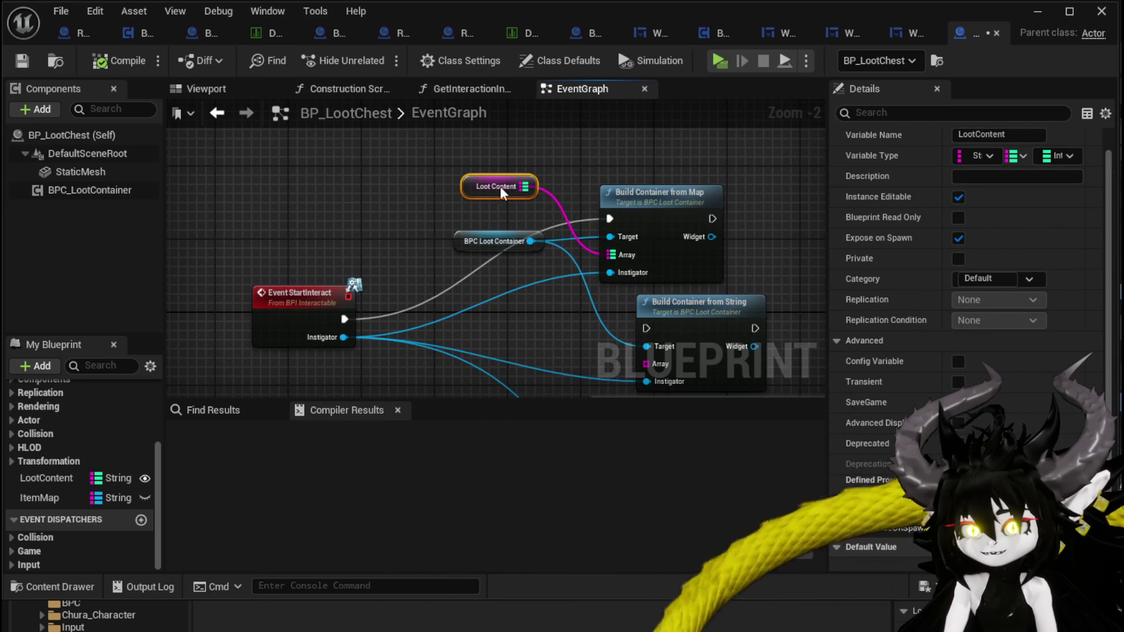
{"action": "double_click", "coordinate": [637, 210]}
{"action": "mouse_move", "coordinate": [269, 272]}
{"action": "left_mouse_down"}
{"action": "mouse_move", "coordinate": [562, 328]}
{"action": "mouse_move", "coordinate": [445, 263]}
{"action": "mouse_move", "coordinate": [497, 175]}
{"action": "mouse_move", "coordinate": [321, 178]}
{"action": "mouse_move", "coordinate": [256, 216]}
{"action": "mouse_move", "coordinate": [359, 206]}
{"action": "left_mouse_up"}
{"action": "scroll", "coordinate": [562, 328], "scroll_direction": "down", "scroll_amount": 1}
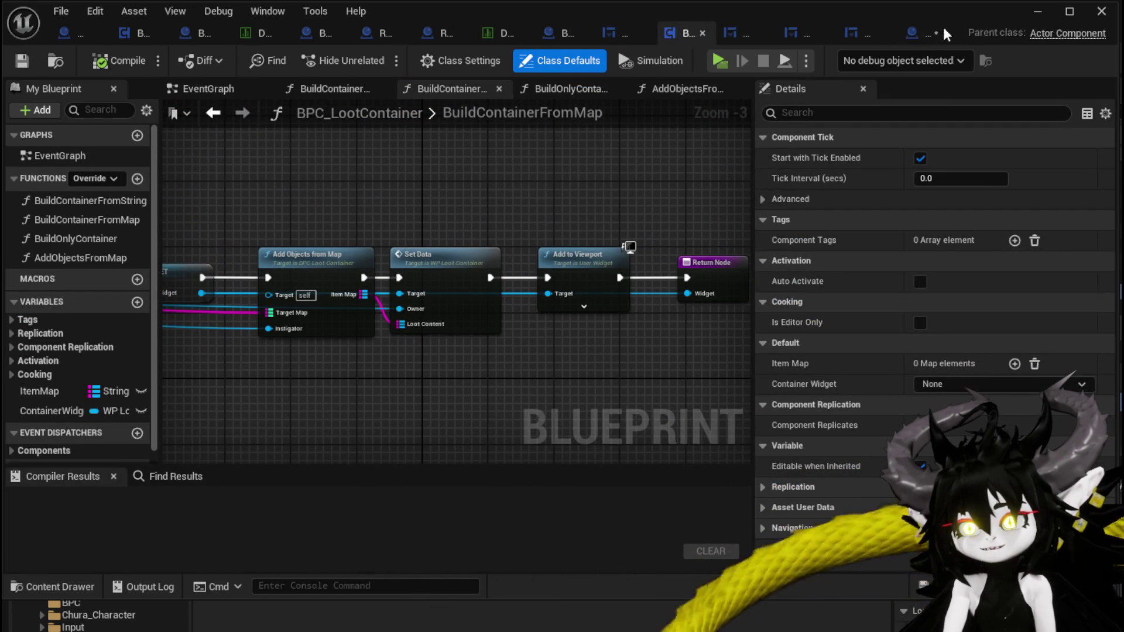
Save the level, place the getter by Loot Content, and select the three container nodes
{"action": "left_click", "coordinate": [1037, 13]}
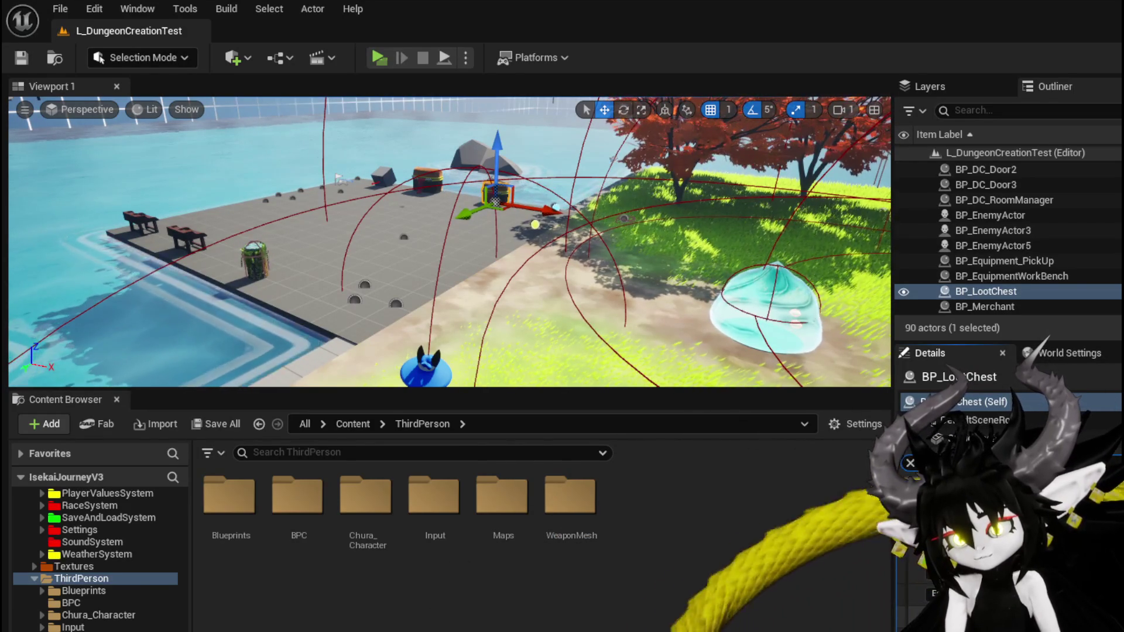
{"action": "left_click", "coordinate": [20, 58]}
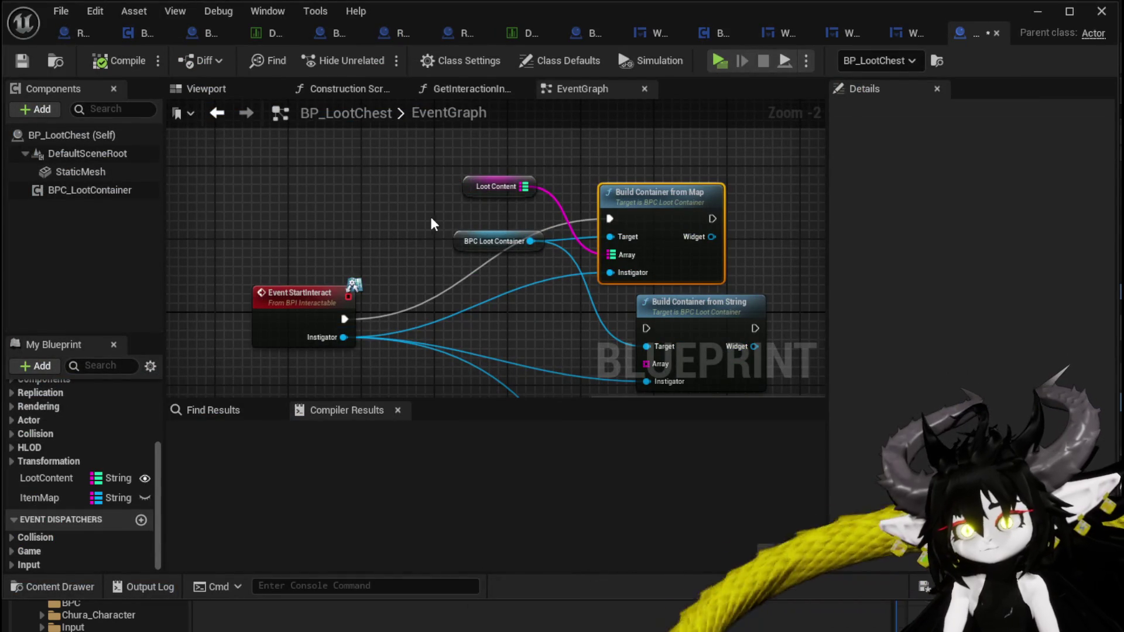
{"action": "left_click_drag", "start_coordinate": [477, 245], "coordinate": [451, 233]}
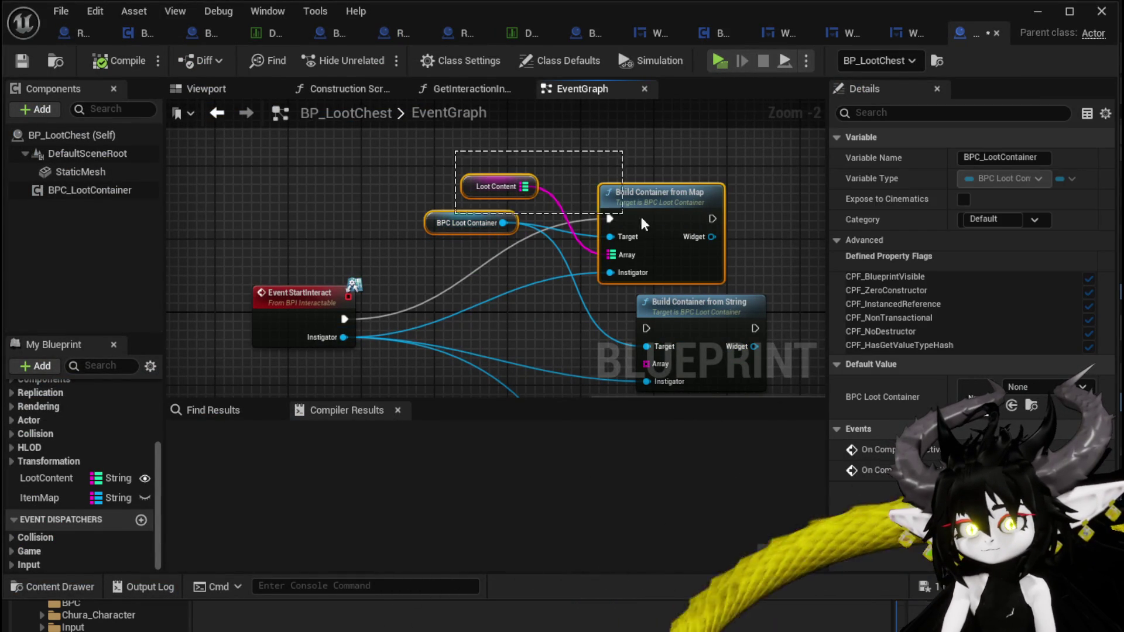
{"action": "left_click_drag", "start_coordinate": [614, 220], "coordinate": [618, 222]}
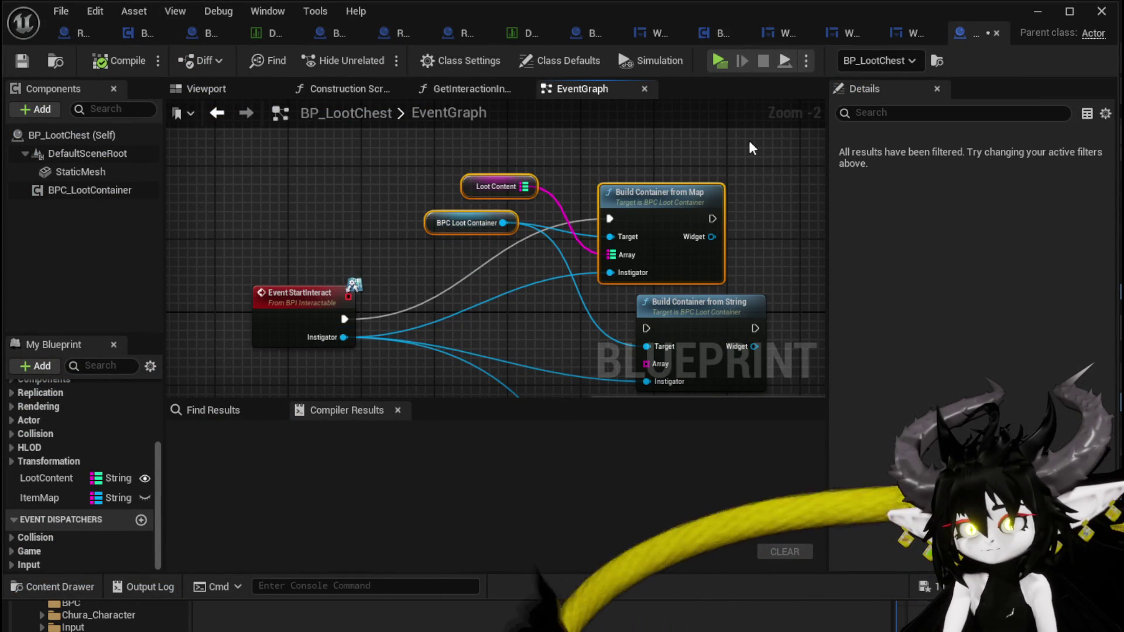
{"action": "left_click", "coordinate": [577, 33]}
Add a BPC Loot Container component to BP_Merchant
{"action": "left_click", "coordinate": [36, 109]}
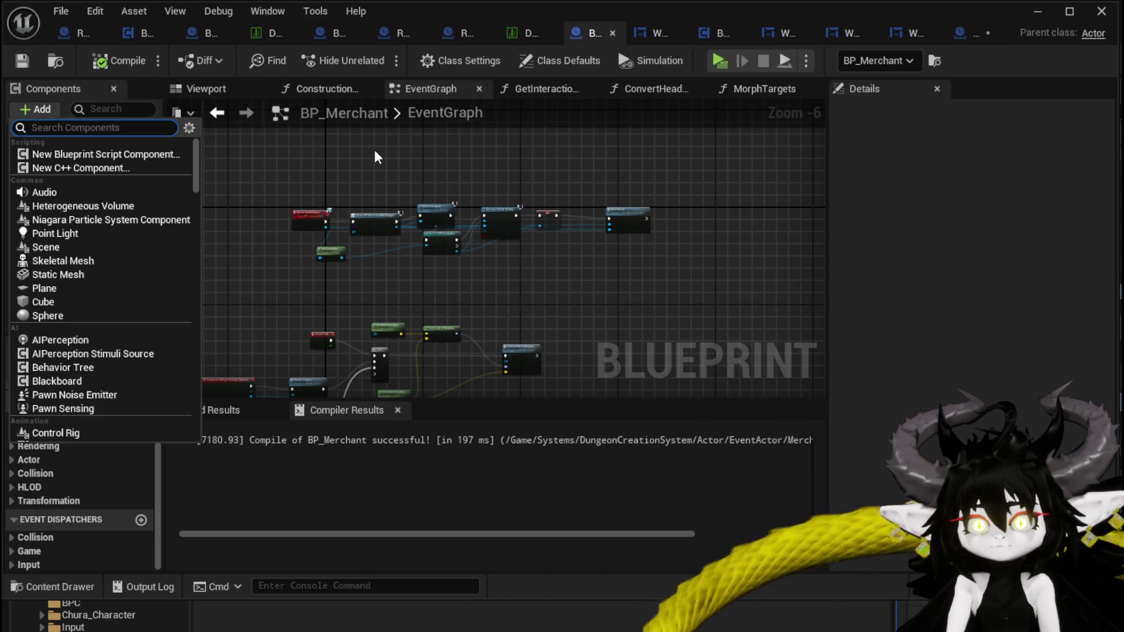
{"action": "type", "text": "BPC"}
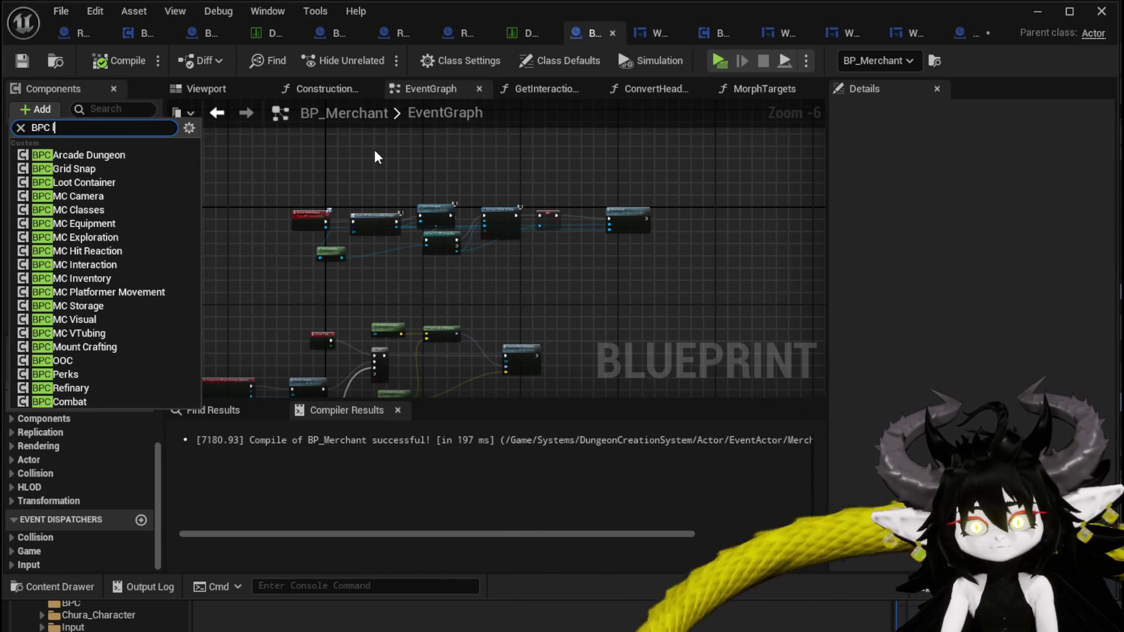
{"action": "type", "text": "loo"}
{"action": "left_click", "coordinate": [53, 154]}
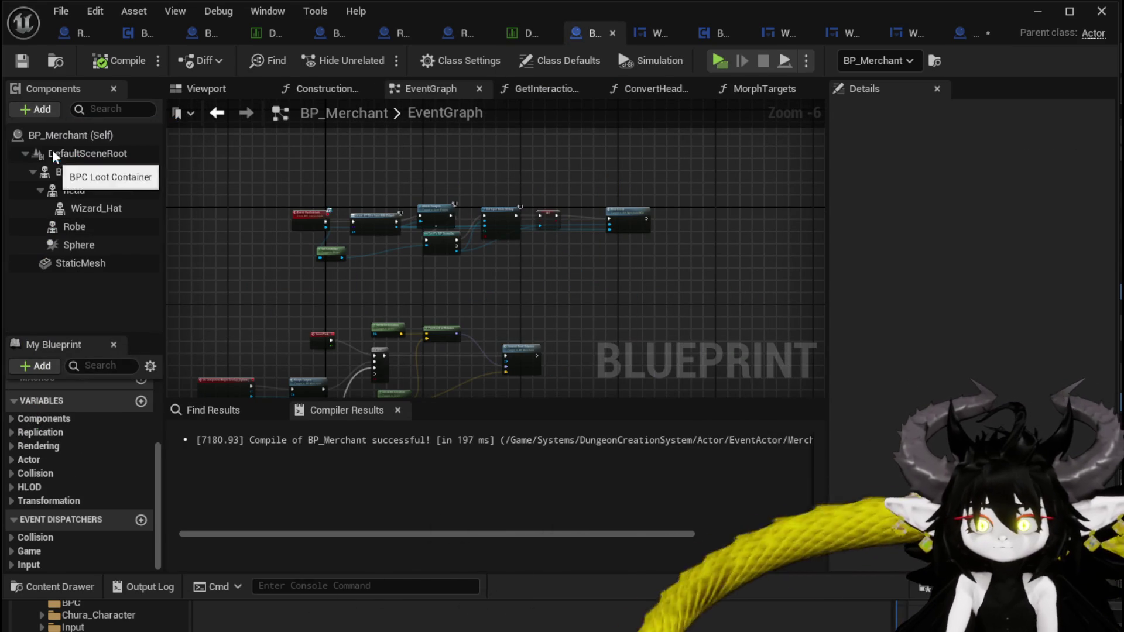
Add an Event BeginPlay node in empty space of the event graph
{"action": "mouse_move", "coordinate": [296, 288]}
{"action": "left_mouse_down"}
{"action": "mouse_move", "coordinate": [343, 239]}
{"action": "mouse_move", "coordinate": [245, 260]}
{"action": "mouse_move", "coordinate": [454, 211]}
{"action": "mouse_move", "coordinate": [475, 258]}
{"action": "mouse_move", "coordinate": [401, 195]}
{"action": "mouse_move", "coordinate": [328, 264]}
{"action": "left_mouse_up"}
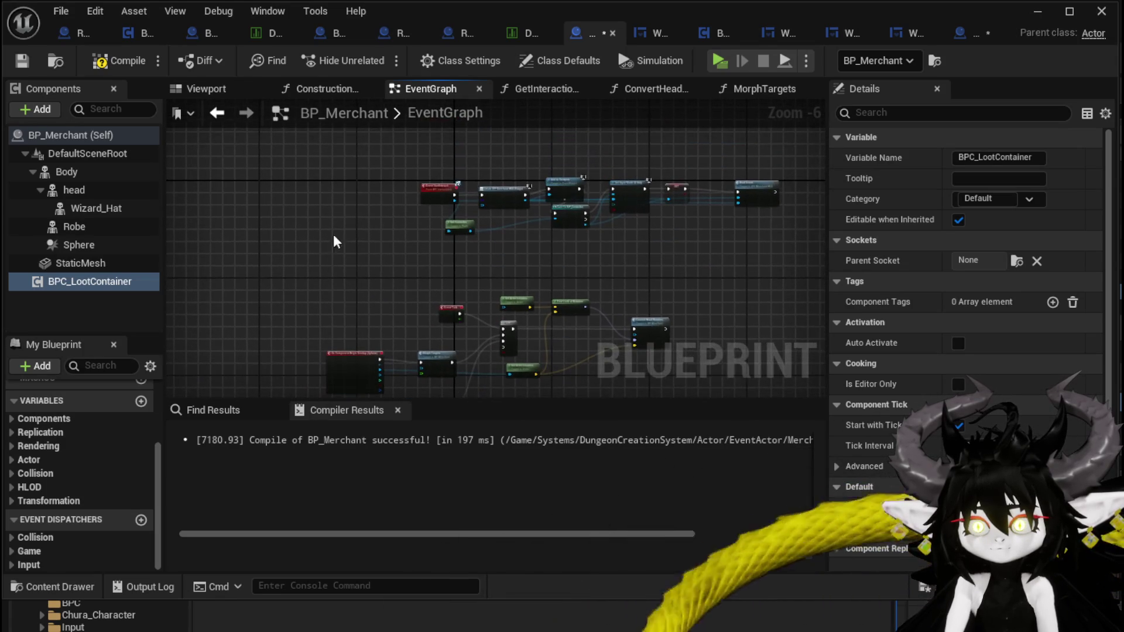
{"action": "mouse_move", "coordinate": [346, 204]}
{"action": "left_mouse_down"}
{"action": "mouse_move", "coordinate": [351, 281]}
{"action": "mouse_move", "coordinate": [377, 280]}
{"action": "mouse_move", "coordinate": [363, 244]}
{"action": "mouse_move", "coordinate": [428, 228]}
{"action": "left_mouse_up"}
{"action": "scroll", "coordinate": [364, 244], "scroll_direction": "down", "scroll_amount": 1}
{"action": "scroll", "coordinate": [344, 263], "scroll_direction": "up", "scroll_amount": 3}
{"action": "right_click", "coordinate": [349, 212]}
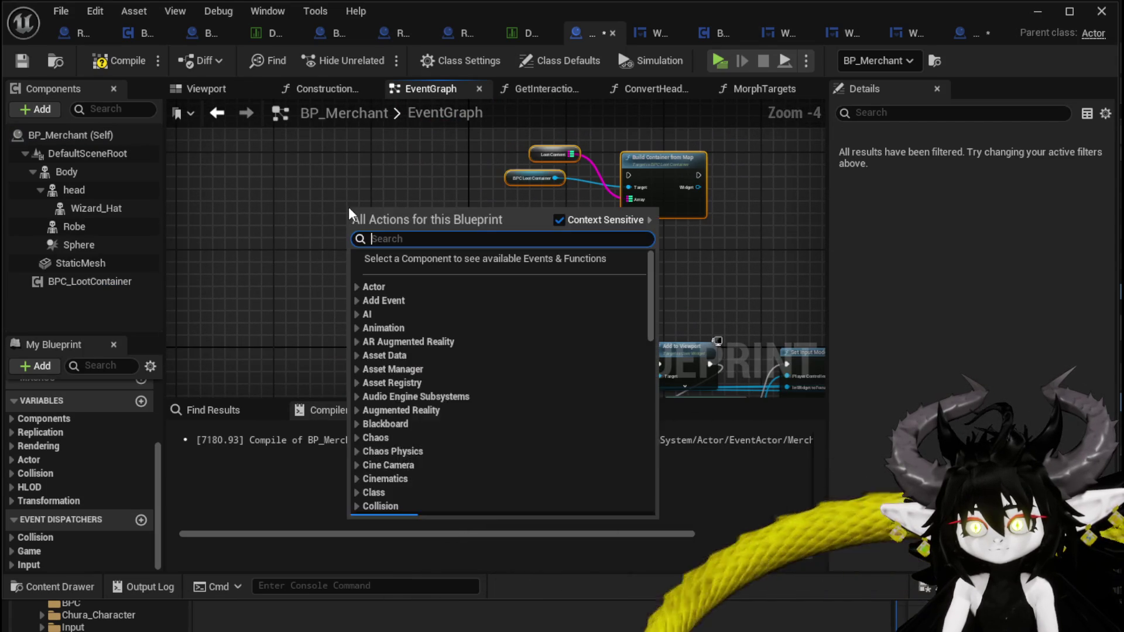
{"action": "type", "text": "event beg"}
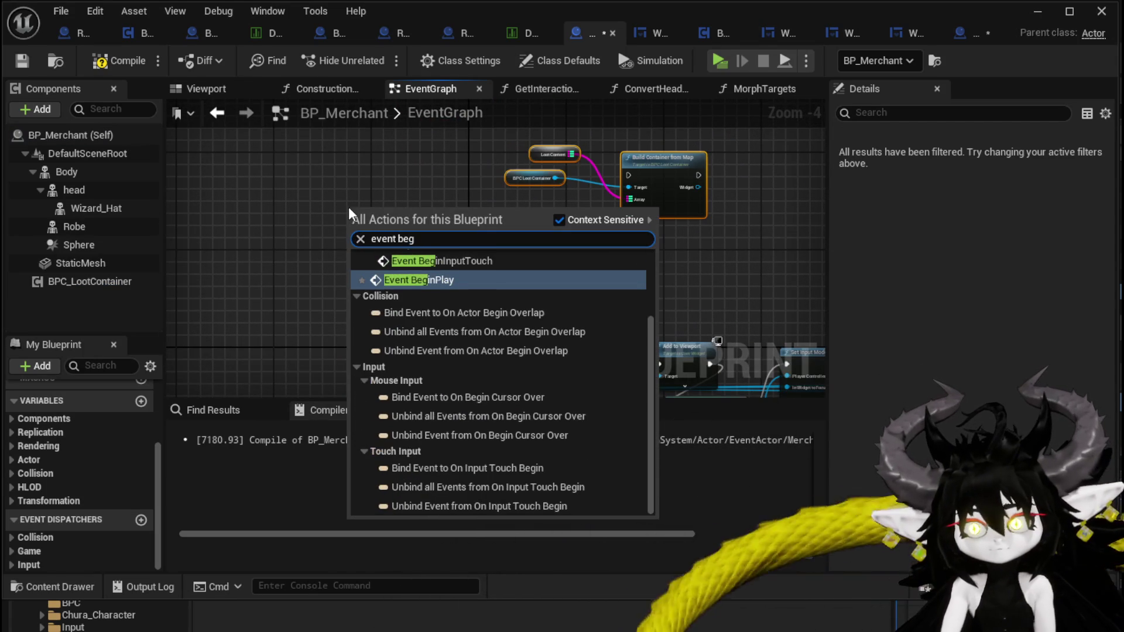
{"action": "scroll", "coordinate": [448, 292], "scroll_direction": "up", "scroll_amount": 3}
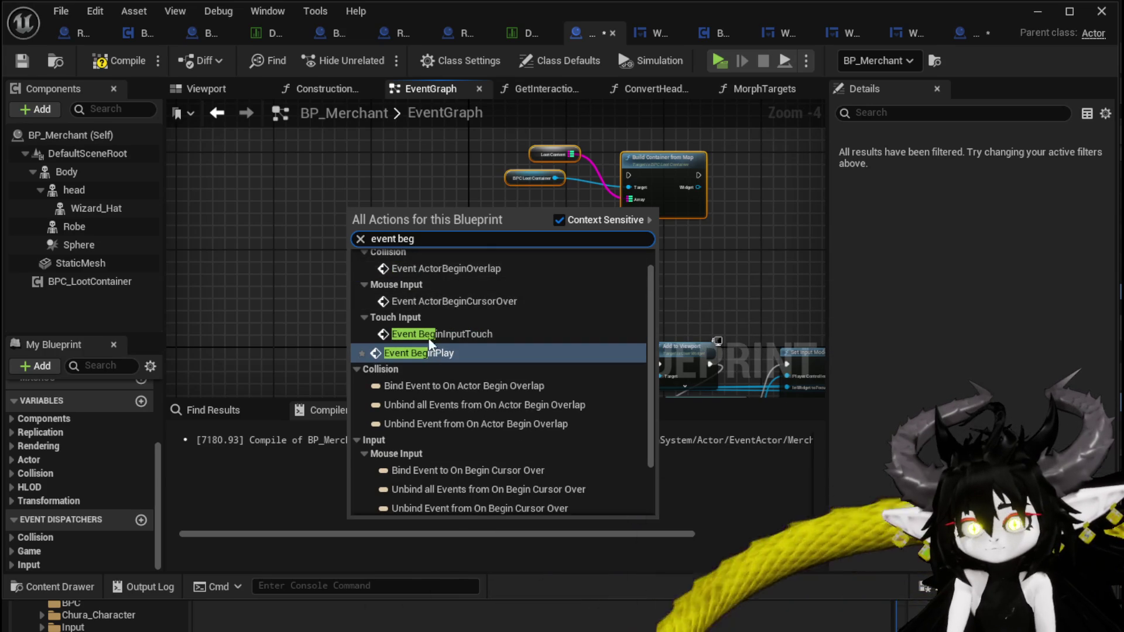
{"action": "left_click", "coordinate": [424, 371]}
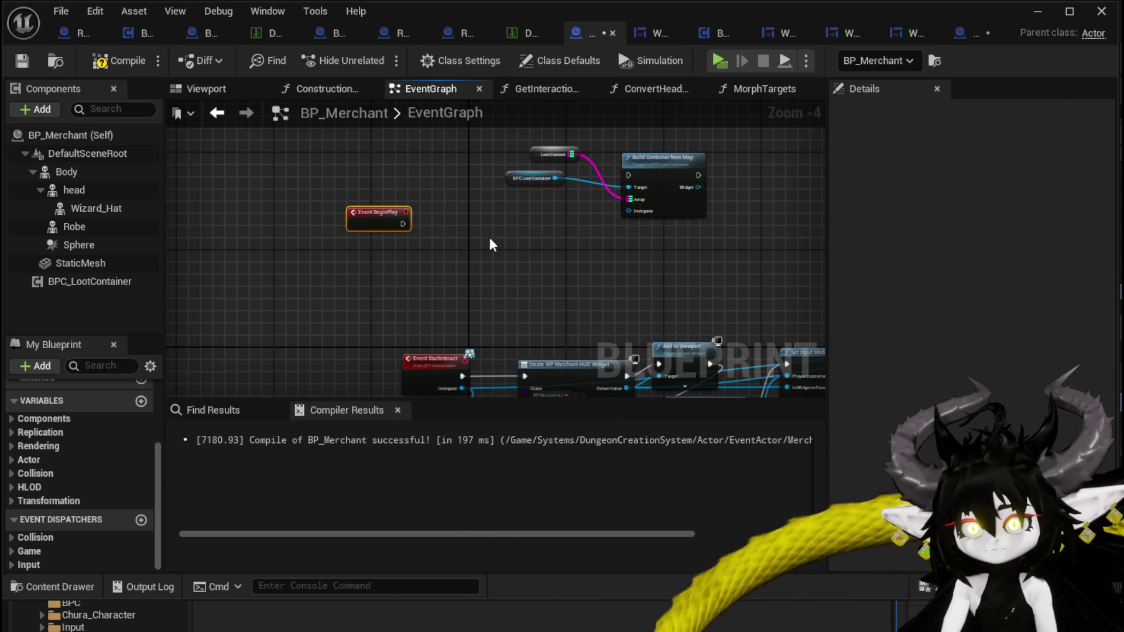
Move Build Container from Map after Bind Event, wire it there, and break the BeginPlay link
{"action": "mouse_move", "coordinate": [401, 229]}
{"action": "left_mouse_down"}
{"action": "mouse_move", "coordinate": [621, 193]}
{"action": "mouse_move", "coordinate": [464, 190]}
{"action": "mouse_move", "coordinate": [629, 175]}
{"action": "mouse_move", "coordinate": [659, 184]}
{"action": "left_mouse_up"}
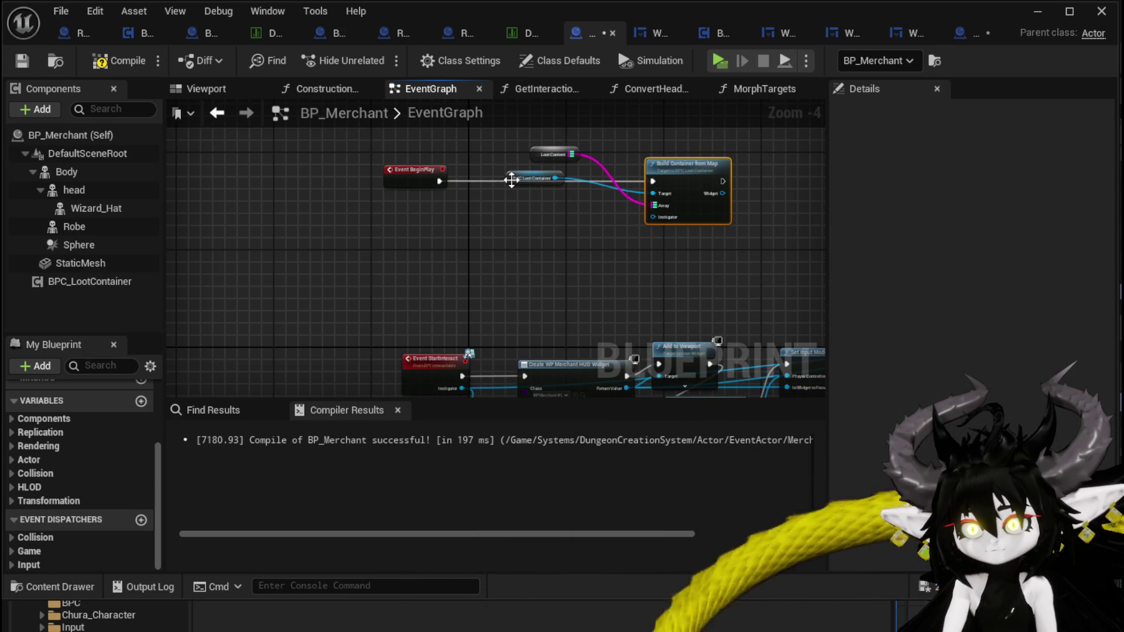
{"action": "left_click_drag", "start_coordinate": [508, 180], "coordinate": [682, 158]}
{"action": "scroll", "coordinate": [658, 155], "scroll_direction": "up", "scroll_amount": 4}
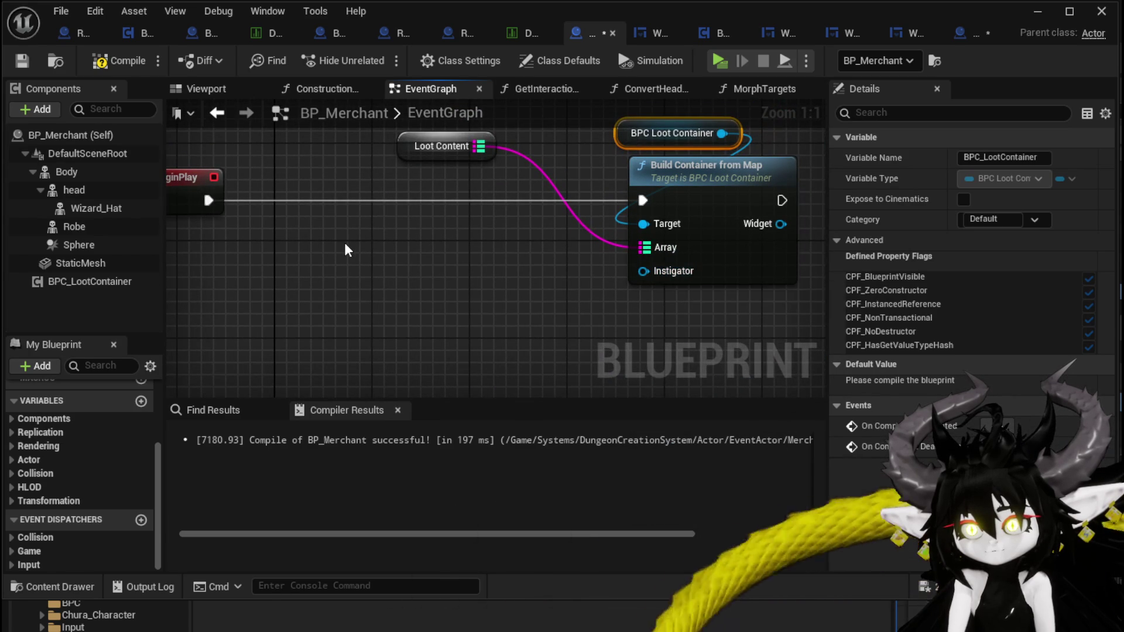
{"action": "scroll", "coordinate": [557, 159], "scroll_direction": "down", "scroll_amount": 5}
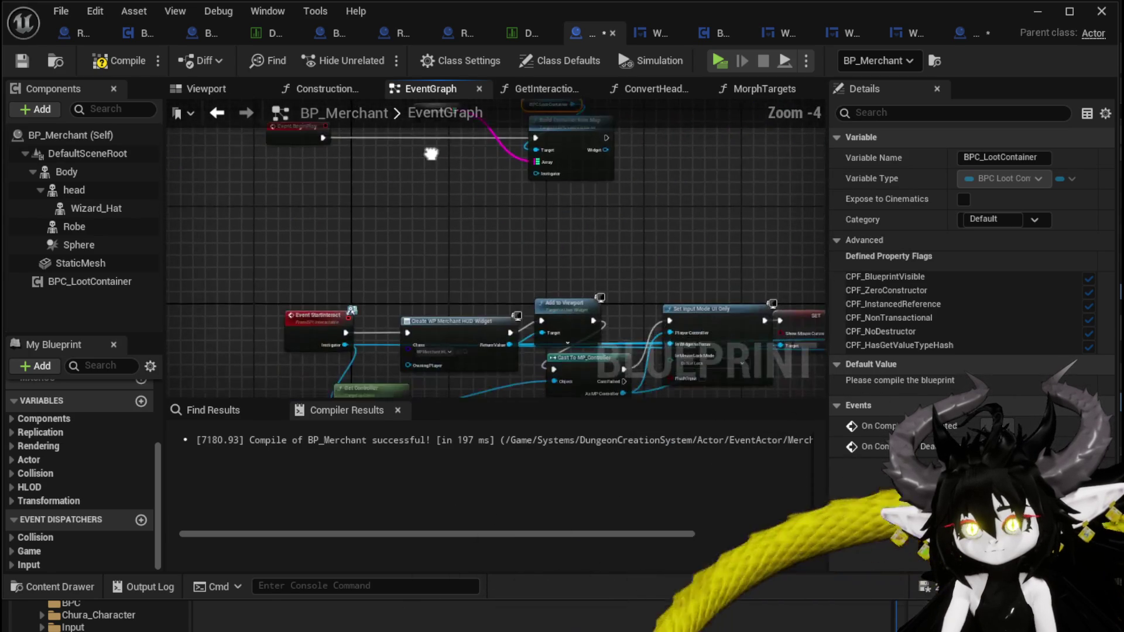
{"action": "left_click_drag", "start_coordinate": [397, 126], "coordinate": [370, 254]}
{"action": "mouse_move", "coordinate": [520, 148]}
{"action": "left_mouse_down"}
{"action": "mouse_move", "coordinate": [462, 140]}
{"action": "mouse_move", "coordinate": [824, 233]}
{"action": "mouse_move", "coordinate": [715, 322]}
{"action": "left_mouse_up"}
{"action": "left_click_drag", "start_coordinate": [637, 342], "coordinate": [677, 338]}
{"action": "left_click_drag", "start_coordinate": [291, 234], "coordinate": [502, 253]}
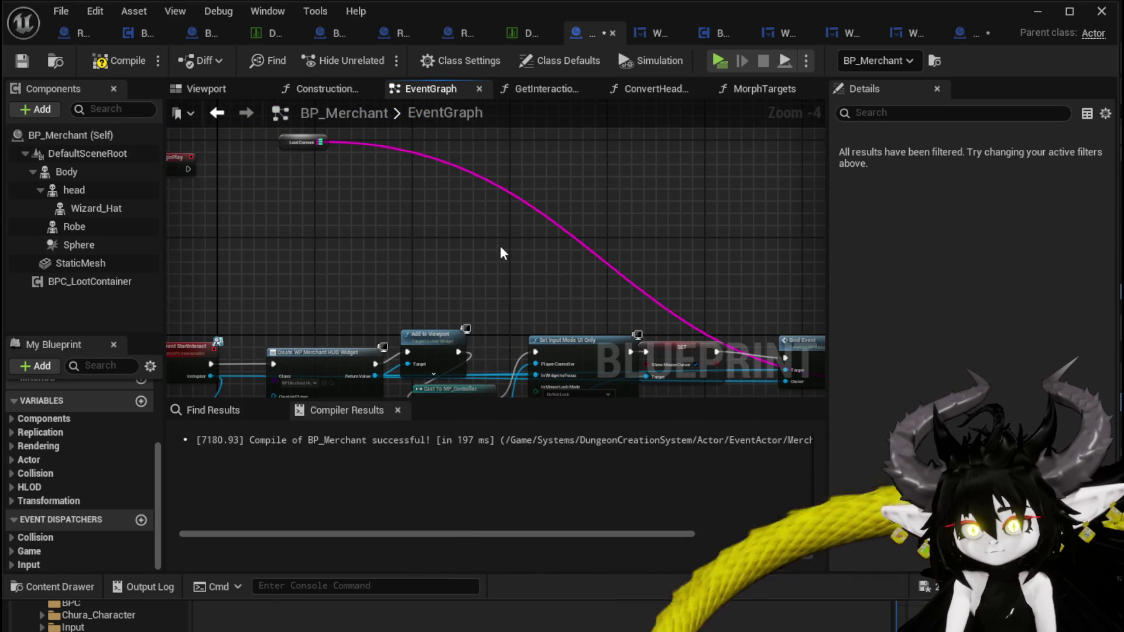
{"action": "left_click", "coordinate": [502, 253], "text": "alt"}
Place the Loot Content getter beside Build Container and create the LootContent variable in BP_Merchant
{"action": "mouse_move", "coordinate": [293, 145]}
{"action": "left_mouse_down"}
{"action": "mouse_move", "coordinate": [811, 253]}
{"action": "mouse_move", "coordinate": [542, 297]}
{"action": "mouse_move", "coordinate": [650, 288]}
{"action": "left_mouse_up"}
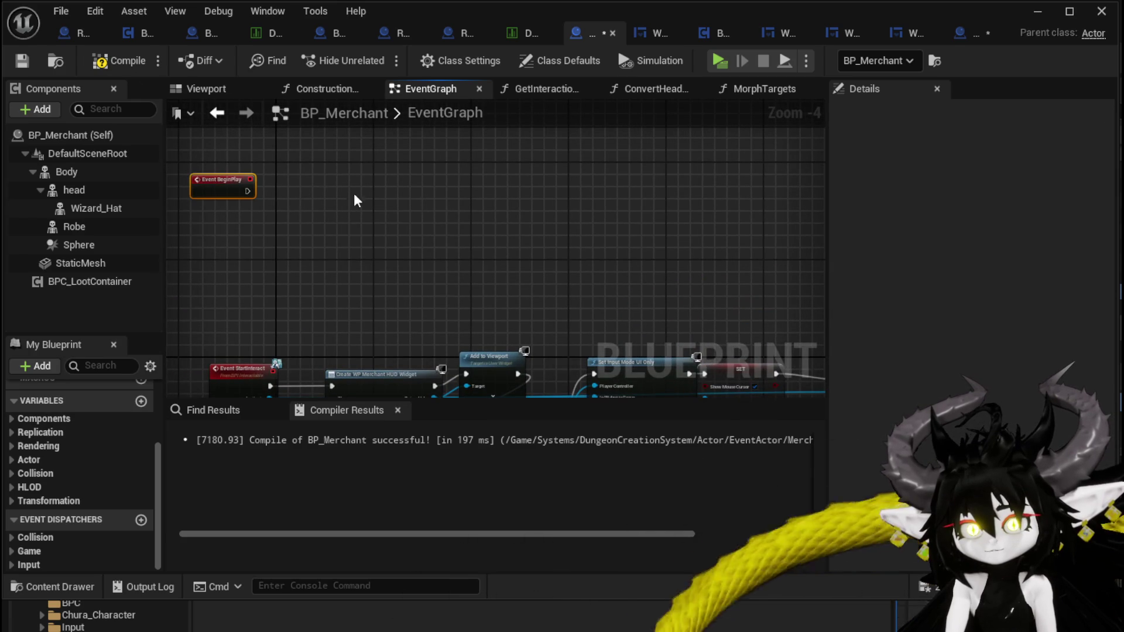
{"action": "mouse_move", "coordinate": [155, 447]}
{"action": "left_mouse_down"}
{"action": "mouse_move", "coordinate": [156, 402]}
{"action": "mouse_move", "coordinate": [159, 529]}
{"action": "left_mouse_up"}
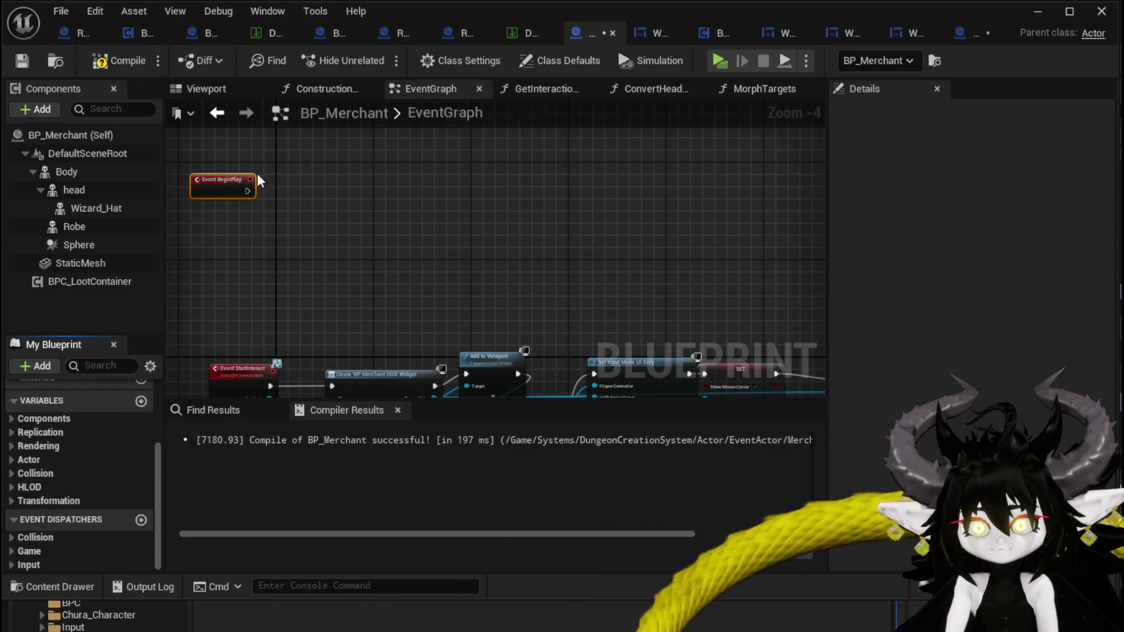
{"action": "scroll", "coordinate": [94, 454], "scroll_direction": "up", "scroll_amount": 4}
{"action": "scroll", "coordinate": [105, 460], "scroll_direction": "down", "scroll_amount": 3}
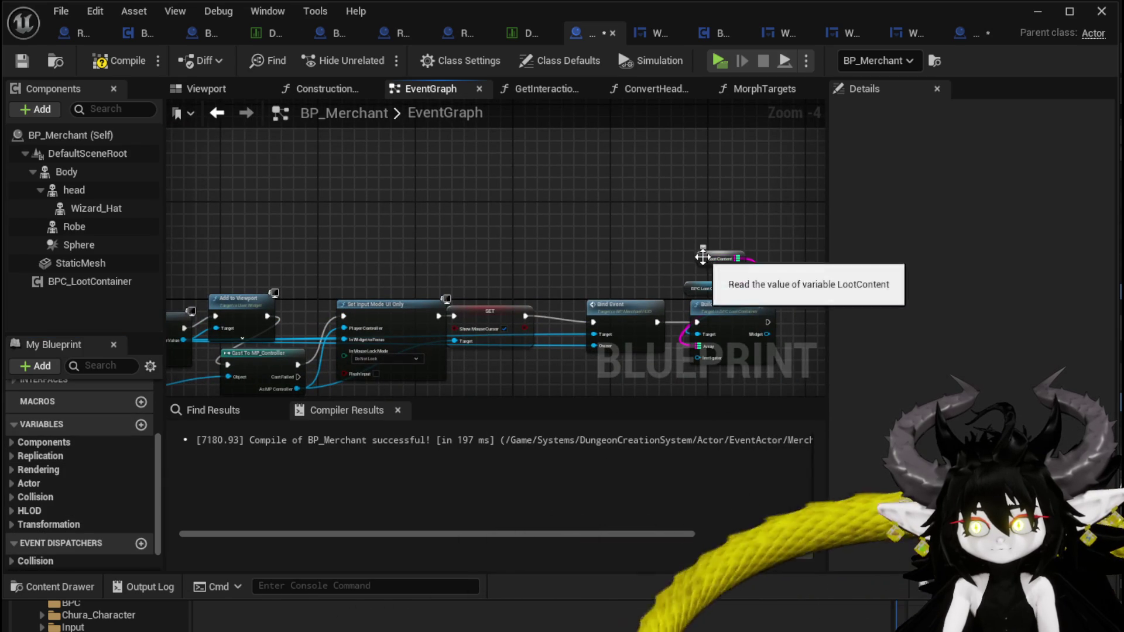
{"action": "right_click", "coordinate": [702, 256]}
{"action": "left_click", "coordinate": [779, 289]}
{"action": "scroll", "coordinate": [616, 266], "scroll_direction": "down", "scroll_amount": 1}
{"action": "scroll", "coordinate": [603, 275], "scroll_direction": "up", "scroll_amount": 3}
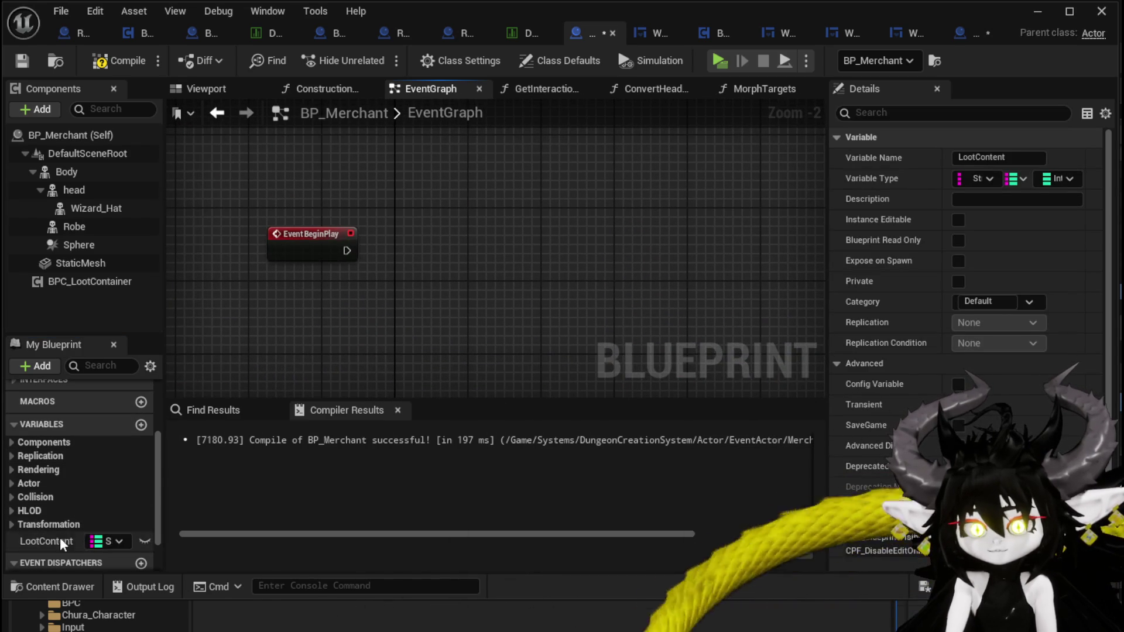
Add a LootContent getter with a map Add node, executed from Event BeginPlay
{"action": "left_click_drag", "start_coordinate": [63, 543], "coordinate": [389, 237]}
{"action": "left_click", "coordinate": [416, 280]}
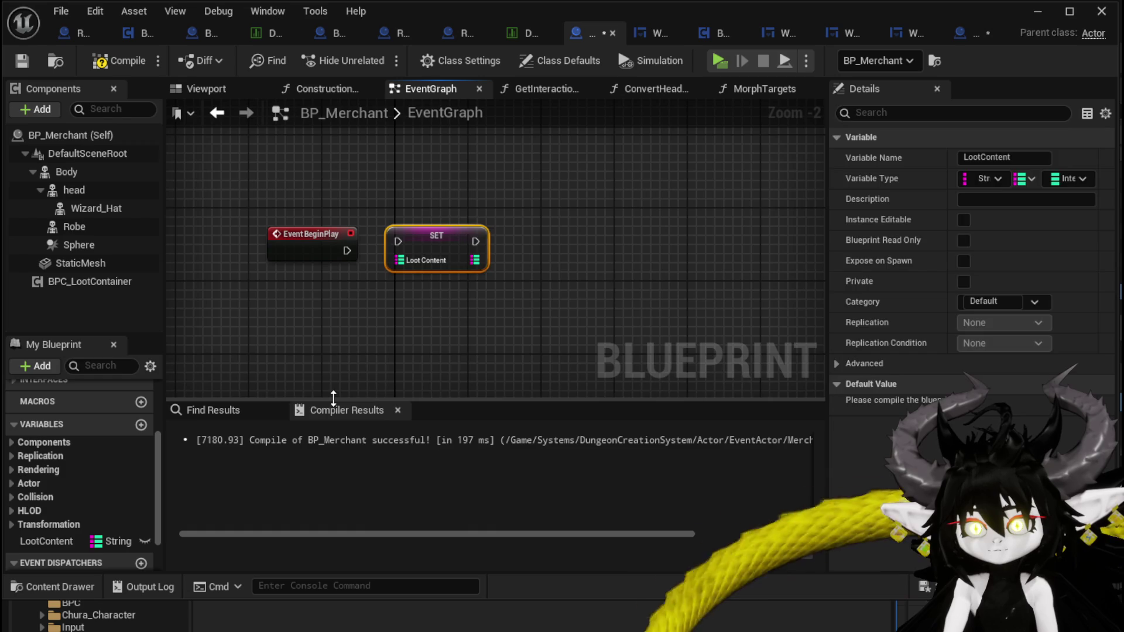
{"action": "key", "text": "ctrl+z"}
{"action": "mouse_move", "coordinate": [47, 542]}
{"action": "left_mouse_down"}
{"action": "mouse_move", "coordinate": [91, 539]}
{"action": "mouse_move", "coordinate": [357, 213]}
{"action": "mouse_move", "coordinate": [459, 243]}
{"action": "mouse_move", "coordinate": [480, 234]}
{"action": "left_mouse_up"}
{"action": "left_click", "coordinate": [381, 233]}
{"action": "type", "text": "addd"}
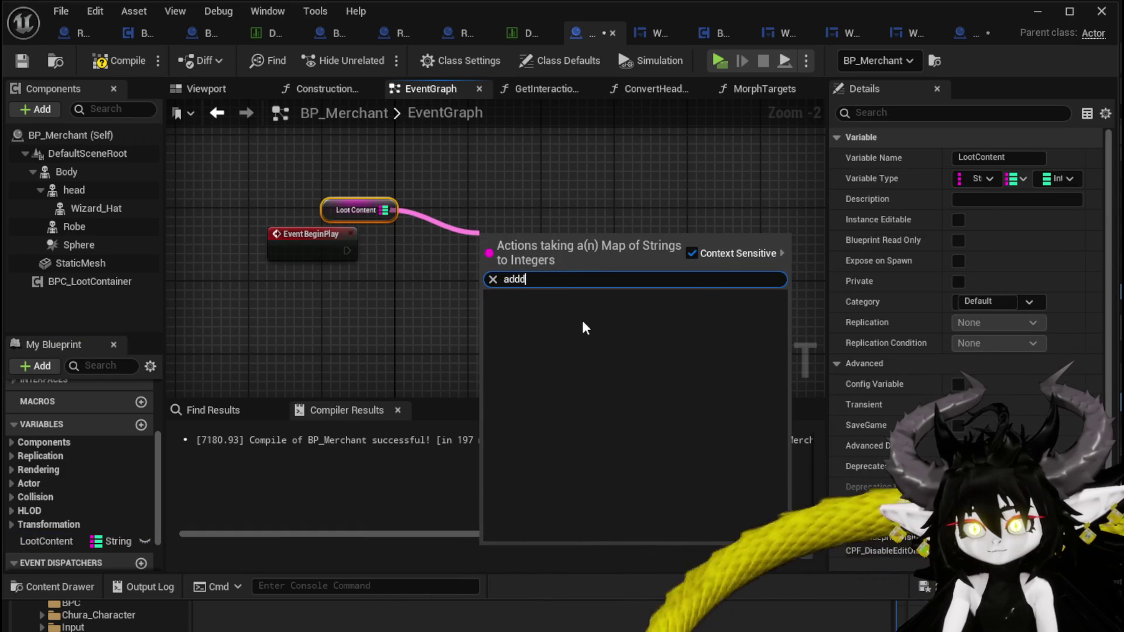
{"action": "key", "text": "BackSpace"}
{"action": "key", "text": "Return"}
{"action": "mouse_move", "coordinate": [347, 251]}
{"action": "left_mouse_down"}
{"action": "mouse_move", "coordinate": [488, 241]}
{"action": "mouse_move", "coordinate": [584, 255]}
{"action": "left_mouse_up"}
Compile, then set the Add node's key to Random_Iron and value to 4
{"action": "left_click", "coordinate": [22, 61]}
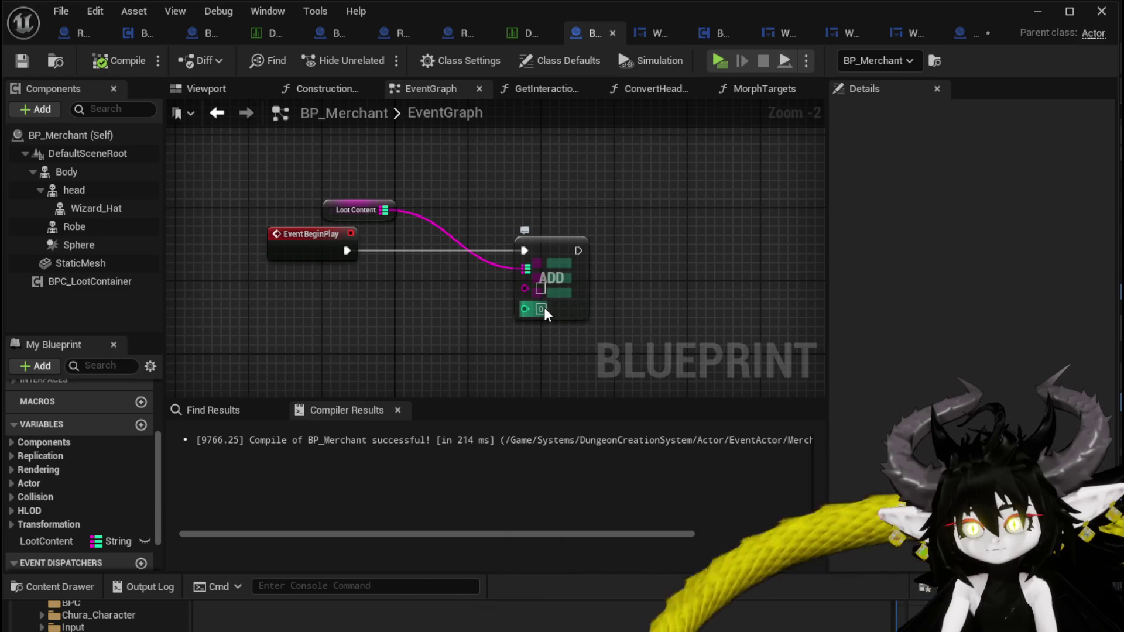
{"action": "type", "text": "4"}
{"action": "key", "text": "Return"}
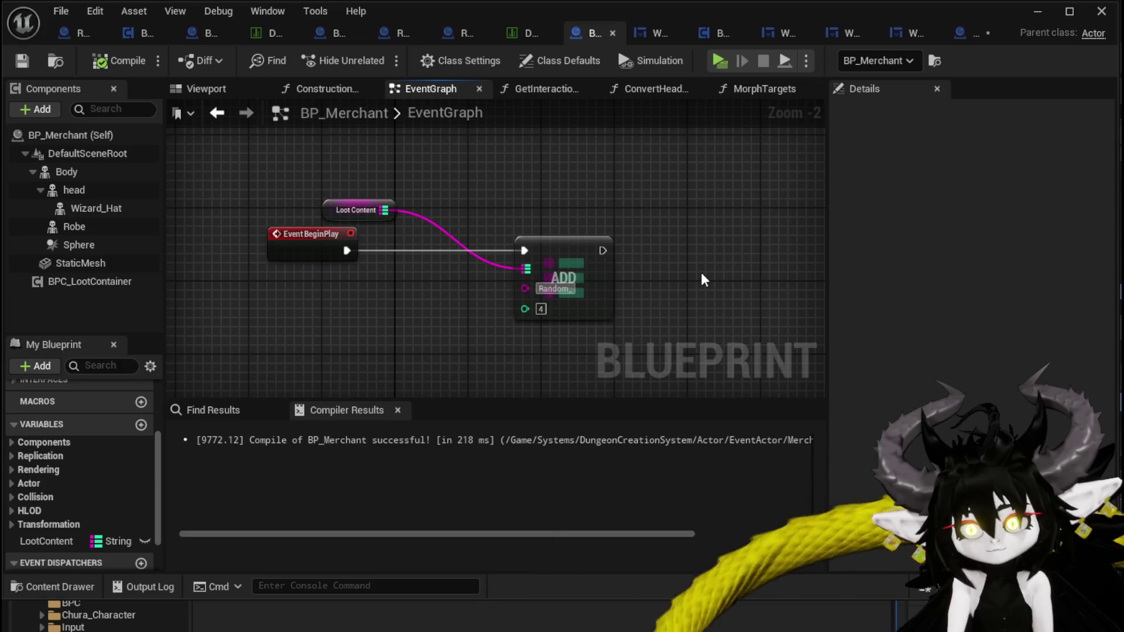
{"action": "key", "text": "F7"}
{"action": "type", "text": "Iron"}
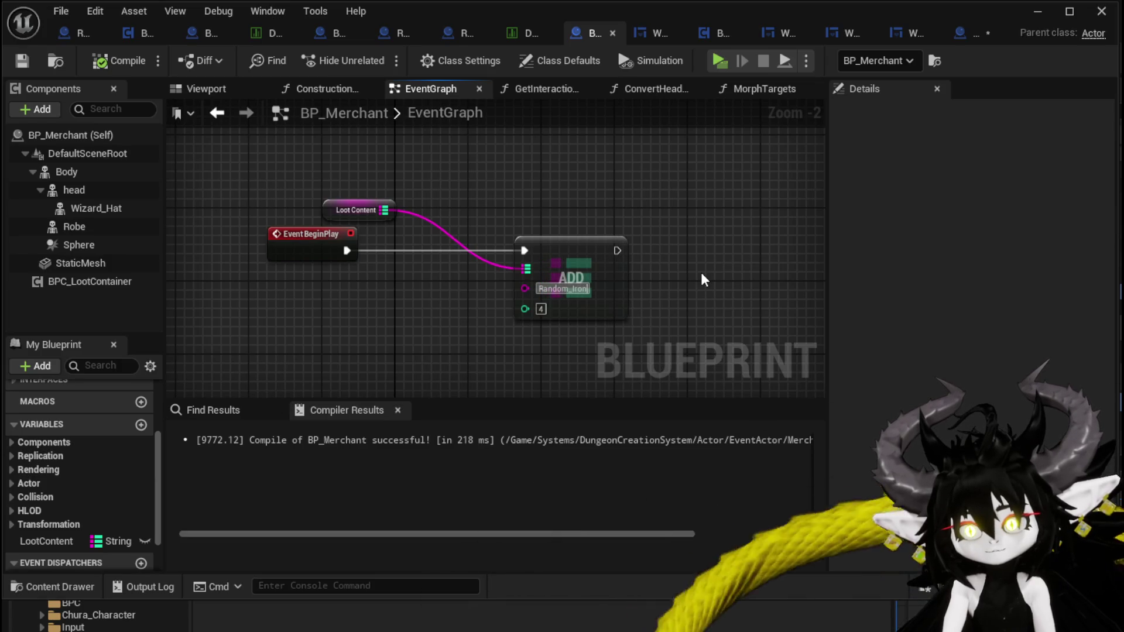
{"action": "key", "text": "Return"}
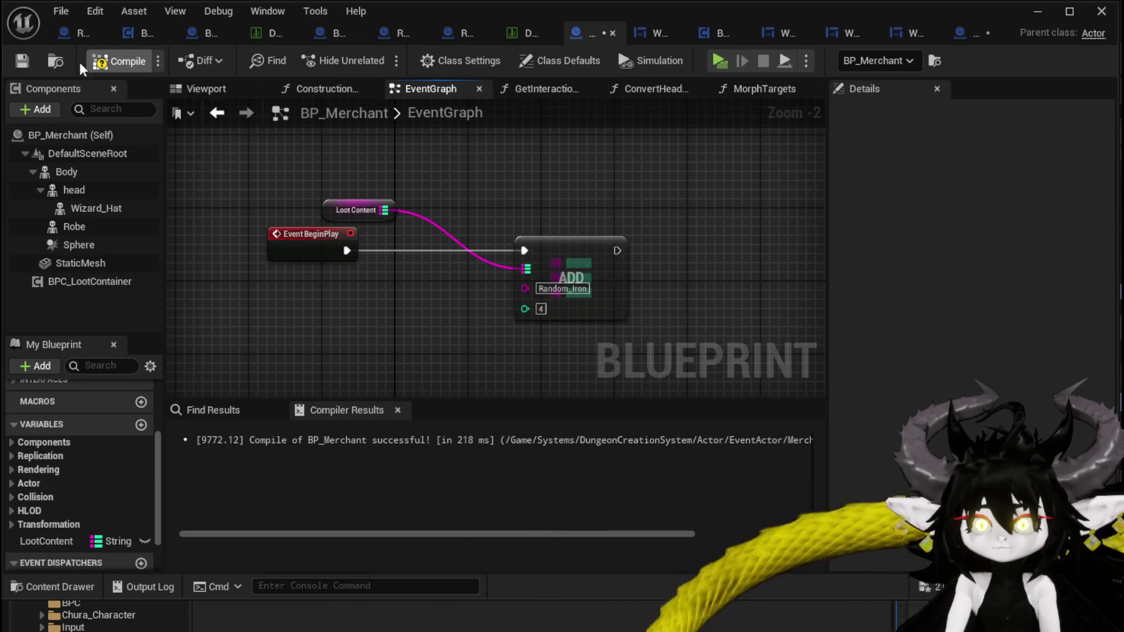
Wire Build Container's Instigator input and settle the Loot Content getter into place
{"action": "scroll", "coordinate": [591, 236], "scroll_direction": "down", "scroll_amount": 2}
{"action": "mouse_move", "coordinate": [334, 271]}
{"action": "left_mouse_down"}
{"action": "mouse_move", "coordinate": [422, 268]}
{"action": "mouse_move", "coordinate": [627, 175]}
{"action": "left_mouse_up"}
{"action": "left_click_drag", "start_coordinate": [677, 236], "coordinate": [624, 264]}
{"action": "scroll", "coordinate": [637, 262], "scroll_direction": "up", "scroll_amount": 3}
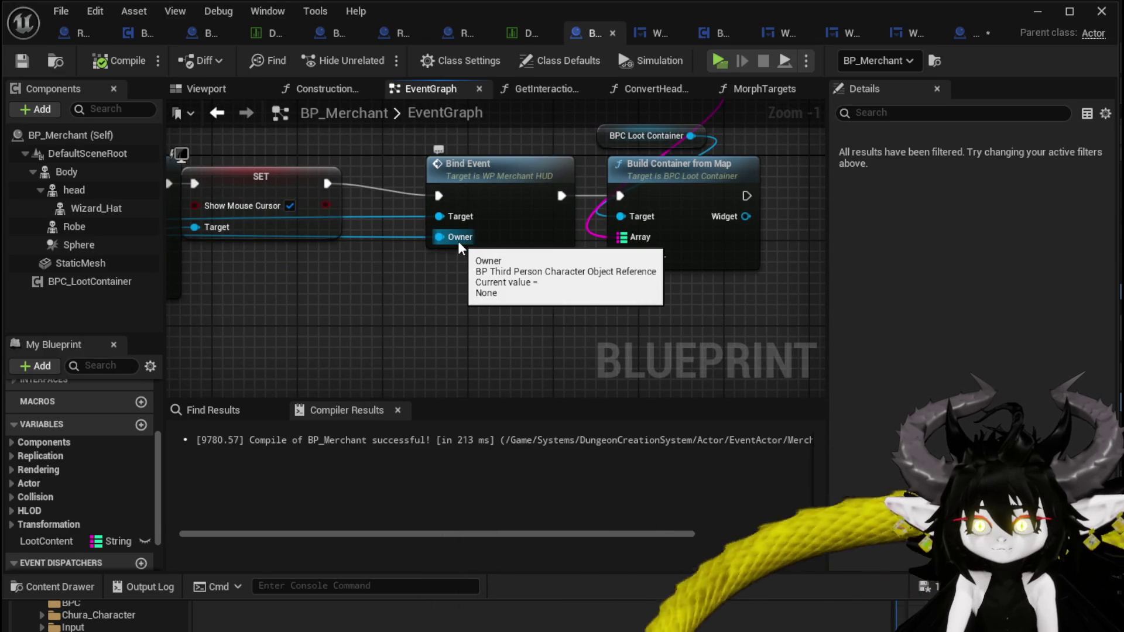
{"action": "left_click_drag", "start_coordinate": [457, 242], "coordinate": [629, 258]}
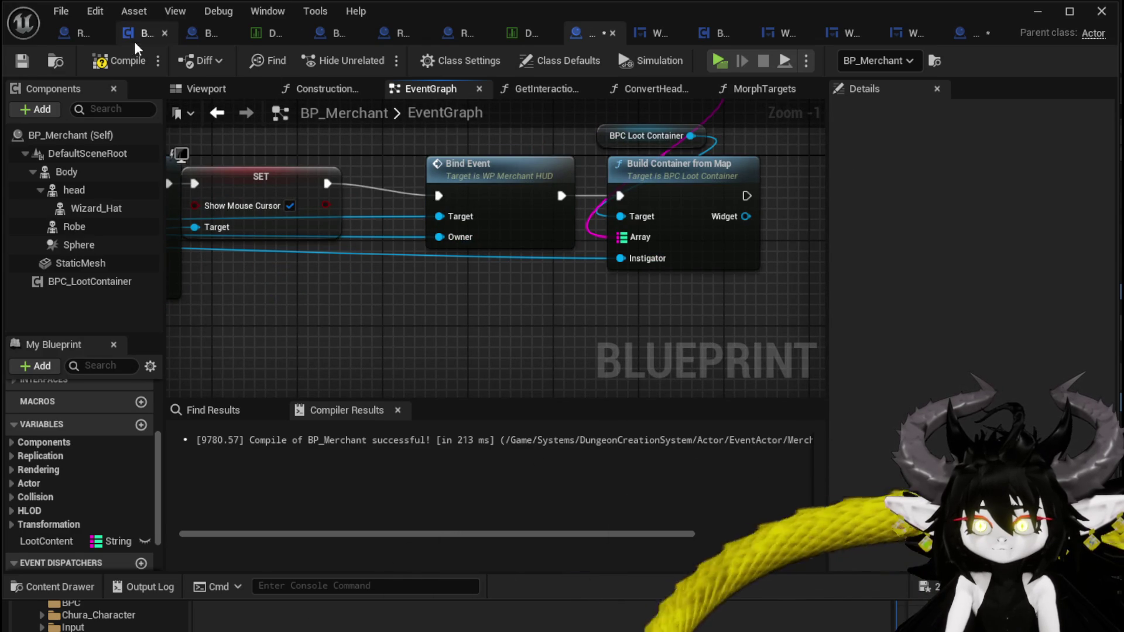
{"action": "mouse_move", "coordinate": [738, 157]}
{"action": "left_mouse_down"}
{"action": "mouse_move", "coordinate": [686, 247]}
{"action": "mouse_move", "coordinate": [687, 223]}
{"action": "left_mouse_up"}
{"action": "left_click_drag", "start_coordinate": [533, 169], "coordinate": [523, 180]}
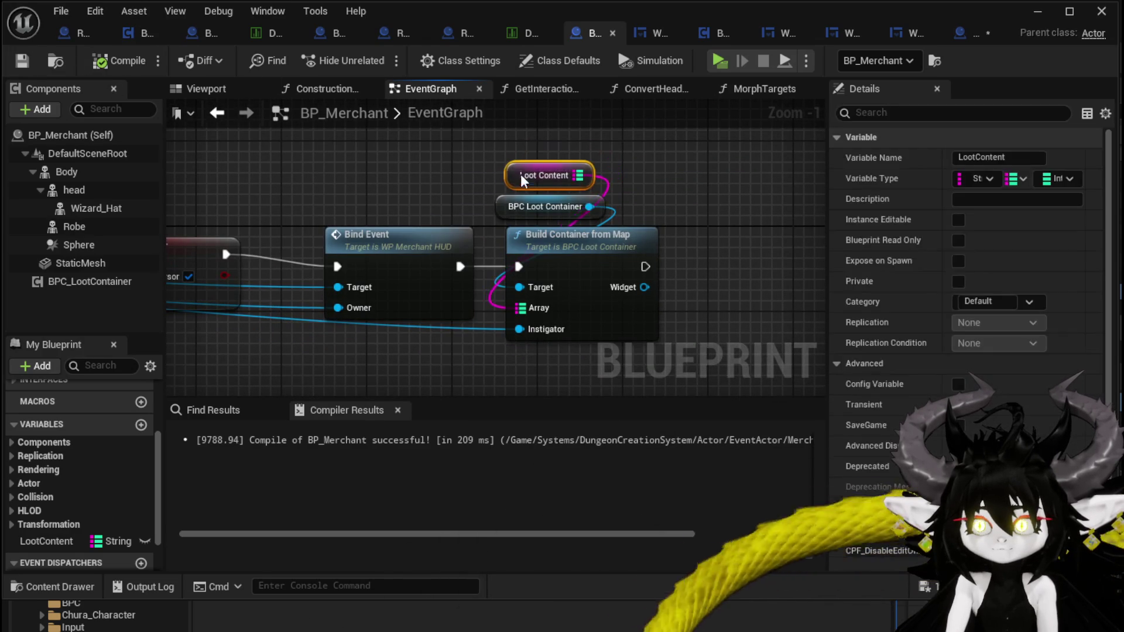
{"action": "left_click", "coordinate": [640, 196]}
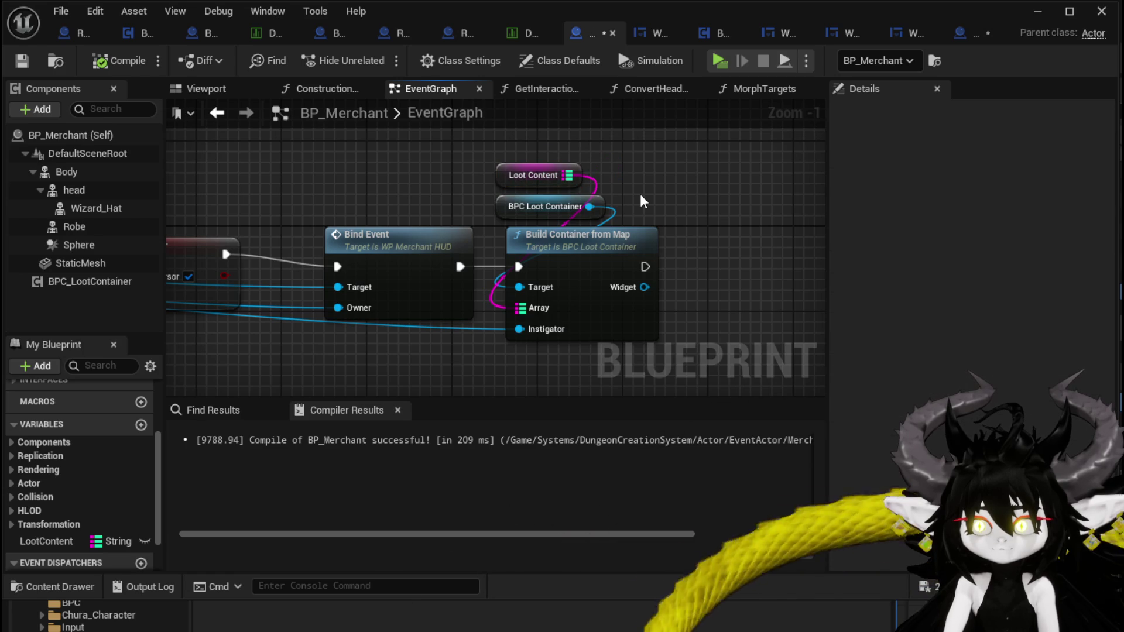
Inside Build Container from Map, inspect the ContainerWidget variable and its widget creation and SET nodes
{"action": "double_click", "coordinate": [584, 246]}
{"action": "scroll", "coordinate": [471, 187], "scroll_direction": "down", "scroll_amount": 2}
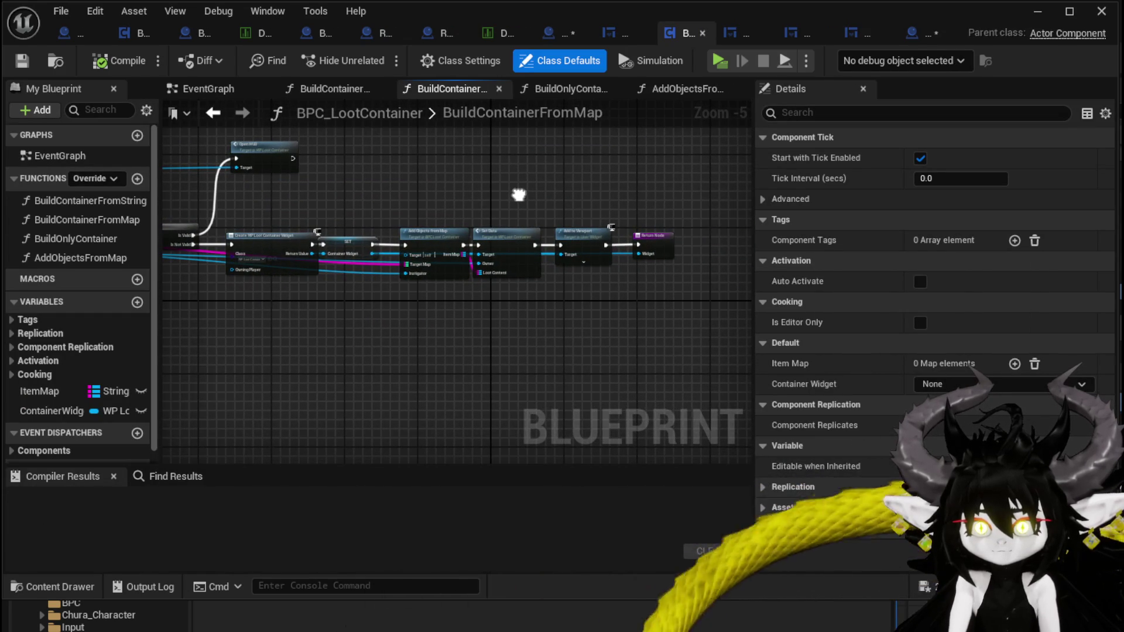
{"action": "left_click_drag", "start_coordinate": [518, 195], "coordinate": [597, 204]}
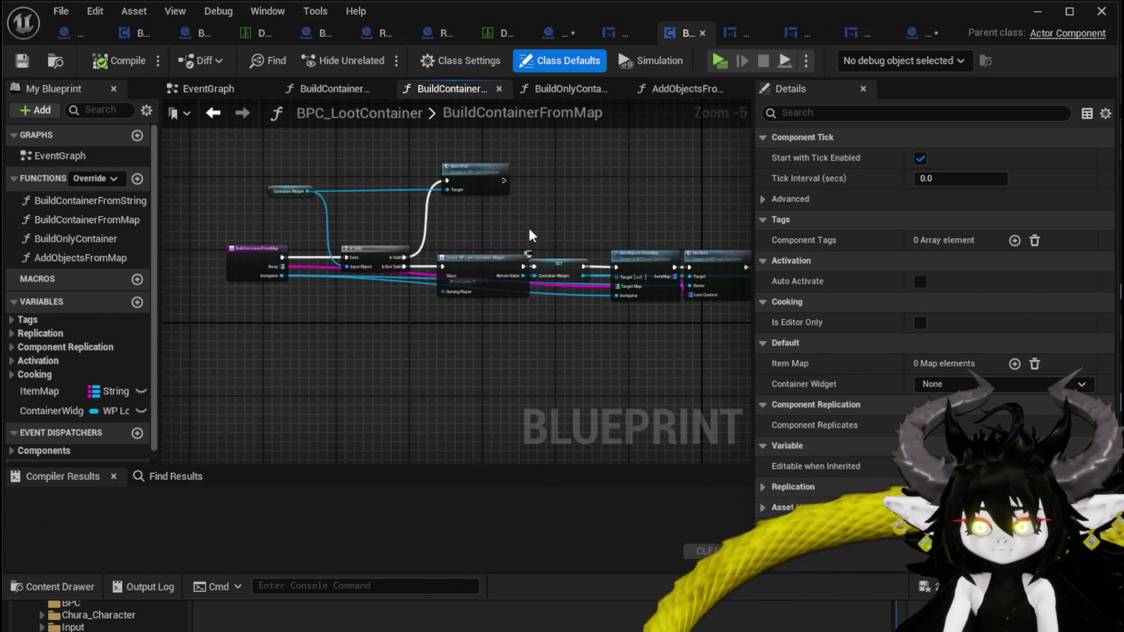
{"action": "scroll", "coordinate": [357, 190], "scroll_direction": "up", "scroll_amount": 2}
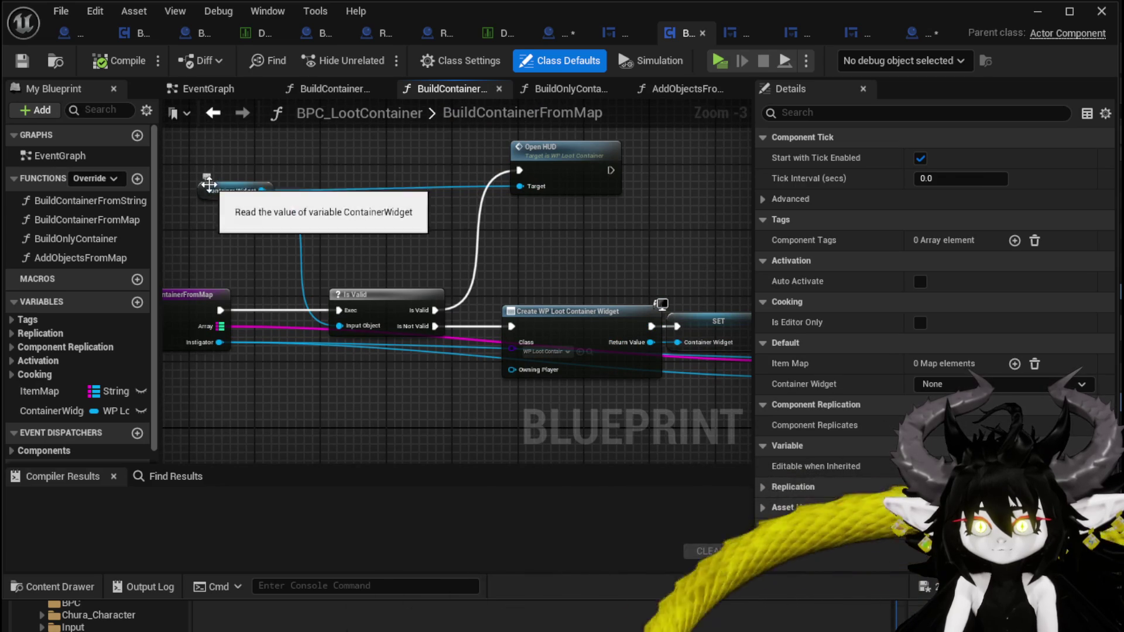
{"action": "left_click", "coordinate": [209, 185]}
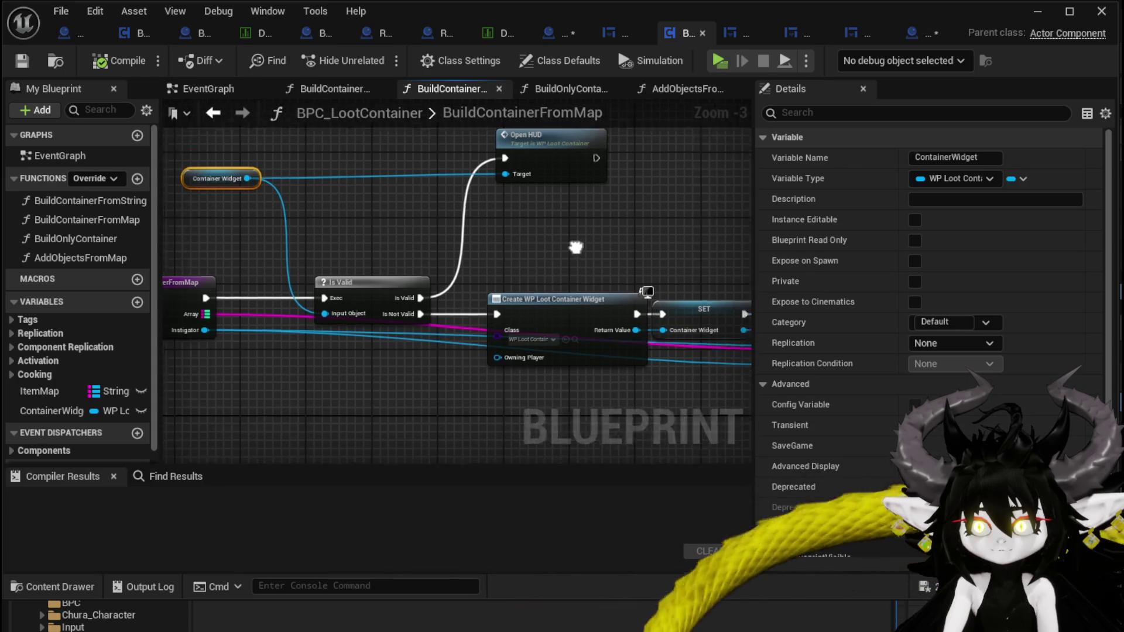
{"action": "mouse_move", "coordinate": [335, 175]}
{"action": "left_mouse_down"}
{"action": "mouse_move", "coordinate": [582, 371]}
{"action": "mouse_move", "coordinate": [433, 234]}
{"action": "mouse_move", "coordinate": [401, 235]}
{"action": "left_mouse_up"}
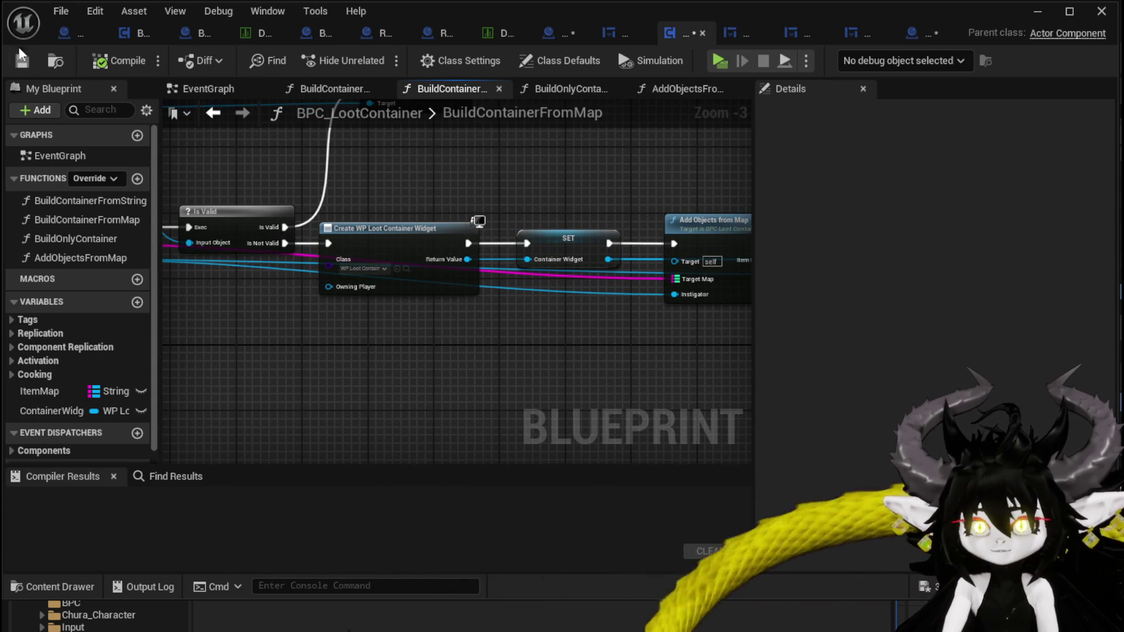
Save both BP_LootChest and BP_Merchant and return to the level editor
{"action": "left_click", "coordinate": [905, 34]}
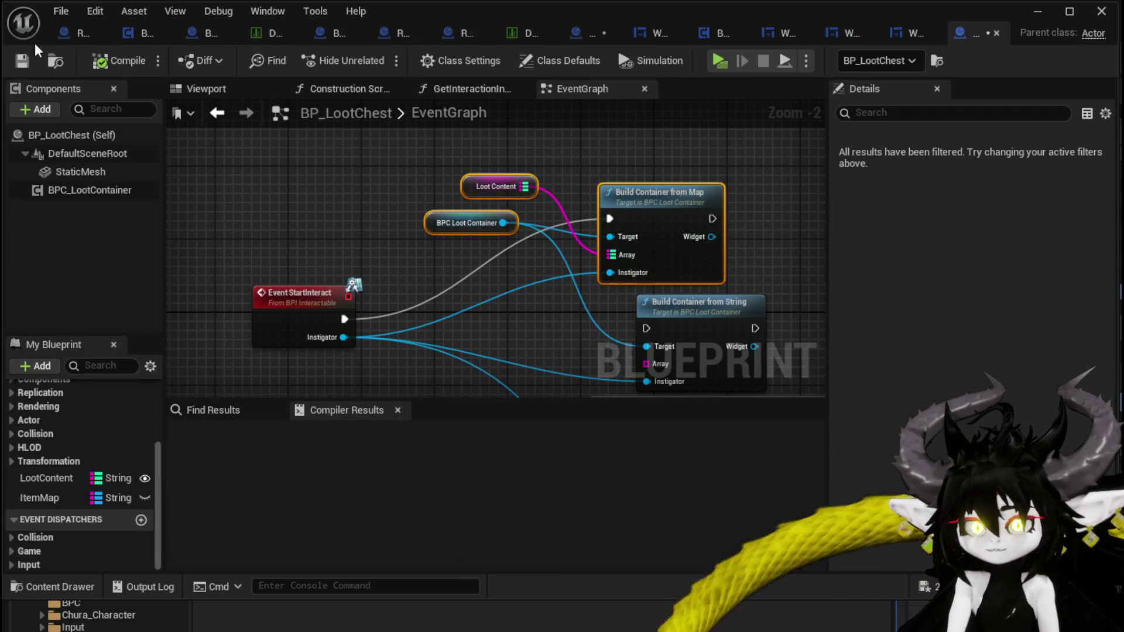
{"action": "left_click", "coordinate": [21, 61]}
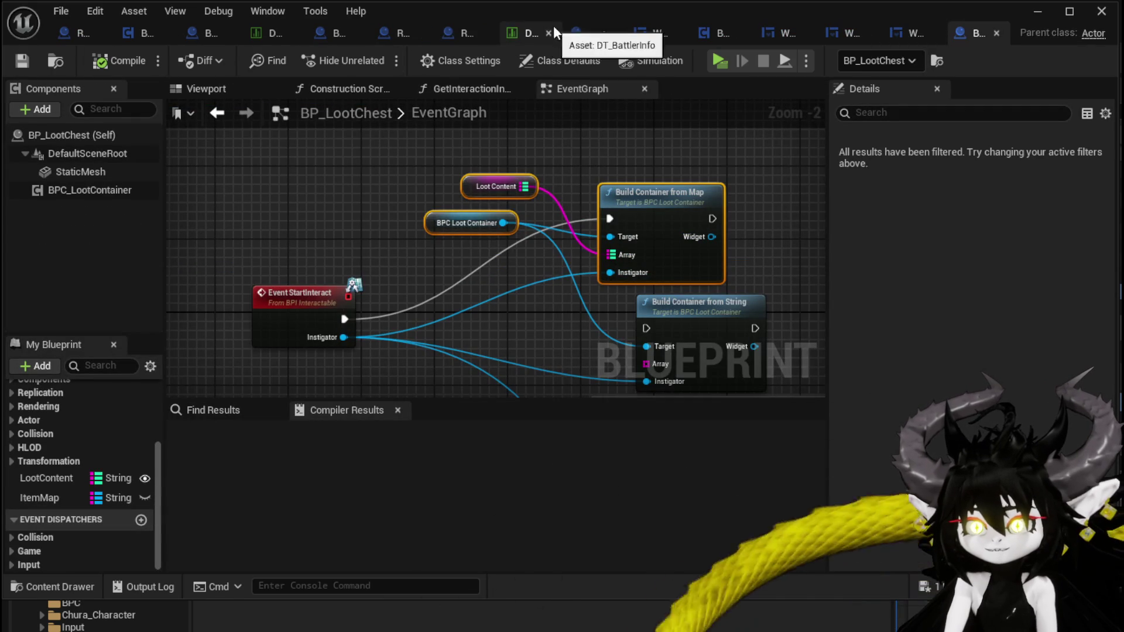
{"action": "left_click", "coordinate": [585, 33]}
{"action": "left_click", "coordinate": [21, 62]}
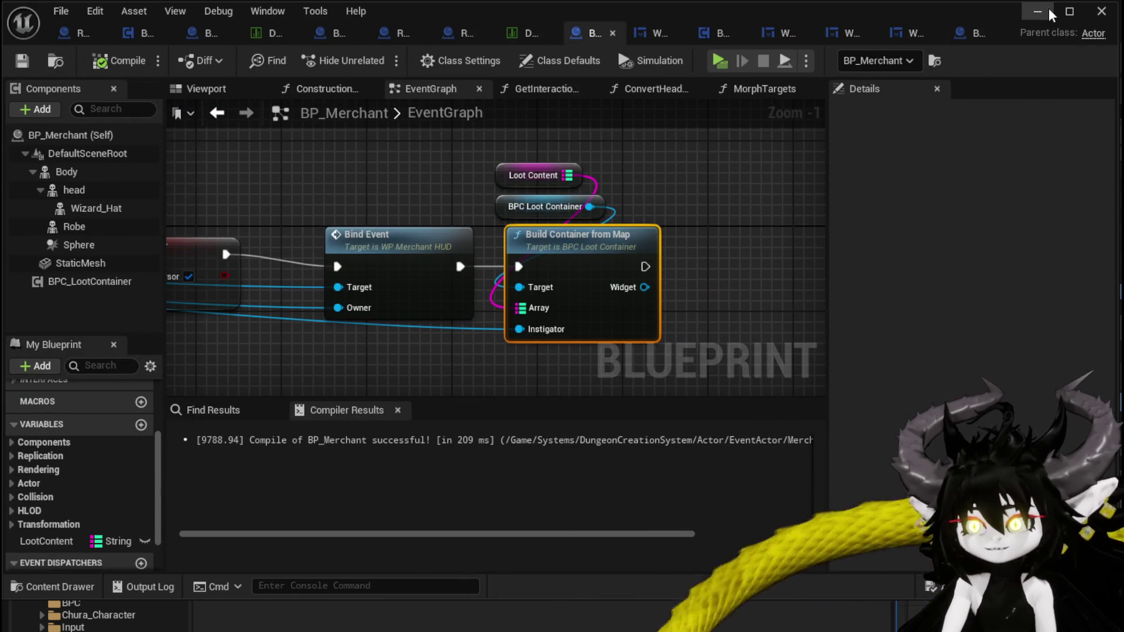
{"action": "left_click", "coordinate": [1050, 13]}
Play-test, open the loot chest with E to check its iron gear slots, then stop
{"action": "left_click", "coordinate": [384, 57]}
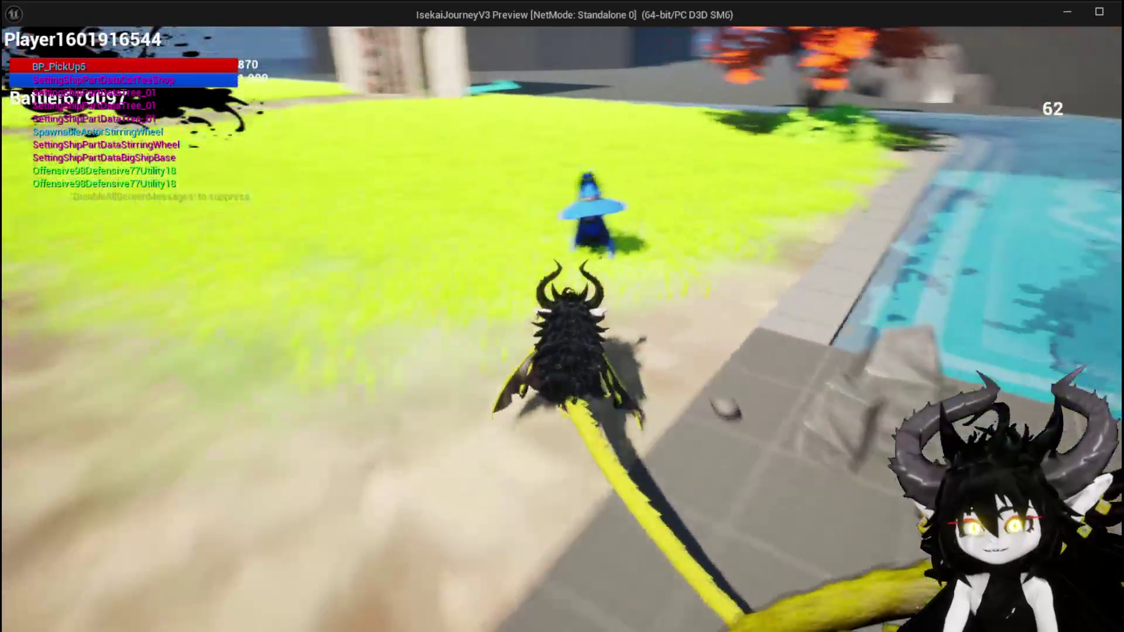
{"action": "key", "text": "e"}
{"action": "mouse_move", "coordinate": [550, 208]}
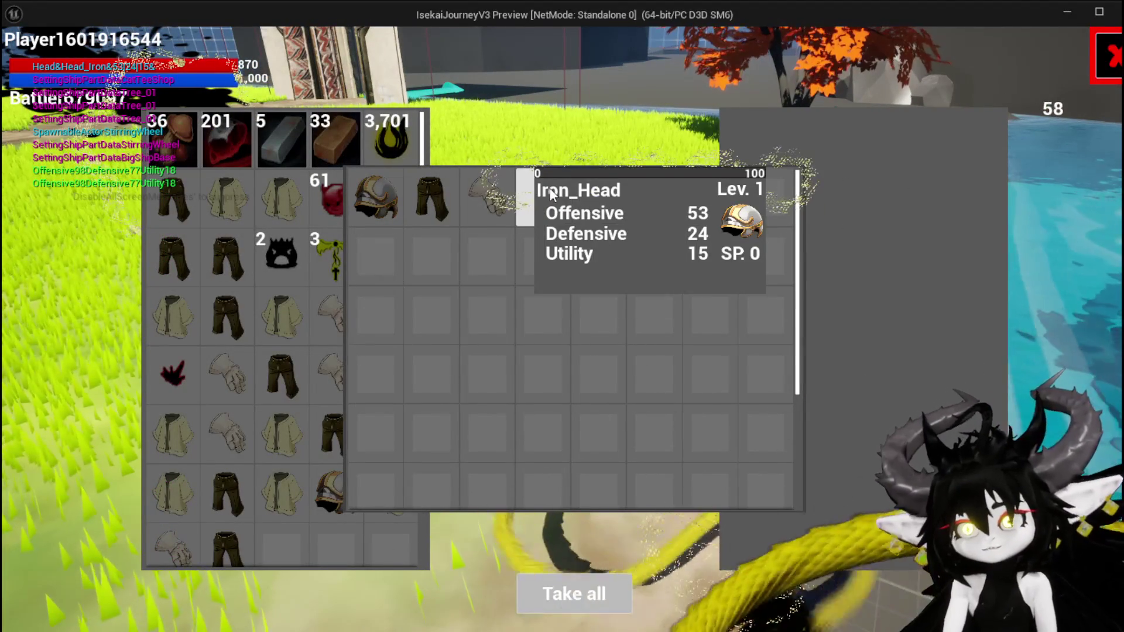
{"action": "mouse_move", "coordinate": [401, 191]}
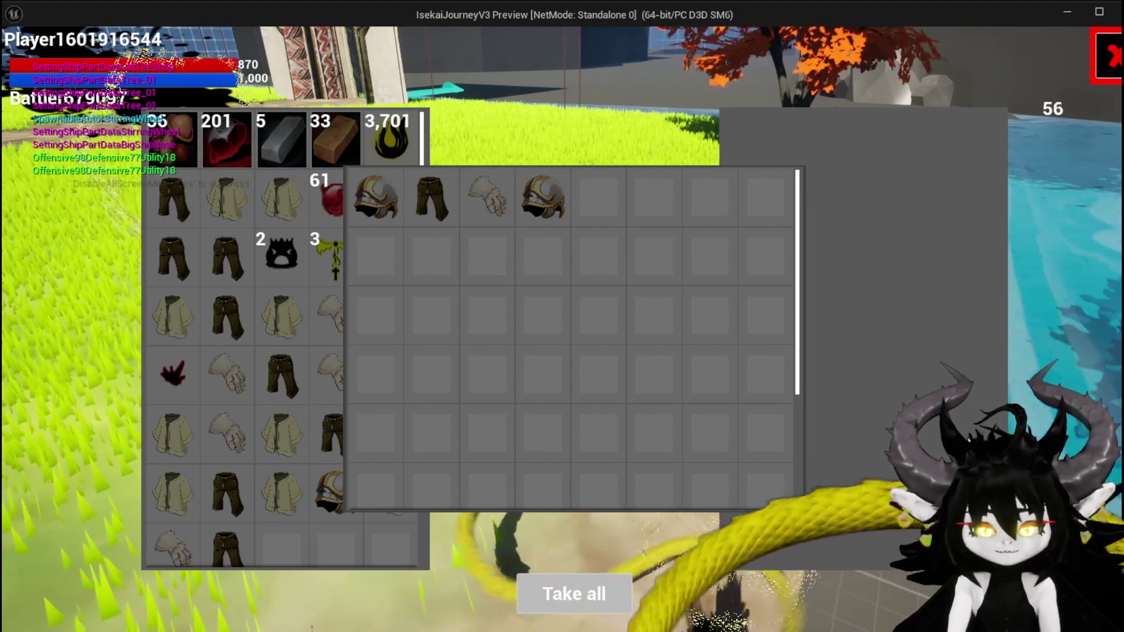
{"action": "key", "text": "Escape"}
{"action": "left_click", "coordinate": [22, 58]}
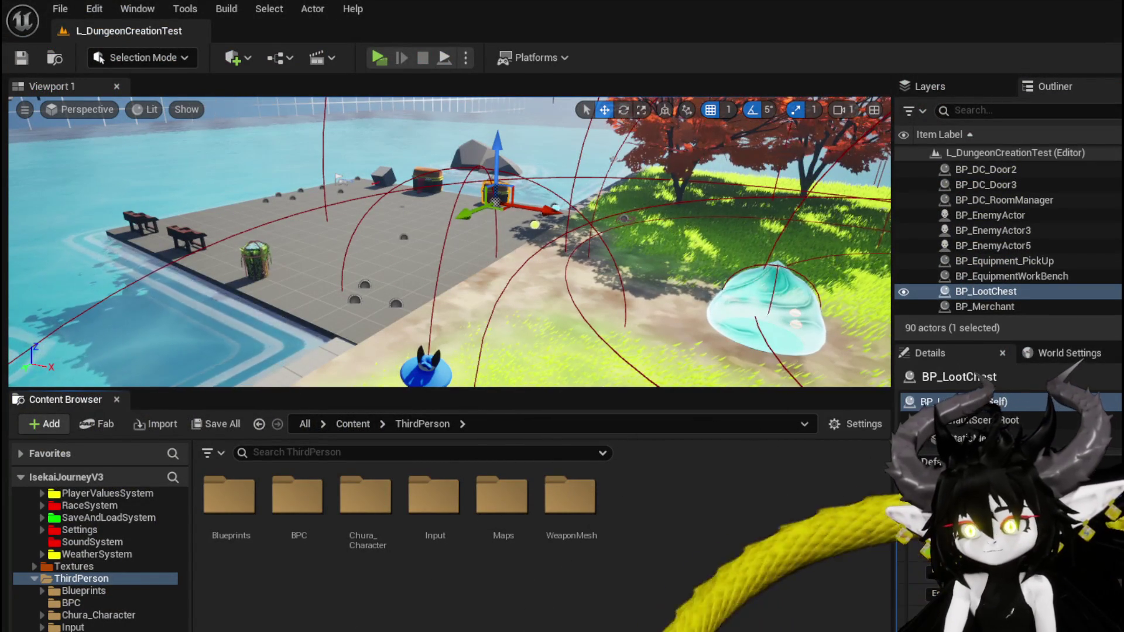
From BP_Merchant, open the Build Container from Map graph and view its SET node
{"action": "key", "text": "alt+Tab"}
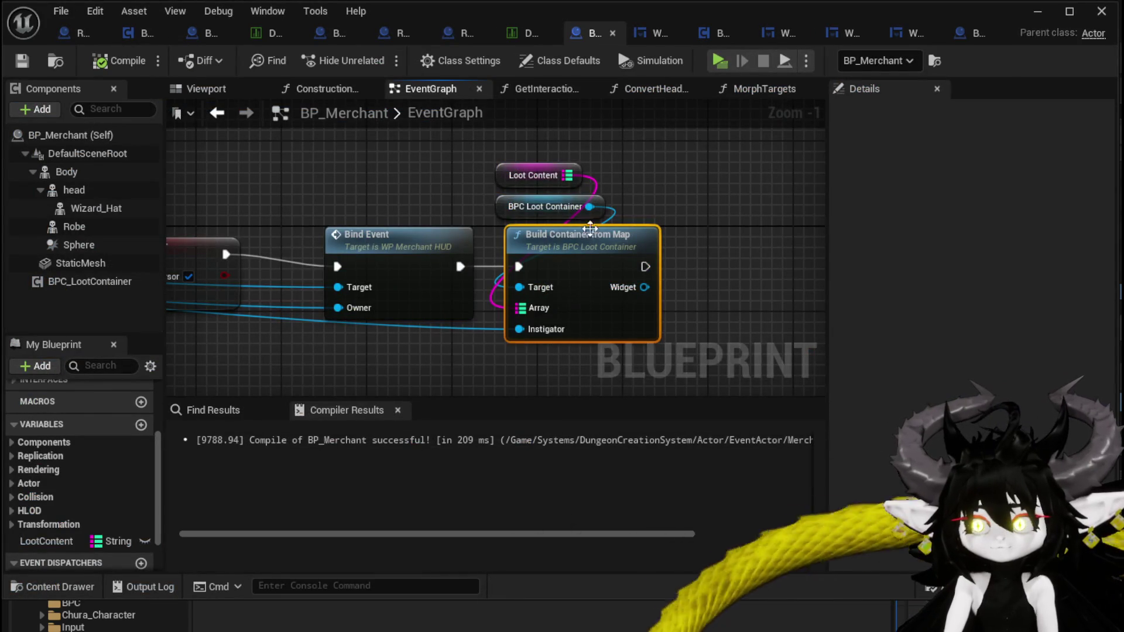
{"action": "double_click", "coordinate": [589, 236]}
{"action": "scroll", "coordinate": [391, 196], "scroll_direction": "down", "scroll_amount": 2}
{"action": "scroll", "coordinate": [468, 208], "scroll_direction": "up", "scroll_amount": 3}
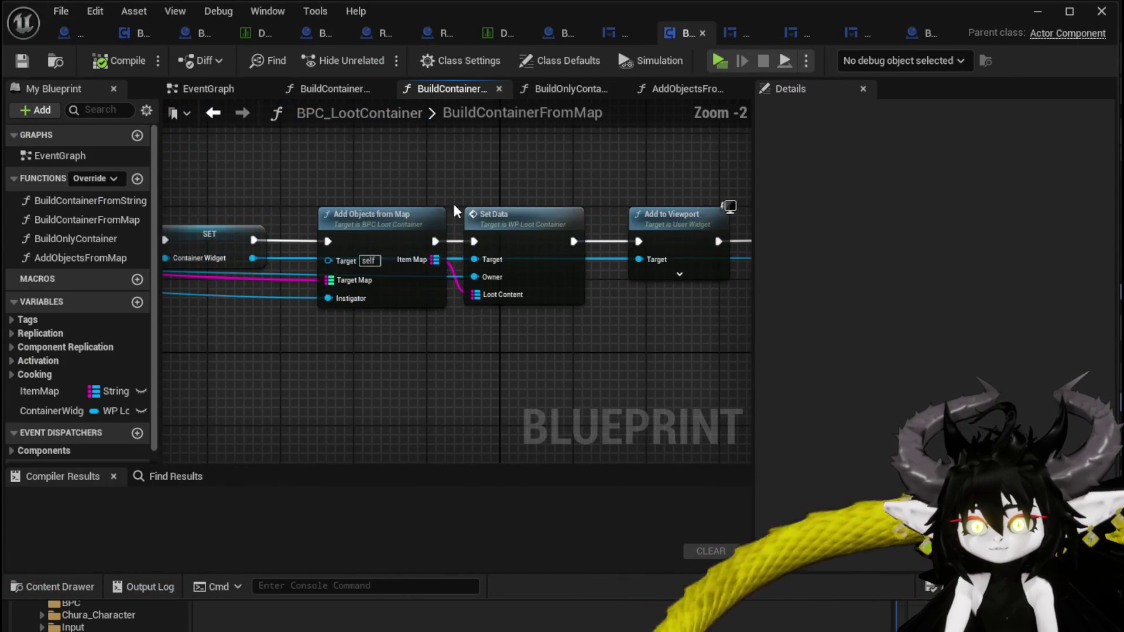
{"action": "mouse_move", "coordinate": [367, 173]}
{"action": "left_mouse_down"}
{"action": "mouse_move", "coordinate": [454, 167]}
{"action": "mouse_move", "coordinate": [271, 167]}
{"action": "mouse_move", "coordinate": [541, 158]}
{"action": "mouse_move", "coordinate": [295, 157]}
{"action": "mouse_move", "coordinate": [501, 350]}
{"action": "mouse_move", "coordinate": [327, 329]}
{"action": "mouse_move", "coordinate": [497, 311]}
{"action": "left_mouse_up"}
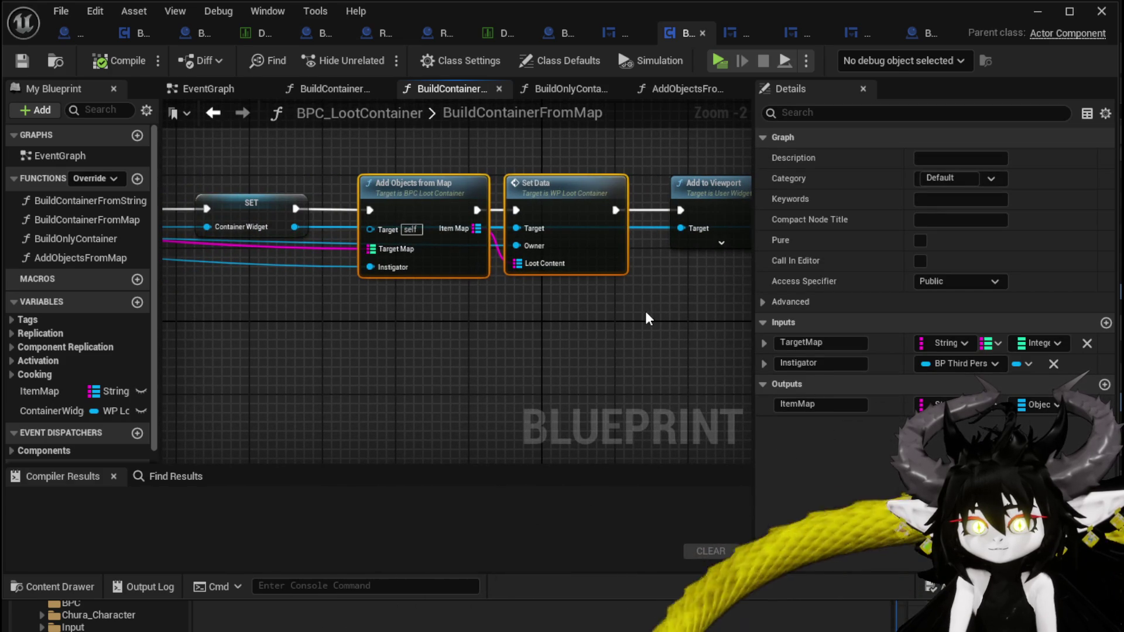
Open the BuildOnlyContainer and AddObjectsFromMap graphs, then add a new function to BPC_LootContainer
{"action": "double_click", "coordinate": [90, 238]}
{"action": "mouse_move", "coordinate": [599, 274]}
{"action": "left_mouse_down"}
{"action": "mouse_move", "coordinate": [465, 207]}
{"action": "mouse_move", "coordinate": [353, 201]}
{"action": "mouse_move", "coordinate": [501, 225]}
{"action": "left_mouse_up"}
{"action": "scroll", "coordinate": [501, 225], "scroll_direction": "down", "scroll_amount": 1}
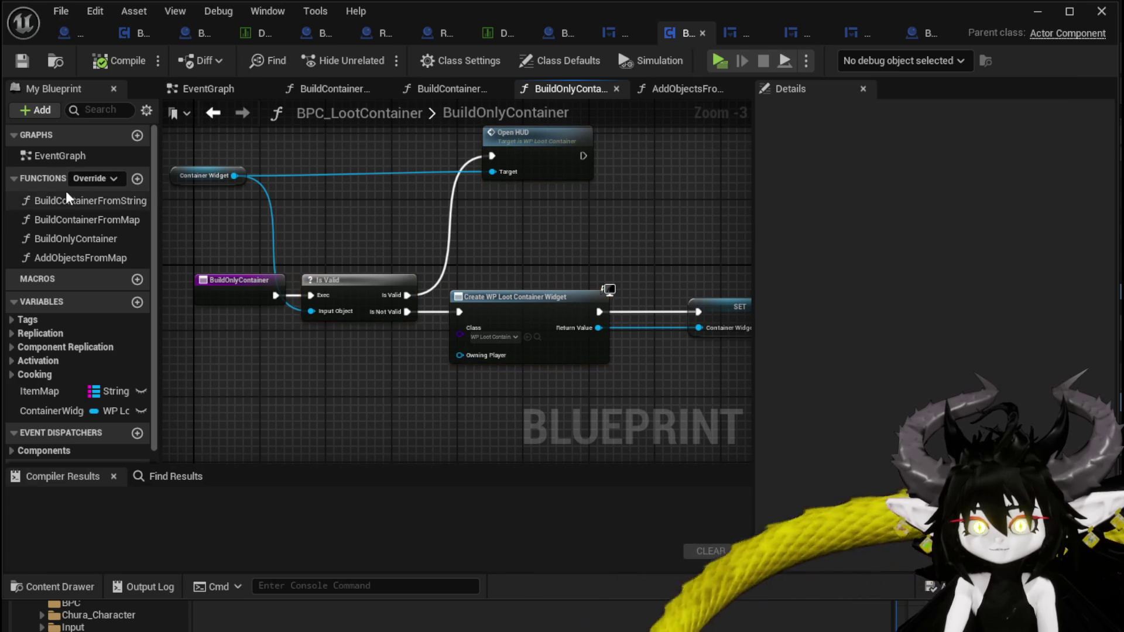
{"action": "double_click", "coordinate": [93, 259]}
{"action": "scroll", "coordinate": [381, 253], "scroll_direction": "down", "scroll_amount": 3}
{"action": "scroll", "coordinate": [399, 299], "scroll_direction": "up", "scroll_amount": 2}
{"action": "scroll", "coordinate": [269, 288], "scroll_direction": "down", "scroll_amount": 2}
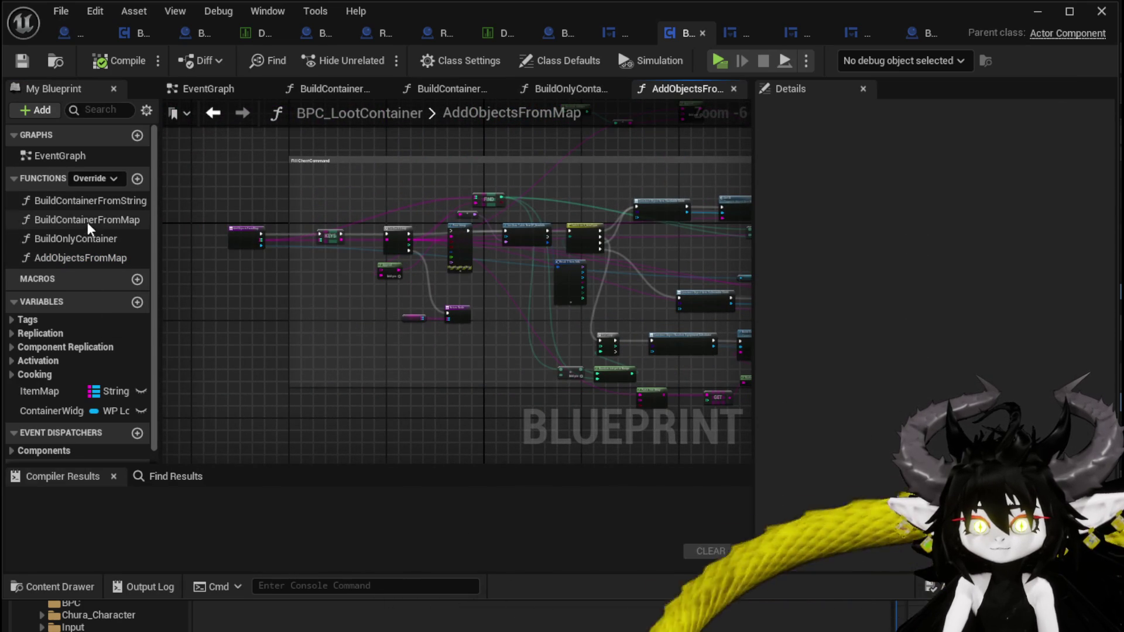
{"action": "left_click", "coordinate": [138, 178]}
Name the function BuildOnlyItems and select Add Objects from Map and Set Data in BuildContainerFromMap
{"action": "type", "text": "BuildO"}
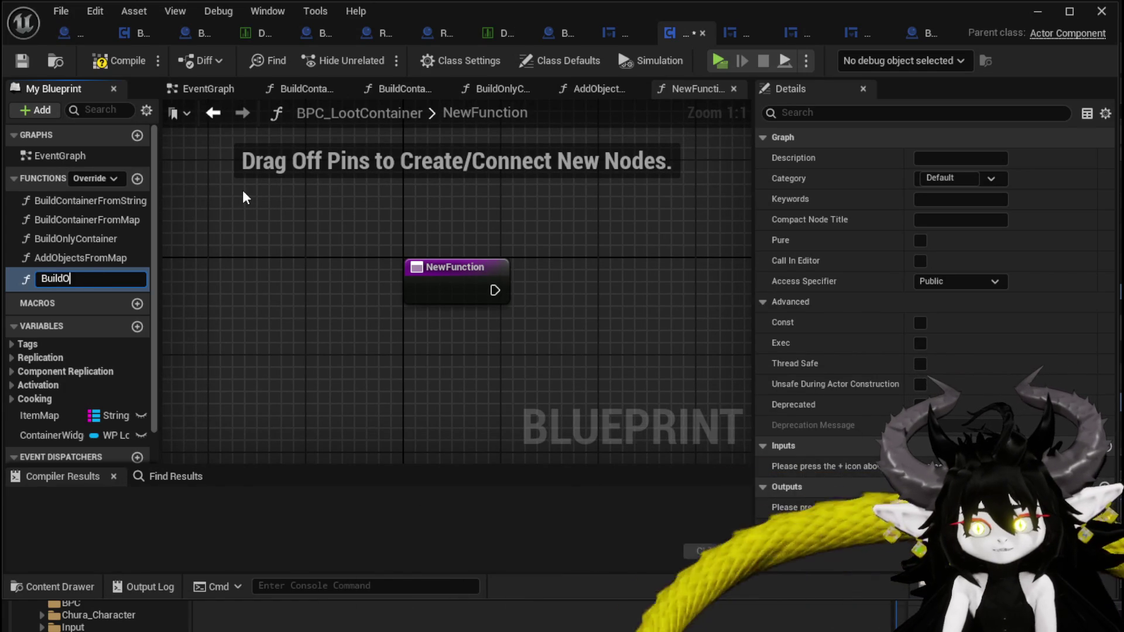
{"action": "type", "text": "nlyItems"}
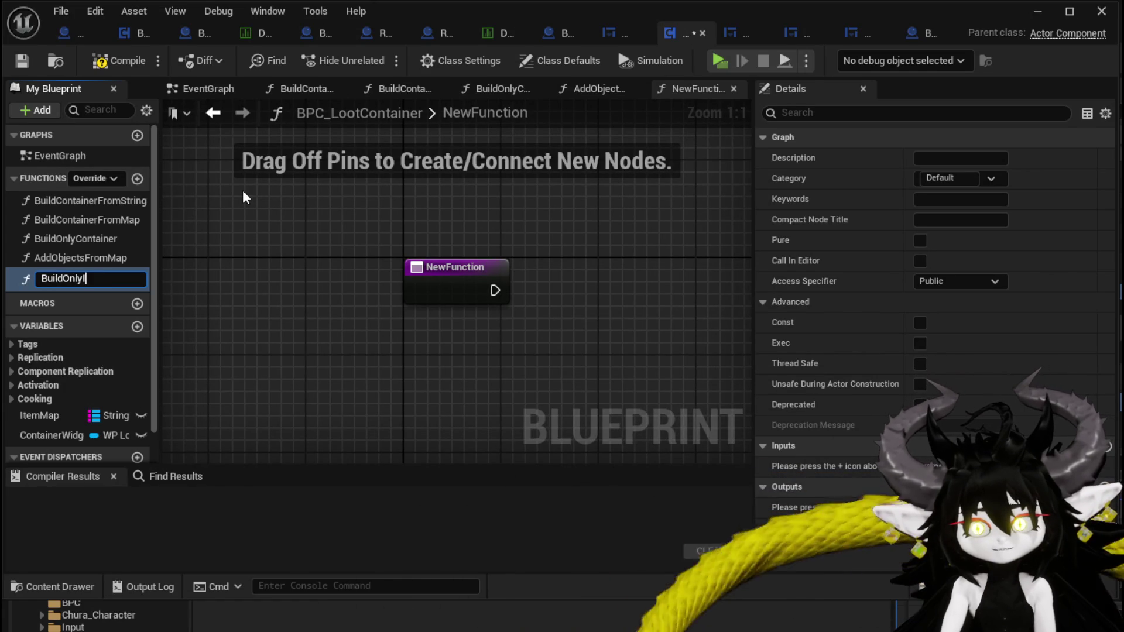
{"action": "key", "text": "Return"}
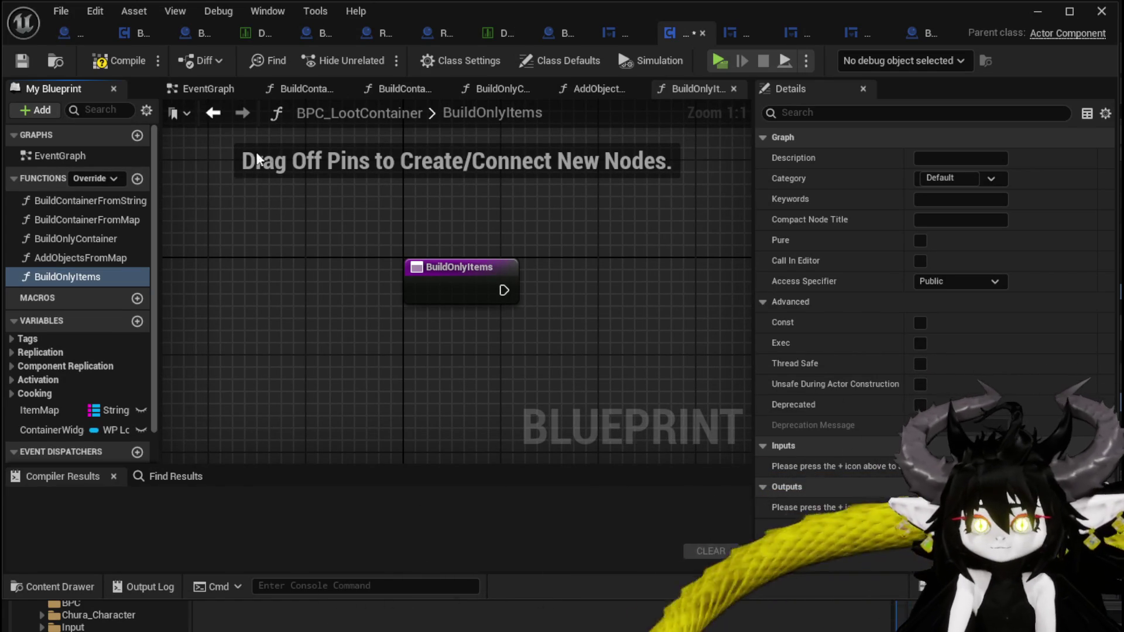
{"action": "double_click", "coordinate": [77, 237]}
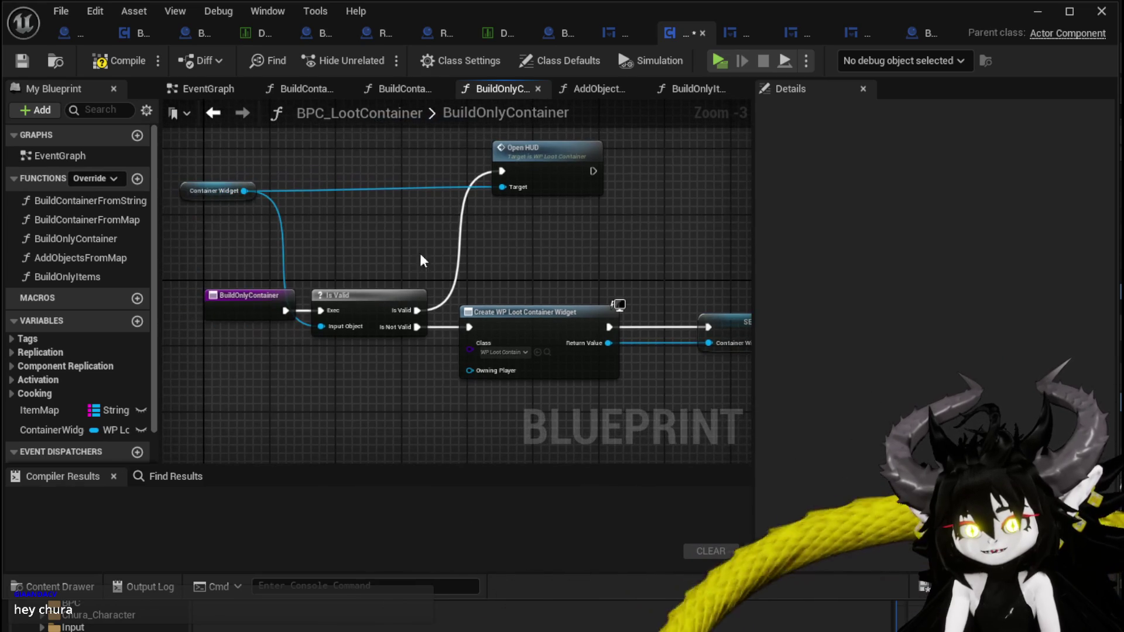
{"action": "double_click", "coordinate": [107, 201]}
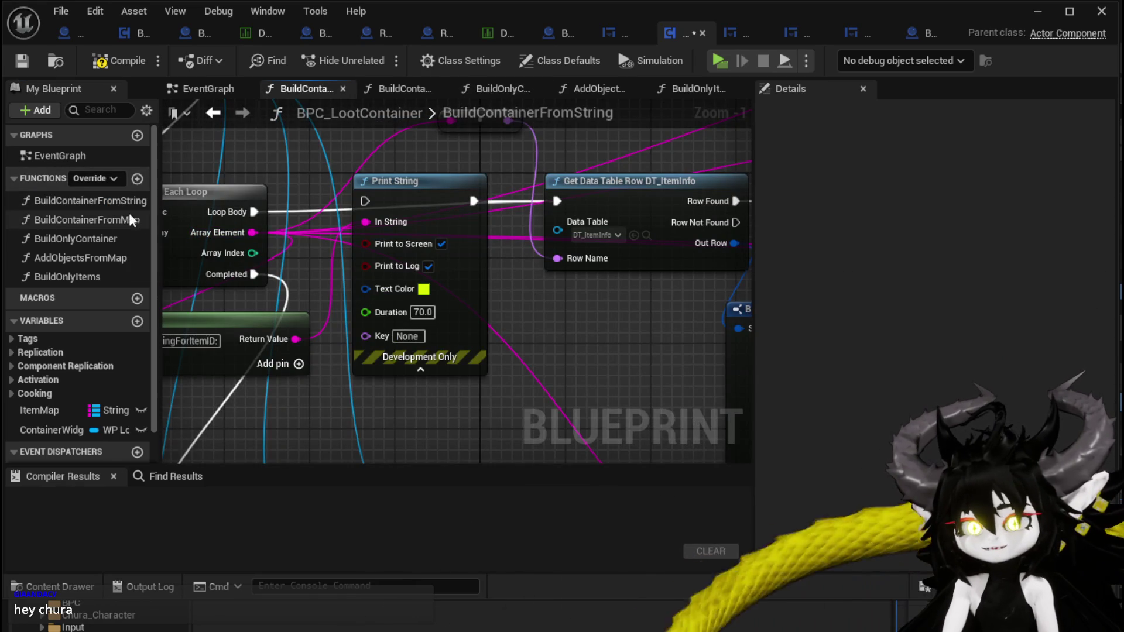
{"action": "double_click", "coordinate": [100, 216]}
{"action": "left_click_drag", "start_coordinate": [352, 299], "coordinate": [622, 141]}
{"action": "scroll", "coordinate": [586, 187], "scroll_direction": "down", "scroll_amount": 2}
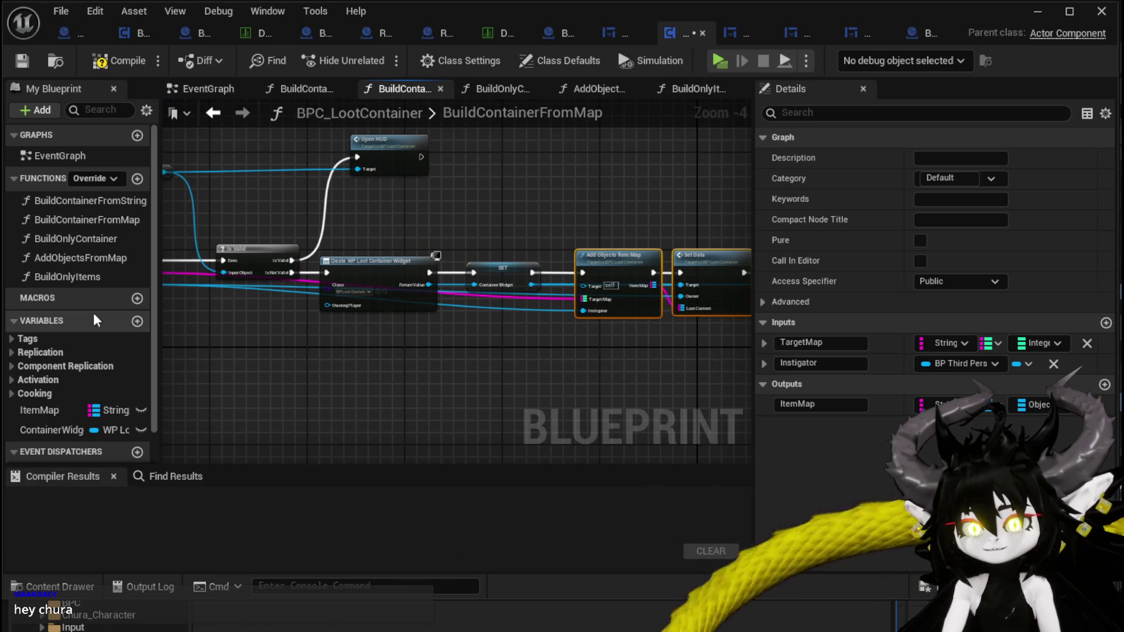
Paste the nodes into BuildOnlyItems, add TargetMap and Instigator inputs, wire Instigator to Owner, compile
{"action": "double_click", "coordinate": [65, 277]}
{"action": "key", "text": "ctrl+v"}
{"action": "mouse_move", "coordinate": [429, 260]}
{"action": "left_mouse_down"}
{"action": "mouse_move", "coordinate": [396, 296]}
{"action": "mouse_move", "coordinate": [420, 307]}
{"action": "left_mouse_up"}
{"action": "left_click_drag", "start_coordinate": [392, 269], "coordinate": [268, 314]}
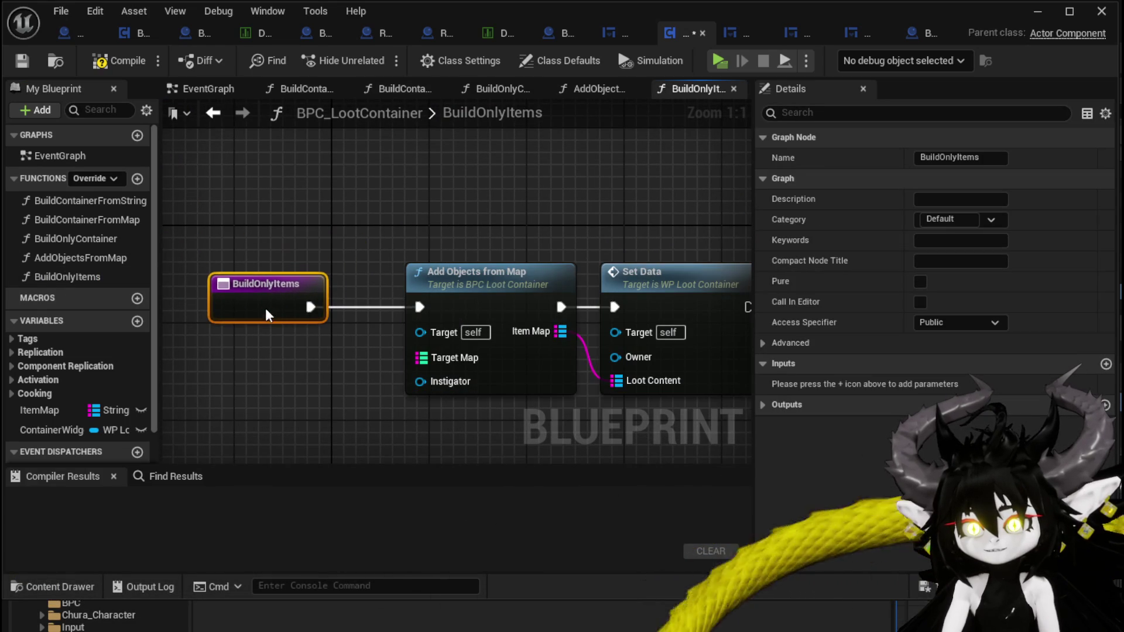
{"action": "mouse_move", "coordinate": [437, 337]}
{"action": "left_mouse_down"}
{"action": "mouse_move", "coordinate": [436, 316]}
{"action": "mouse_move", "coordinate": [328, 273]}
{"action": "mouse_move", "coordinate": [546, 281]}
{"action": "mouse_move", "coordinate": [613, 298]}
{"action": "left_mouse_up"}
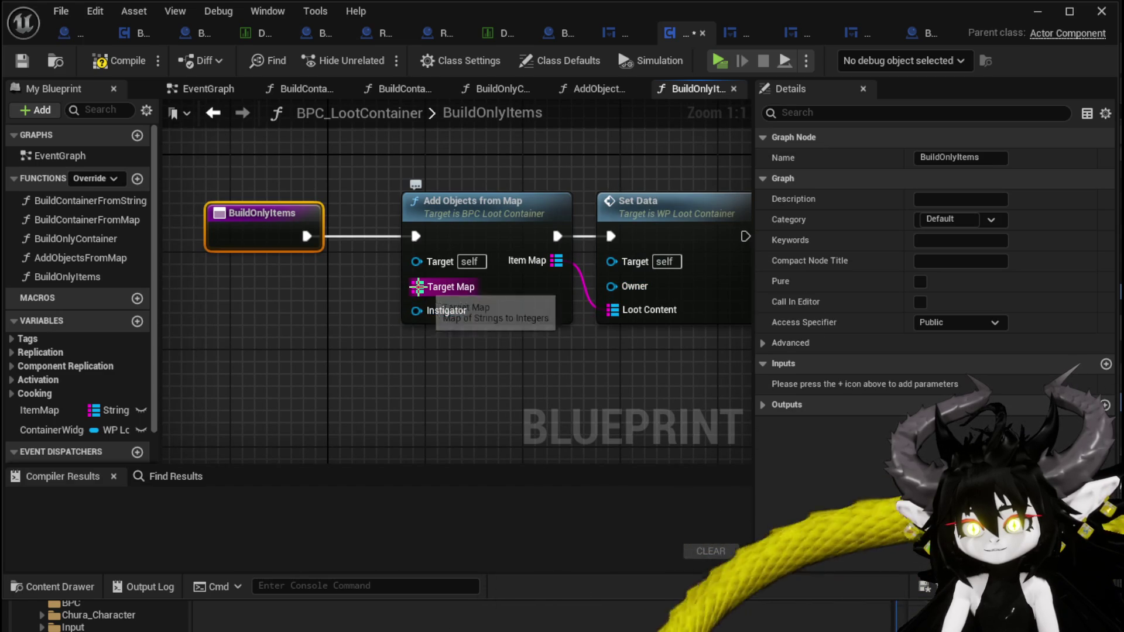
{"action": "left_click_drag", "start_coordinate": [419, 287], "coordinate": [315, 315]}
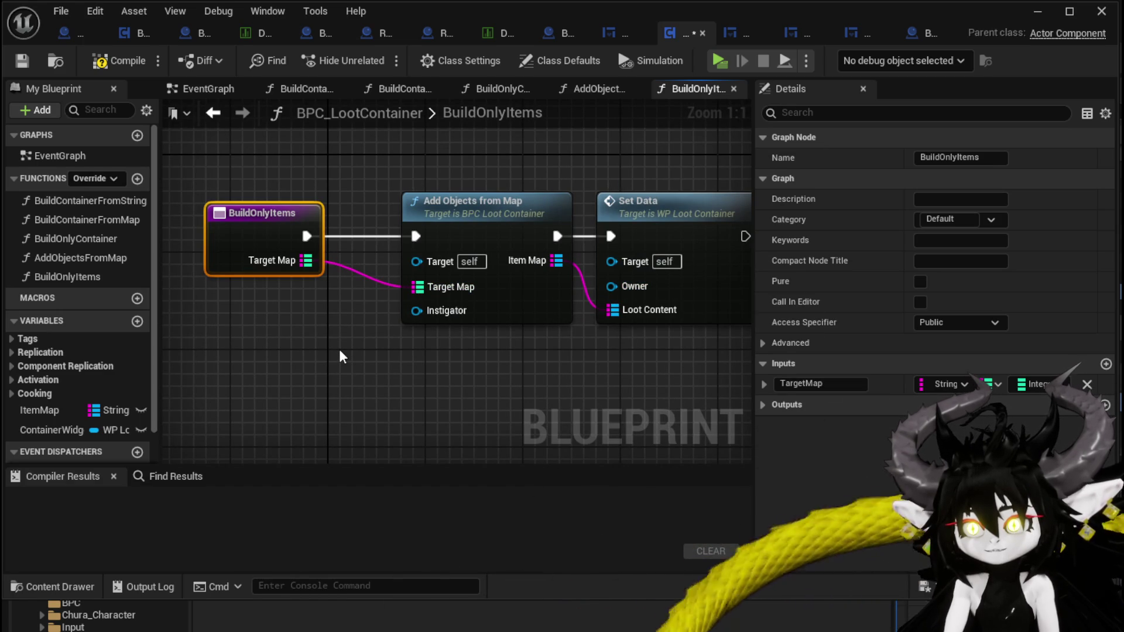
{"action": "left_click_drag", "start_coordinate": [416, 311], "coordinate": [258, 243]}
{"action": "left_click_drag", "start_coordinate": [611, 286], "coordinate": [305, 284]}
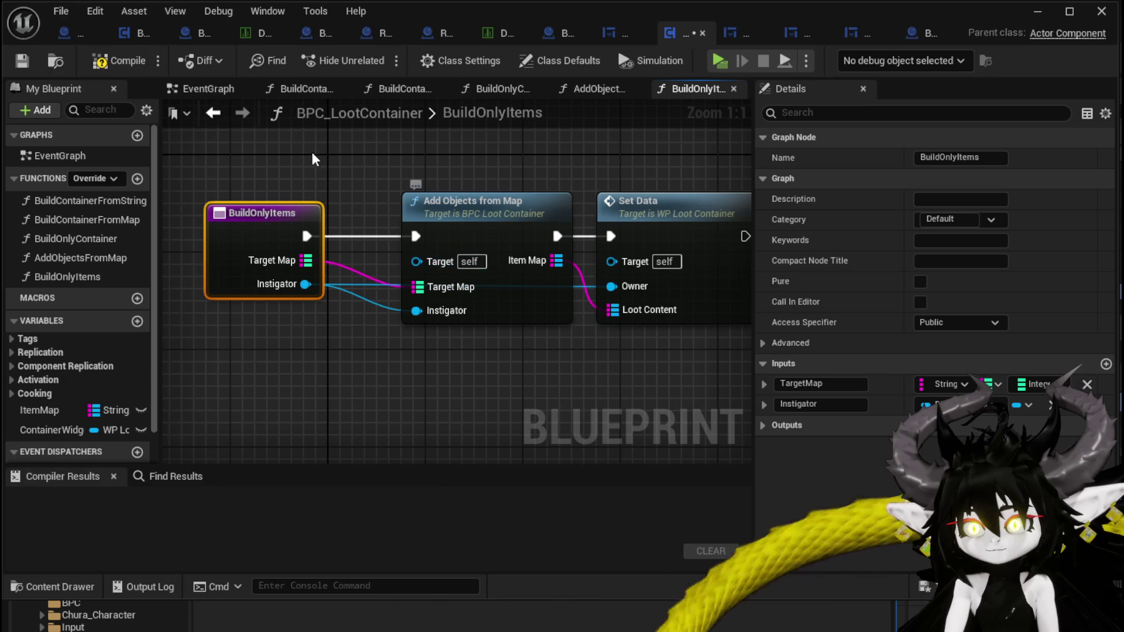
{"action": "left_click", "coordinate": [22, 61]}
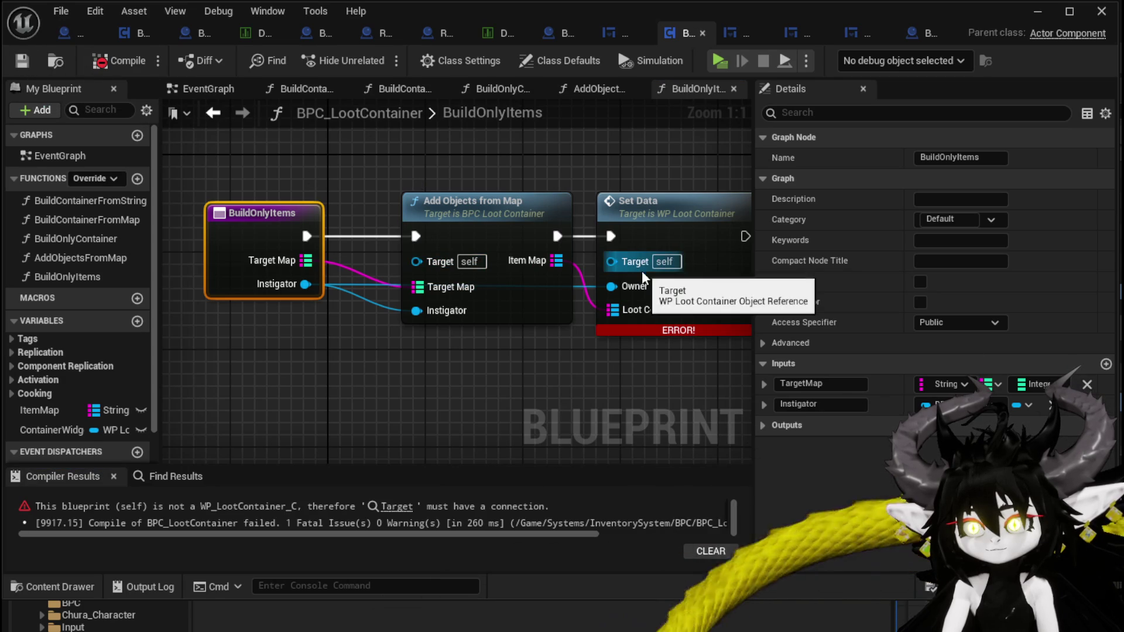
In BuildContainerFromMap, rearrange the Set Data and SET nodes beside Add Objects from Map
{"action": "double_click", "coordinate": [86, 220]}
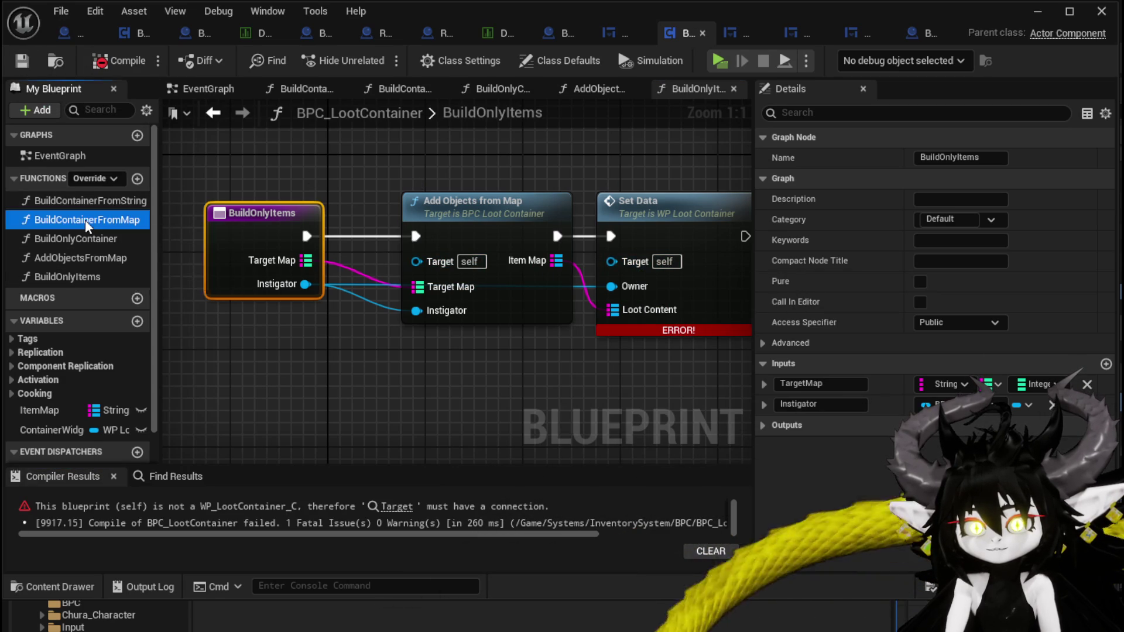
{"action": "mouse_move", "coordinate": [545, 204]}
{"action": "left_mouse_down"}
{"action": "mouse_move", "coordinate": [561, 193]}
{"action": "mouse_move", "coordinate": [564, 133]}
{"action": "left_mouse_up"}
{"action": "left_click_drag", "start_coordinate": [380, 207], "coordinate": [522, 222]}
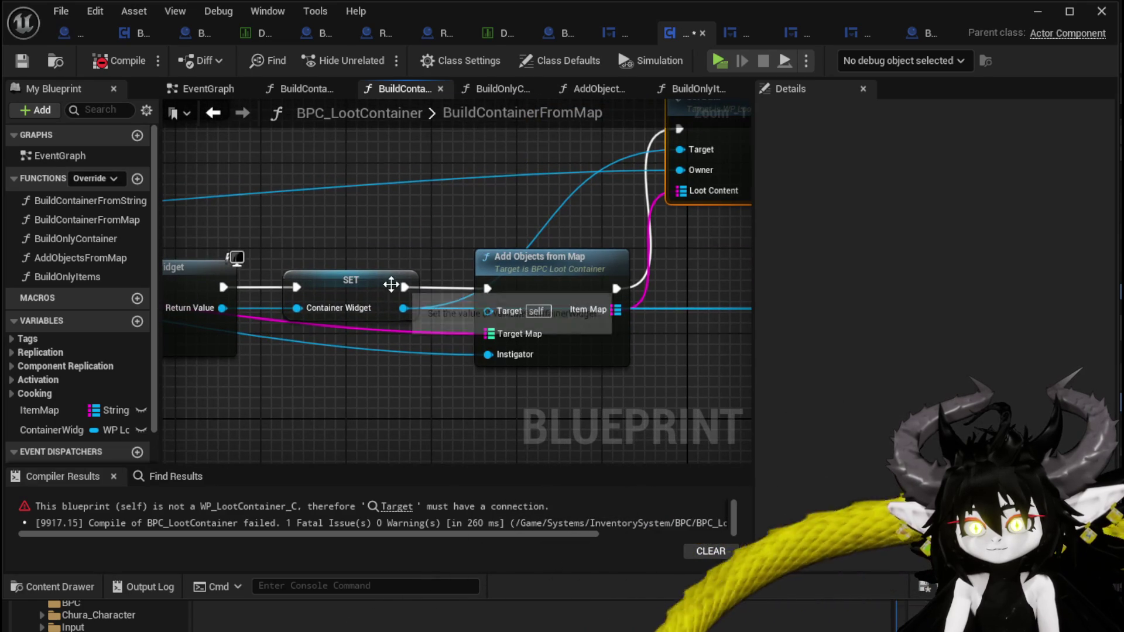
{"action": "left_click_drag", "start_coordinate": [391, 284], "coordinate": [391, 221]}
{"action": "left_click_drag", "start_coordinate": [289, 298], "coordinate": [529, 291]}
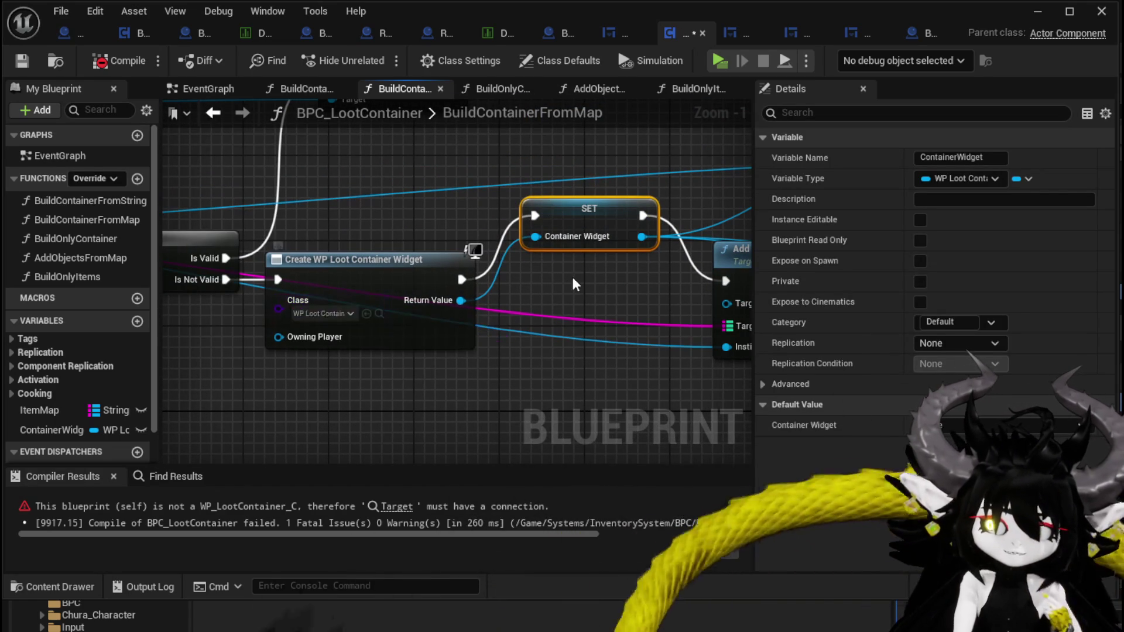
{"action": "left_click_drag", "start_coordinate": [571, 275], "coordinate": [280, 301]}
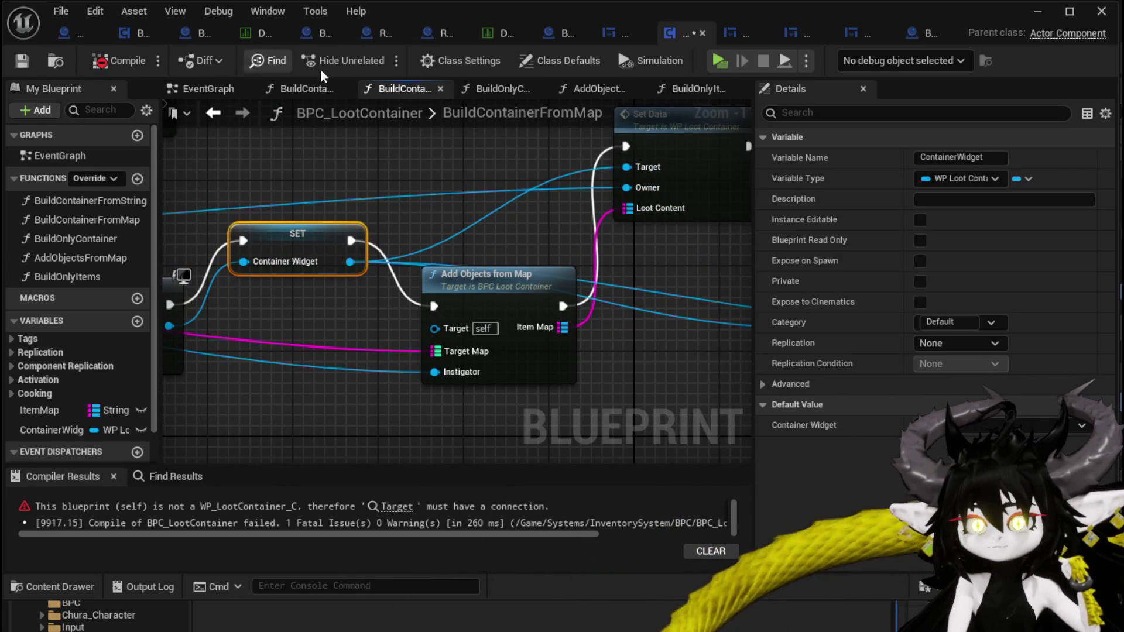
Give BuildOnlyItems a ContainerWidget input from Set Data's Target, placed first
{"action": "left_click", "coordinate": [36, 62]}
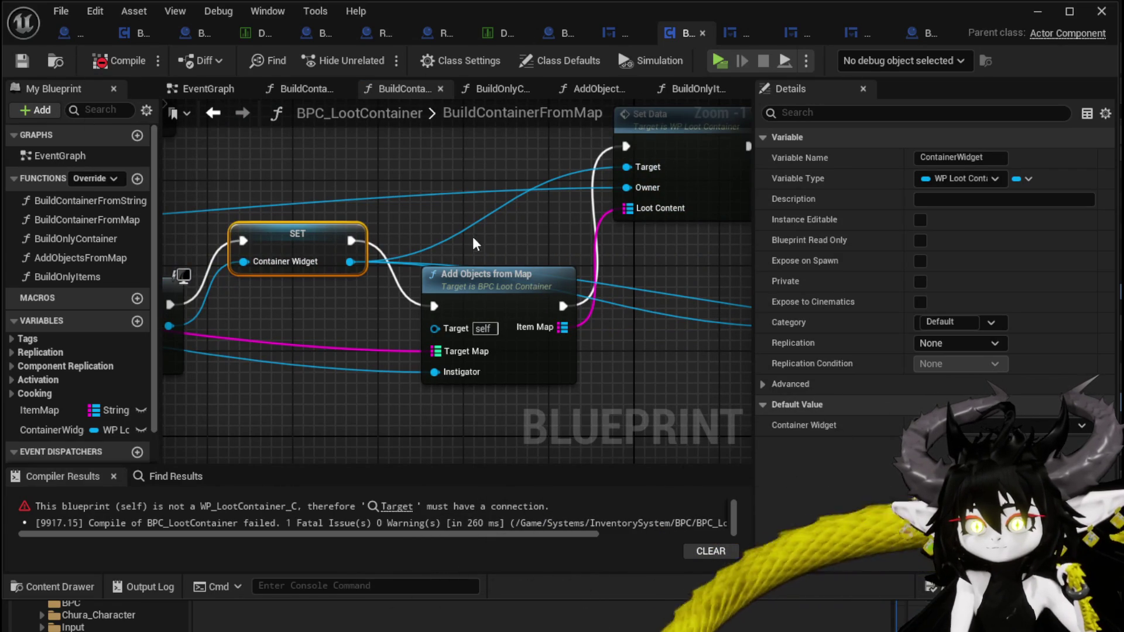
{"action": "double_click", "coordinate": [80, 275]}
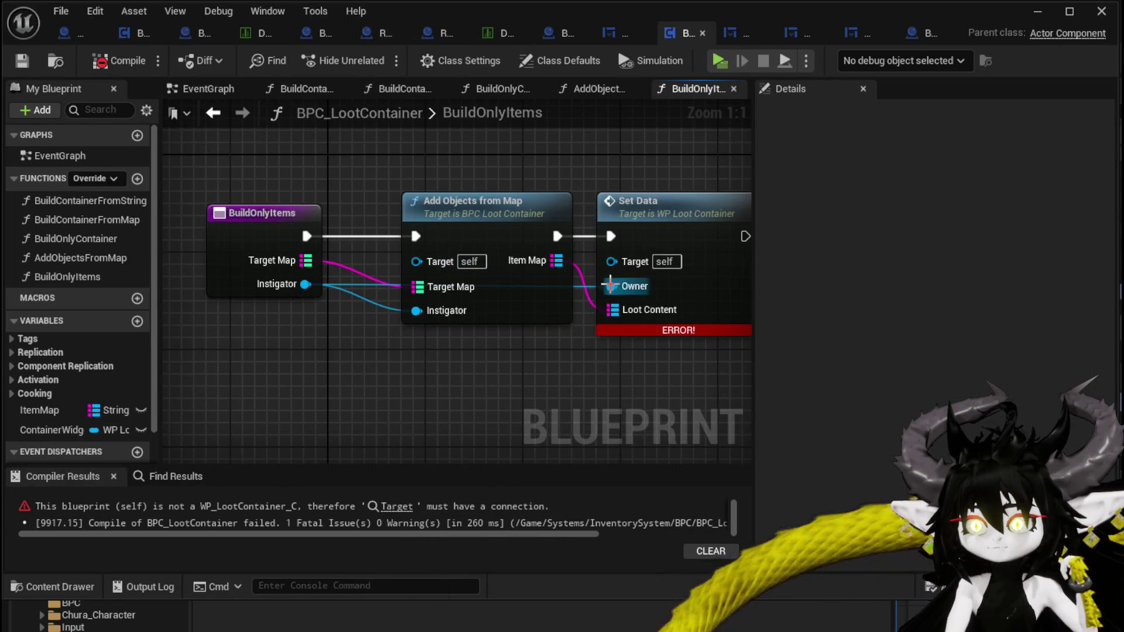
{"action": "left_click_drag", "start_coordinate": [612, 261], "coordinate": [271, 241]}
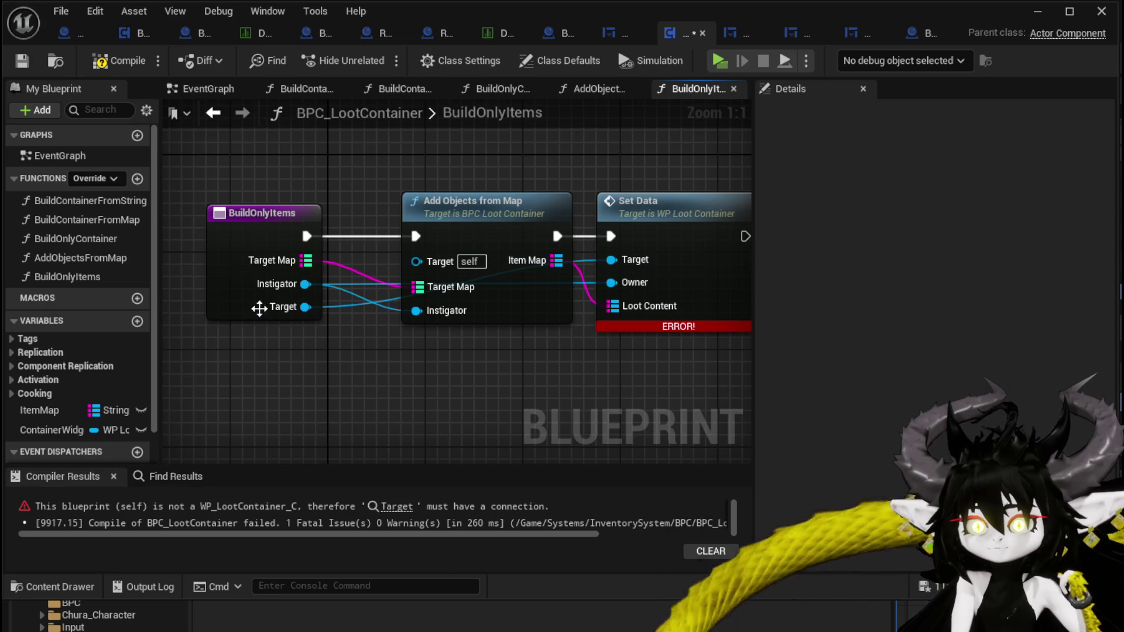
{"action": "left_click", "coordinate": [258, 310]}
{"action": "type", "text": "ContainerWidg"}
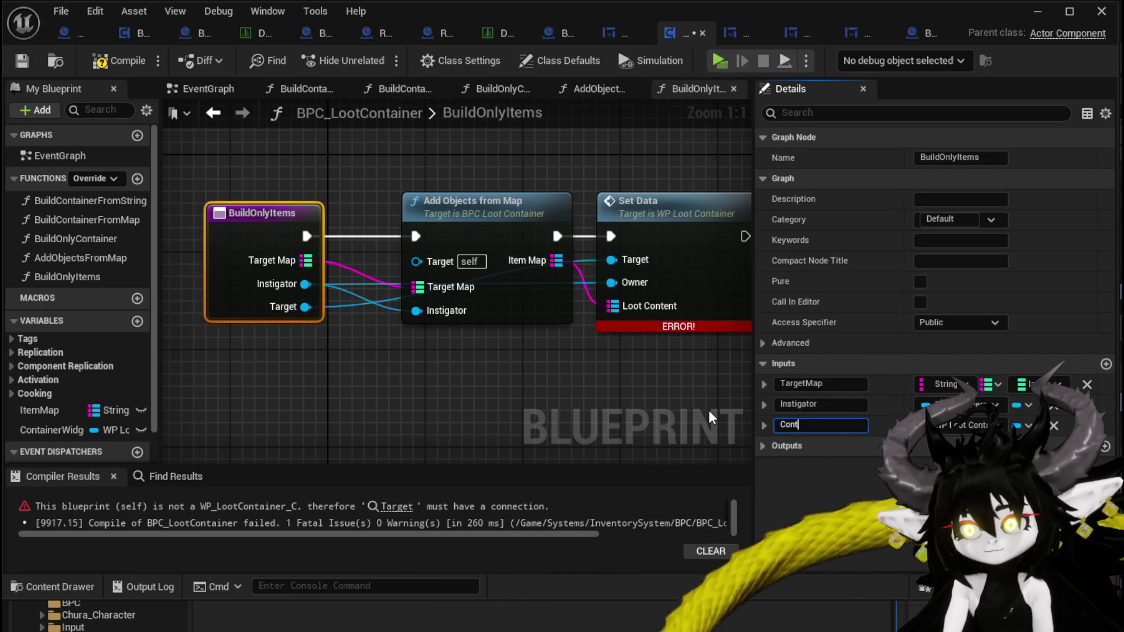
{"action": "type", "text": "et"}
{"action": "key", "text": "Return"}
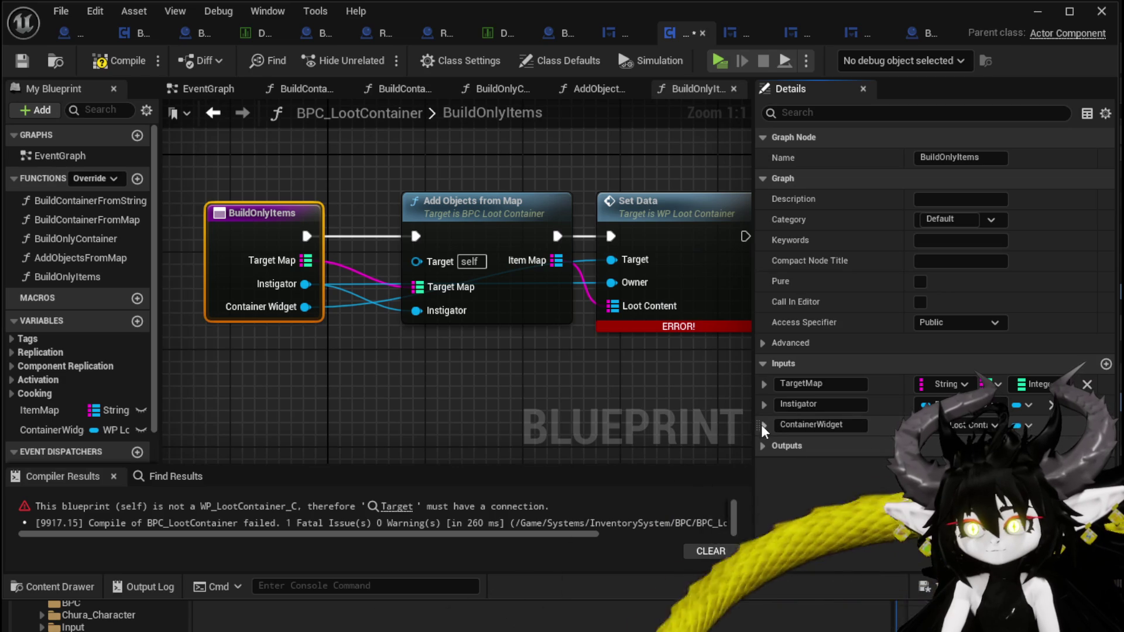
{"action": "left_click_drag", "start_coordinate": [754, 426], "coordinate": [755, 385]}
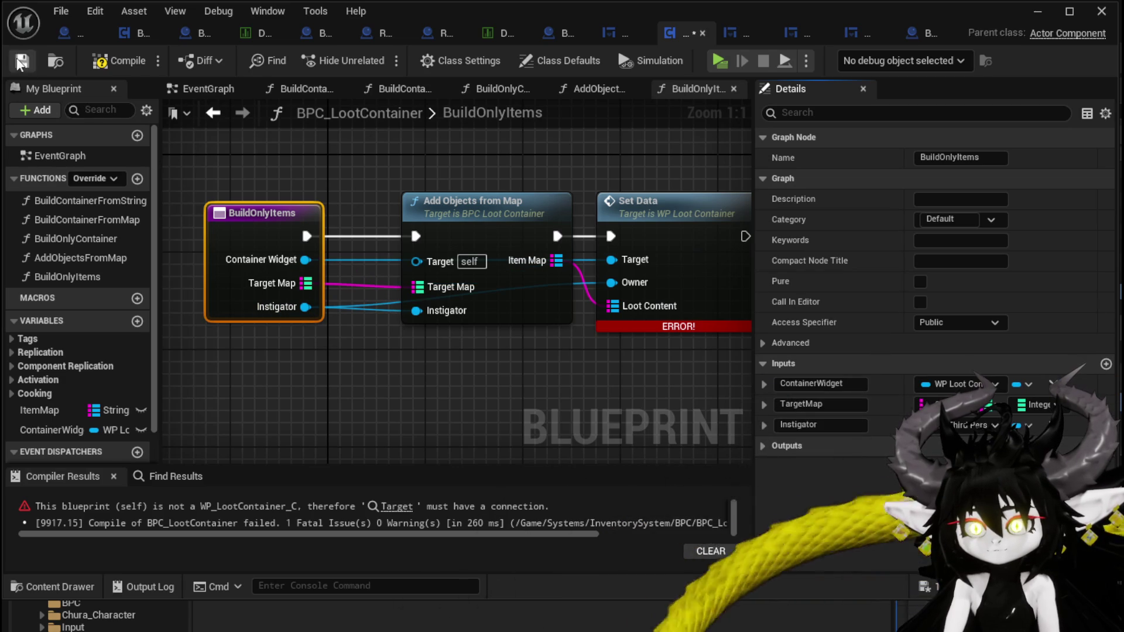
Compile and save BPC_LootContainer, then return to the BuildContainerFromMap graph
{"action": "left_click", "coordinate": [94, 61]}
{"action": "left_click", "coordinate": [17, 65]}
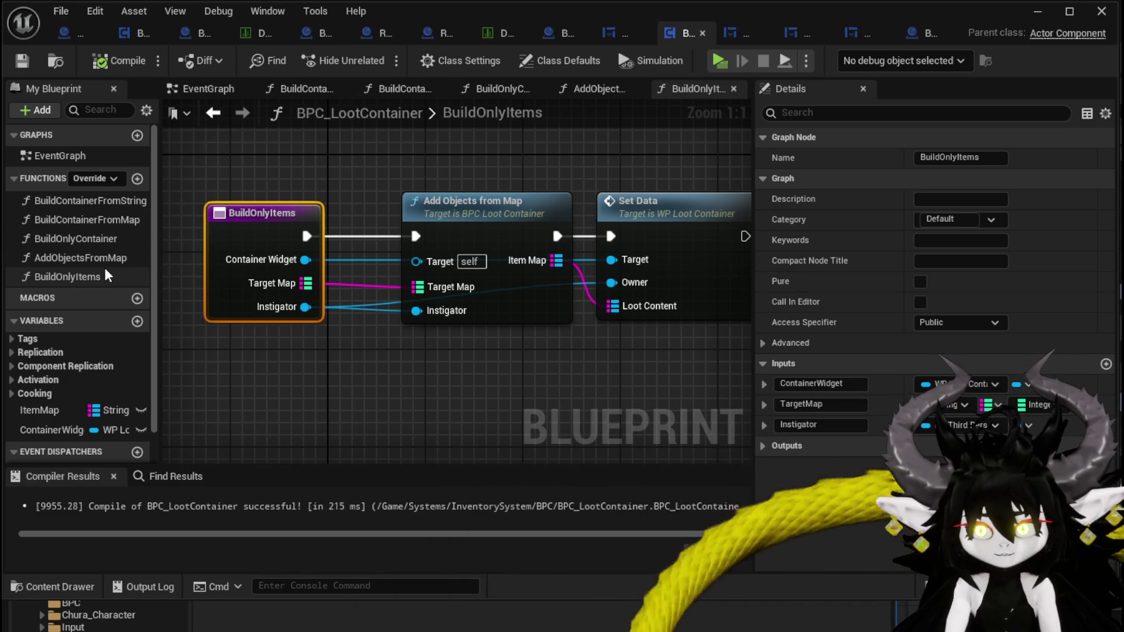
{"action": "double_click", "coordinate": [72, 201]}
{"action": "double_click", "coordinate": [72, 217]}
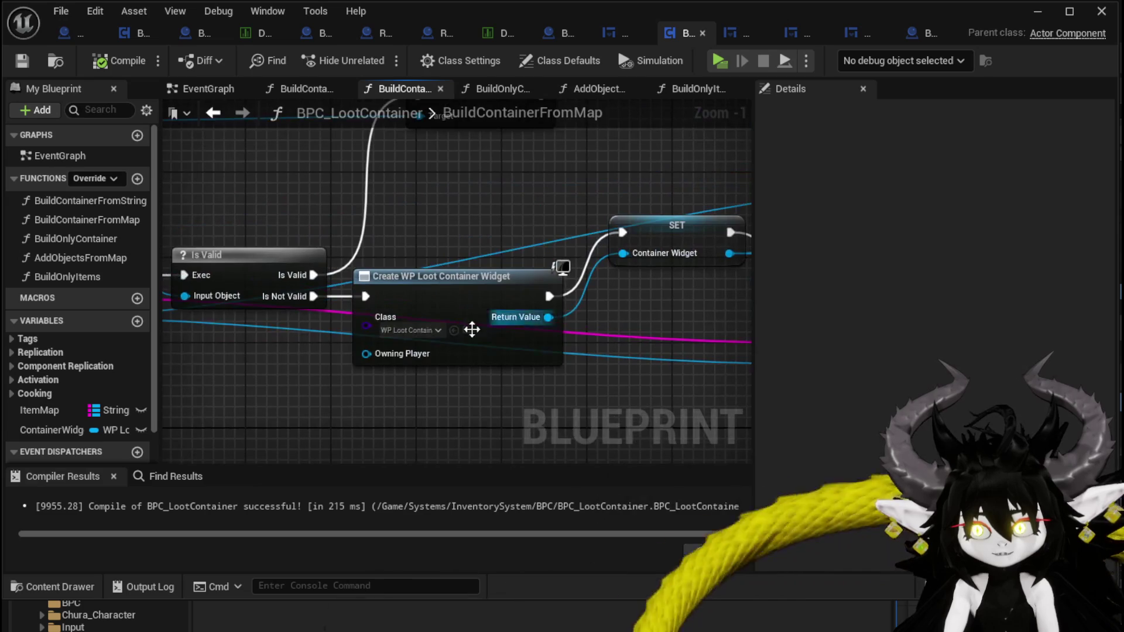
In WP_MerchantHUD's Designer, place a WP_LootContainer from the Palette into the right-hand Border
{"action": "left_click", "coordinate": [625, 34]}
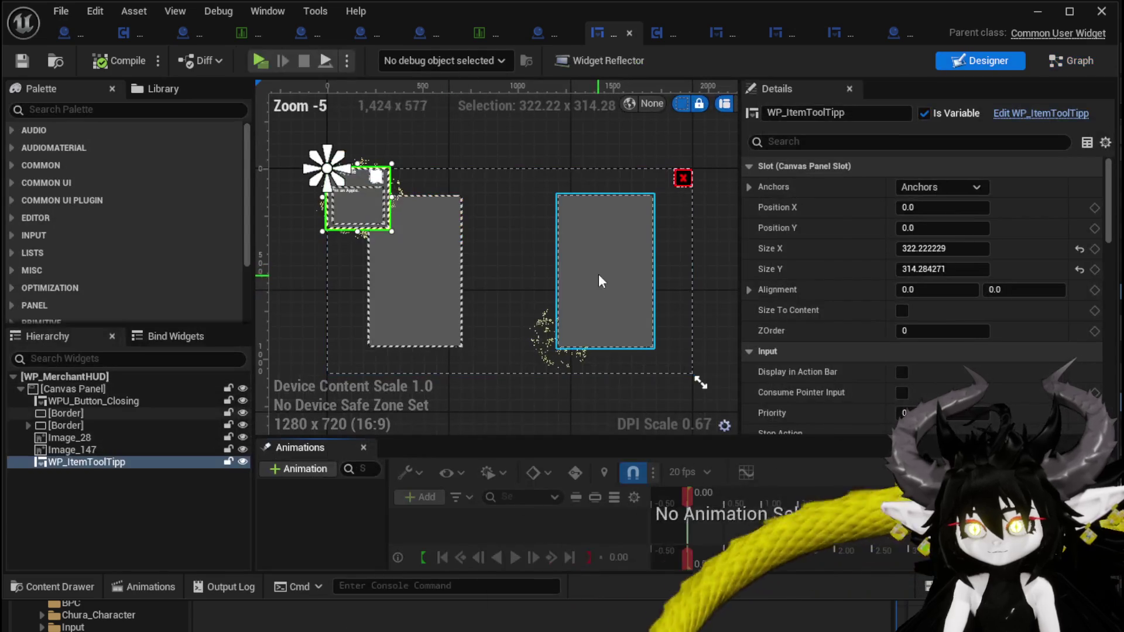
{"action": "left_click", "coordinate": [599, 279]}
{"action": "type", "text": "Loot"}
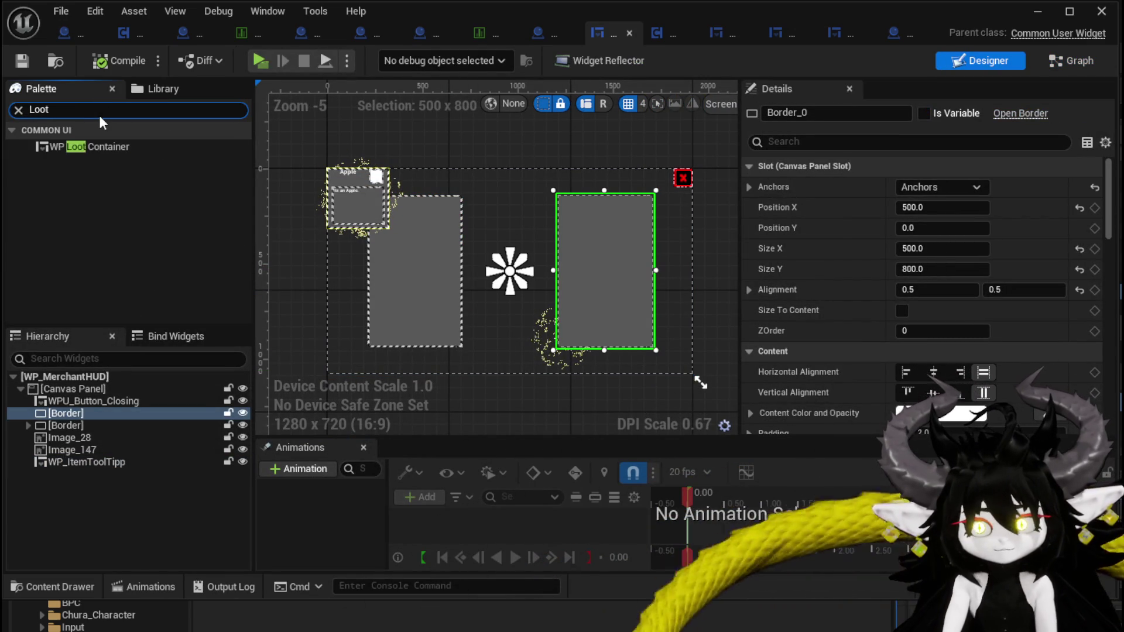
{"action": "mouse_move", "coordinate": [106, 147]}
{"action": "left_mouse_down"}
{"action": "mouse_move", "coordinate": [243, 251]}
{"action": "mouse_move", "coordinate": [624, 255]}
{"action": "mouse_move", "coordinate": [596, 248]}
{"action": "left_mouse_up"}
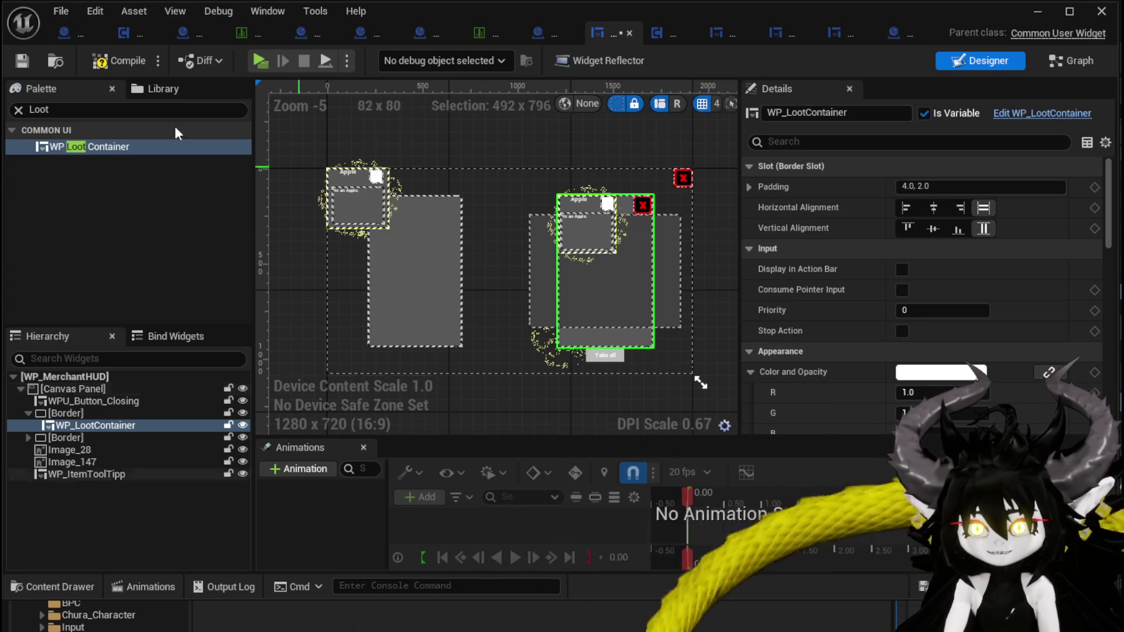
Compile WP_MerchantHUD and return to BP_Merchant's EventGraph
{"action": "left_click", "coordinate": [124, 60]}
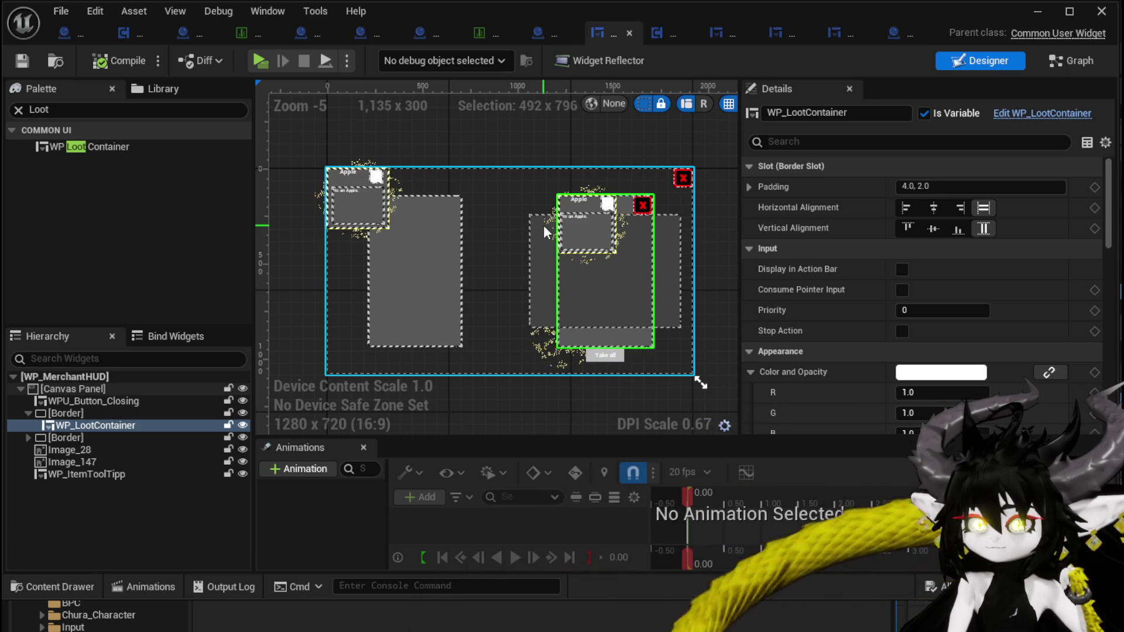
{"action": "left_click", "coordinate": [546, 37]}
{"action": "mouse_move", "coordinate": [495, 232]}
{"action": "left_mouse_down"}
{"action": "mouse_move", "coordinate": [561, 195]}
{"action": "mouse_move", "coordinate": [515, 213]}
{"action": "left_mouse_up"}
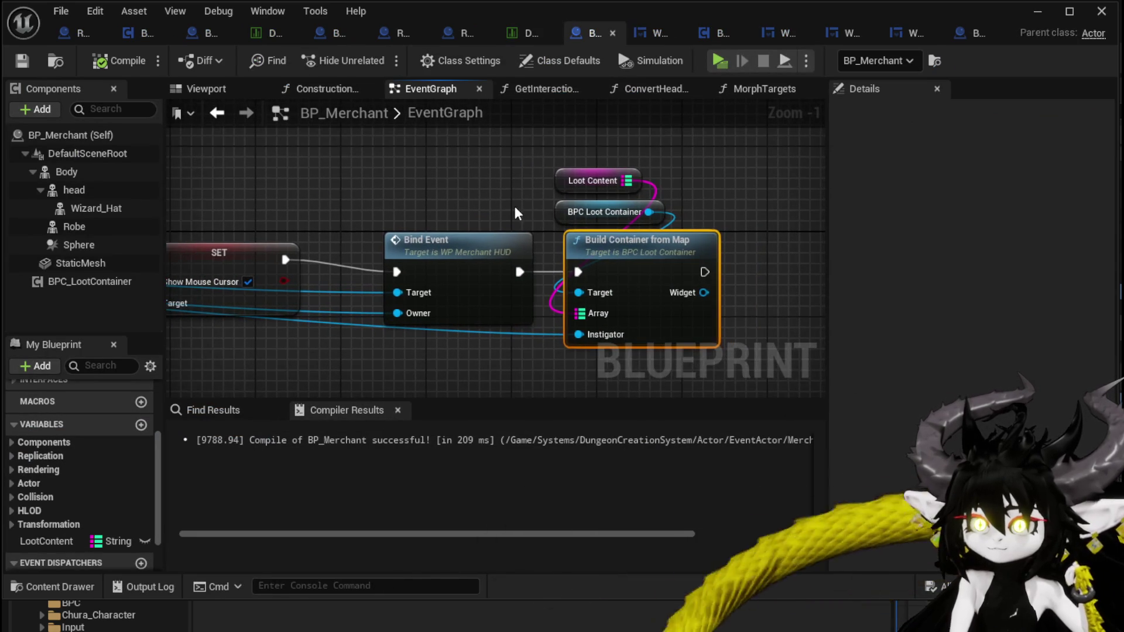
Replace the Build Container from Map node with a Build Only Items call
{"action": "left_click_drag", "start_coordinate": [673, 163], "coordinate": [550, 228]}
{"action": "mouse_move", "coordinate": [649, 226]}
{"action": "left_mouse_down"}
{"action": "mouse_move", "coordinate": [469, 182]}
{"action": "mouse_move", "coordinate": [538, 169]}
{"action": "mouse_move", "coordinate": [612, 188]}
{"action": "left_mouse_up"}
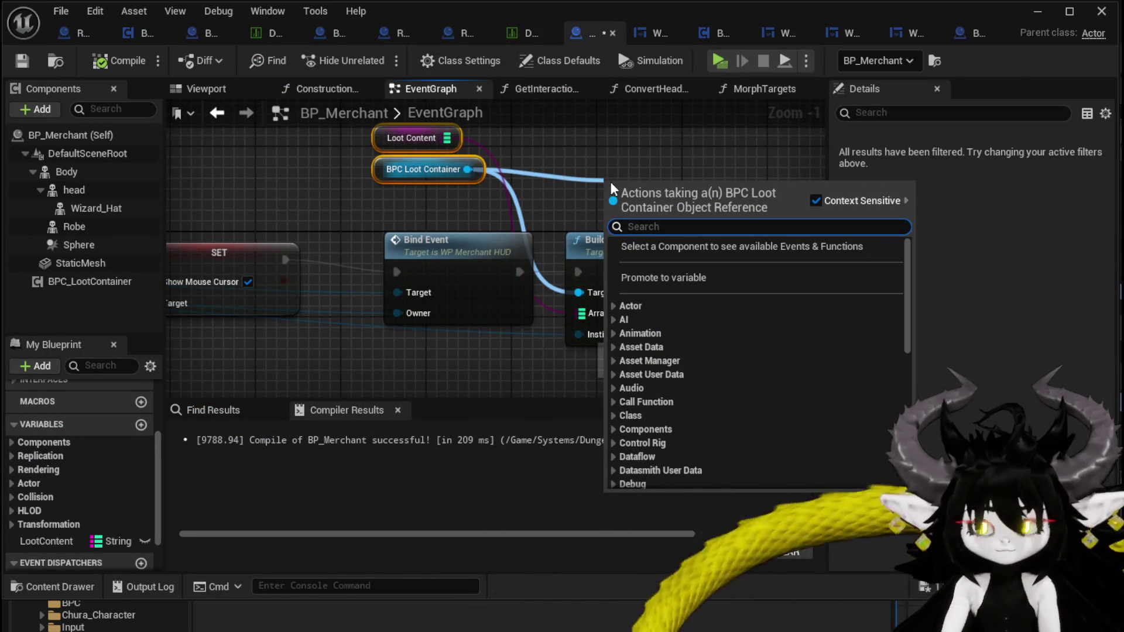
{"action": "type", "text": "only"}
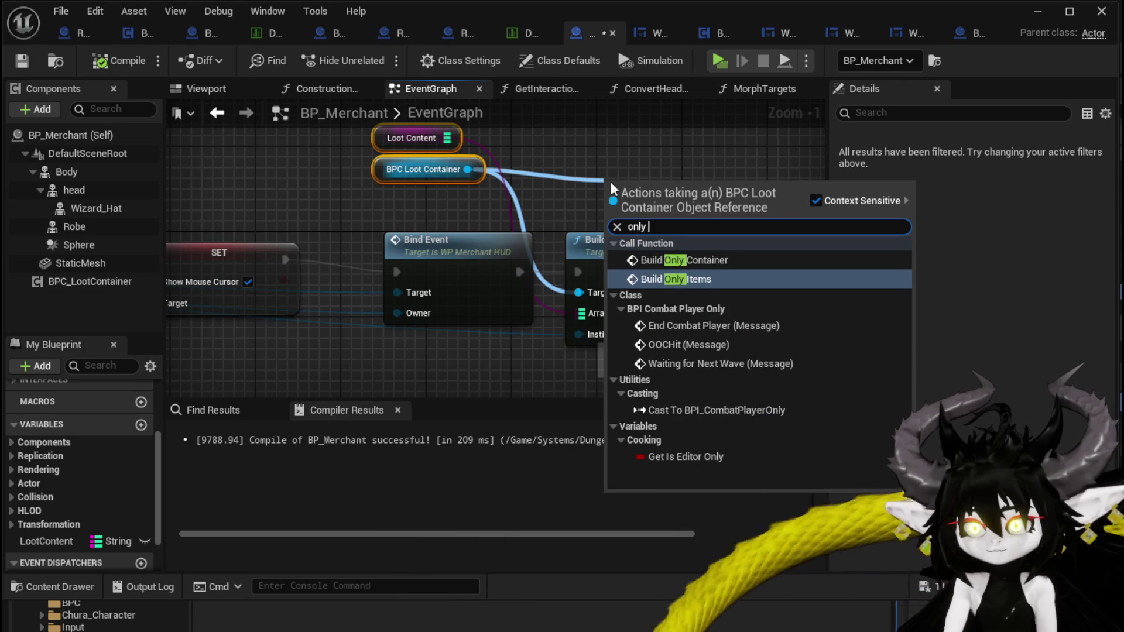
{"action": "left_click", "coordinate": [676, 280]}
{"action": "left_click_drag", "start_coordinate": [682, 287], "coordinate": [664, 211]}
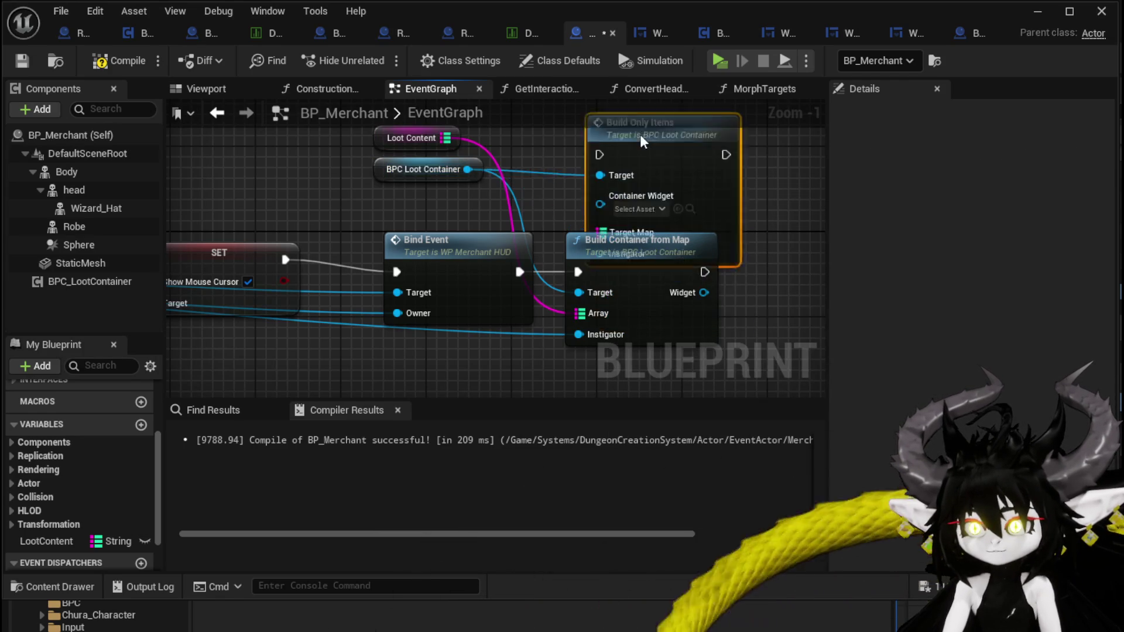
{"action": "left_click", "coordinate": [690, 275]}
{"action": "key", "text": "Delete"}
{"action": "left_click_drag", "start_coordinate": [653, 147], "coordinate": [632, 284]}
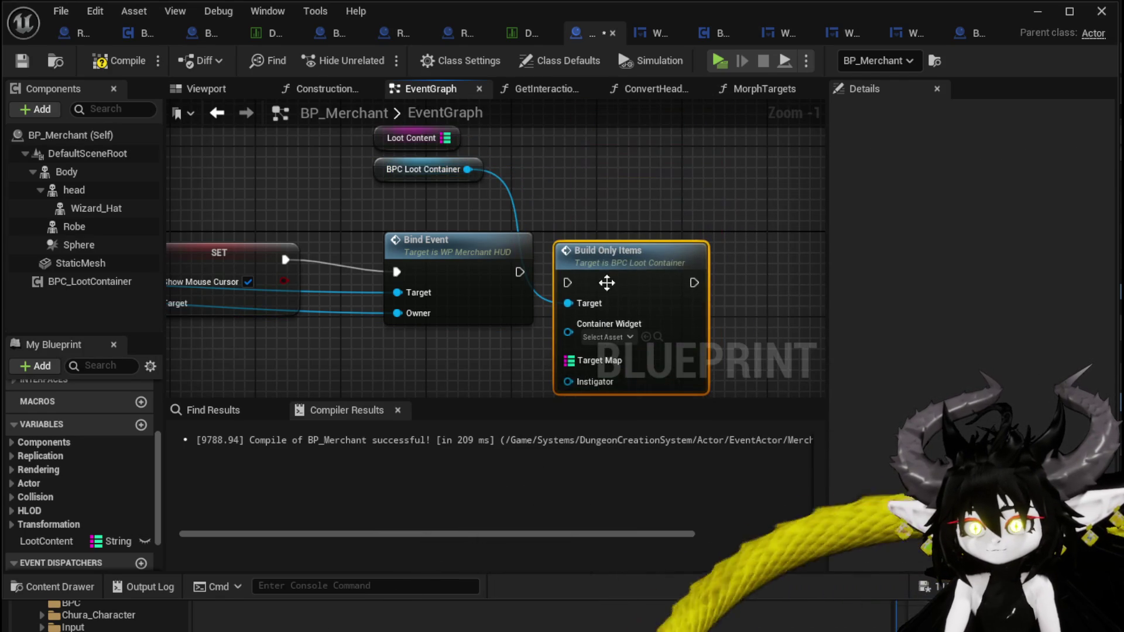
Wire Bind Event's exec and Owner plus Loot Content into Build Only Items' Target Map and Instigator
{"action": "mouse_move", "coordinate": [519, 272]}
{"action": "left_mouse_down"}
{"action": "mouse_move", "coordinate": [567, 283]}
{"action": "mouse_move", "coordinate": [643, 247]}
{"action": "left_mouse_up"}
{"action": "left_click_drag", "start_coordinate": [446, 138], "coordinate": [600, 338]}
{"action": "key", "text": "Escape"}
{"action": "mouse_move", "coordinate": [438, 163]}
{"action": "left_mouse_down"}
{"action": "mouse_move", "coordinate": [602, 351]}
{"action": "mouse_move", "coordinate": [592, 364]}
{"action": "left_mouse_up"}
{"action": "left_click_drag", "start_coordinate": [451, 286], "coordinate": [628, 324]}
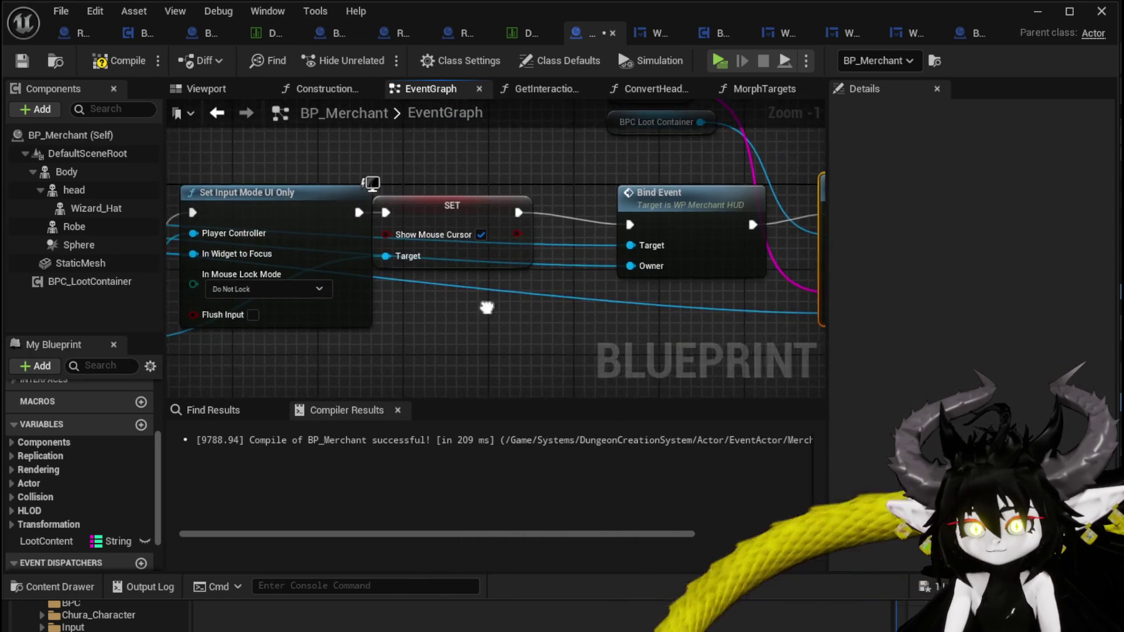
Feed the HUD widget's WP_LootContainer getter into Build Only Items' Container Widget input
{"action": "left_click_drag", "start_coordinate": [484, 314], "coordinate": [368, 226]}
{"action": "mouse_move", "coordinate": [205, 247]}
{"action": "left_mouse_down"}
{"action": "mouse_move", "coordinate": [749, 343]}
{"action": "mouse_move", "coordinate": [465, 322]}
{"action": "left_mouse_up"}
{"action": "type", "text": "container"}
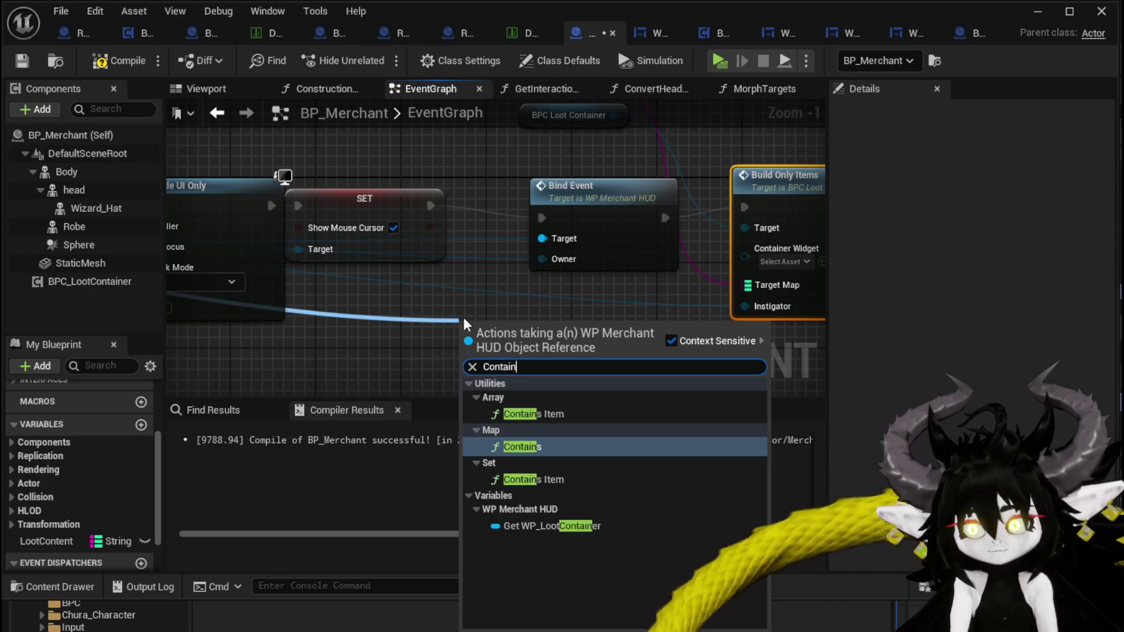
{"action": "left_click", "coordinate": [586, 414]}
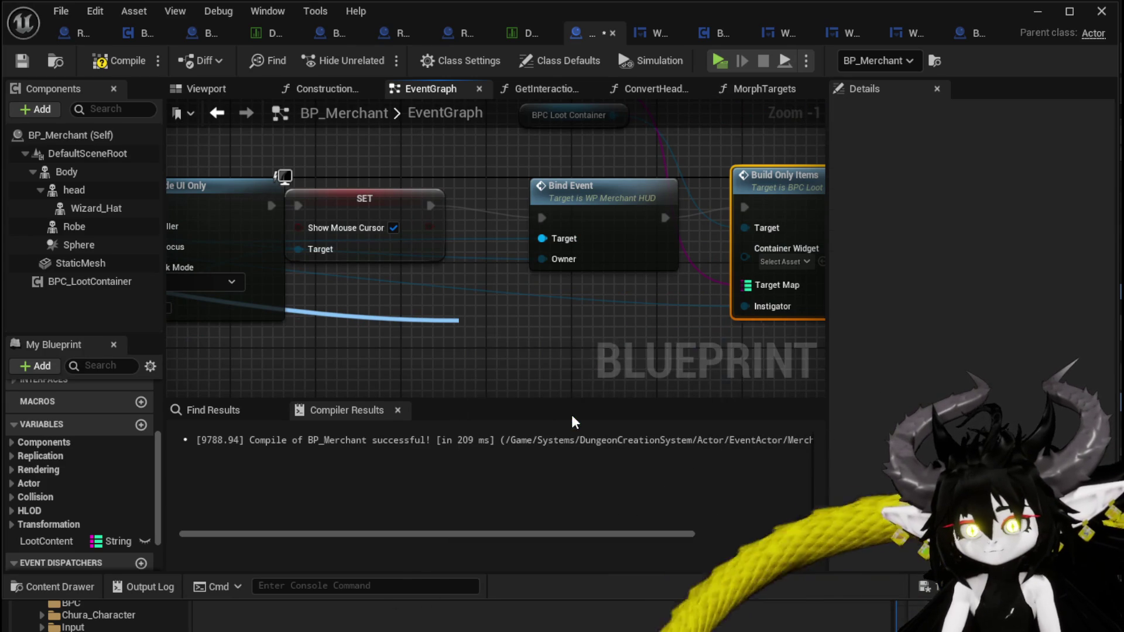
{"action": "left_click_drag", "start_coordinate": [606, 328], "coordinate": [745, 248]}
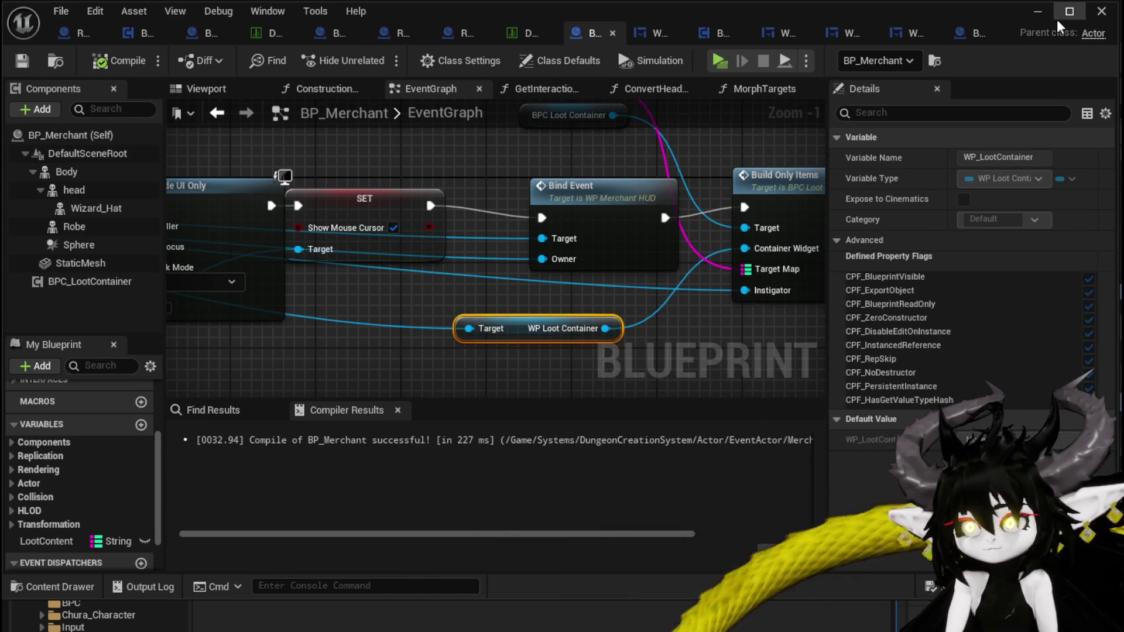
Play in preview and interact with the merchant to open its three-item loot window
{"action": "left_click", "coordinate": [1037, 12]}
{"action": "left_click", "coordinate": [378, 58]}
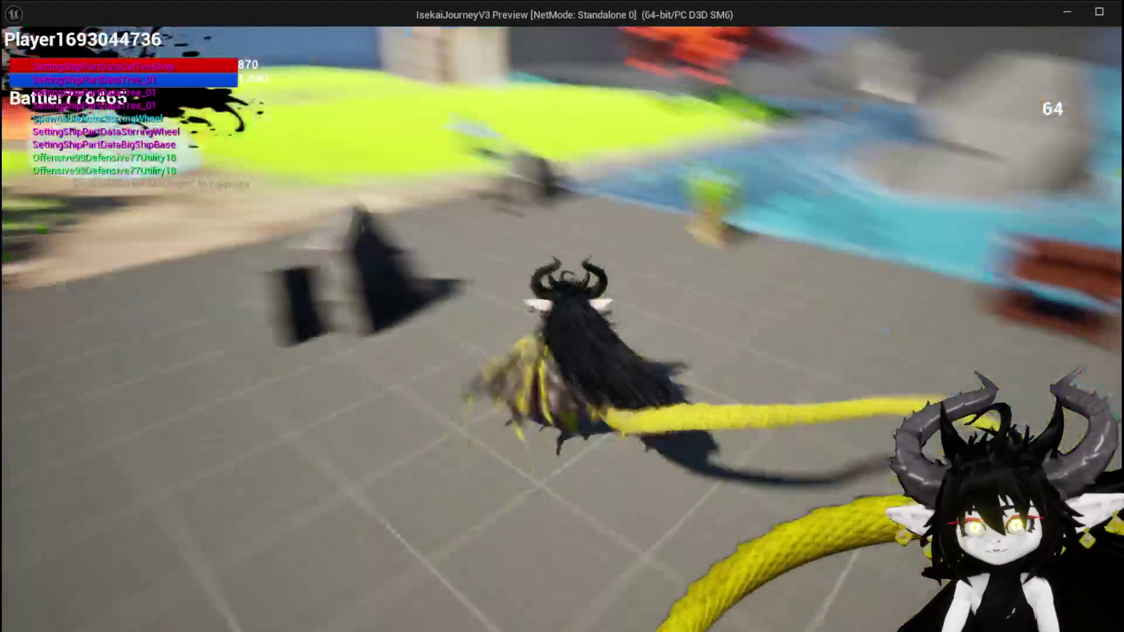
{"action": "key", "text": "e"}
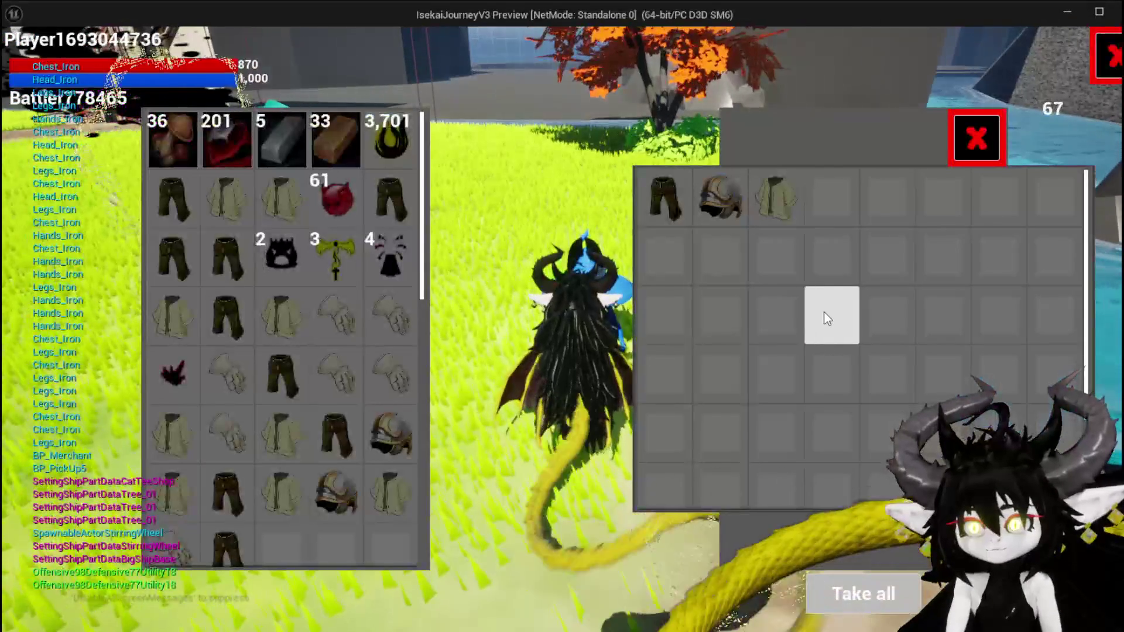
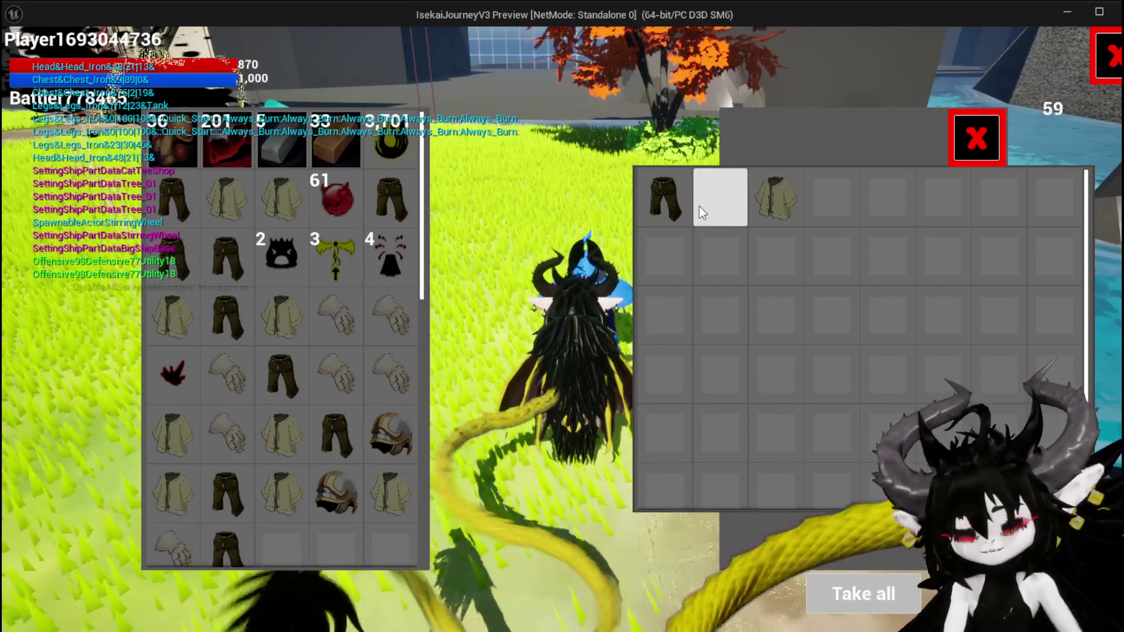
Stop the play test and open BuildOnlyItems from BP_Merchant's Build Only Items node
{"action": "key", "text": "Escape"}
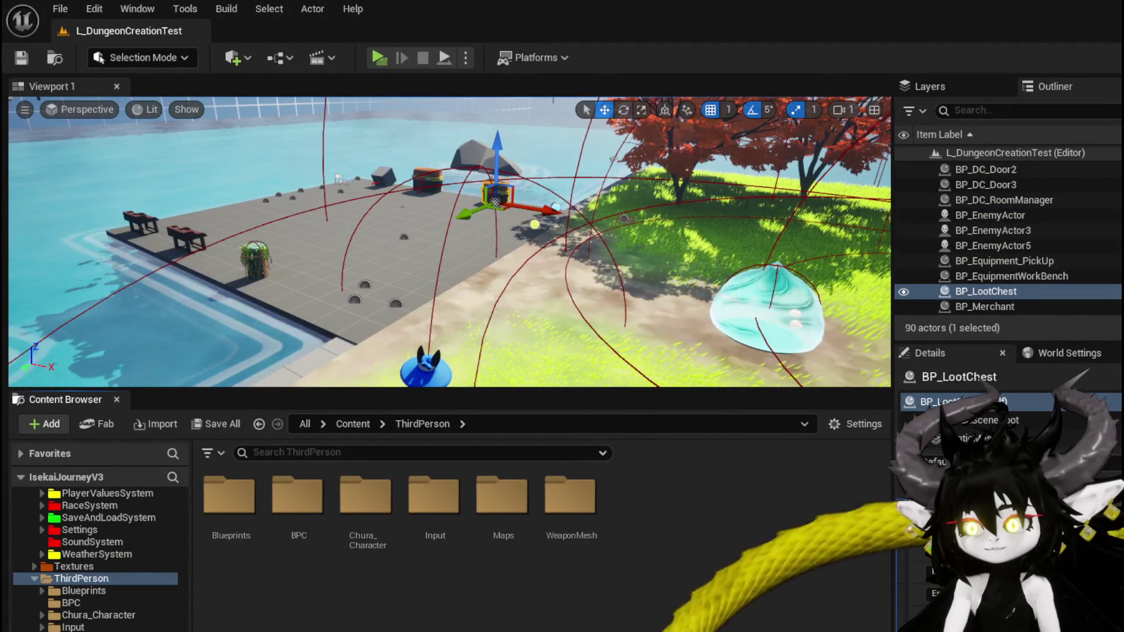
{"action": "key", "text": "alt+Tab"}
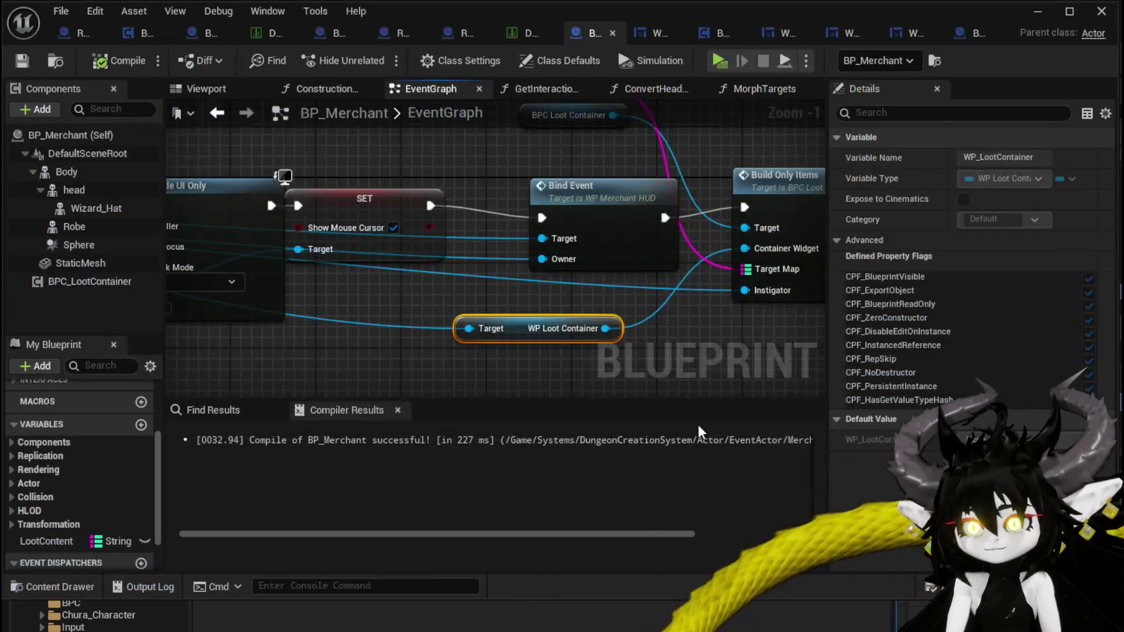
{"action": "left_click_drag", "start_coordinate": [611, 188], "coordinate": [586, 183]}
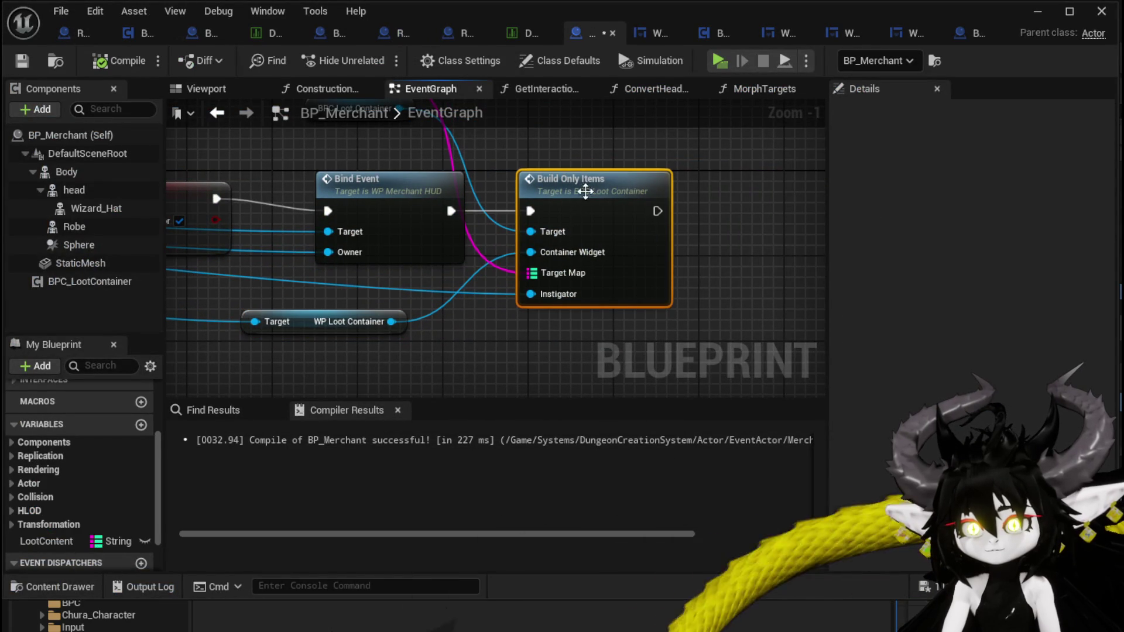
{"action": "double_click", "coordinate": [592, 186]}
{"action": "mouse_move", "coordinate": [519, 370]}
{"action": "left_mouse_down"}
{"action": "mouse_move", "coordinate": [320, 354]}
{"action": "mouse_move", "coordinate": [431, 360]}
{"action": "left_mouse_up"}
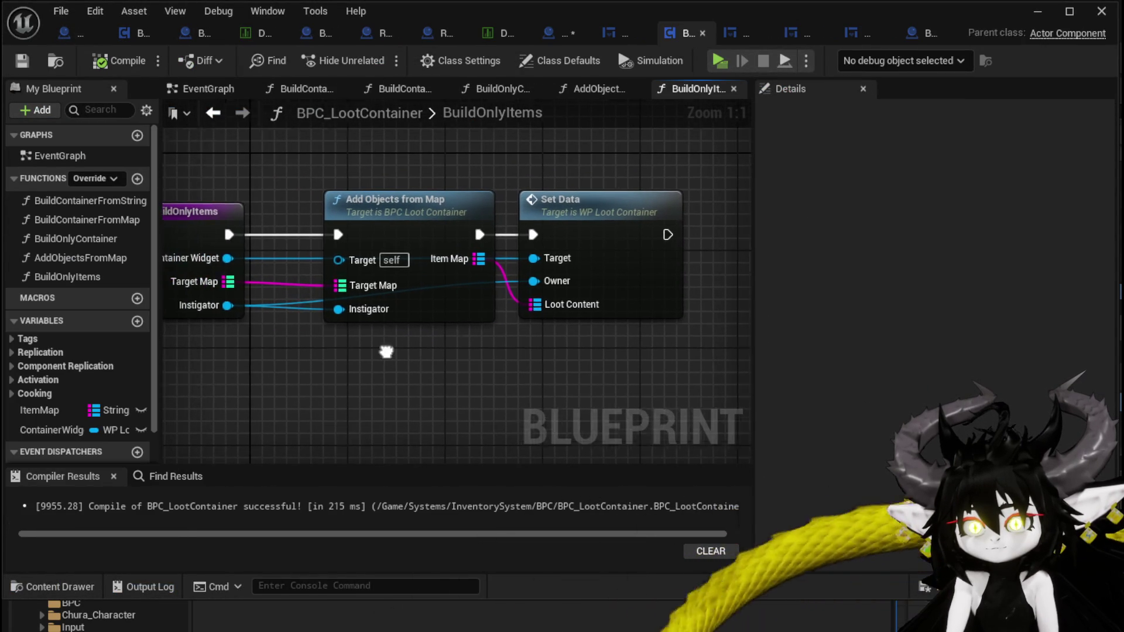
Search 'Bind on Hover' from Container Widget, cancel without adding a node, then return to BP_Merchant
{"action": "mouse_move", "coordinate": [226, 256]}
{"action": "left_mouse_down"}
{"action": "mouse_move", "coordinate": [773, 298]}
{"action": "mouse_move", "coordinate": [683, 273]}
{"action": "left_mouse_up"}
{"action": "type", "text": "Bind on Hov"}
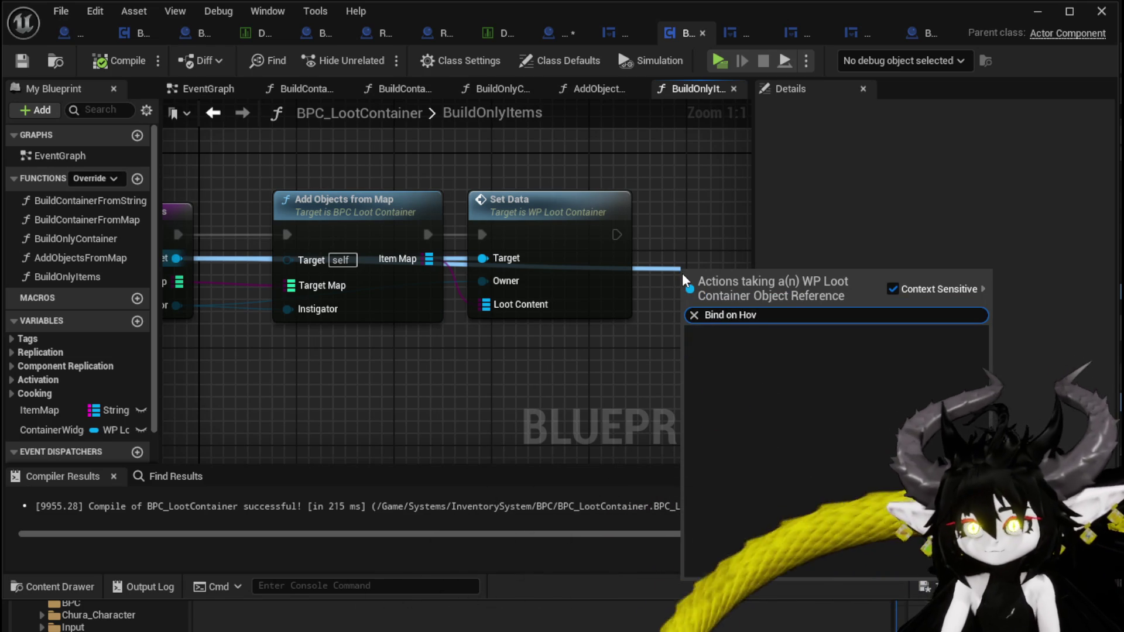
{"action": "key", "text": "Escape"}
{"action": "scroll", "coordinate": [643, 194], "scroll_direction": "down", "scroll_amount": 2}
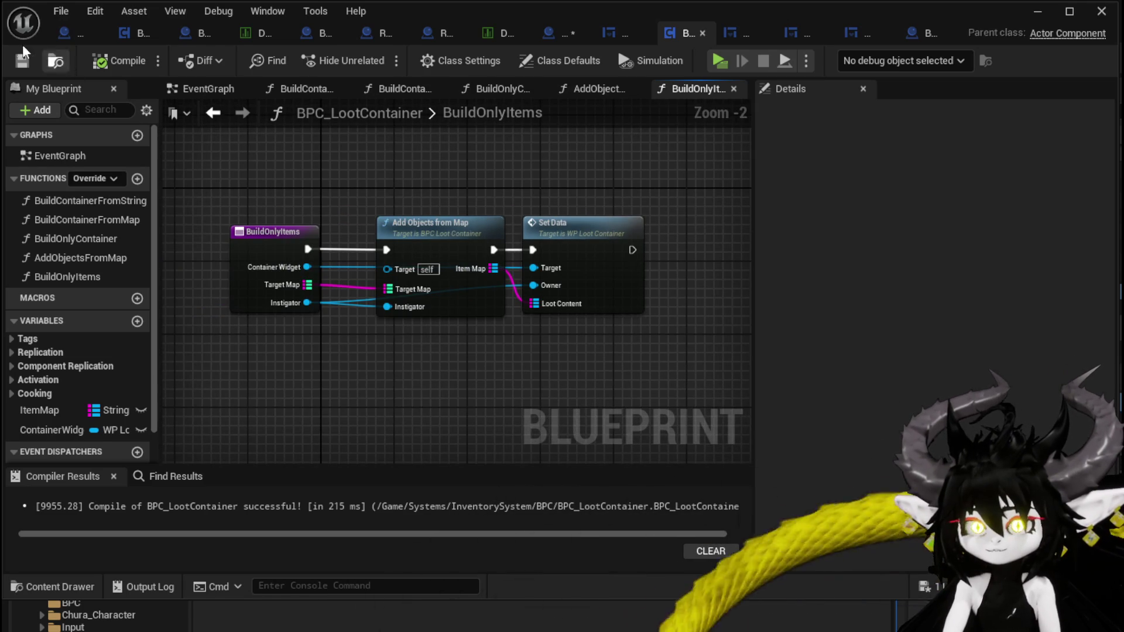
{"action": "left_click", "coordinate": [534, 35]}
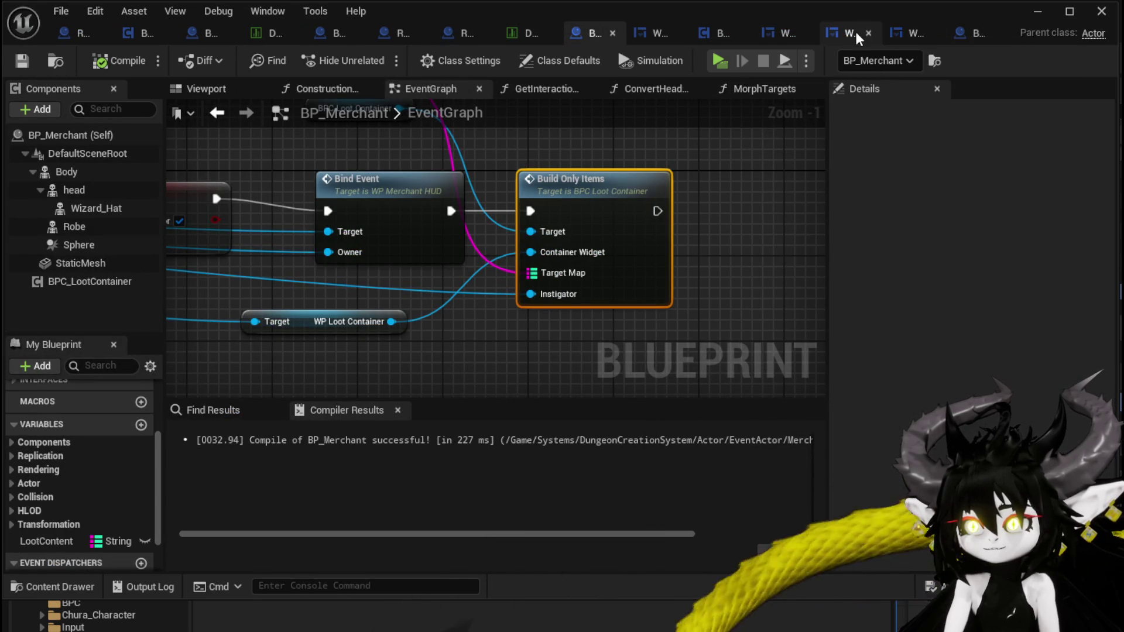
{"action": "left_click", "coordinate": [789, 31]}
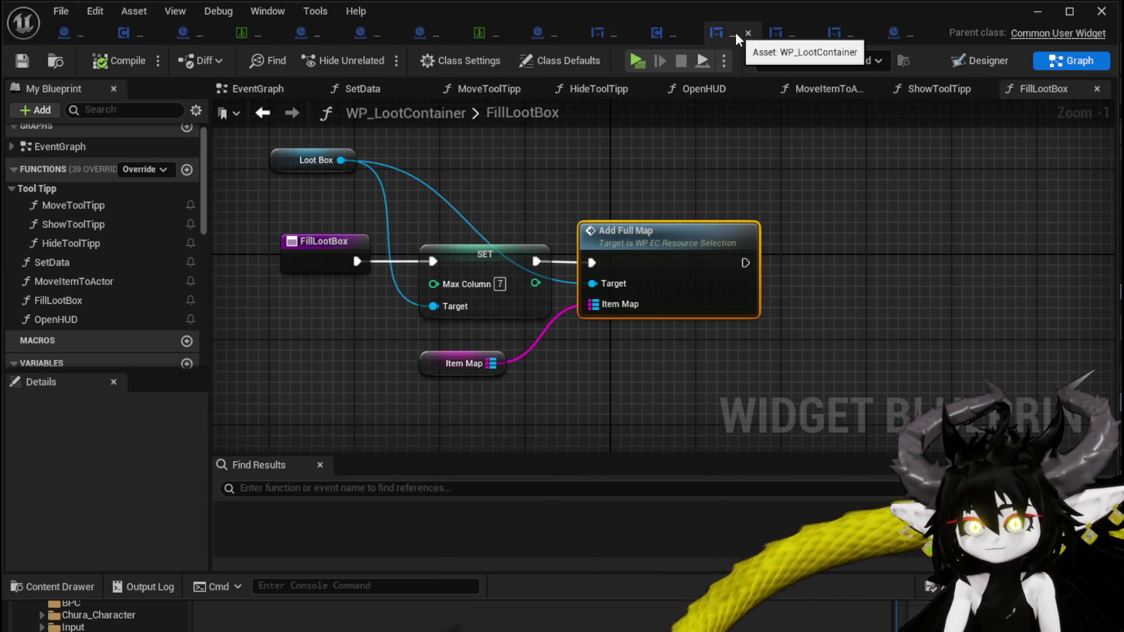
Inspect the loot box area in WP_LootContainer's Designer, then return to the Graph
{"action": "left_click", "coordinate": [973, 60]}
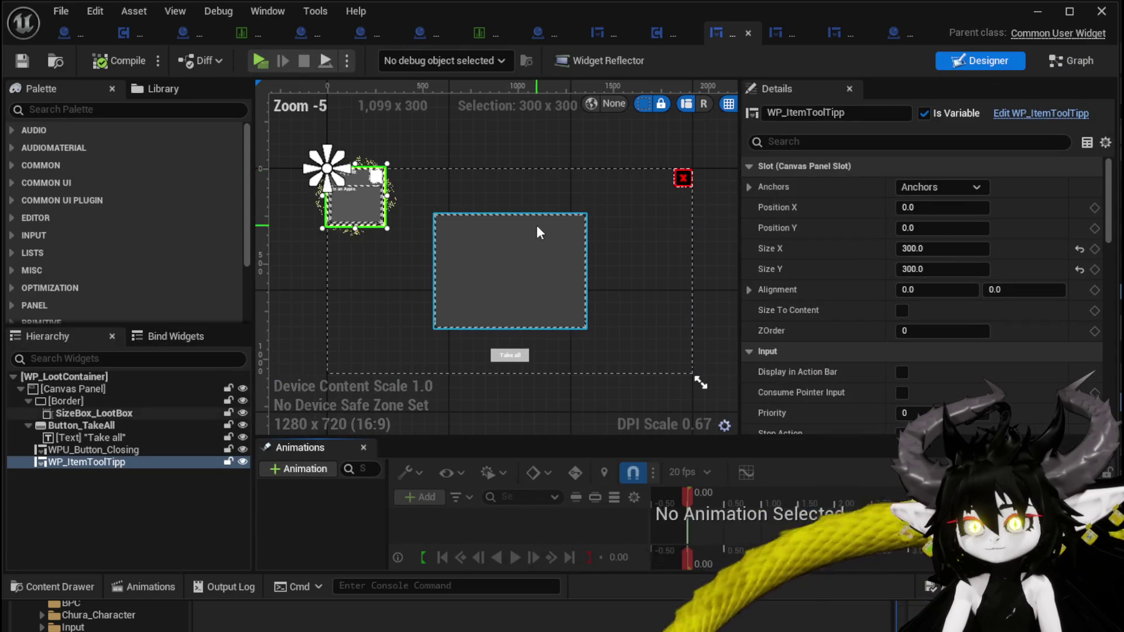
{"action": "left_click", "coordinate": [537, 225]}
{"action": "left_click", "coordinate": [1074, 69]}
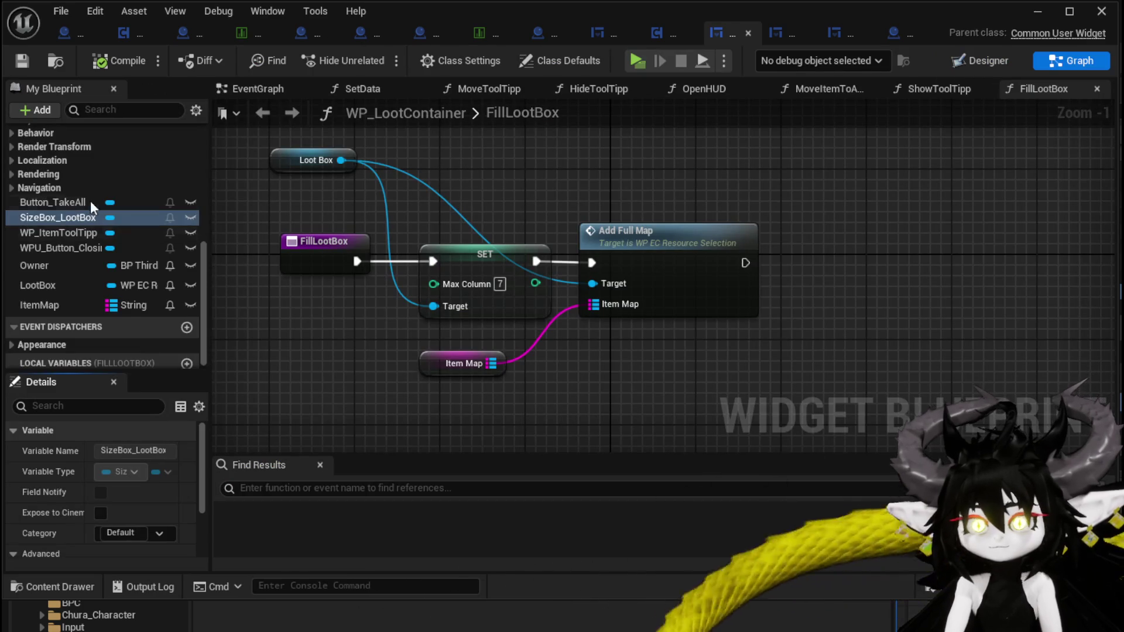
{"action": "scroll", "coordinate": [95, 212], "scroll_direction": "up", "scroll_amount": 5}
{"action": "scroll", "coordinate": [131, 197], "scroll_direction": "up", "scroll_amount": 5}
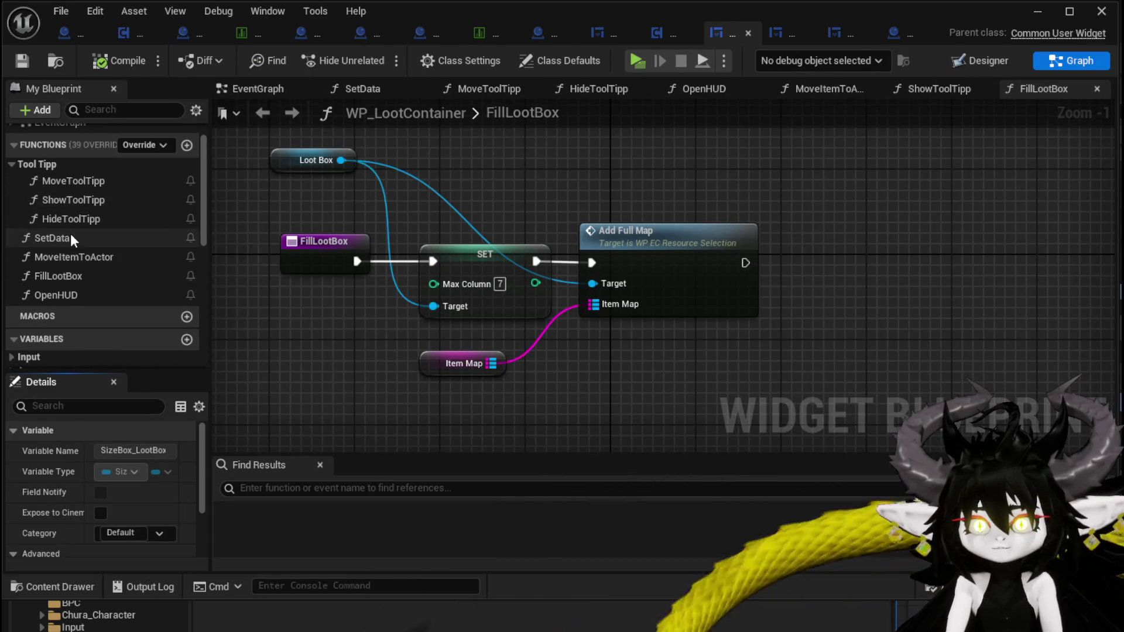
Open SetData, move the Size Box Loot Box node left and down, and save WP_LootContainer
{"action": "double_click", "coordinate": [69, 236]}
{"action": "left_click_drag", "start_coordinate": [643, 168], "coordinate": [823, 236]}
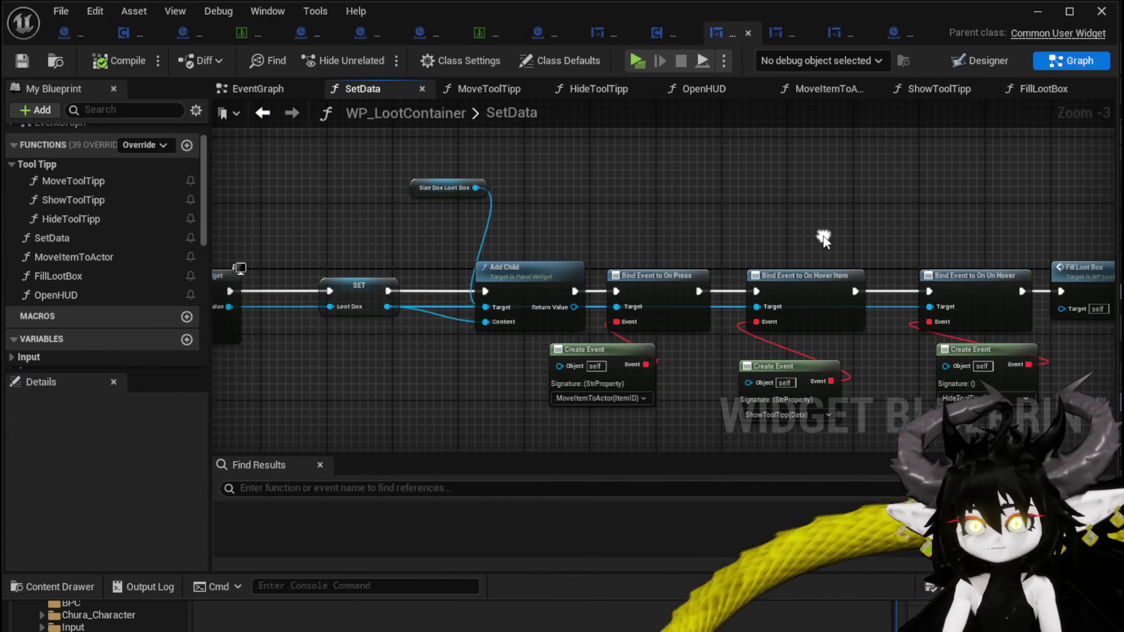
{"action": "left_click_drag", "start_coordinate": [421, 183], "coordinate": [388, 191]}
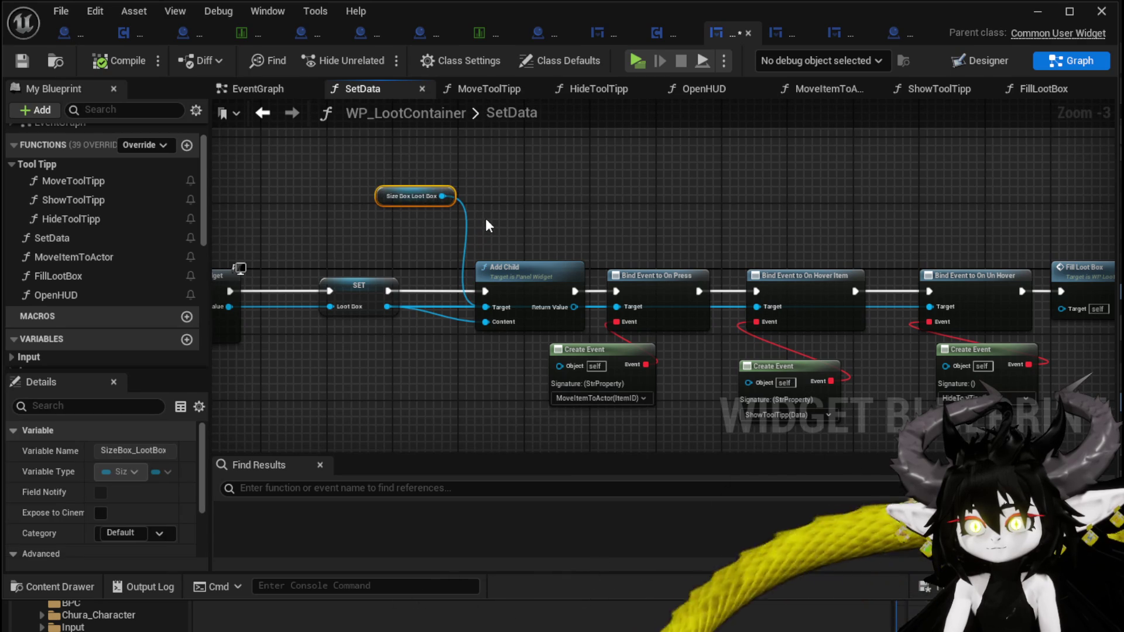
{"action": "left_click_drag", "start_coordinate": [486, 219], "coordinate": [480, 200]}
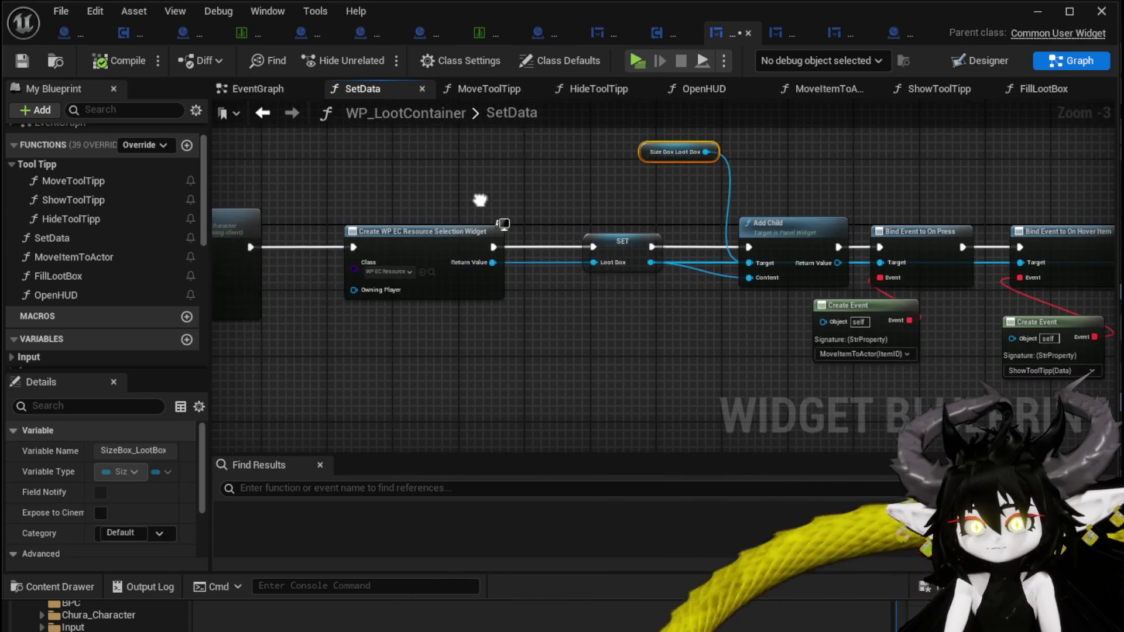
{"action": "mouse_move", "coordinate": [589, 285]}
{"action": "left_mouse_down"}
{"action": "mouse_move", "coordinate": [345, 298]}
{"action": "mouse_move", "coordinate": [769, 332]}
{"action": "mouse_move", "coordinate": [540, 322]}
{"action": "left_mouse_up"}
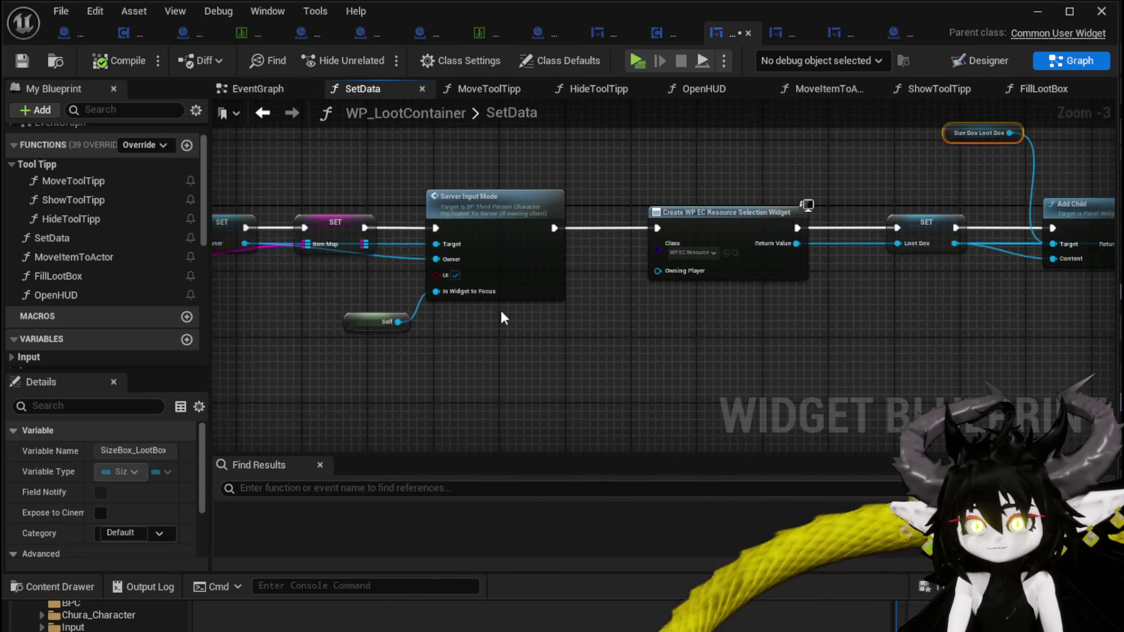
{"action": "left_click_drag", "start_coordinate": [433, 325], "coordinate": [635, 321]}
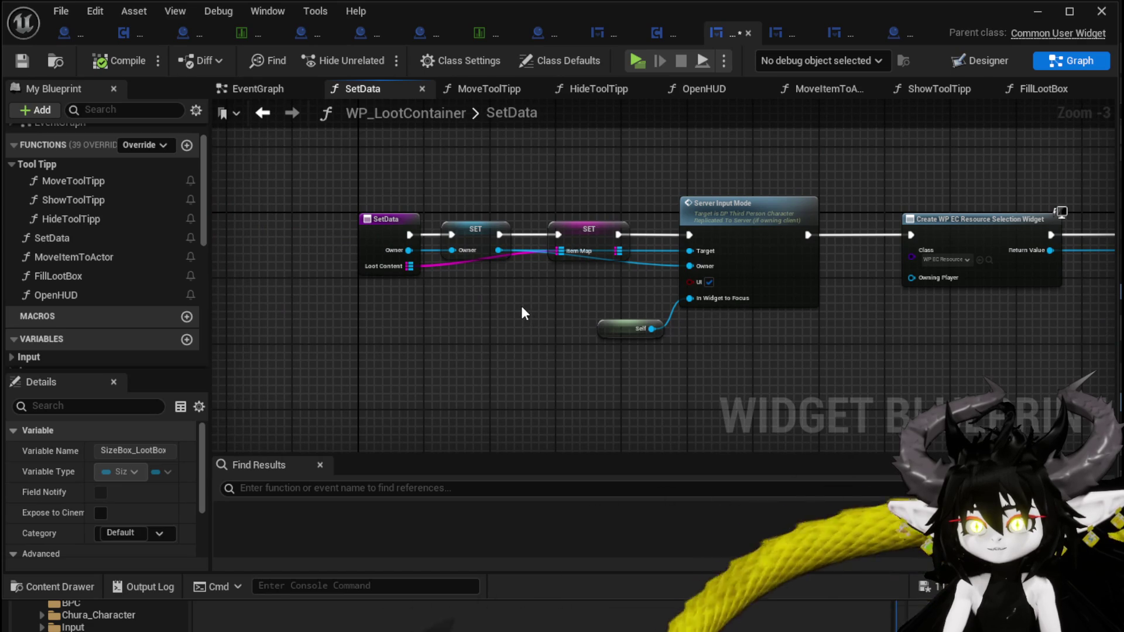
{"action": "mouse_move", "coordinate": [356, 306]}
{"action": "left_mouse_down"}
{"action": "mouse_move", "coordinate": [414, 180]}
{"action": "mouse_move", "coordinate": [336, 158]}
{"action": "left_mouse_up"}
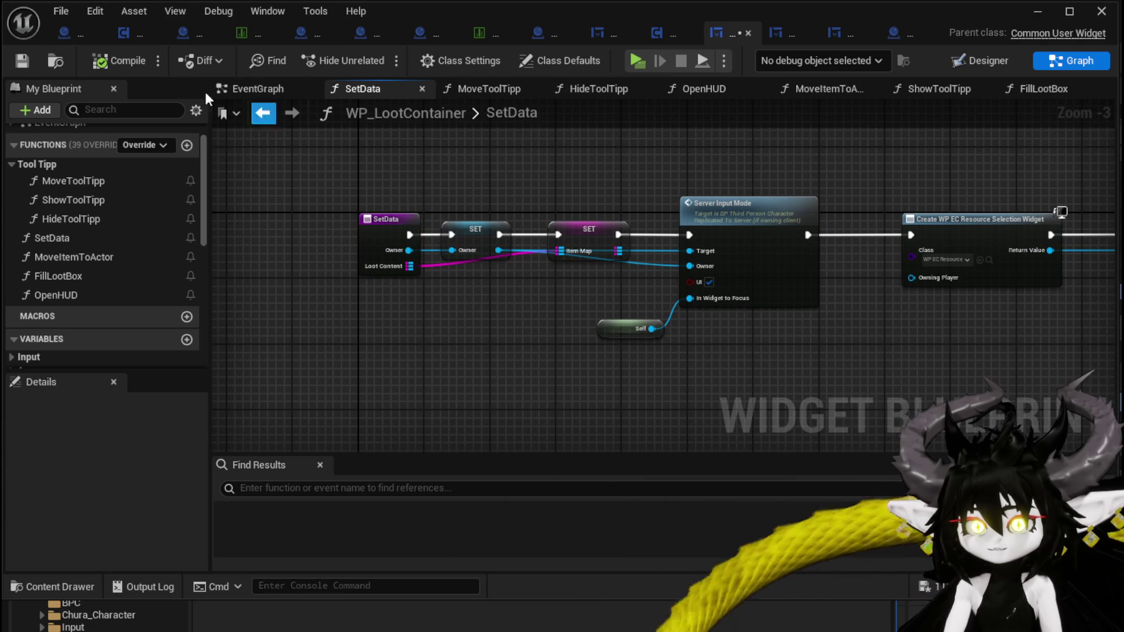
{"action": "left_click", "coordinate": [22, 59]}
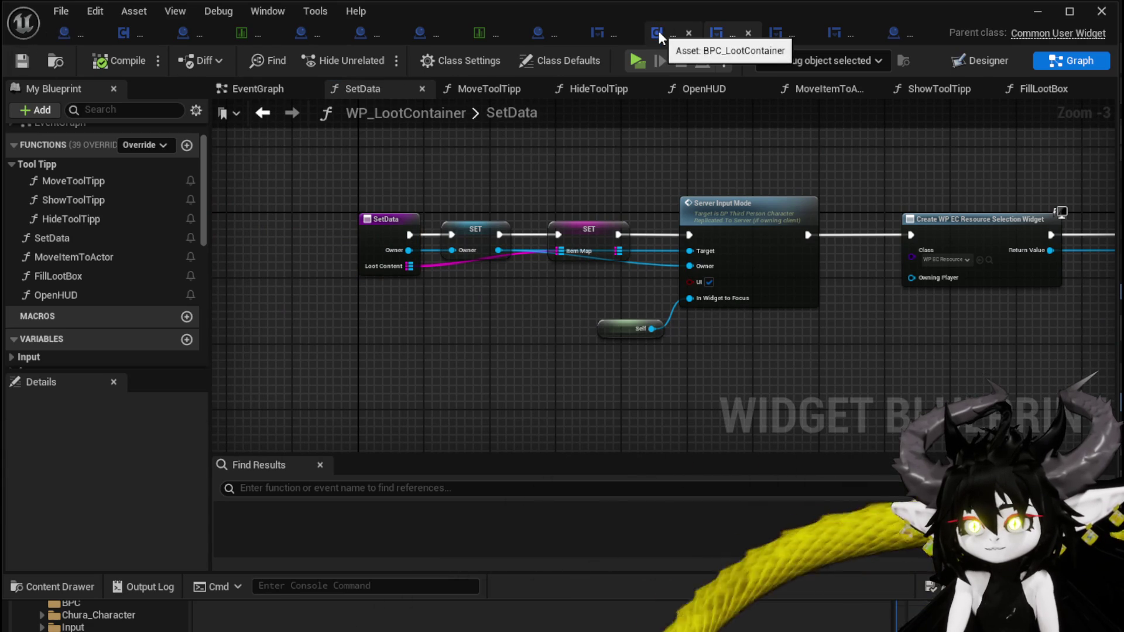
{"action": "left_click", "coordinate": [659, 39]}
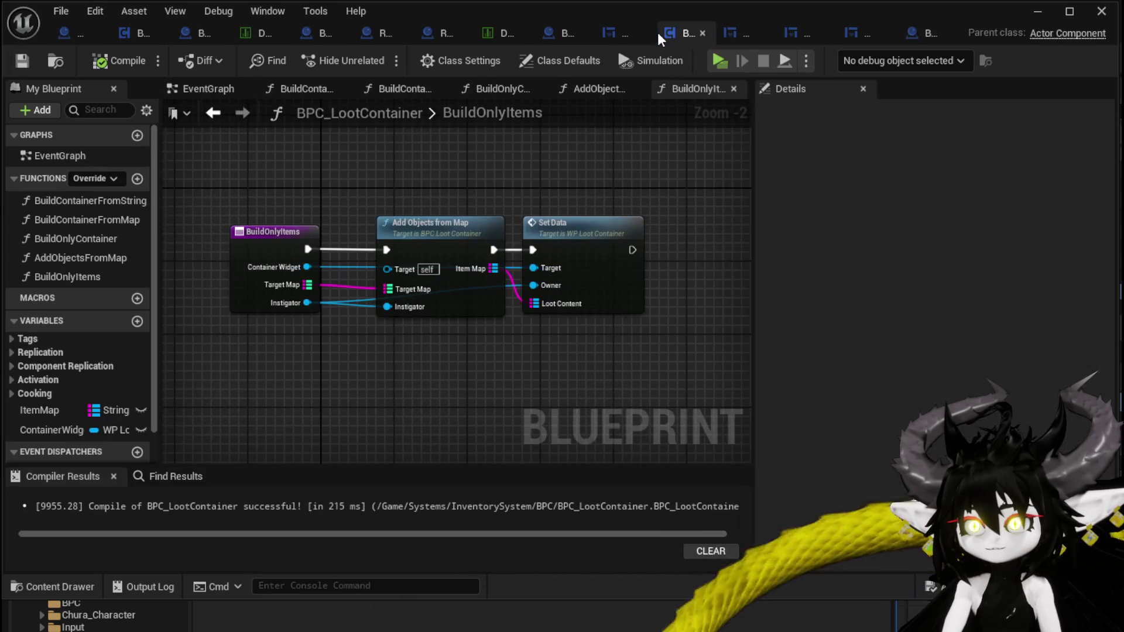
Search from Container Widget for 'resou' and then 'get' without adding a node
{"action": "left_click_drag", "start_coordinate": [497, 199], "coordinate": [463, 182]}
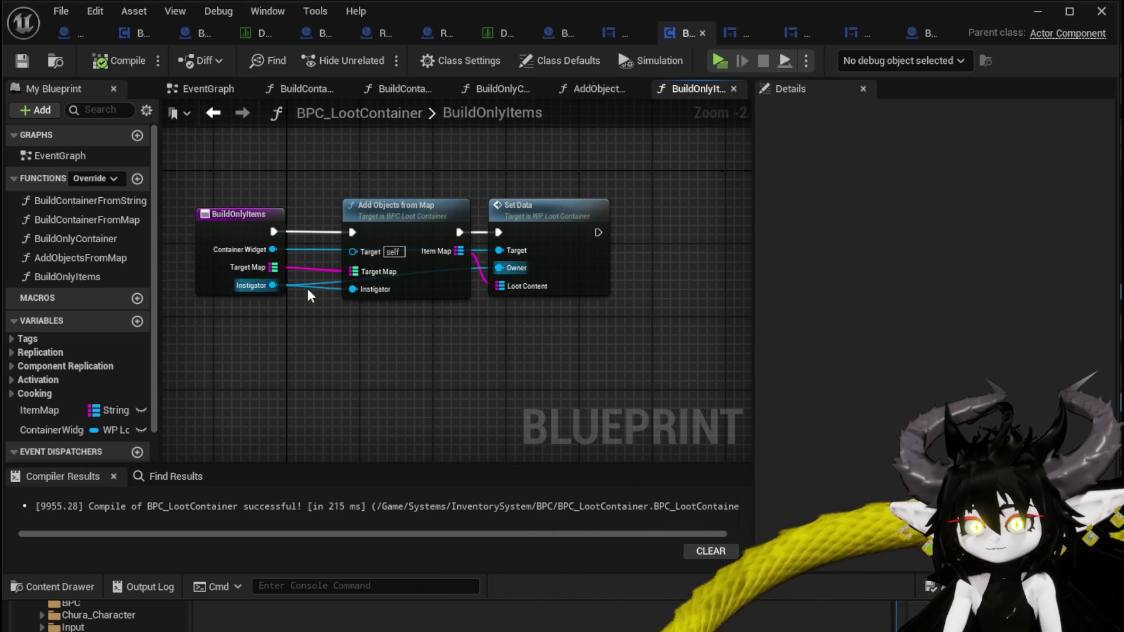
{"action": "left_click_drag", "start_coordinate": [272, 249], "coordinate": [392, 170]}
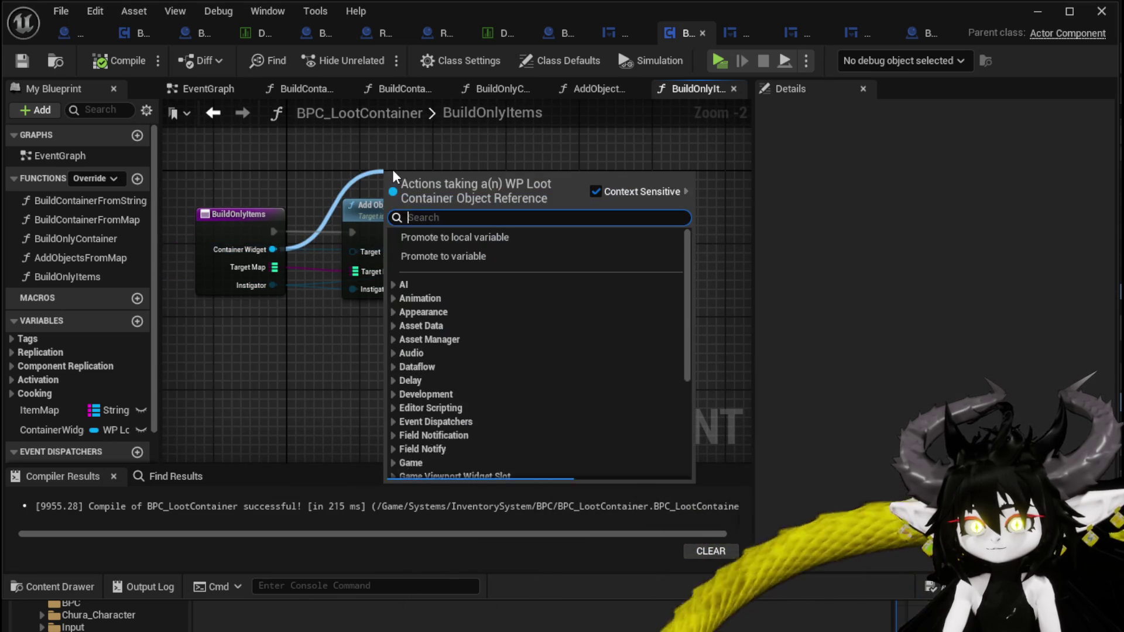
{"action": "type", "text": "resou"}
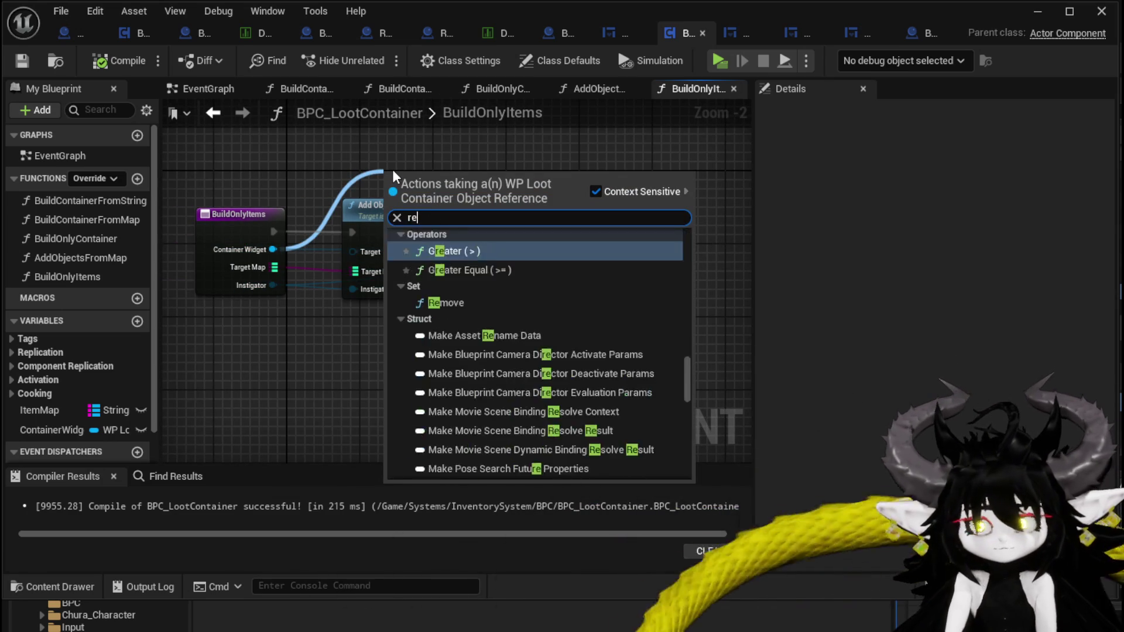
{"action": "key", "text": "BackSpace"}
{"action": "key", "text": "BackSpace"}
{"action": "key", "text": "BackSpace"}
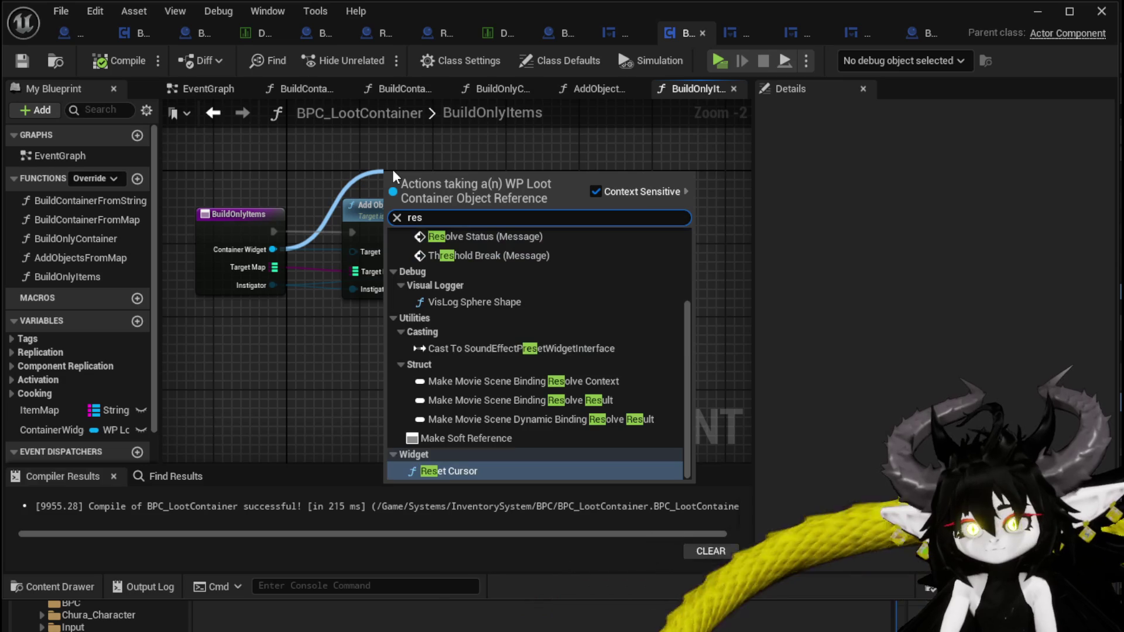
{"action": "type", "text": "get"}
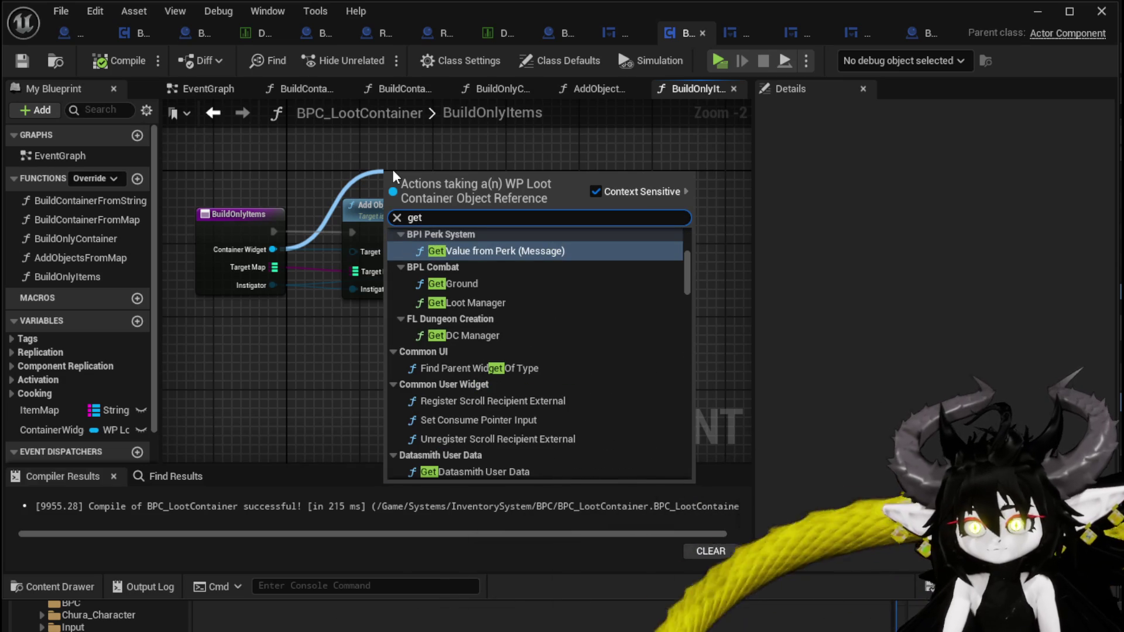
{"action": "mouse_move", "coordinate": [687, 290]}
{"action": "left_mouse_down"}
{"action": "mouse_move", "coordinate": [693, 400]}
{"action": "mouse_move", "coordinate": [678, 464]}
{"action": "left_mouse_up"}
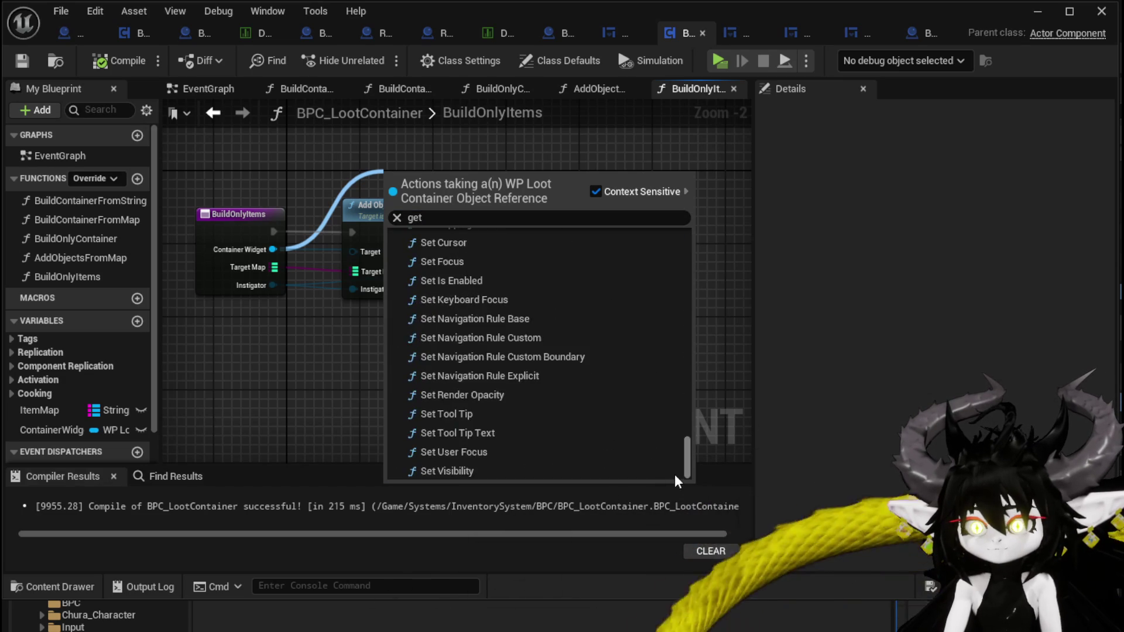
Add a second Set Data after the first, wired with Loot Content and the Instigator
{"action": "left_click_drag", "start_coordinate": [269, 252], "coordinate": [369, 196]}
{"action": "type", "text": "set data"}
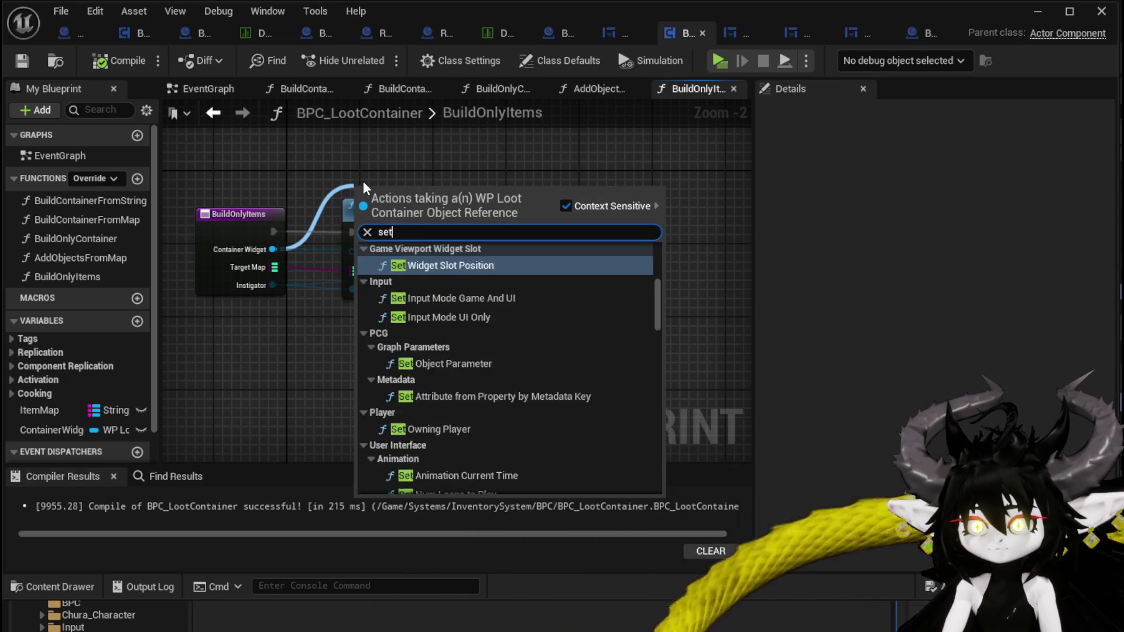
{"action": "key", "text": "Return"}
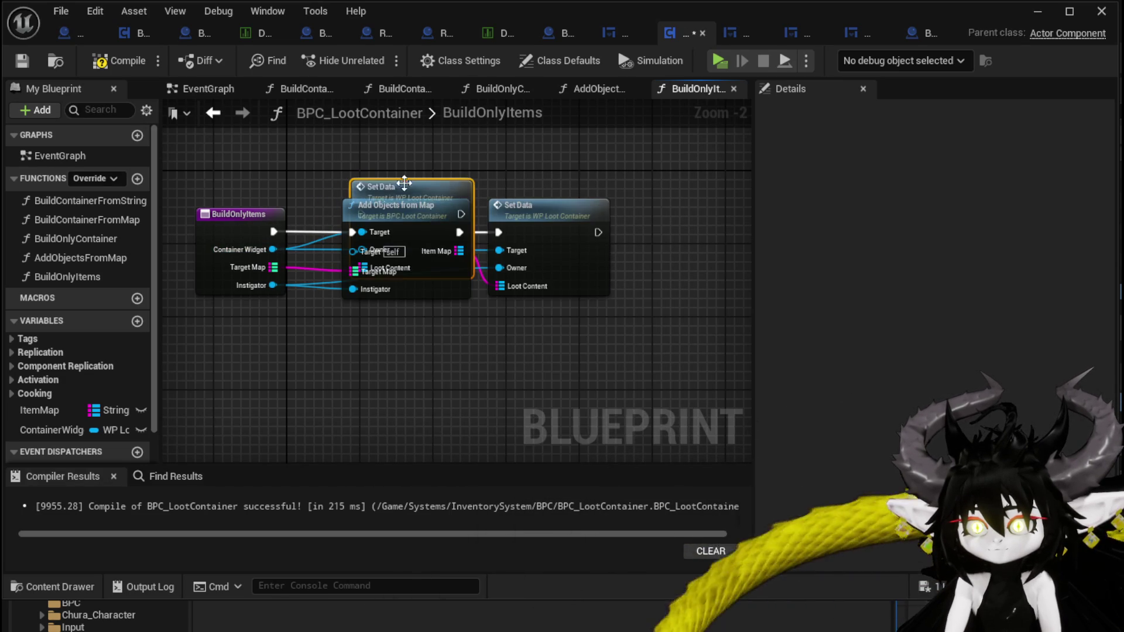
{"action": "left_click_drag", "start_coordinate": [496, 232], "coordinate": [609, 239]}
{"action": "mouse_move", "coordinate": [466, 296]}
{"action": "left_mouse_down"}
{"action": "mouse_move", "coordinate": [635, 296]}
{"action": "mouse_move", "coordinate": [625, 288]}
{"action": "left_mouse_up"}
{"action": "left_click_drag", "start_coordinate": [215, 288], "coordinate": [614, 271]}
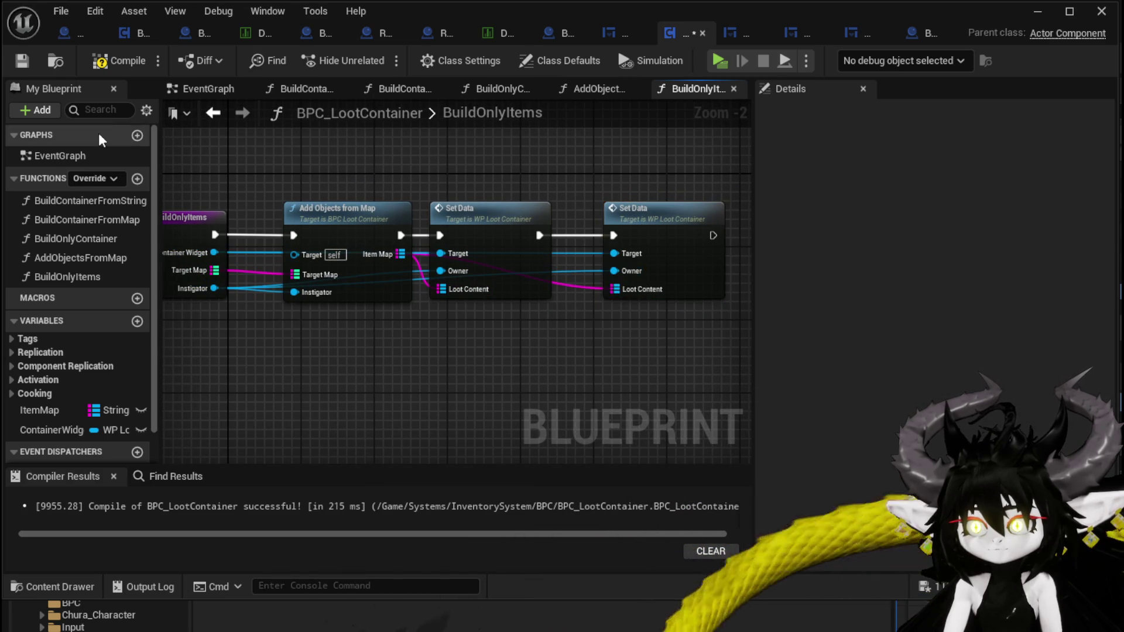
Save BPC_LootContainer and check its EventGraph before returning to BuildOnlyItems
{"action": "left_click", "coordinate": [18, 62]}
{"action": "left_click_drag", "start_coordinate": [459, 183], "coordinate": [468, 220]}
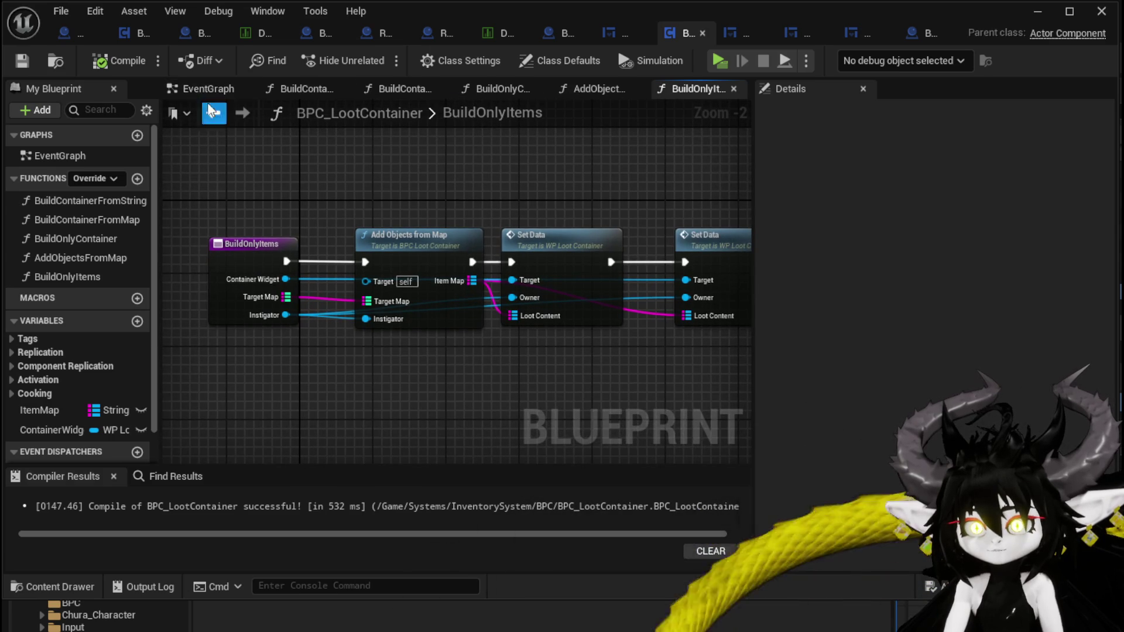
{"action": "left_click", "coordinate": [194, 89]}
{"action": "left_click", "coordinate": [696, 89]}
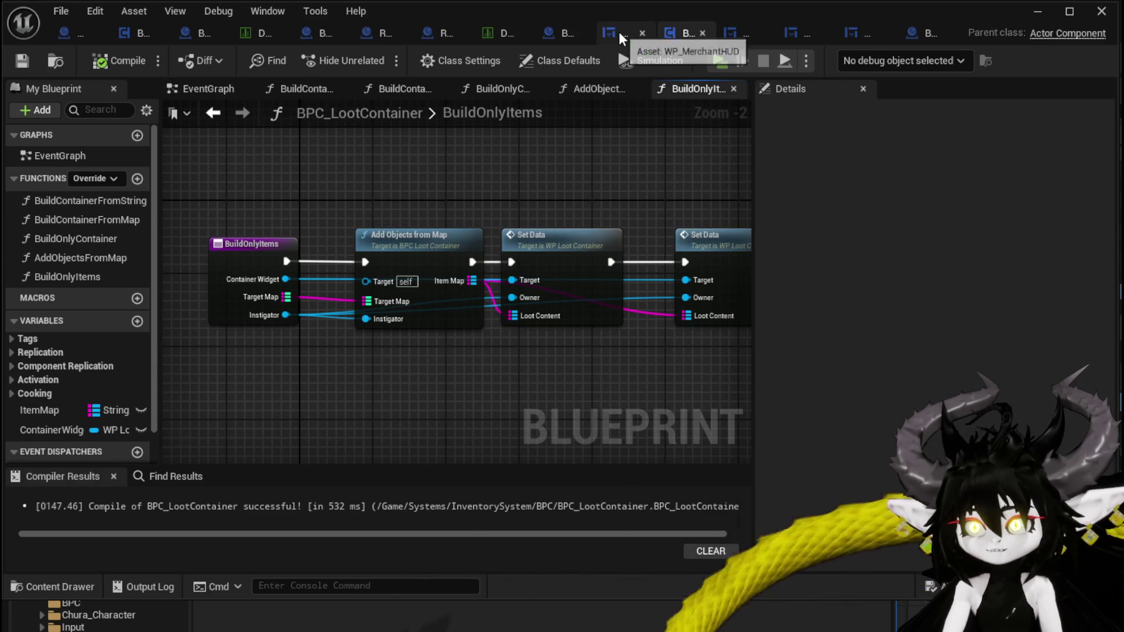
{"action": "left_click", "coordinate": [610, 33]}
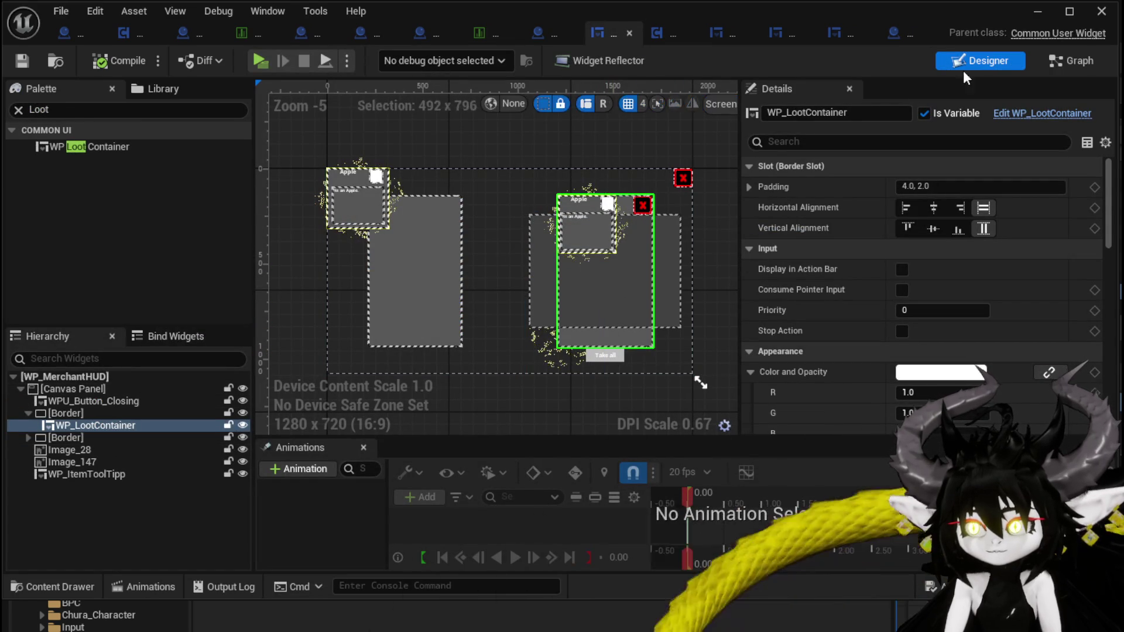
Review WP_MerchantHUD's FillPlayerBox and WP_LootContainer's SetData graphs, then return to BuildOnlyItems
{"action": "left_click", "coordinate": [1071, 63]}
{"action": "mouse_move", "coordinate": [455, 238]}
{"action": "left_mouse_down"}
{"action": "mouse_move", "coordinate": [630, 237]}
{"action": "mouse_move", "coordinate": [542, 244]}
{"action": "left_mouse_up"}
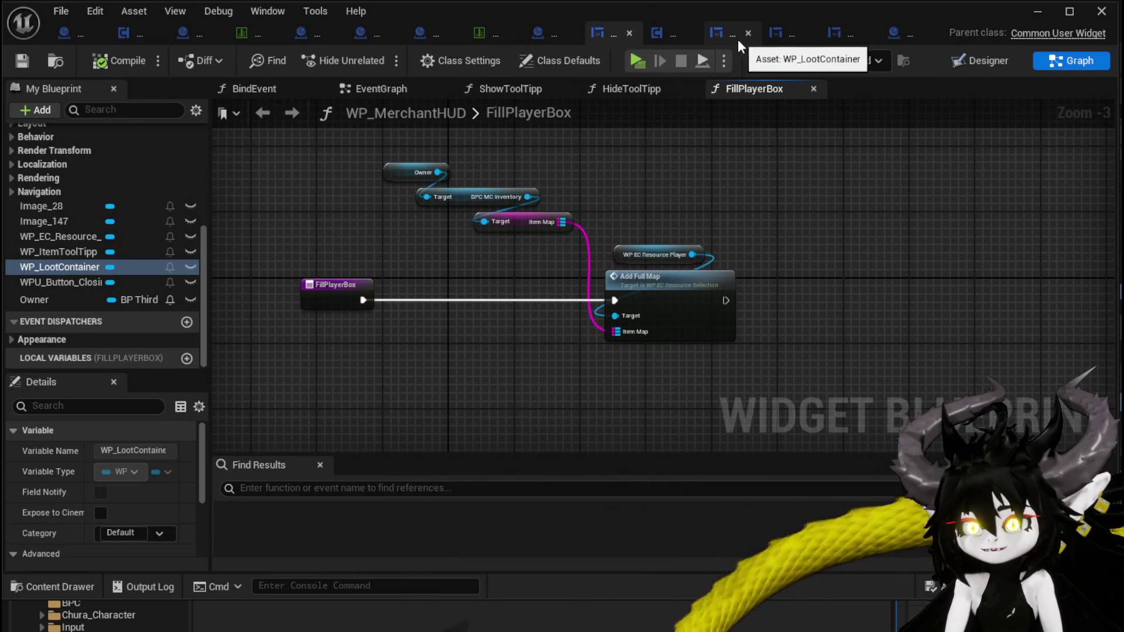
{"action": "left_click", "coordinate": [740, 37]}
{"action": "mouse_move", "coordinate": [637, 131]}
{"action": "left_mouse_down"}
{"action": "mouse_move", "coordinate": [509, 193]}
{"action": "mouse_move", "coordinate": [299, 207]}
{"action": "mouse_move", "coordinate": [476, 201]}
{"action": "left_mouse_up"}
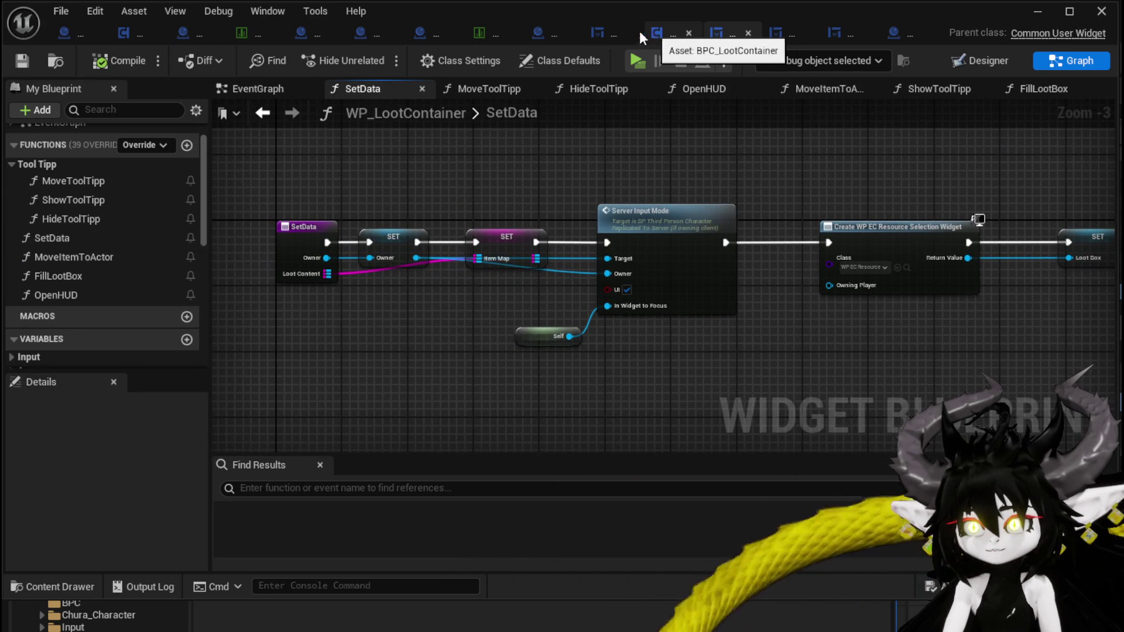
{"action": "left_click", "coordinate": [656, 35]}
{"action": "left_click_drag", "start_coordinate": [573, 184], "coordinate": [521, 170]}
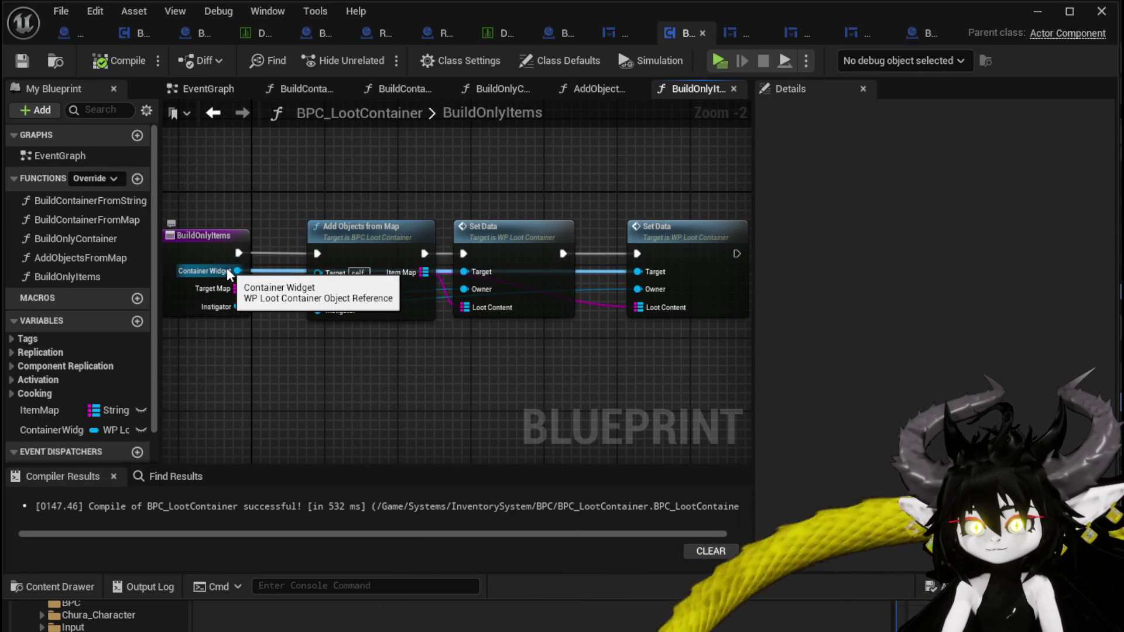
Add a button getter from Container Widget feeding a Set Visibility node set to Collapsed
{"action": "left_click_drag", "start_coordinate": [229, 274], "coordinate": [377, 168]}
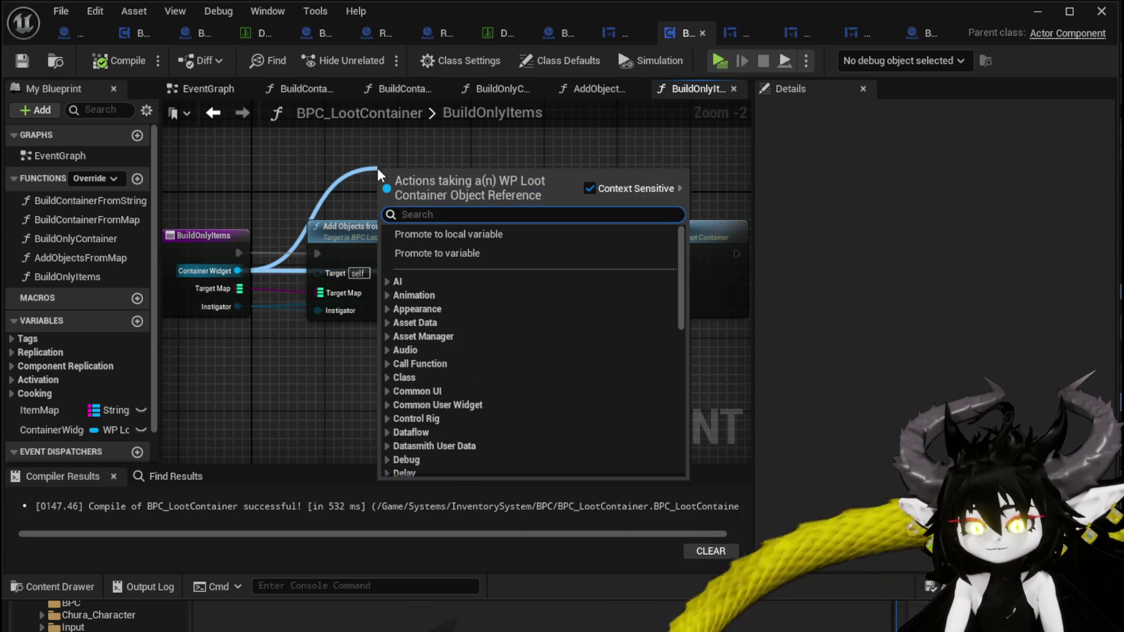
{"action": "type", "text": "g"}
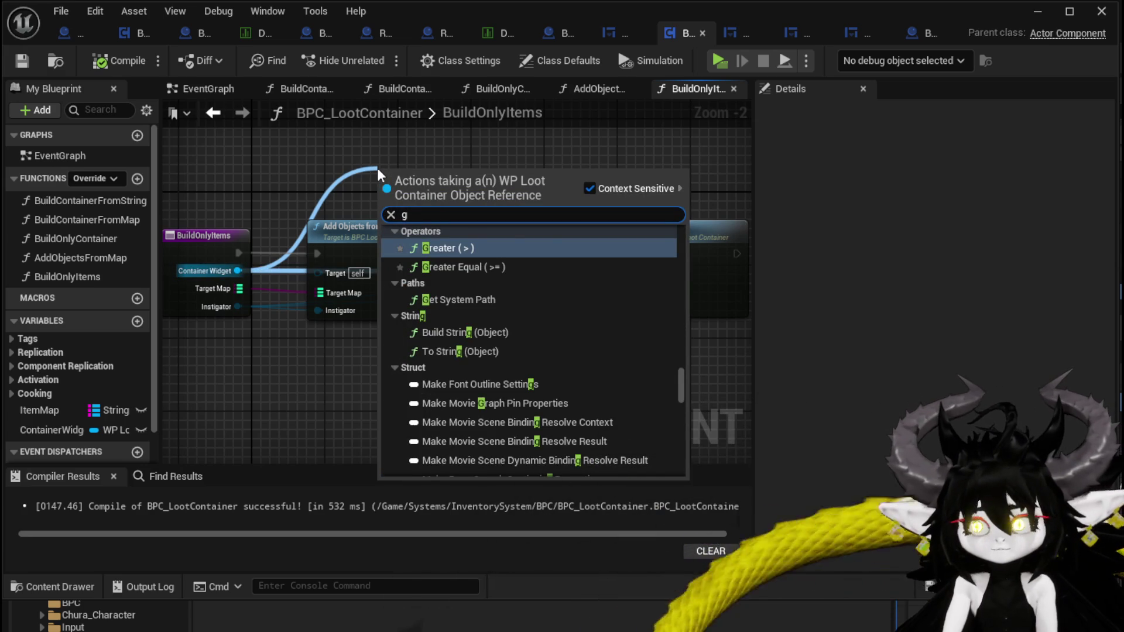
{"action": "type", "text": "et Bu"}
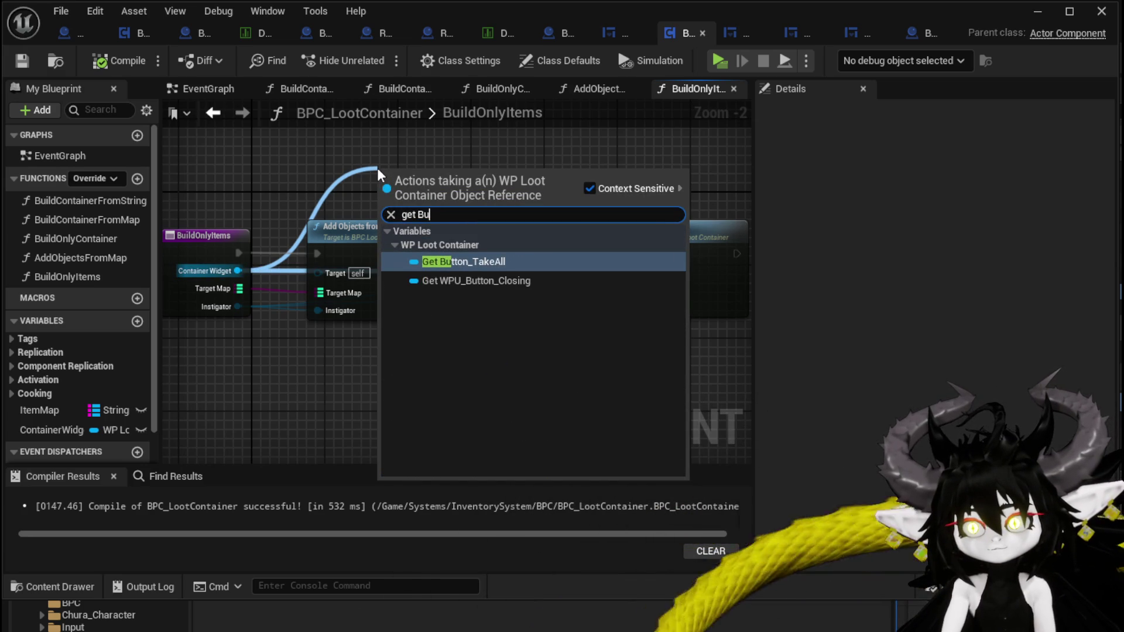
{"action": "mouse_move", "coordinate": [508, 195]}
{"action": "left_mouse_down"}
{"action": "mouse_move", "coordinate": [390, 250]}
{"action": "mouse_move", "coordinate": [511, 225]}
{"action": "left_mouse_up"}
{"action": "type", "text": "Set Visi"}
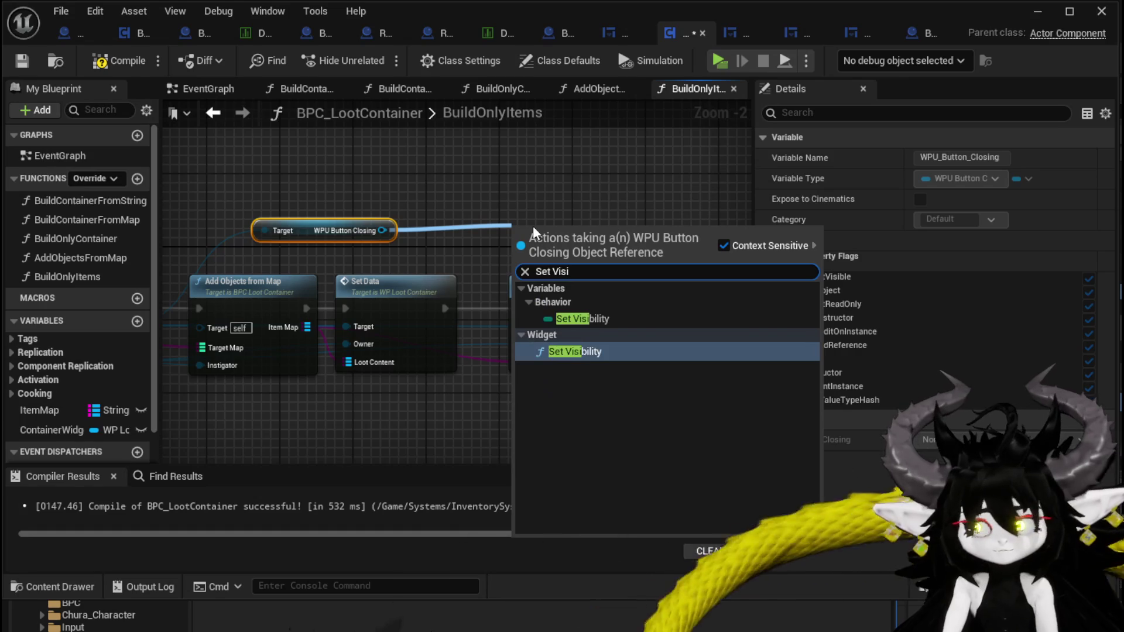
{"action": "key", "text": "Return"}
{"action": "mouse_move", "coordinate": [540, 238]}
{"action": "left_mouse_down"}
{"action": "mouse_move", "coordinate": [483, 245]}
{"action": "mouse_move", "coordinate": [541, 284]}
{"action": "left_mouse_up"}
{"action": "left_click", "coordinate": [547, 347]}
{"action": "left_click", "coordinate": [527, 368]}
{"action": "left_click_drag", "start_coordinate": [366, 225], "coordinate": [623, 235]}
Add a WPU Button Closing getter from Container Widget, undoing and restoring it
{"action": "mouse_move", "coordinate": [197, 317]}
{"action": "left_mouse_down"}
{"action": "mouse_move", "coordinate": [283, 265]}
{"action": "mouse_move", "coordinate": [326, 193]}
{"action": "left_mouse_up"}
{"action": "type", "text": "get button"}
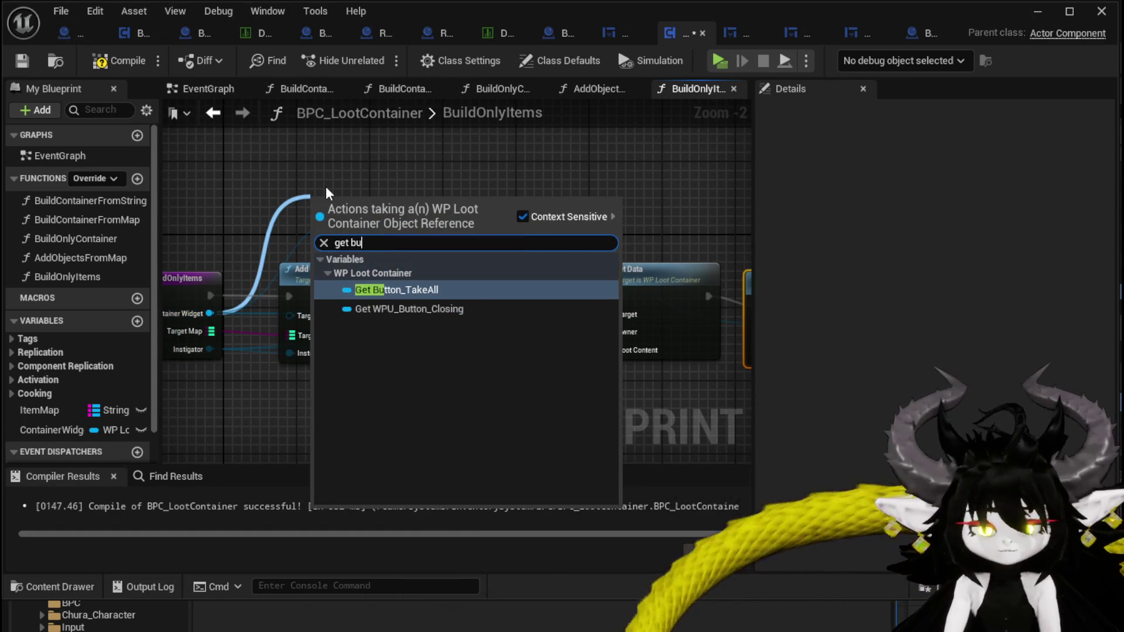
{"action": "left_click", "coordinate": [403, 305]}
{"action": "key", "text": "ctrl+z"}
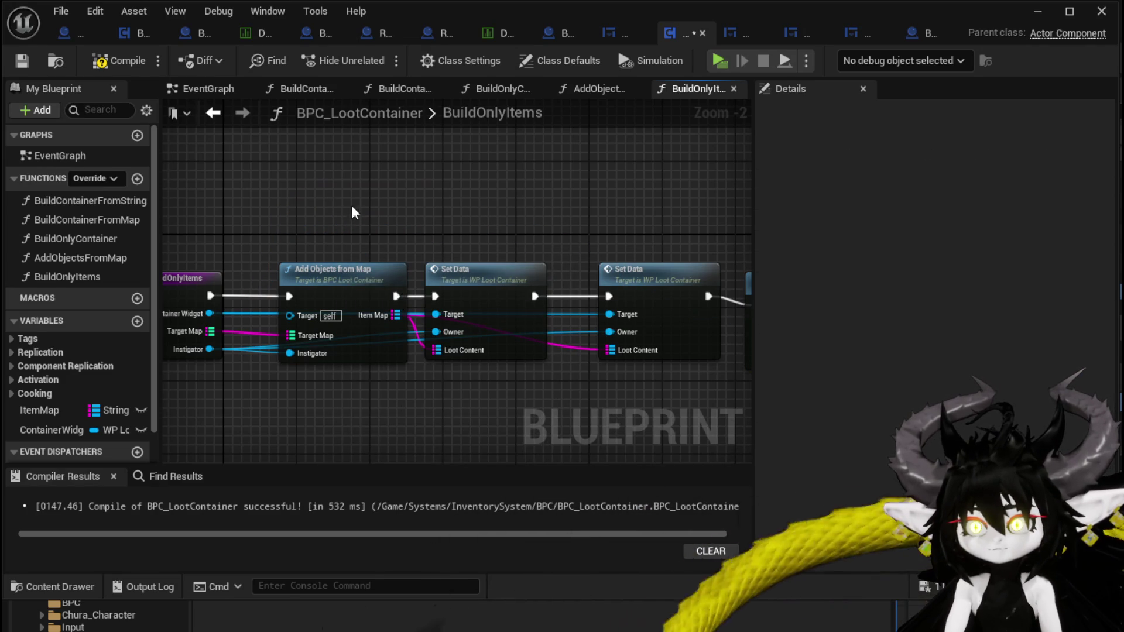
{"action": "key", "text": "ctrl+y"}
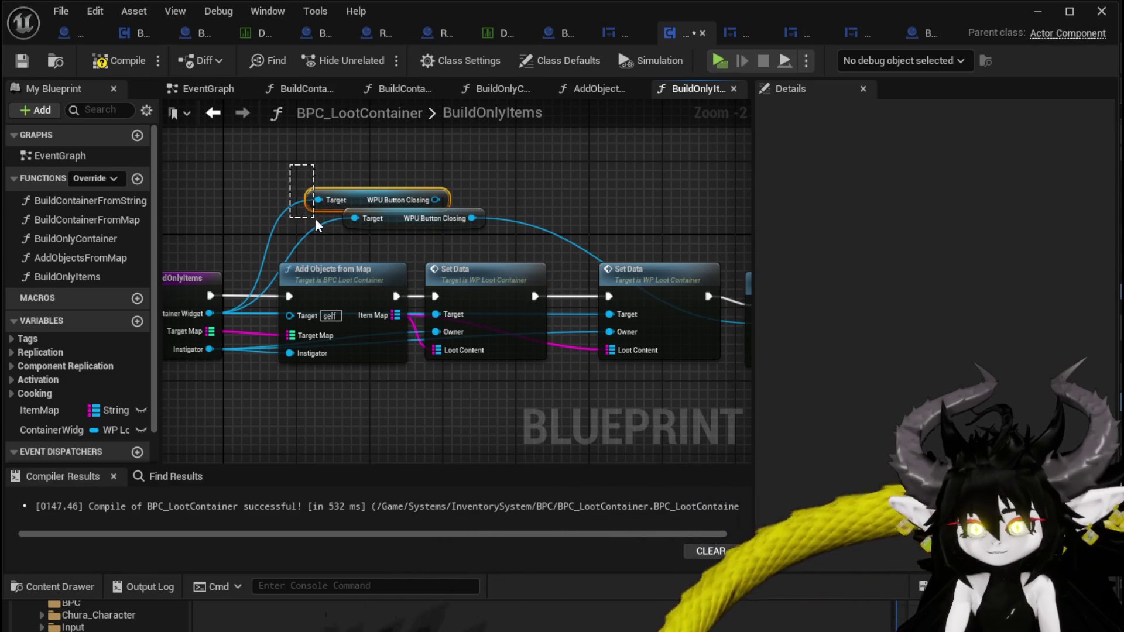
{"action": "left_click", "coordinate": [193, 337]}
Wire a Button Take All getter into Set Visibility's Target and compile BPC_LootContainer
{"action": "left_click_drag", "start_coordinate": [209, 313], "coordinate": [388, 157]}
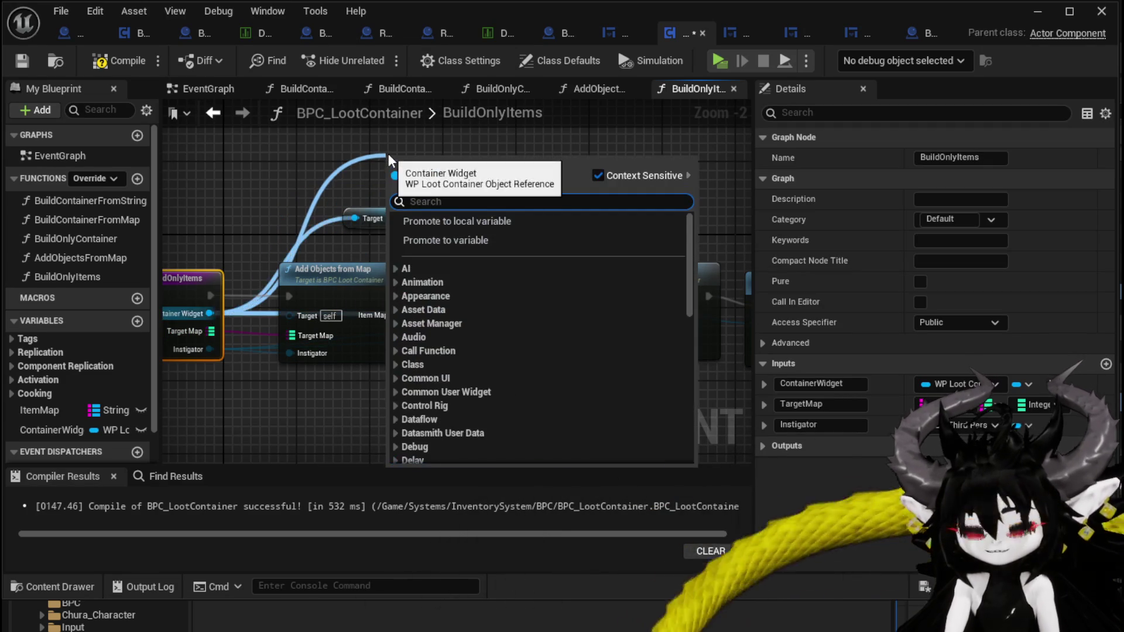
{"action": "type", "text": "button"}
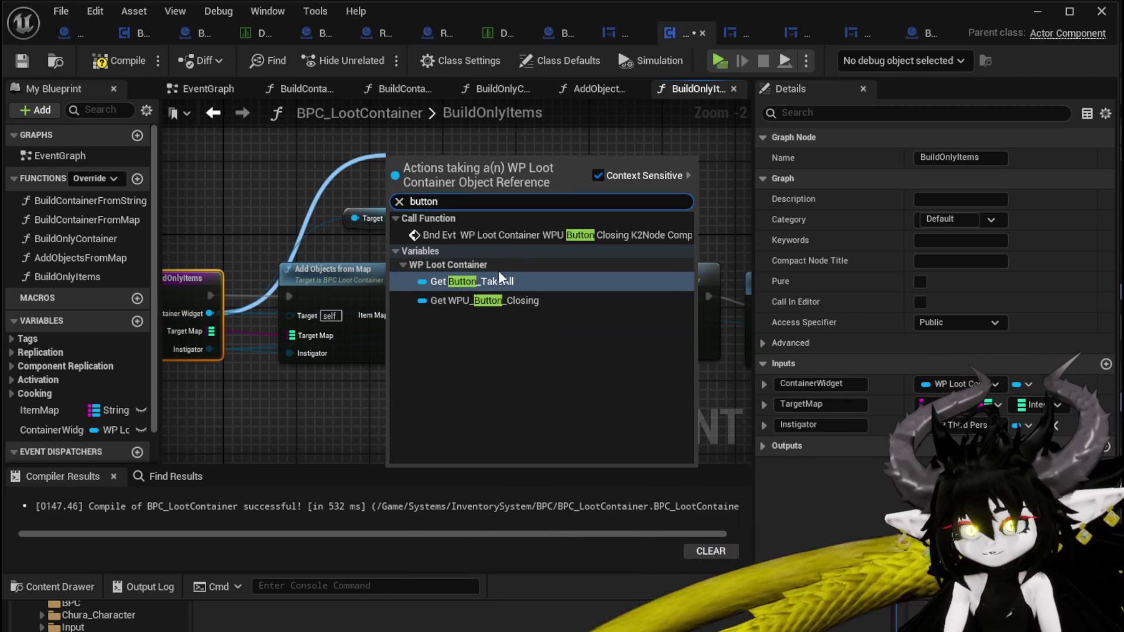
{"action": "left_click", "coordinate": [445, 281]}
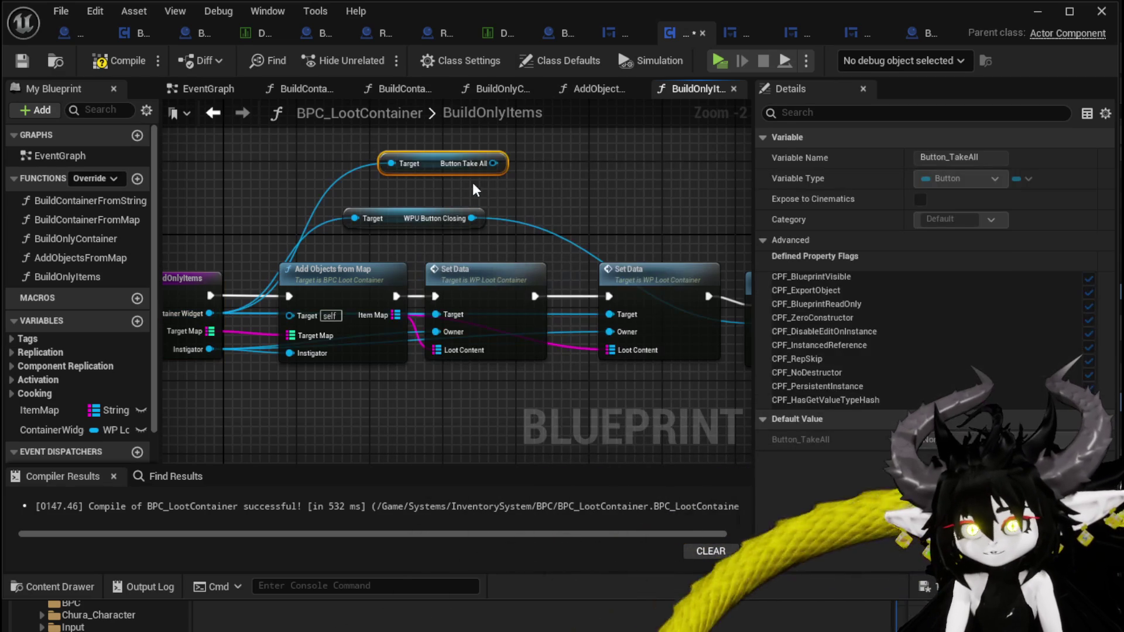
{"action": "mouse_move", "coordinate": [493, 163]}
{"action": "left_mouse_down"}
{"action": "mouse_move", "coordinate": [495, 334]}
{"action": "mouse_move", "coordinate": [448, 323]}
{"action": "left_mouse_up"}
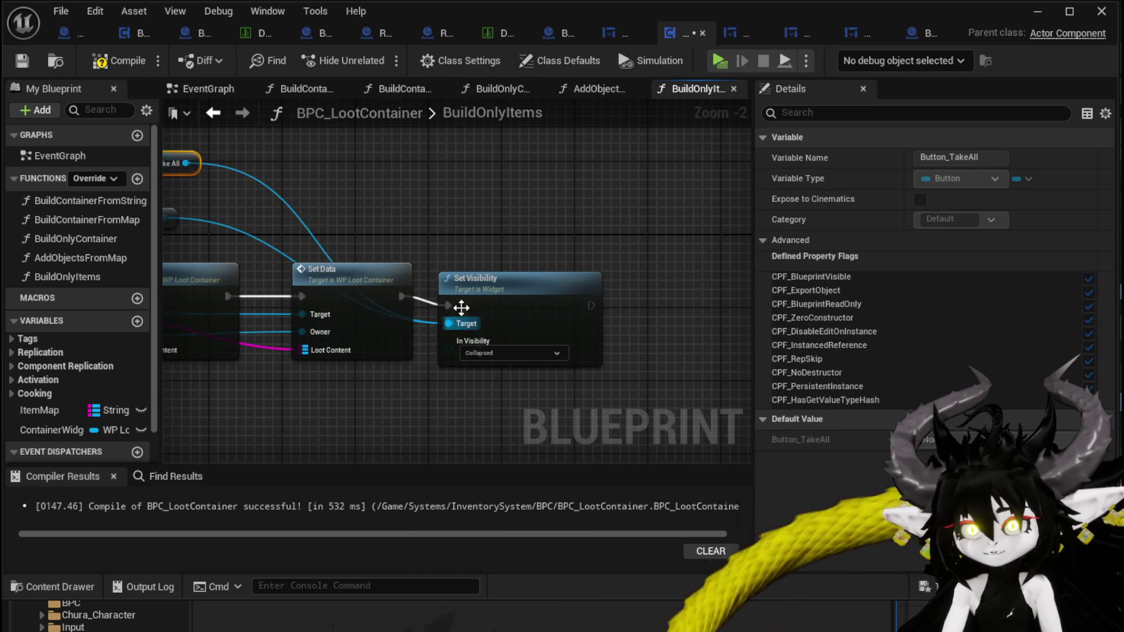
{"action": "left_click", "coordinate": [114, 62]}
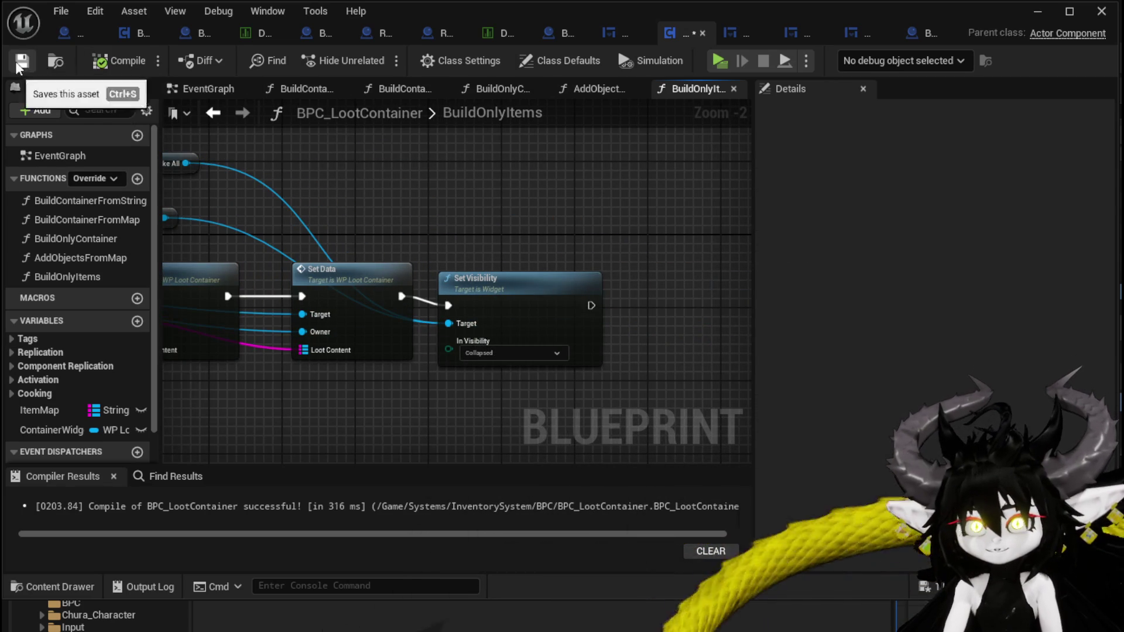
{"action": "left_click", "coordinate": [1031, 14]}
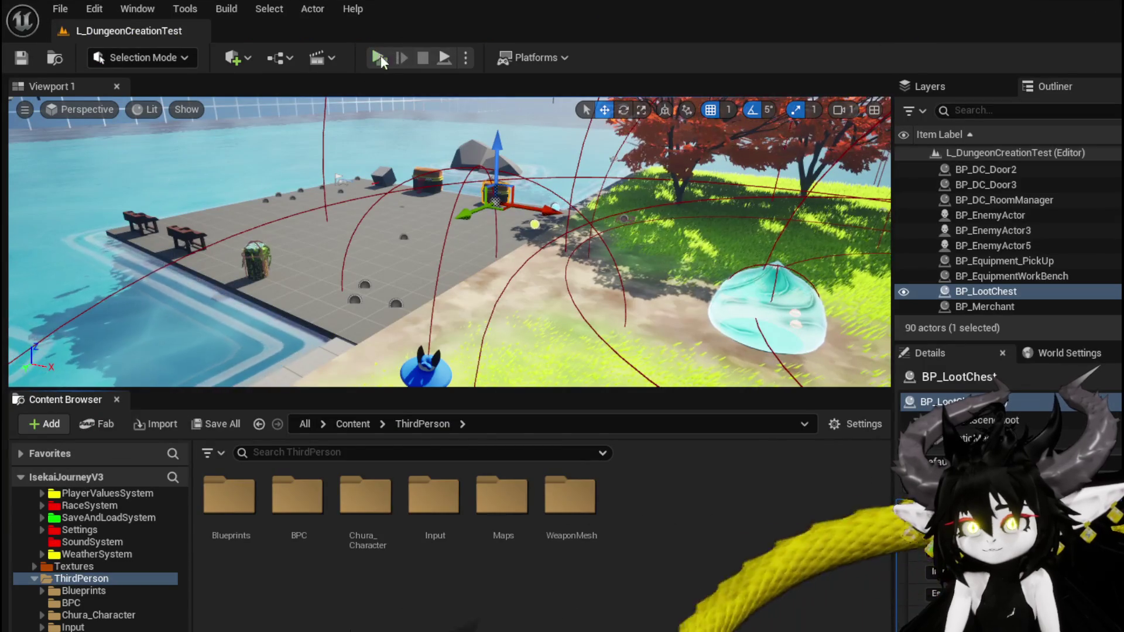
Play-test opening the container with five loot items, then stop and save L_DungeonCreationTest
{"action": "left_click", "coordinate": [378, 58]}
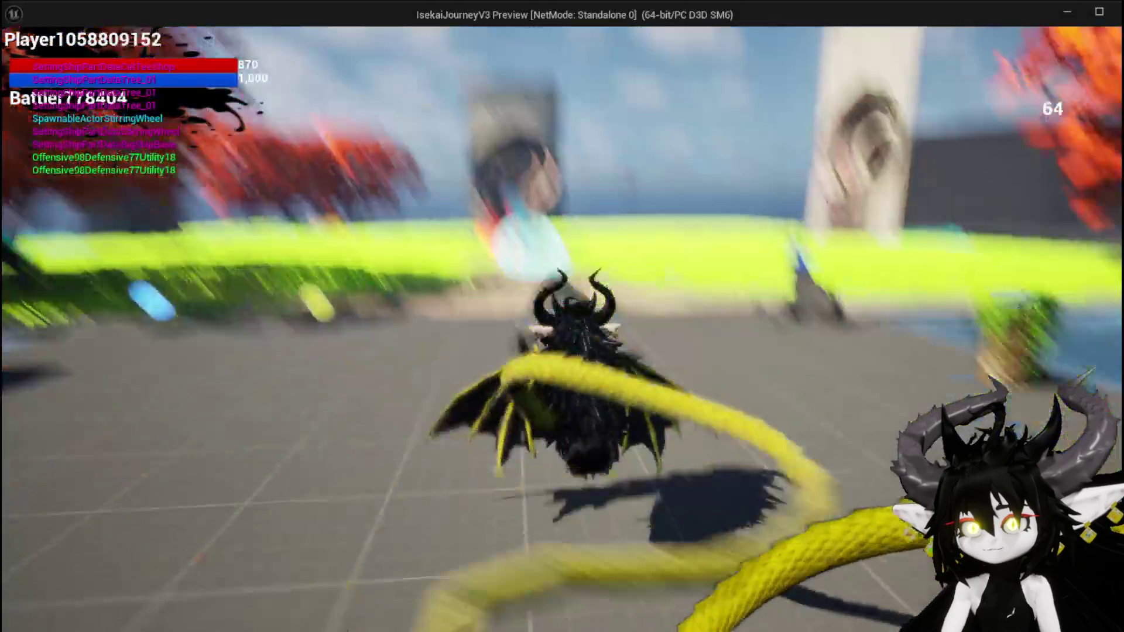
{"action": "key", "text": "w"}
{"action": "key", "text": "e"}
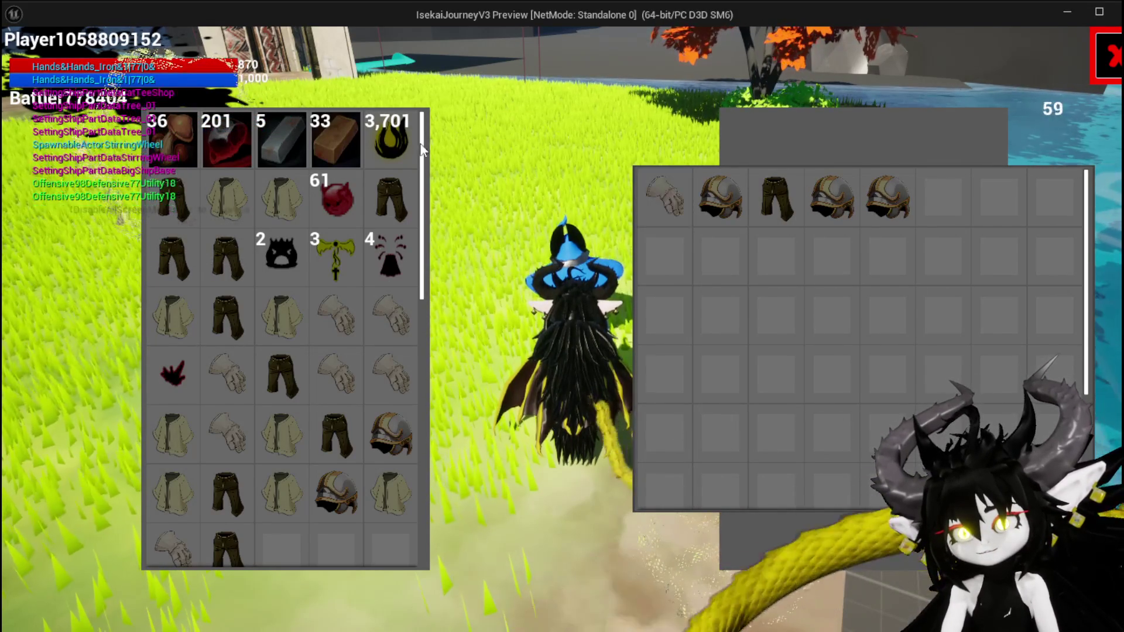
{"action": "mouse_move", "coordinate": [377, 132]}
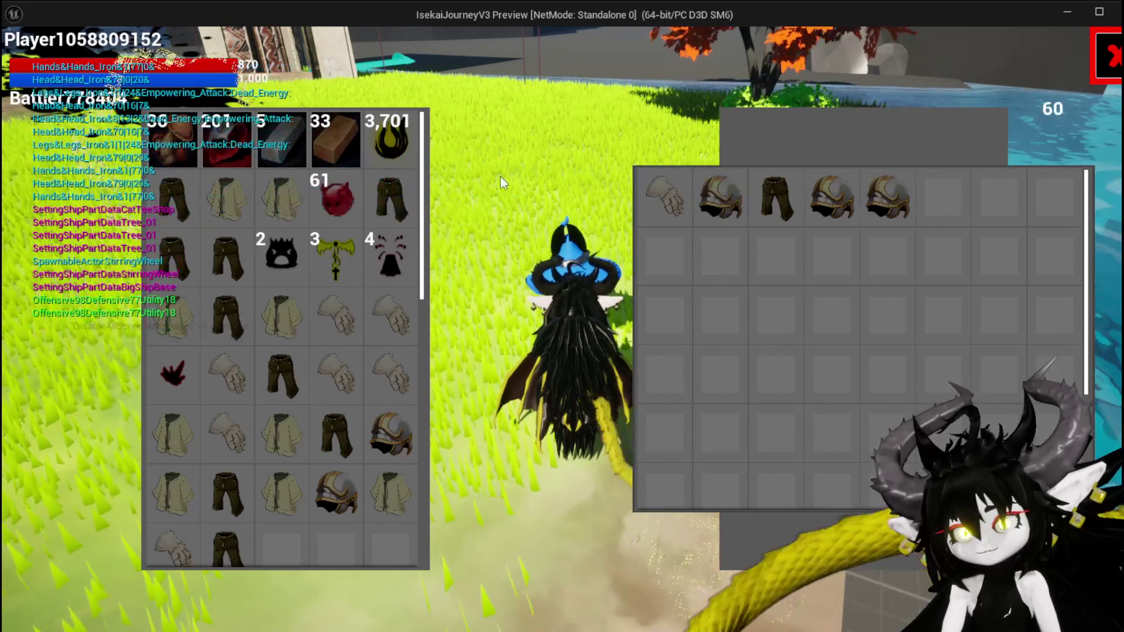
{"action": "key", "text": "Escape"}
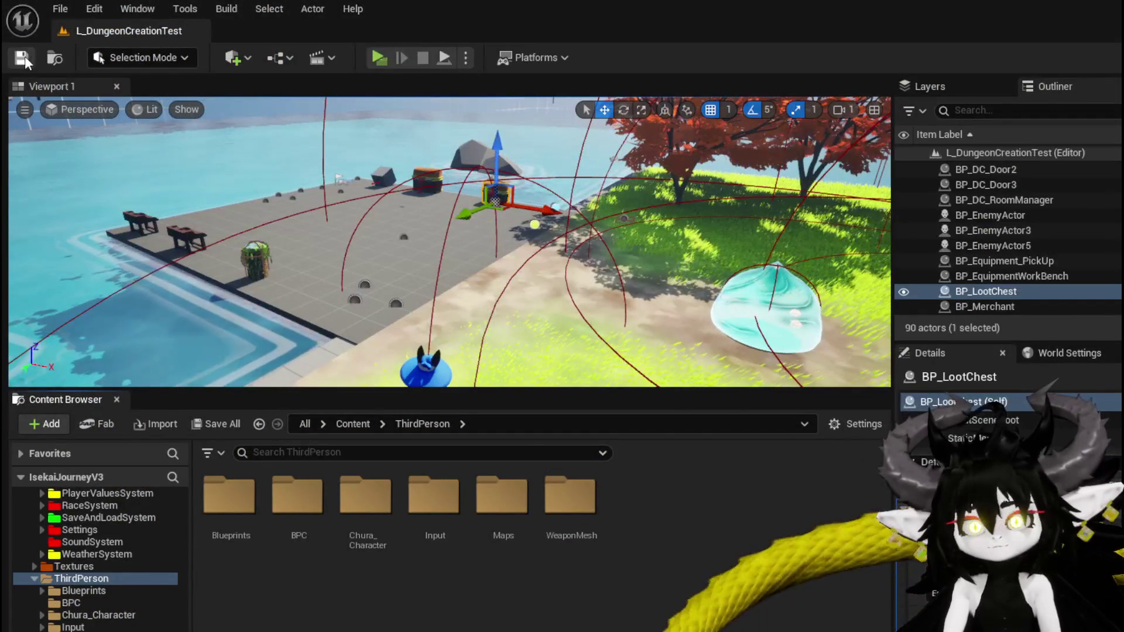
{"action": "left_click", "coordinate": [21, 57]}
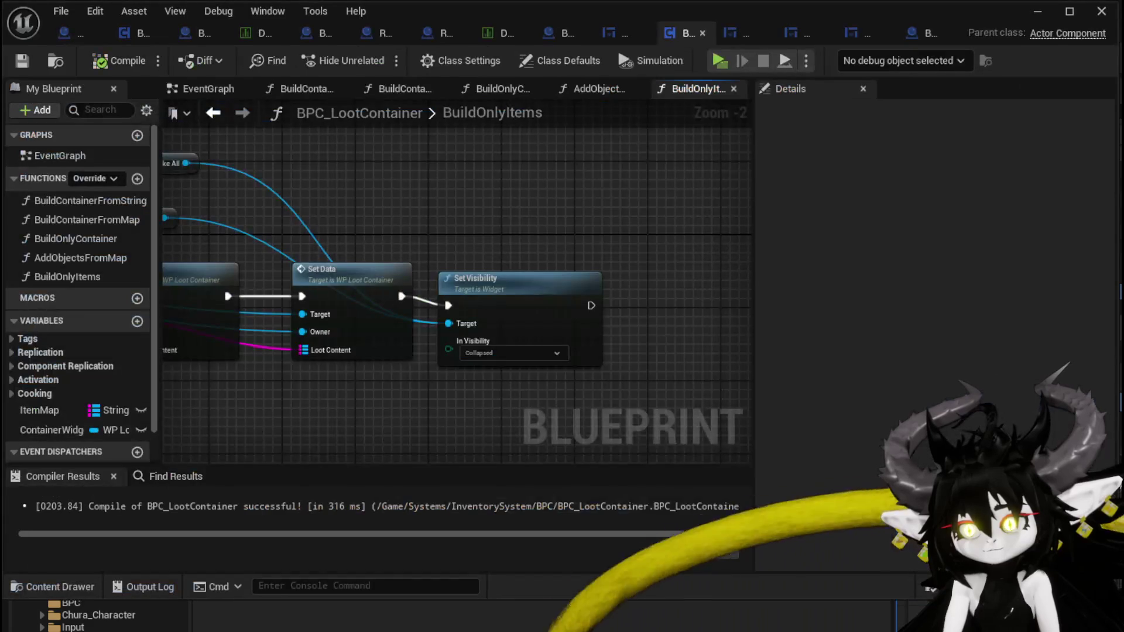
Link the first Set Data to Set Visibility, delete the second Set Data, and compile
{"action": "key", "text": "alt+Tab"}
{"action": "left_click_drag", "start_coordinate": [433, 236], "coordinate": [655, 246]}
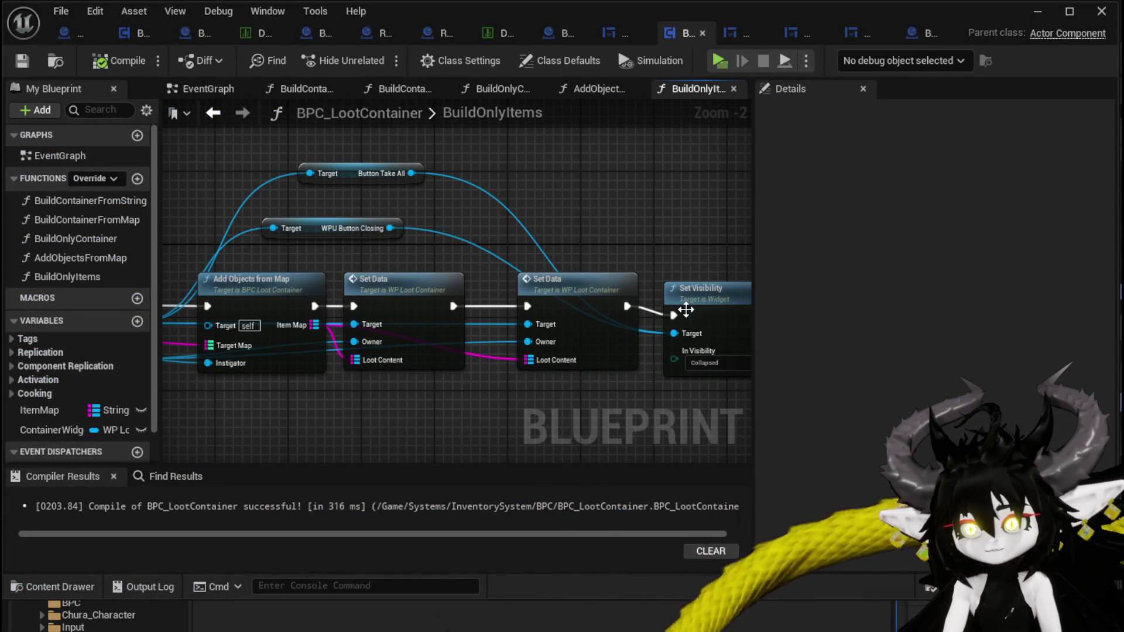
{"action": "left_click_drag", "start_coordinate": [527, 409], "coordinate": [631, 407]}
{"action": "left_click_drag", "start_coordinate": [660, 285], "coordinate": [640, 285]}
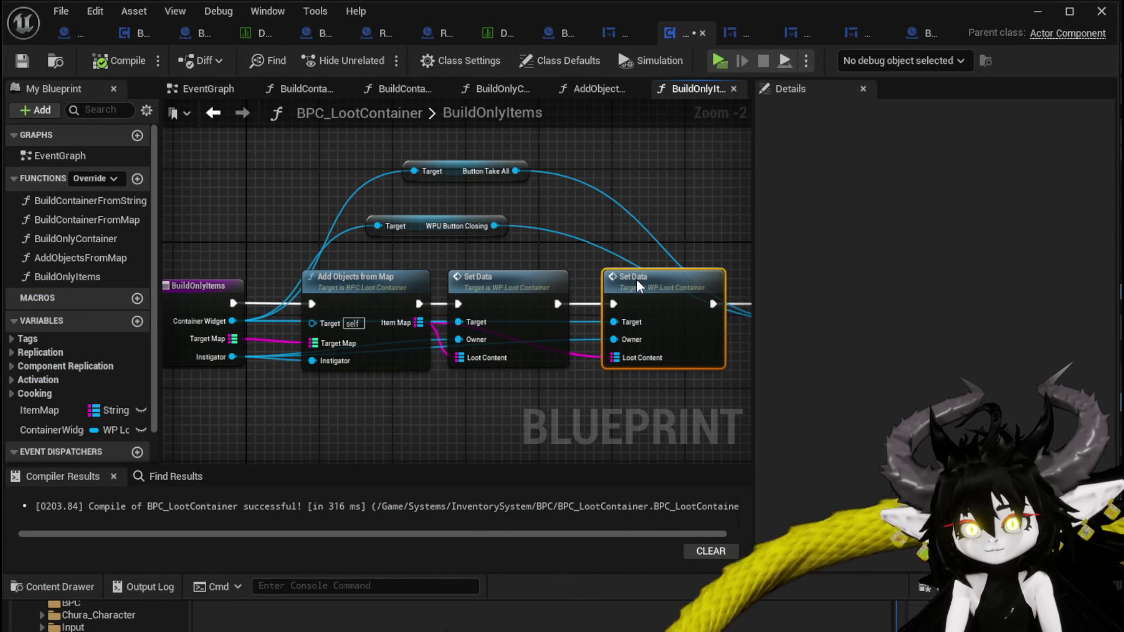
{"action": "left_click_drag", "start_coordinate": [568, 260], "coordinate": [460, 234]}
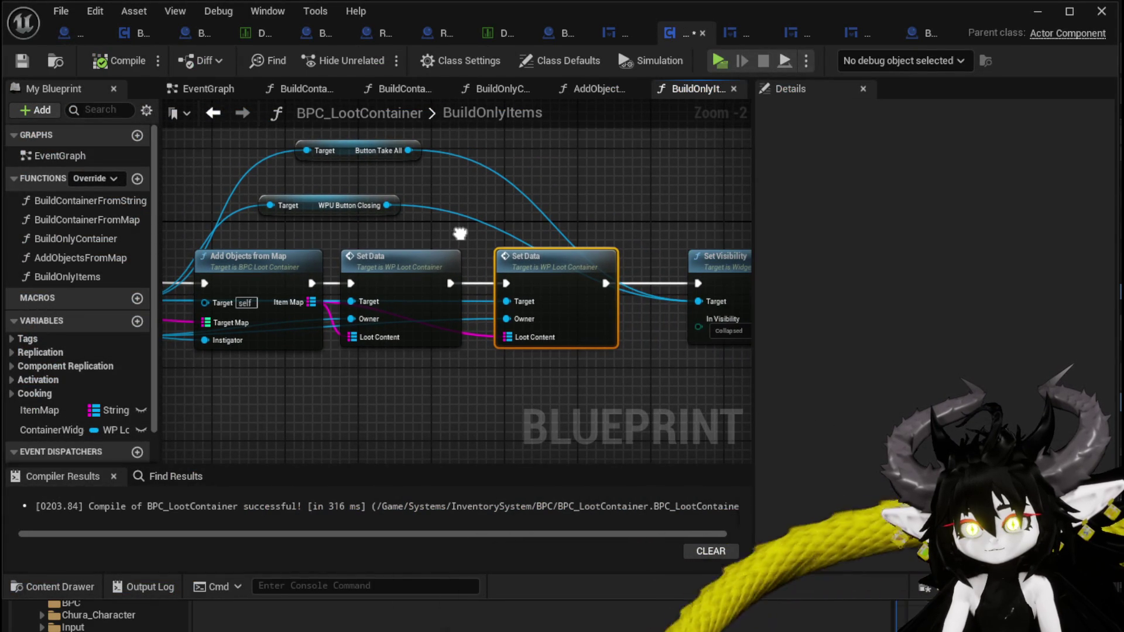
{"action": "mouse_move", "coordinate": [385, 233]}
{"action": "left_mouse_down"}
{"action": "mouse_move", "coordinate": [433, 273]}
{"action": "mouse_move", "coordinate": [698, 286]}
{"action": "mouse_move", "coordinate": [577, 276]}
{"action": "mouse_move", "coordinate": [554, 263]}
{"action": "left_mouse_up"}
{"action": "left_click", "coordinate": [595, 261]}
{"action": "key", "text": "Delete"}
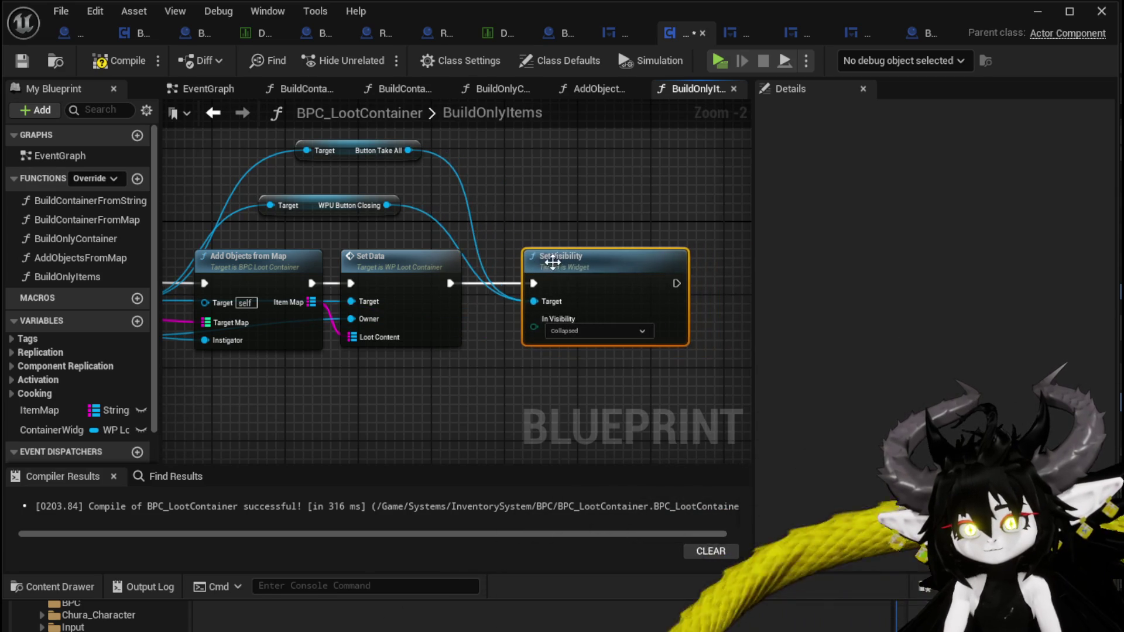
{"action": "left_click_drag", "start_coordinate": [475, 222], "coordinate": [576, 261]}
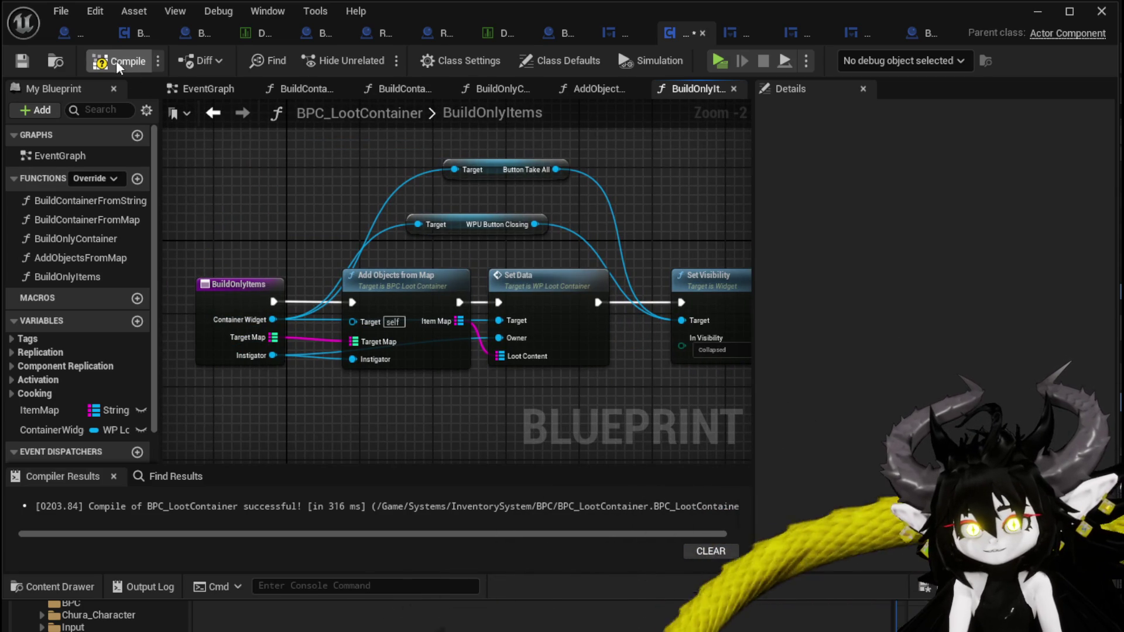
{"action": "left_click", "coordinate": [23, 63]}
{"action": "double_click", "coordinate": [515, 275]}
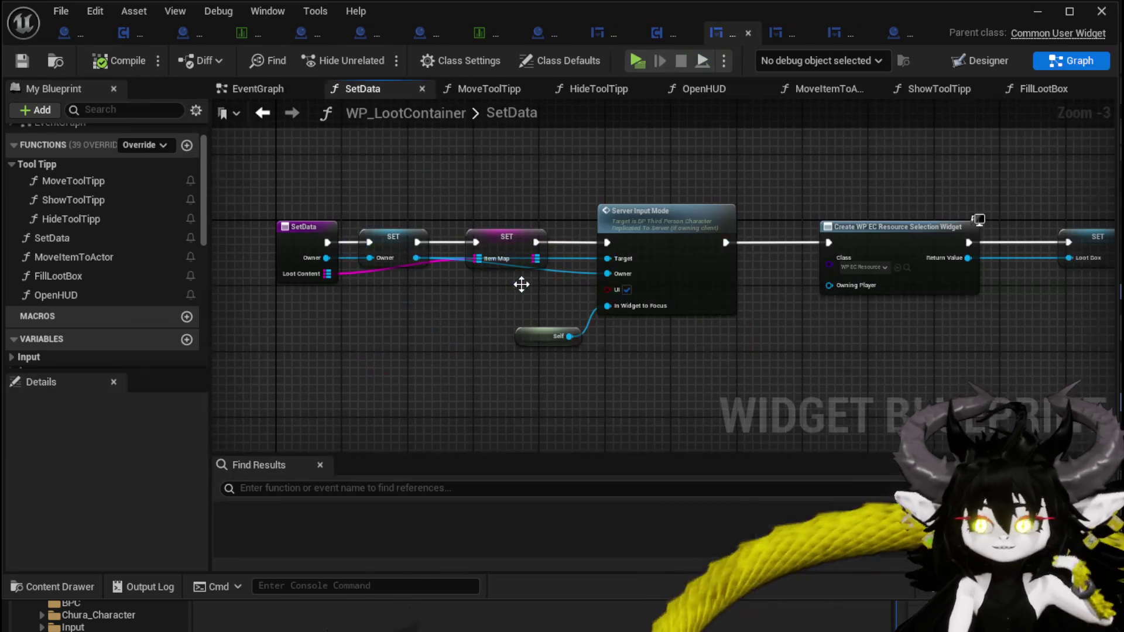
Open WP_LootContainer's ShowToolTipp function and move its entry node up and left
{"action": "scroll", "coordinate": [515, 273], "scroll_direction": "up", "scroll_amount": 1}
{"action": "left_click_drag", "start_coordinate": [584, 304], "coordinate": [390, 311]}
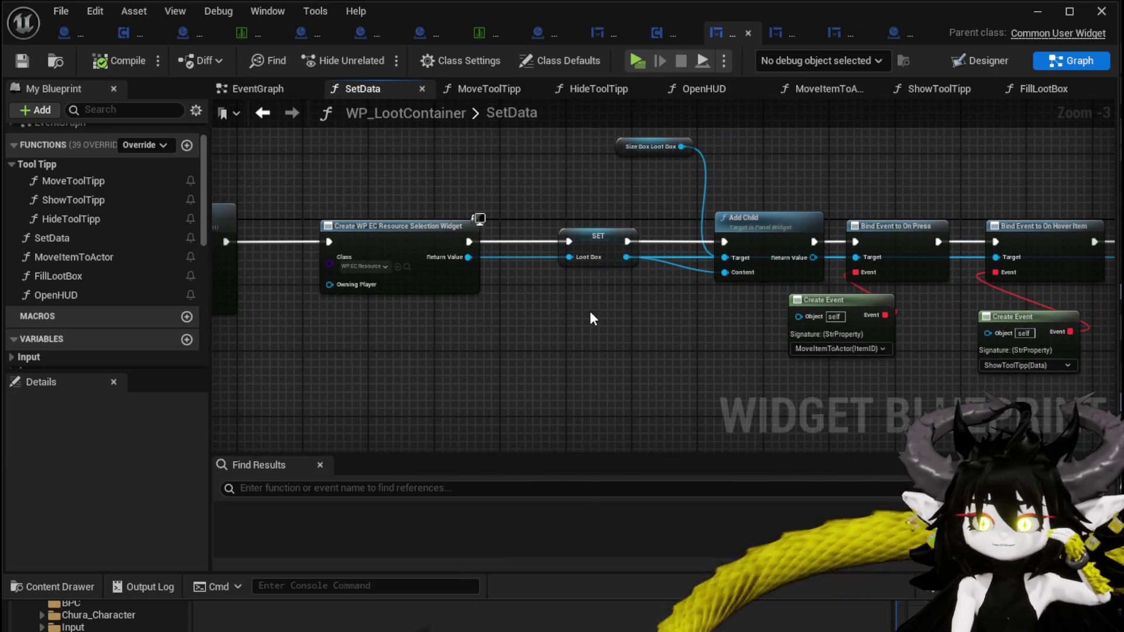
{"action": "left_click_drag", "start_coordinate": [595, 314], "coordinate": [335, 289]}
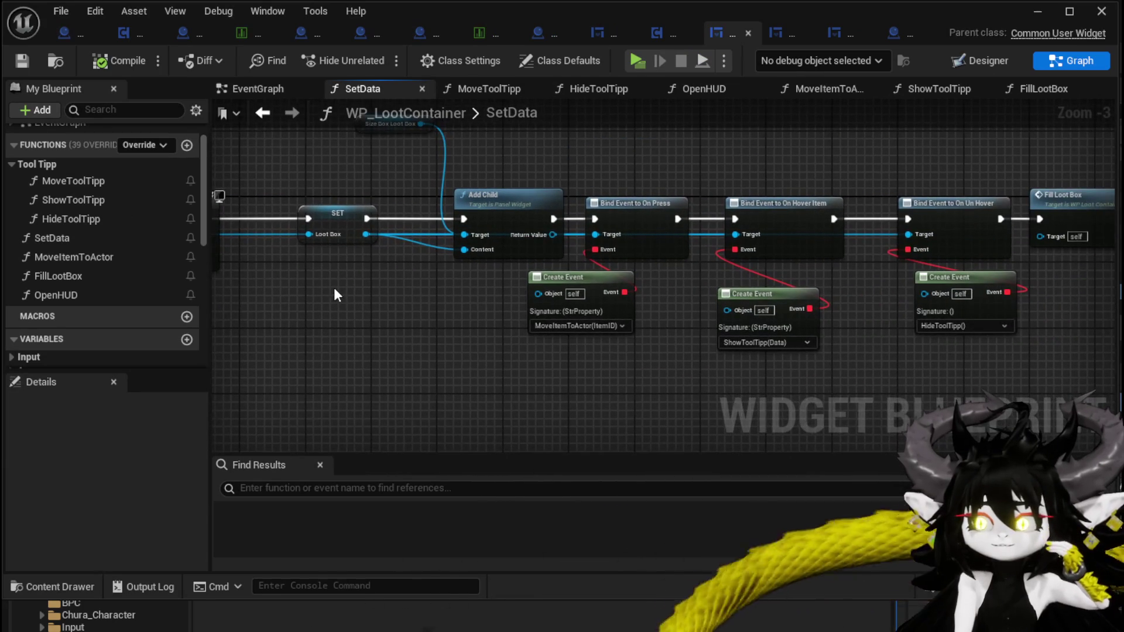
{"action": "mouse_move", "coordinate": [424, 283]}
{"action": "left_mouse_down"}
{"action": "mouse_move", "coordinate": [246, 288]}
{"action": "mouse_move", "coordinate": [327, 284]}
{"action": "left_mouse_up"}
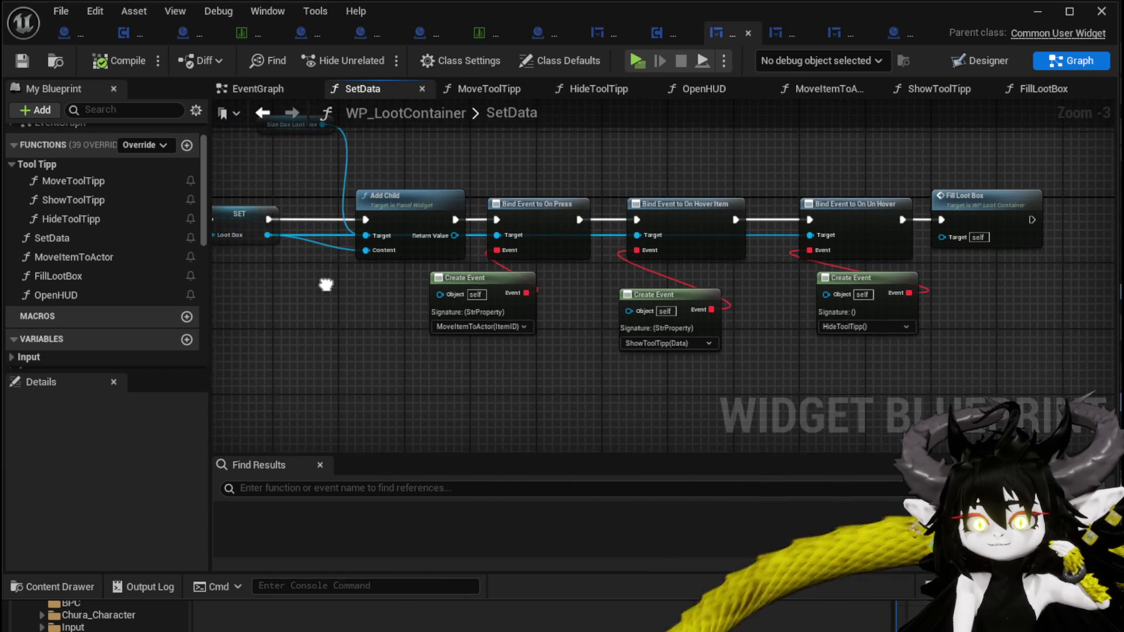
{"action": "double_click", "coordinate": [93, 202]}
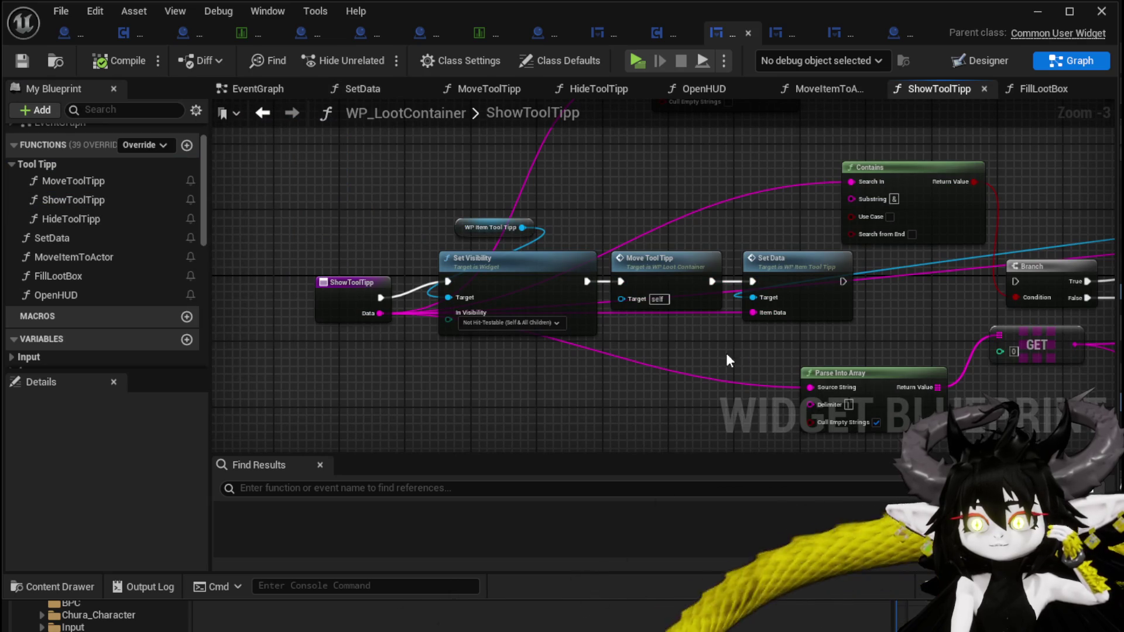
{"action": "mouse_move", "coordinate": [744, 359]}
{"action": "left_mouse_down"}
{"action": "mouse_move", "coordinate": [712, 356]}
{"action": "mouse_move", "coordinate": [741, 341]}
{"action": "left_mouse_up"}
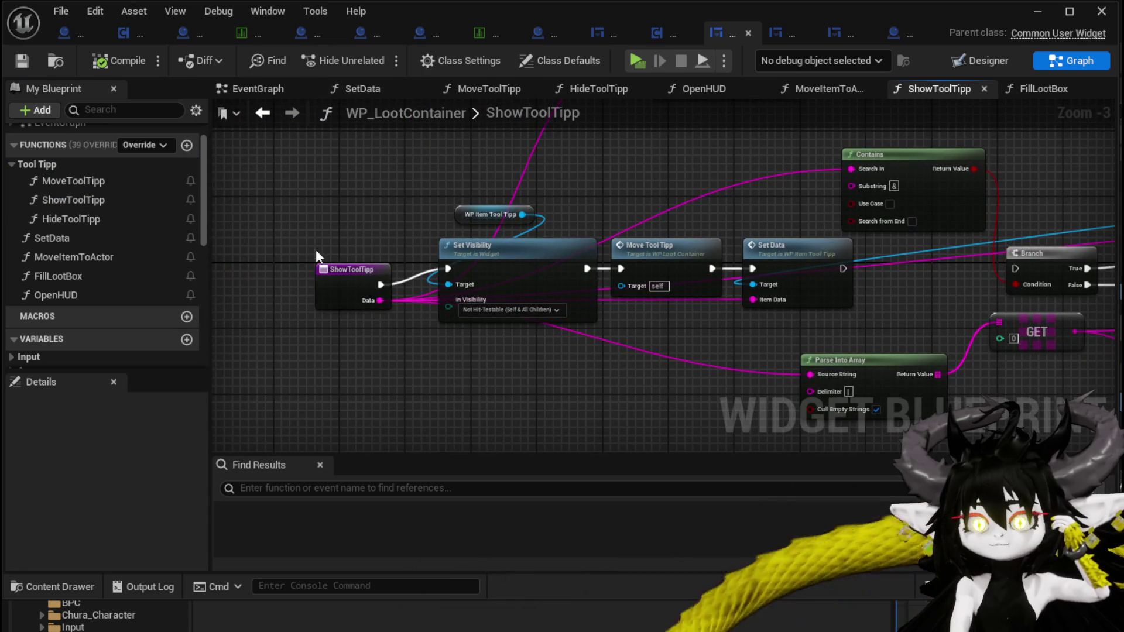
{"action": "left_click_drag", "start_coordinate": [350, 267], "coordinate": [329, 253]}
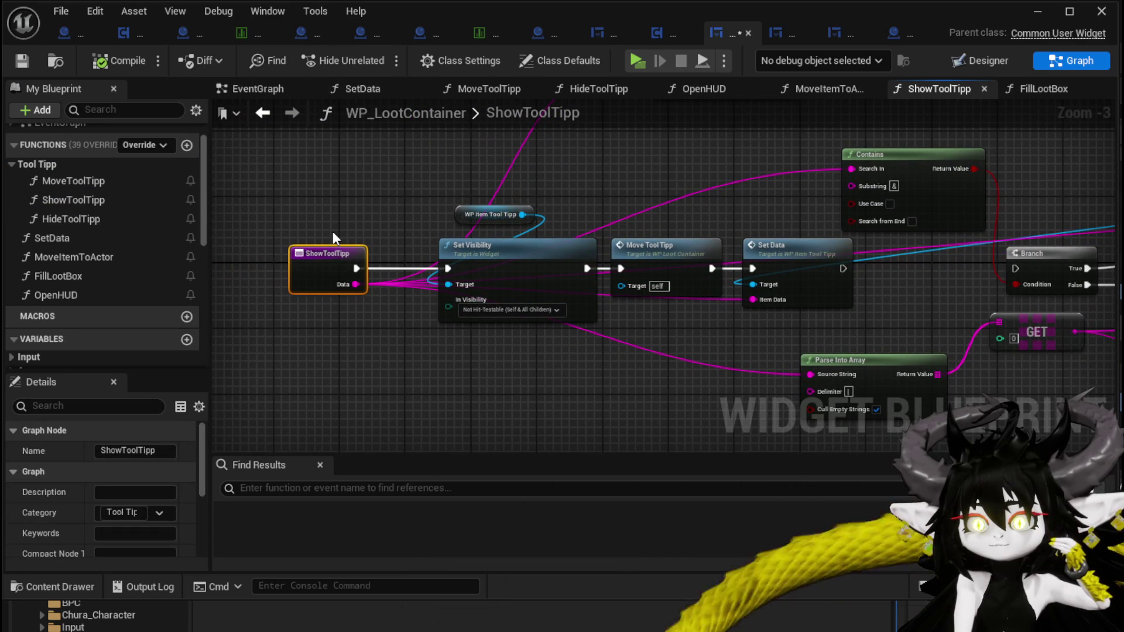
{"action": "scroll", "coordinate": [336, 230], "scroll_direction": "down", "scroll_amount": 2}
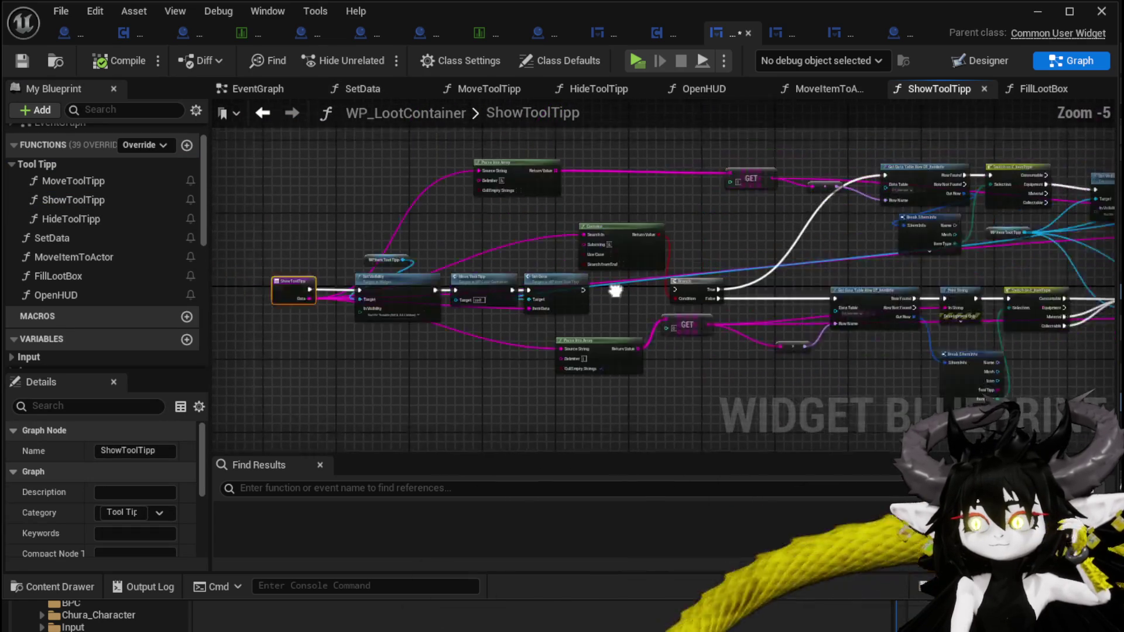
Delete the Parse Into Array, Contains, Branch and Get Data Table Row nodes, then compile
{"action": "left_click_drag", "start_coordinate": [299, 151], "coordinate": [419, 213]}
{"action": "key", "text": "Delete"}
{"action": "left_click", "coordinate": [430, 228]}
{"action": "key", "text": "Delete"}
{"action": "left_click", "coordinate": [441, 353]}
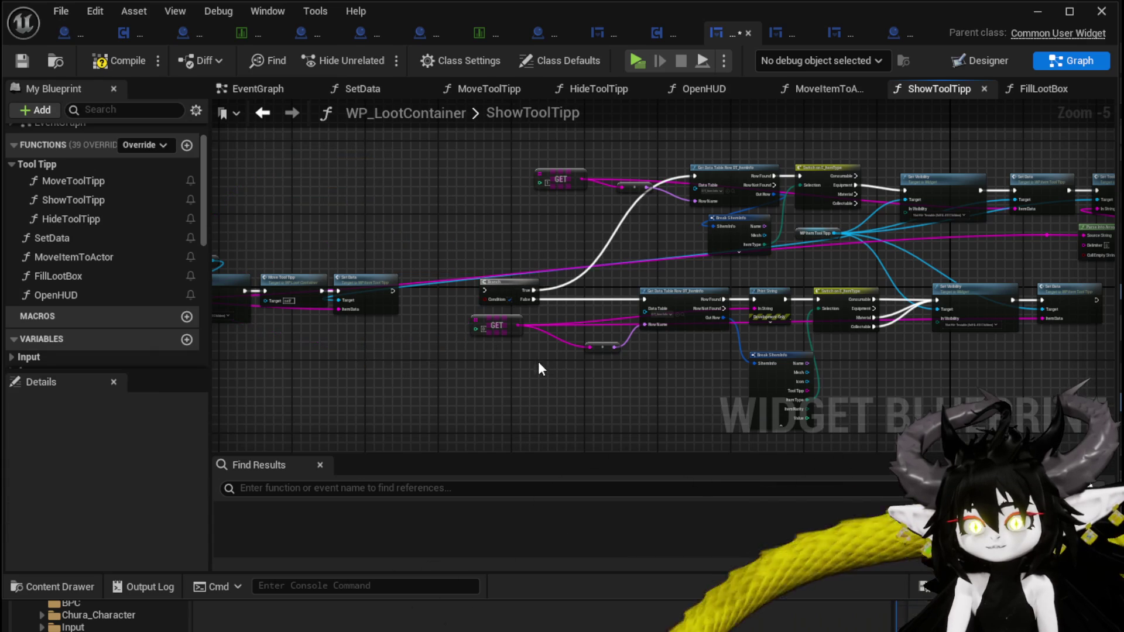
{"action": "scroll", "coordinate": [480, 337], "scroll_direction": "down", "scroll_amount": 3}
{"action": "left_click_drag", "start_coordinate": [876, 384], "coordinate": [875, 384]}
{"action": "key", "text": "Delete"}
{"action": "scroll", "coordinate": [708, 320], "scroll_direction": "up", "scroll_amount": 6}
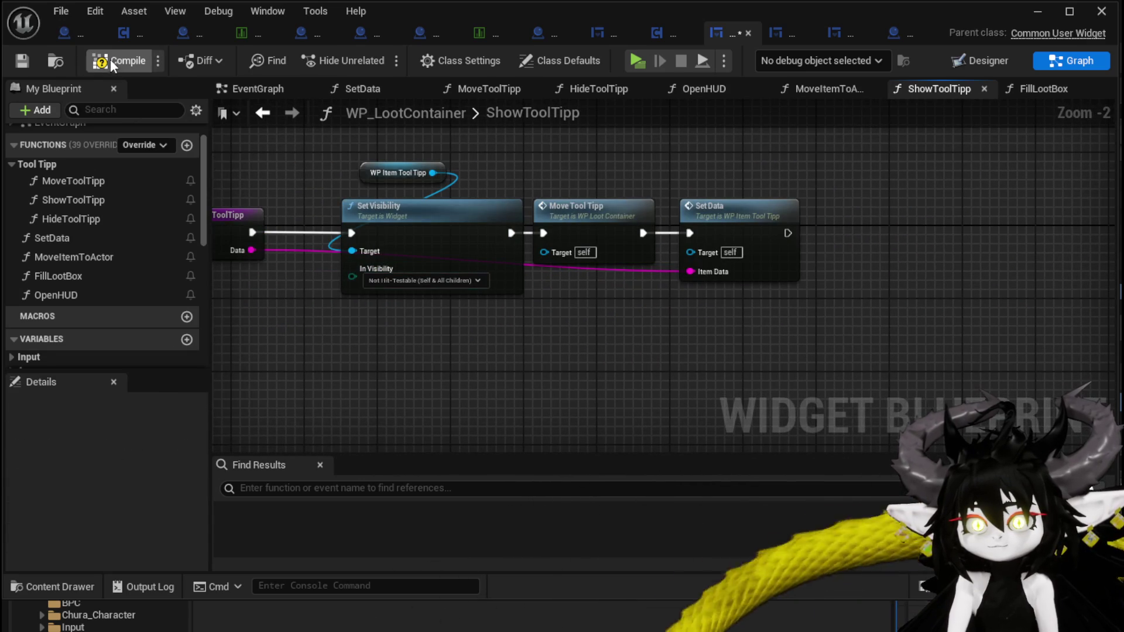
{"action": "left_click", "coordinate": [102, 63]}
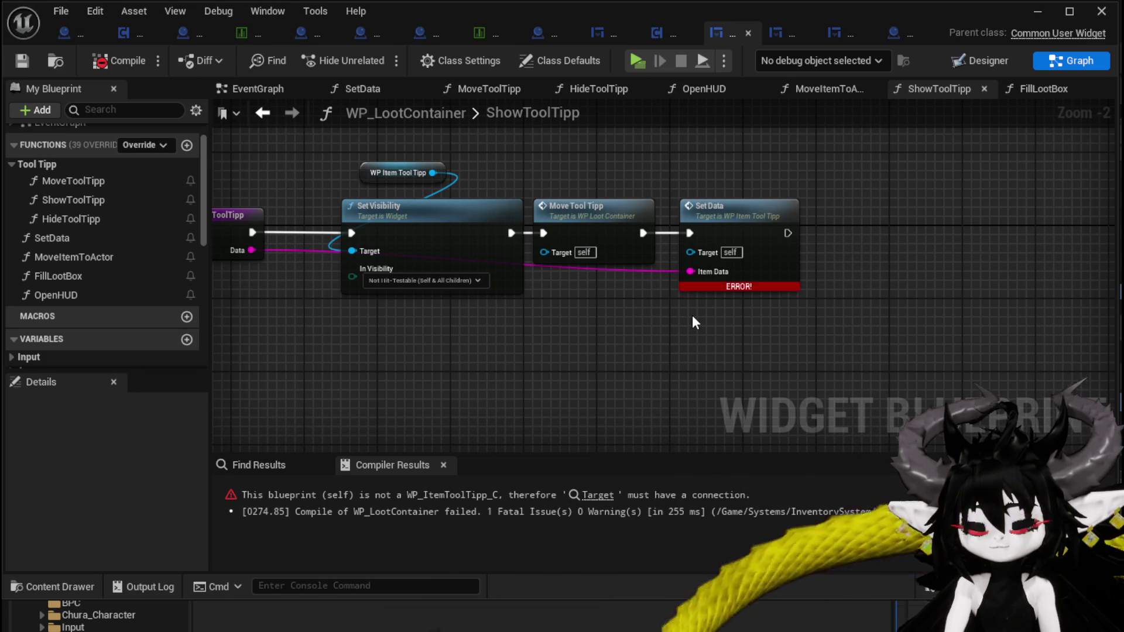
Restore the deleted nodes, move the WP_ItemToolTipp getter aside, and delete the lookup network
{"action": "key", "text": "ctrl+z"}
{"action": "left_click_drag", "start_coordinate": [692, 322], "coordinate": [316, 327]}
{"action": "scroll", "coordinate": [679, 269], "scroll_direction": "down", "scroll_amount": 3}
{"action": "left_click_drag", "start_coordinate": [656, 216], "coordinate": [209, 207]}
{"action": "scroll", "coordinate": [430, 203], "scroll_direction": "down", "scroll_amount": 1}
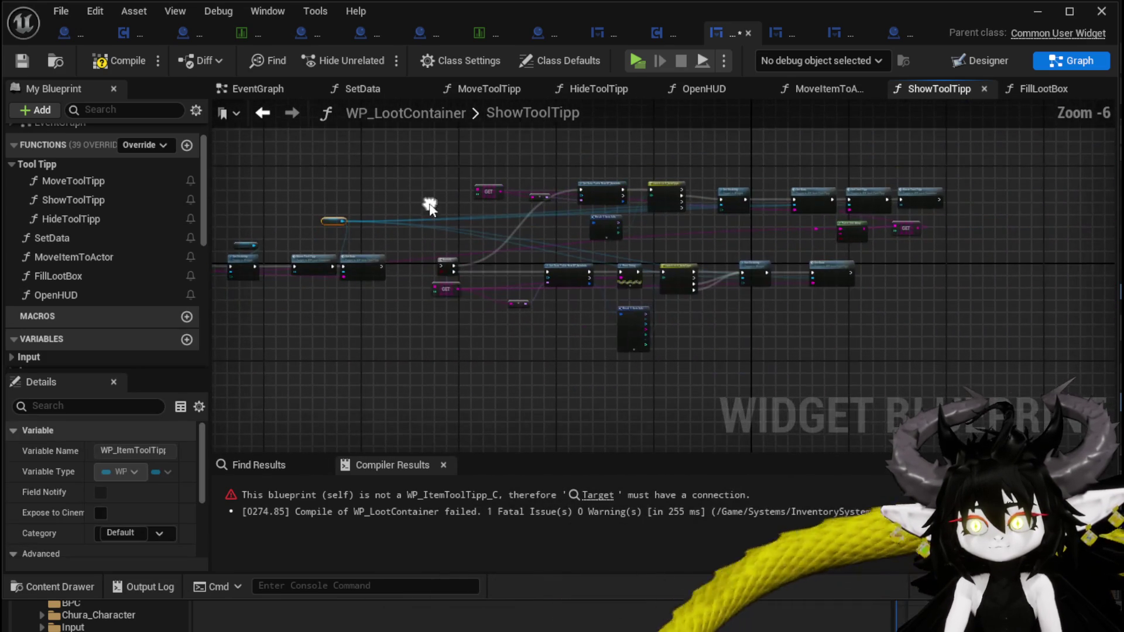
{"action": "left_click_drag", "start_coordinate": [409, 156], "coordinate": [999, 384]}
{"action": "key", "text": "Delete"}
Recompile and save WP_LootContainer, placing the WP Item Tool Tipp getter above Set Data
{"action": "scroll", "coordinate": [672, 286], "scroll_direction": "up", "scroll_amount": 3}
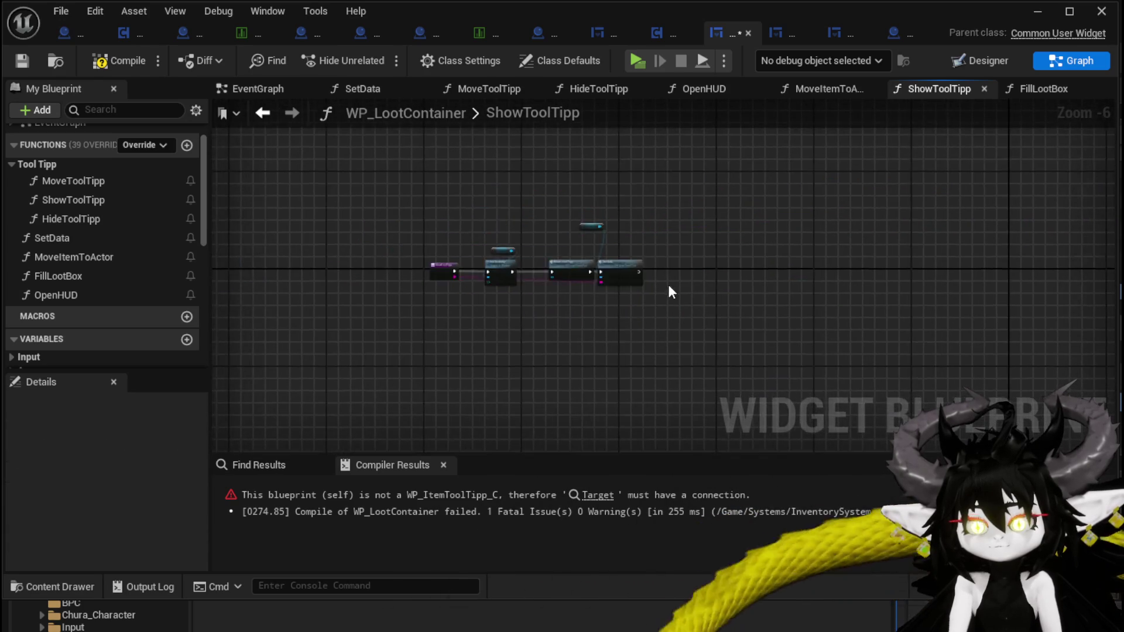
{"action": "left_click_drag", "start_coordinate": [655, 283], "coordinate": [764, 317]}
{"action": "left_click", "coordinate": [108, 61]}
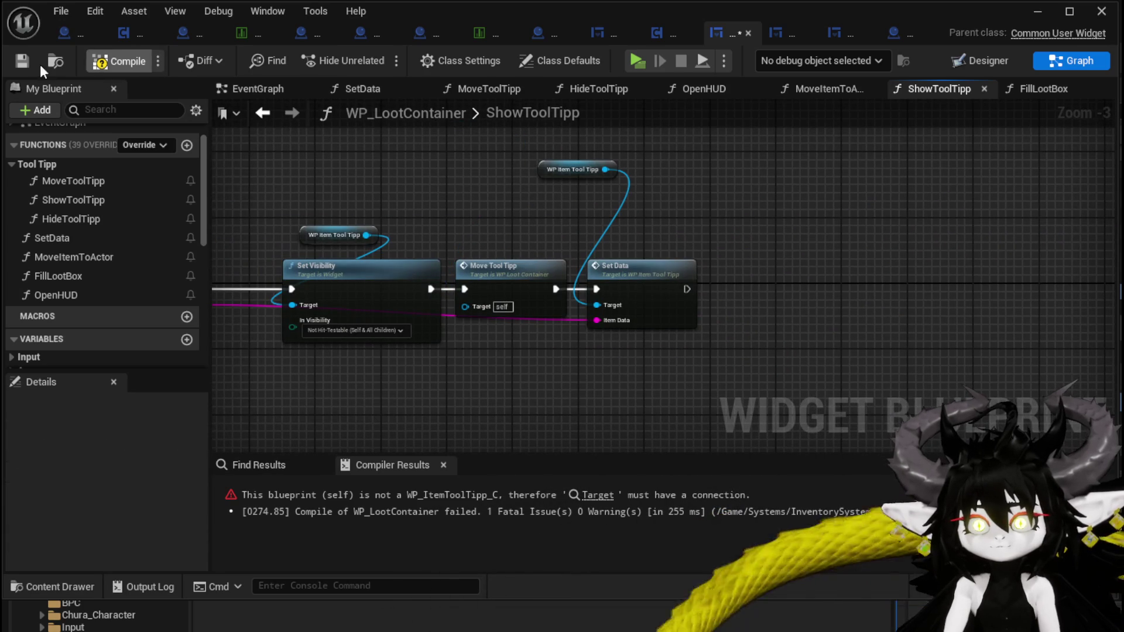
{"action": "left_click", "coordinate": [22, 61]}
{"action": "left_click_drag", "start_coordinate": [486, 196], "coordinate": [624, 201]}
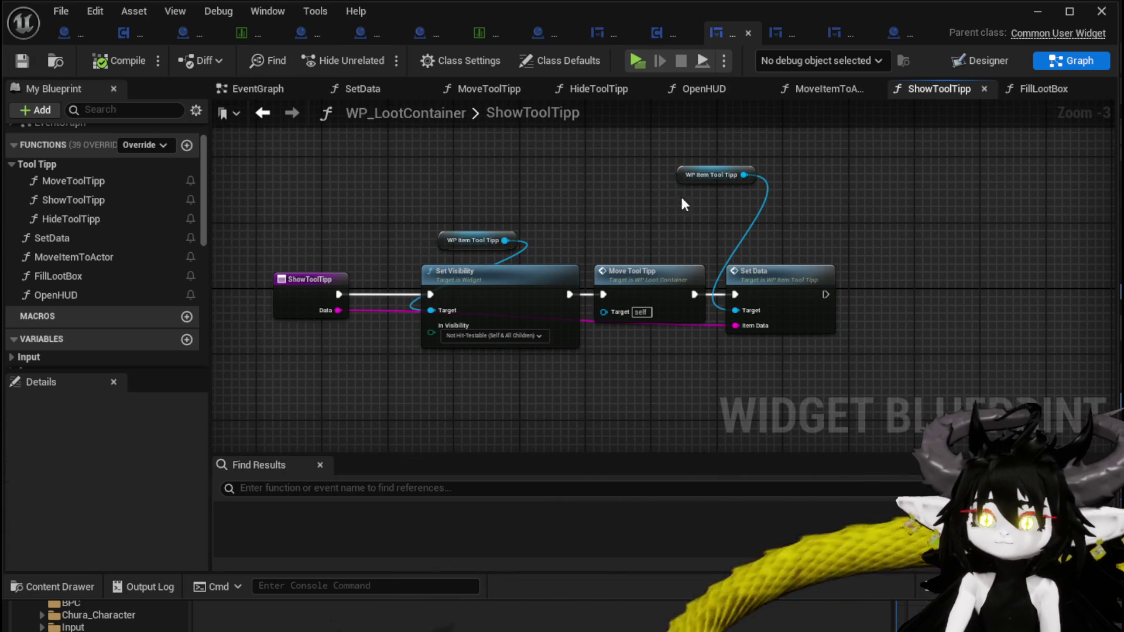
{"action": "left_click_drag", "start_coordinate": [712, 175], "coordinate": [745, 232]}
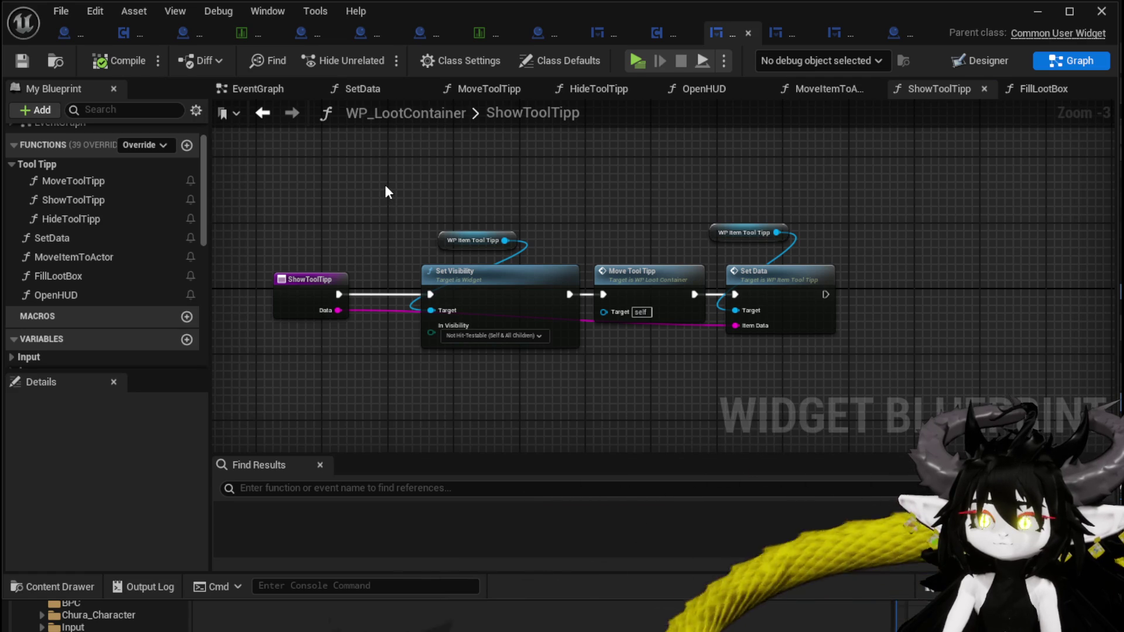
{"action": "left_click", "coordinate": [591, 40]}
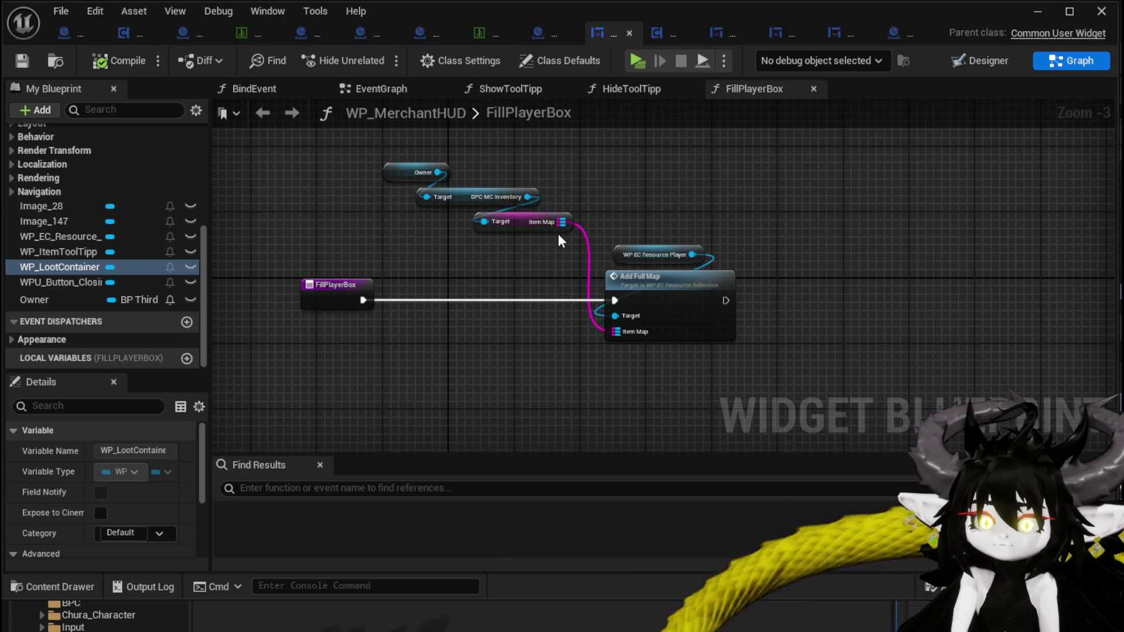
Rearrange the FillPlayerBox nodes with WP EC Resource Player moved up-right, then open HideToolTipp
{"action": "left_click_drag", "start_coordinate": [632, 250], "coordinate": [508, 256]}
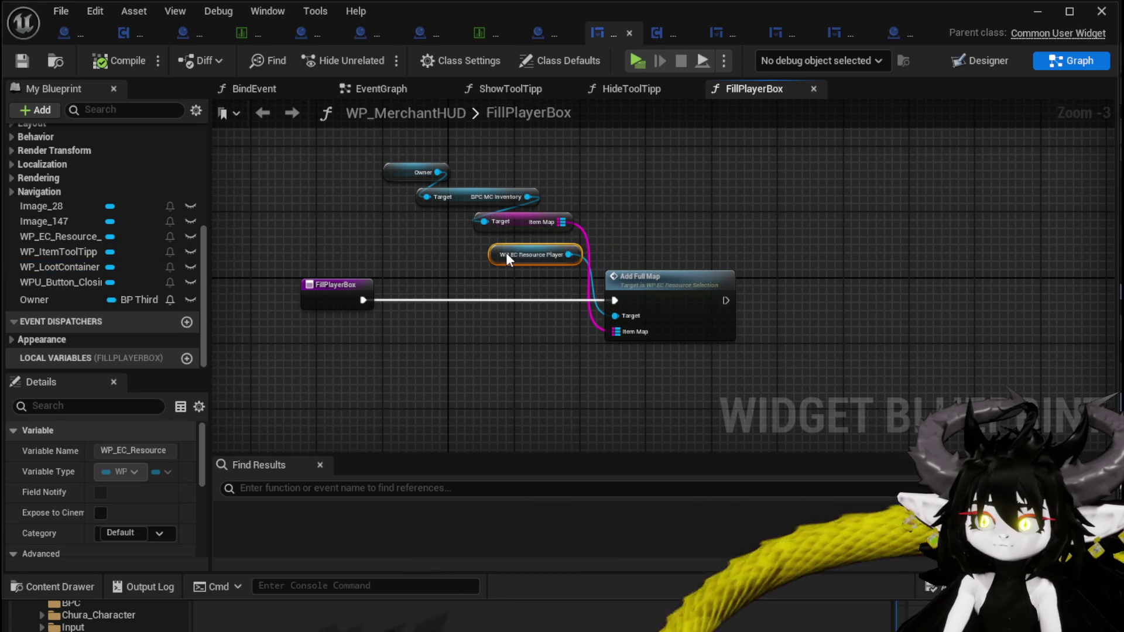
{"action": "left_click", "coordinate": [665, 228]}
{"action": "left_click_drag", "start_coordinate": [400, 218], "coordinate": [528, 203]}
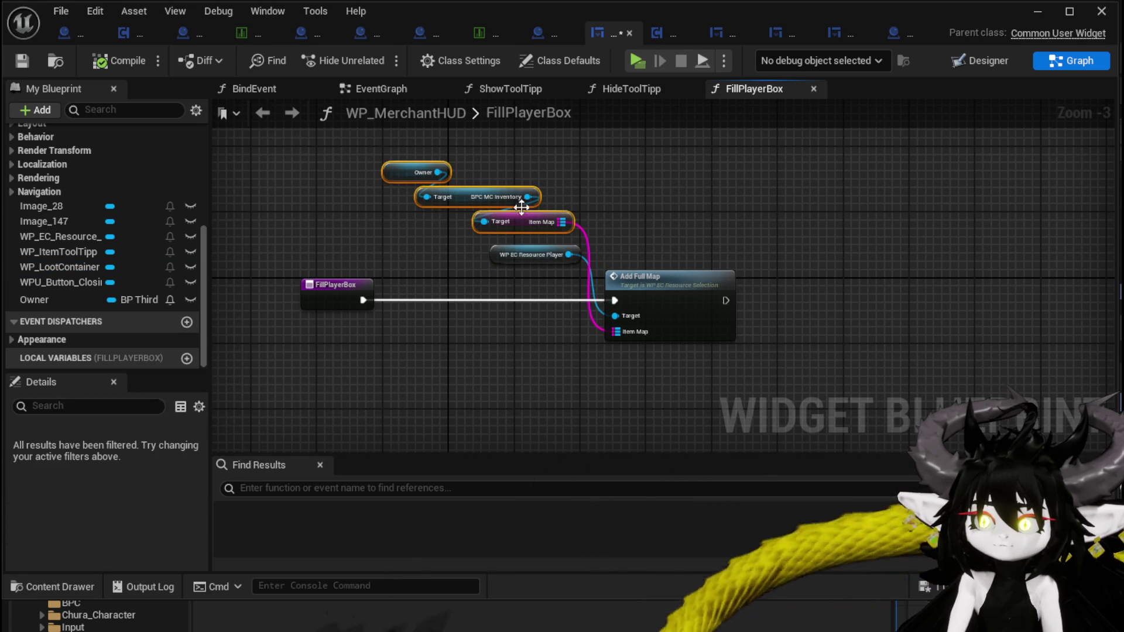
{"action": "left_click", "coordinate": [617, 182]}
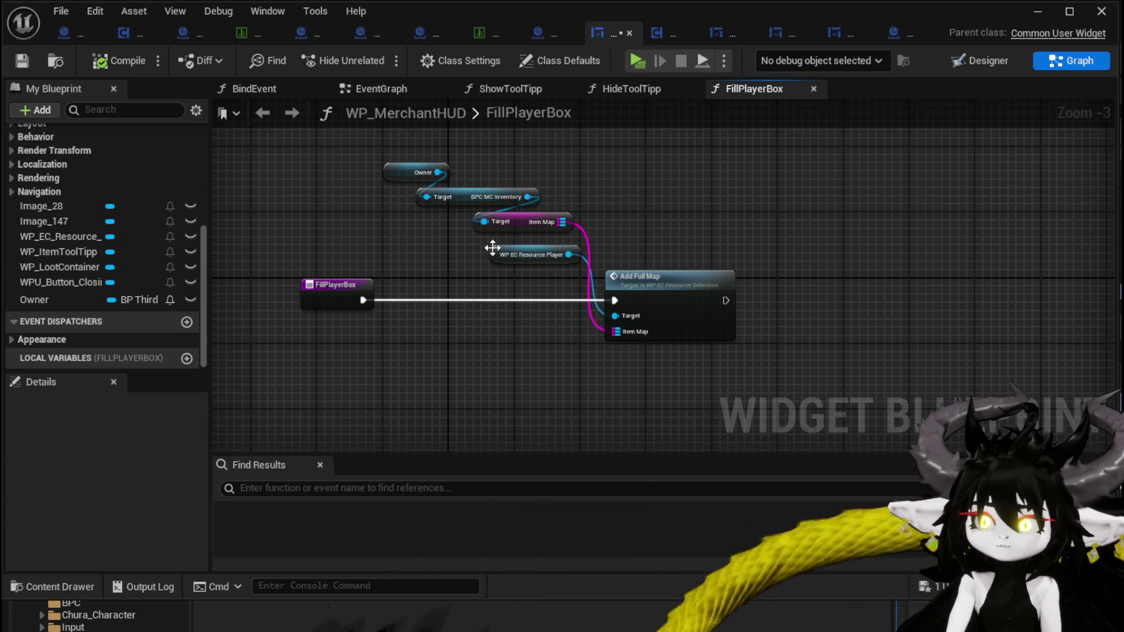
{"action": "left_click_drag", "start_coordinate": [501, 254], "coordinate": [626, 220]}
{"action": "scroll", "coordinate": [91, 188], "scroll_direction": "up", "scroll_amount": 5}
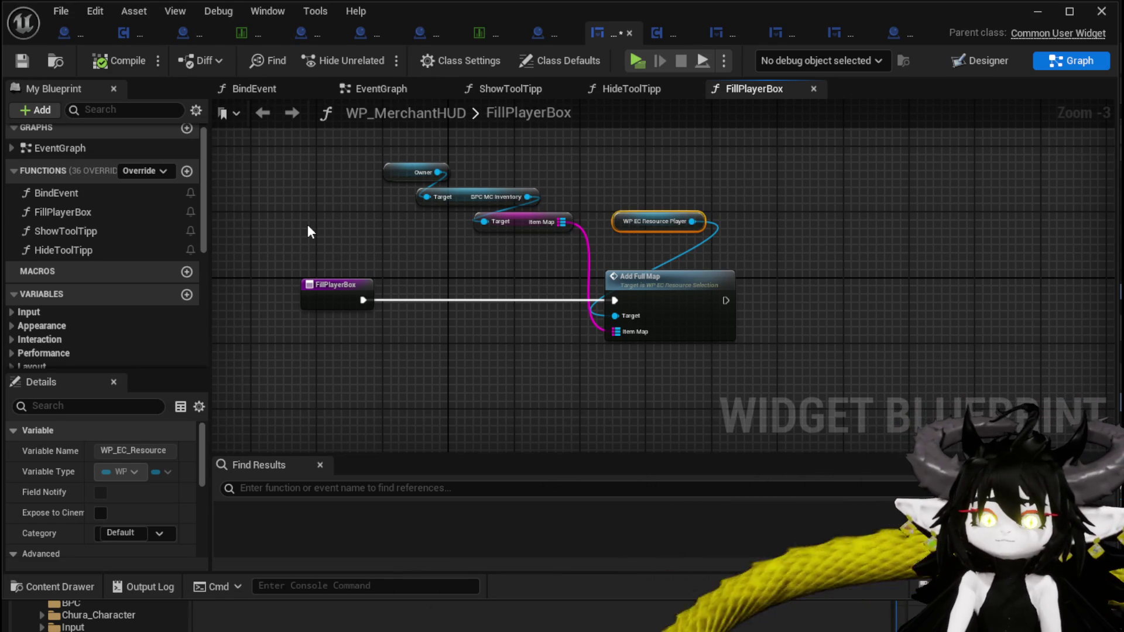
{"action": "double_click", "coordinate": [80, 250]}
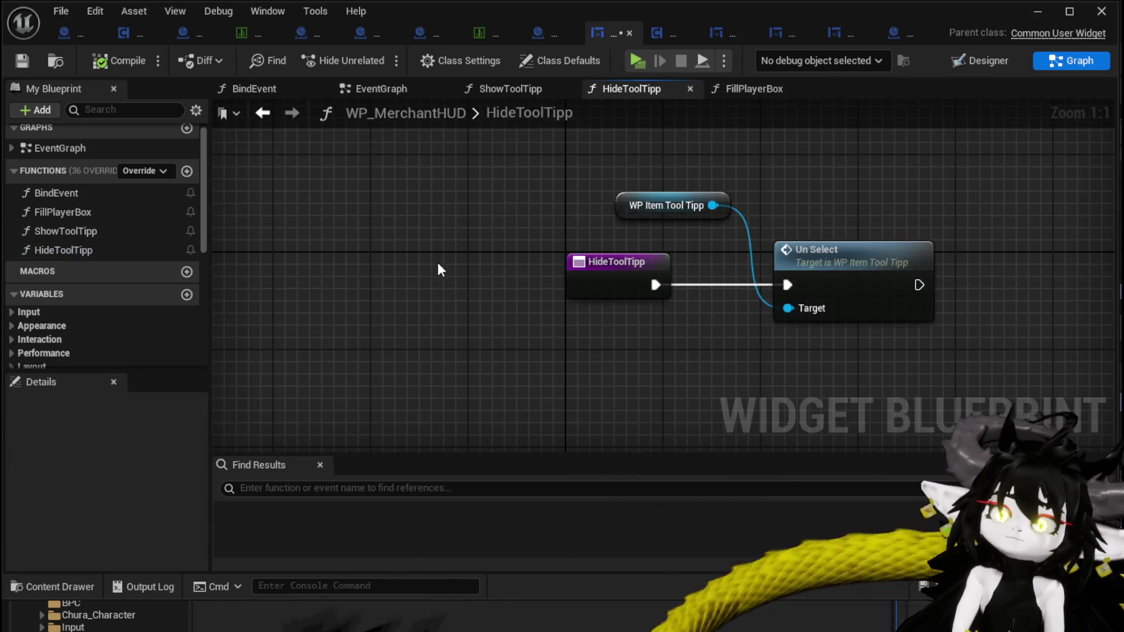
In ShowToolTipp, shift the WP Item Tool Tipp getter left and add a WP_LootContainer getter
{"action": "double_click", "coordinate": [88, 233]}
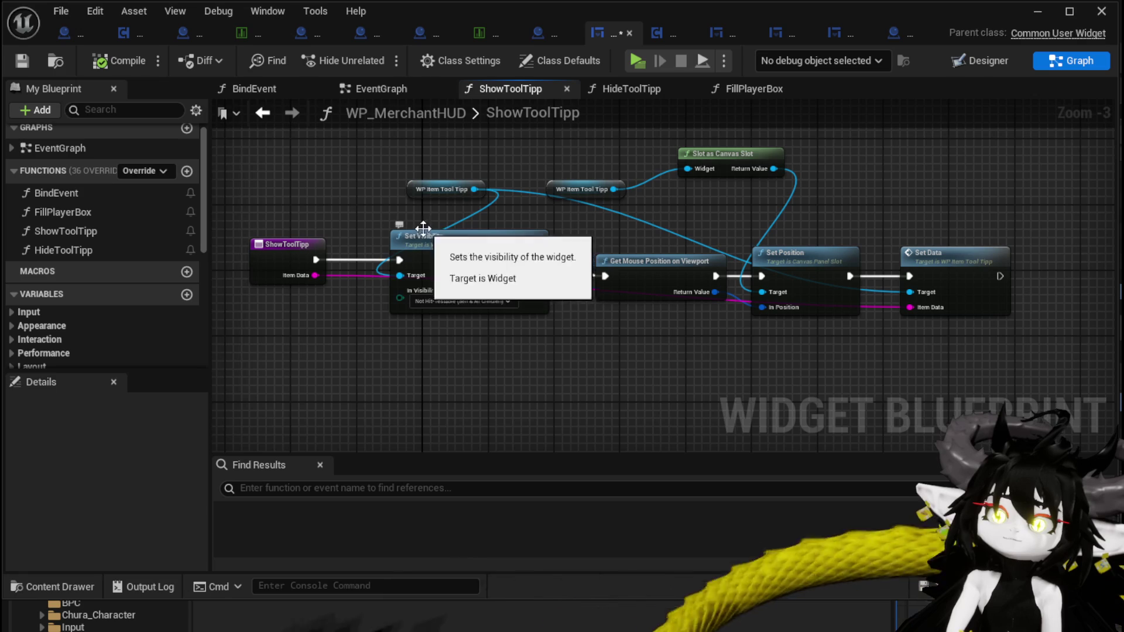
{"action": "left_click_drag", "start_coordinate": [426, 189], "coordinate": [343, 188]}
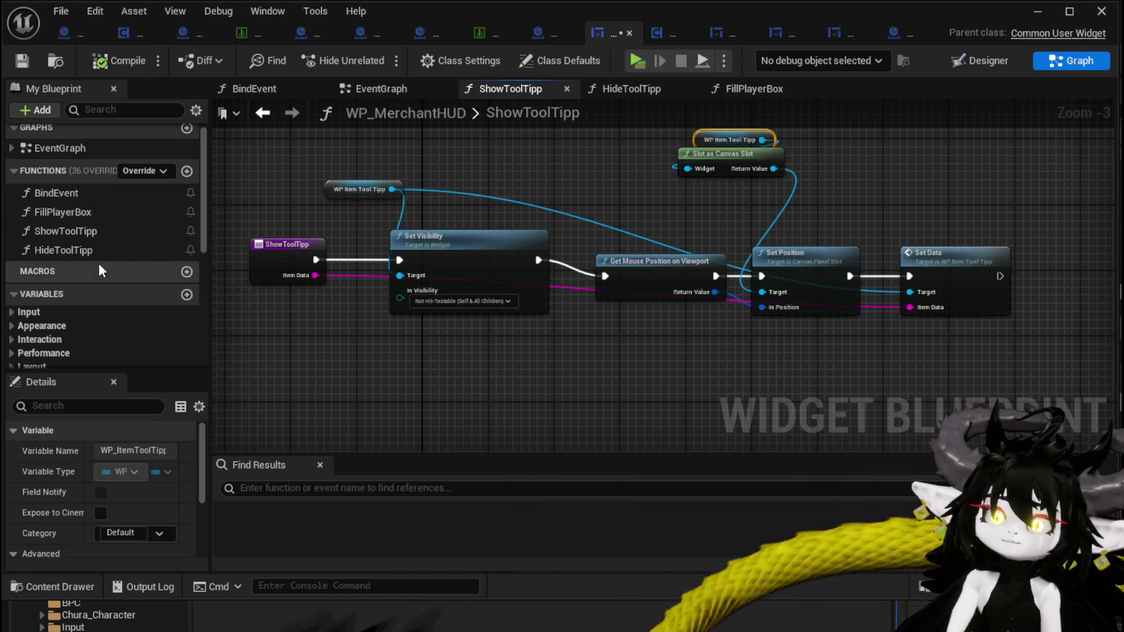
{"action": "scroll", "coordinate": [98, 262], "scroll_direction": "down", "scroll_amount": 5}
{"action": "left_click_drag", "start_coordinate": [58, 291], "coordinate": [260, 132]}
{"action": "left_click", "coordinate": [297, 164]}
{"action": "scroll", "coordinate": [297, 168], "scroll_direction": "up", "scroll_amount": 3}
Wire WP Loot Container's WP Item Tool Tipp into Set Visibility and launch a standalone preview
{"action": "left_click_drag", "start_coordinate": [404, 180], "coordinate": [560, 183]}
{"action": "type", "text": "toolt"}
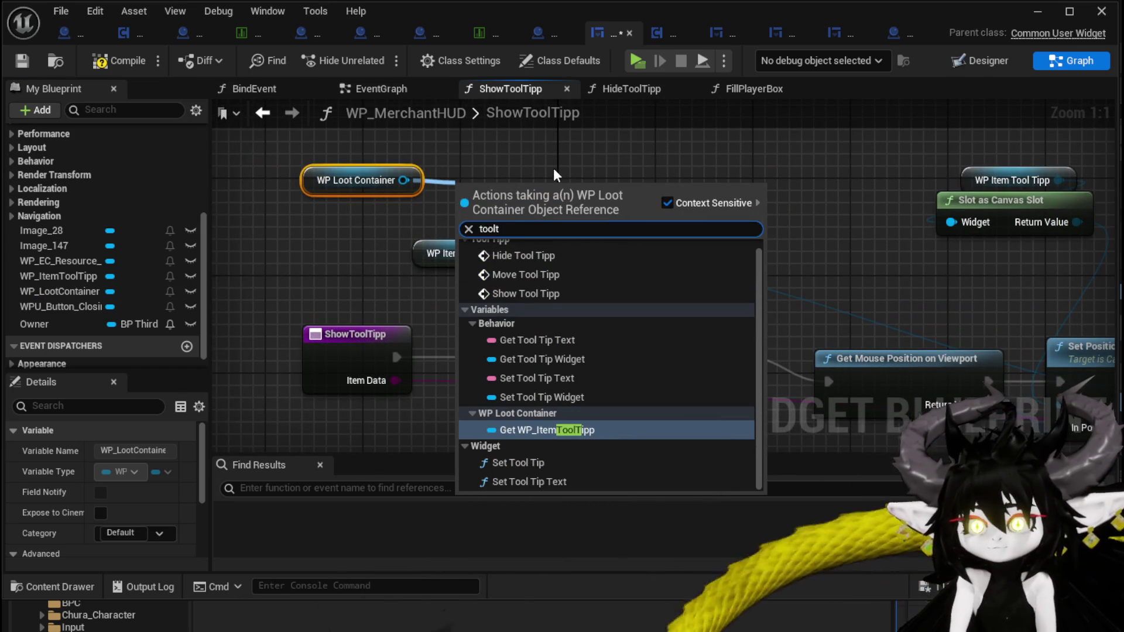
{"action": "scroll", "coordinate": [621, 390], "scroll_direction": "up", "scroll_amount": 1}
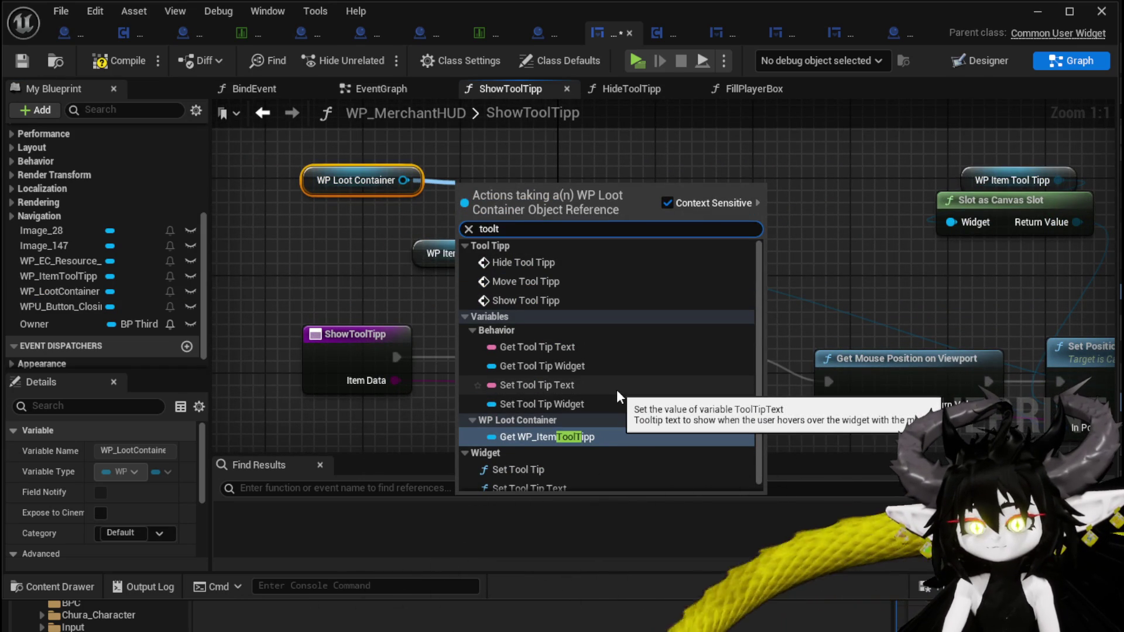
{"action": "left_click", "coordinate": [560, 437]}
{"action": "mouse_move", "coordinate": [554, 195]}
{"action": "left_mouse_down"}
{"action": "mouse_move", "coordinate": [579, 225]}
{"action": "mouse_move", "coordinate": [576, 202]}
{"action": "left_mouse_up"}
{"action": "scroll", "coordinate": [690, 237], "scroll_direction": "down", "scroll_amount": 2}
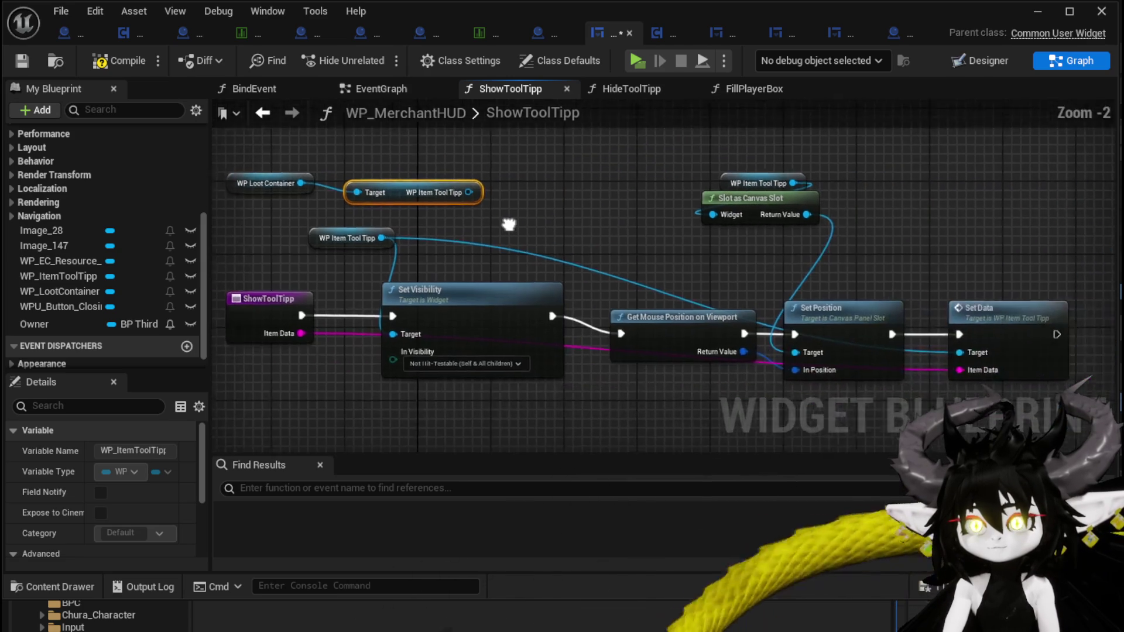
{"action": "mouse_move", "coordinate": [418, 253]}
{"action": "left_mouse_down"}
{"action": "mouse_move", "coordinate": [518, 222]}
{"action": "mouse_move", "coordinate": [508, 205]}
{"action": "left_mouse_up"}
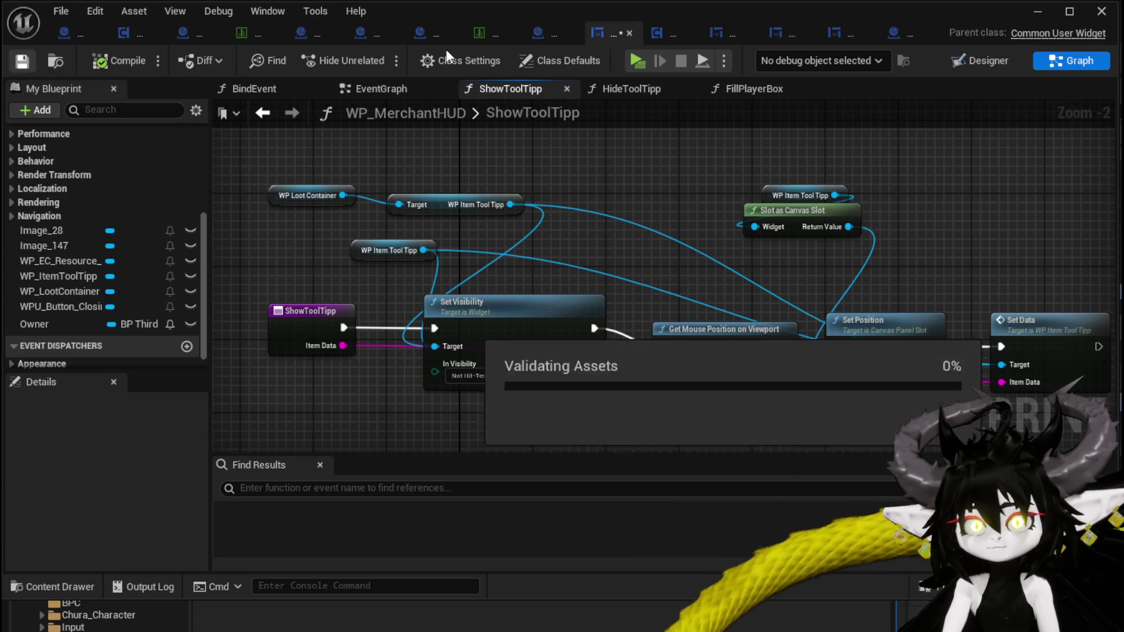
{"action": "left_click", "coordinate": [1037, 18]}
{"action": "left_click", "coordinate": [381, 54]}
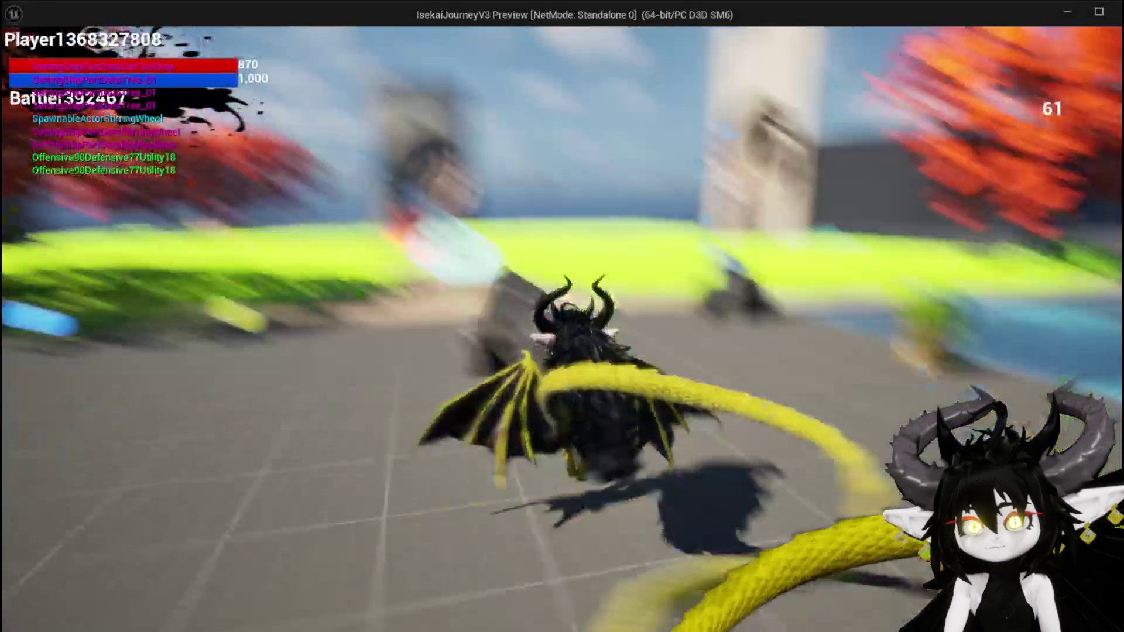
Walk to the loot container, open the inventory grids, then stop the preview
{"action": "key", "text": "w"}
{"action": "key", "text": "i"}
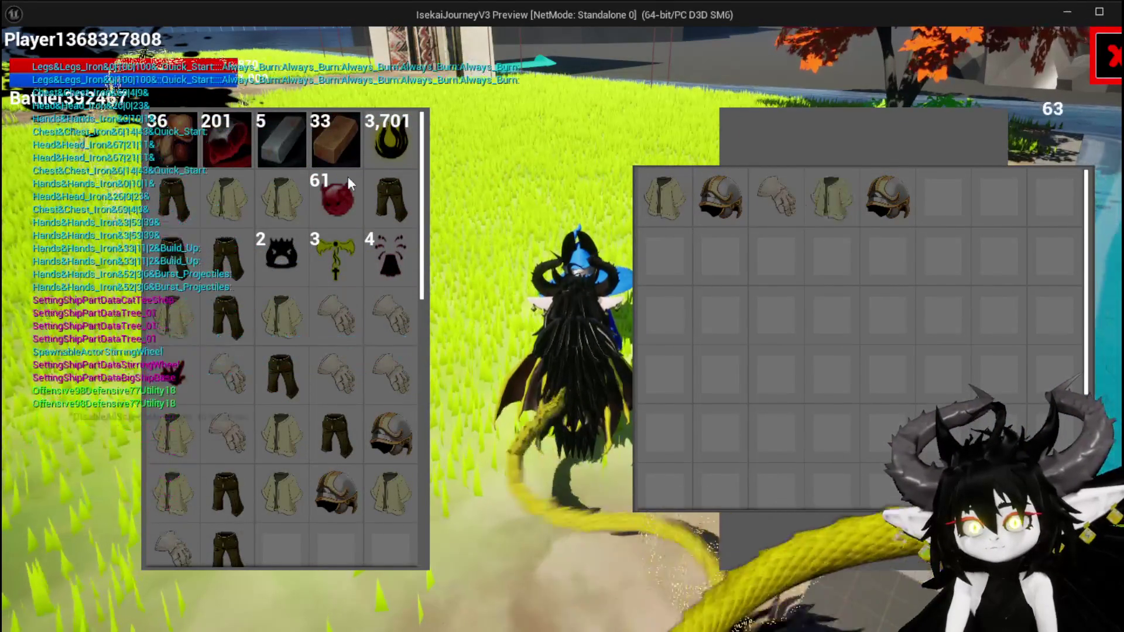
{"action": "key", "text": "Escape"}
Save, and in WP_MerchantHUD connect the loot container's tooltip to Slot as Canvas Slot
{"action": "key", "text": "ctrl+s"}
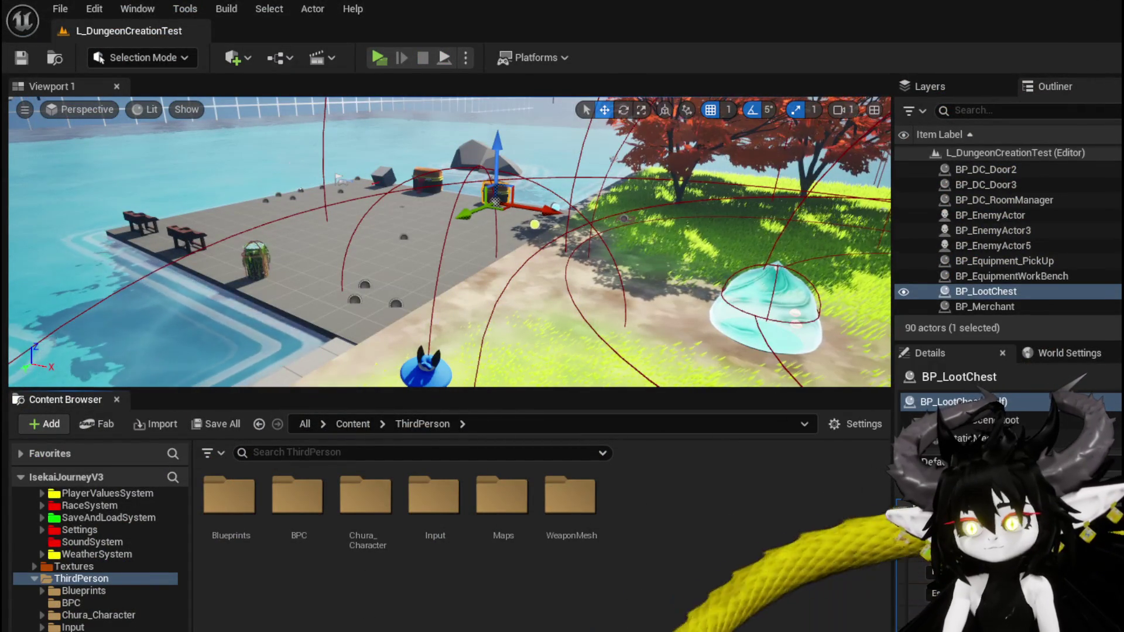
{"action": "key", "text": "alt+Tab"}
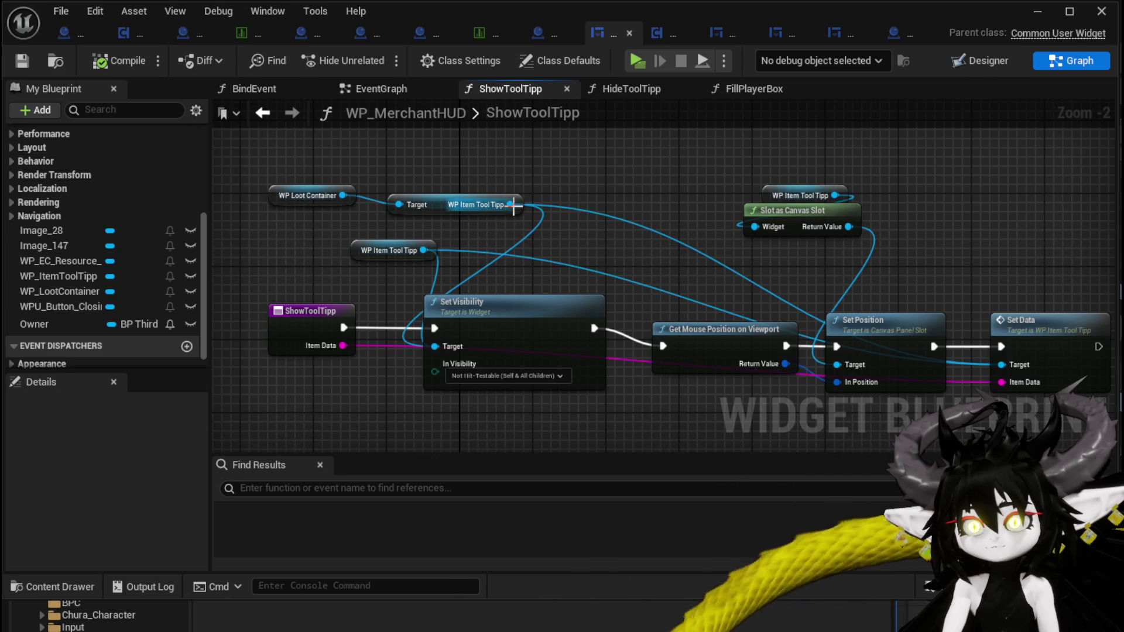
{"action": "left_click_drag", "start_coordinate": [756, 227], "coordinate": [500, 210]}
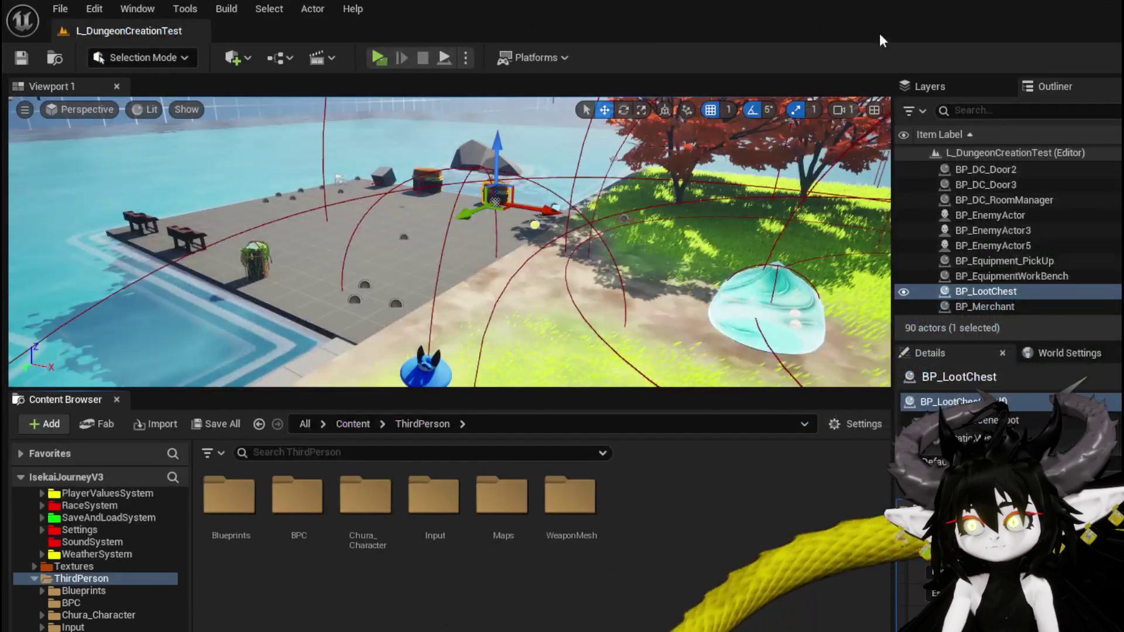
Open the loot container in play, move a helmet between the grids, then stop play
{"action": "key", "text": "w"}
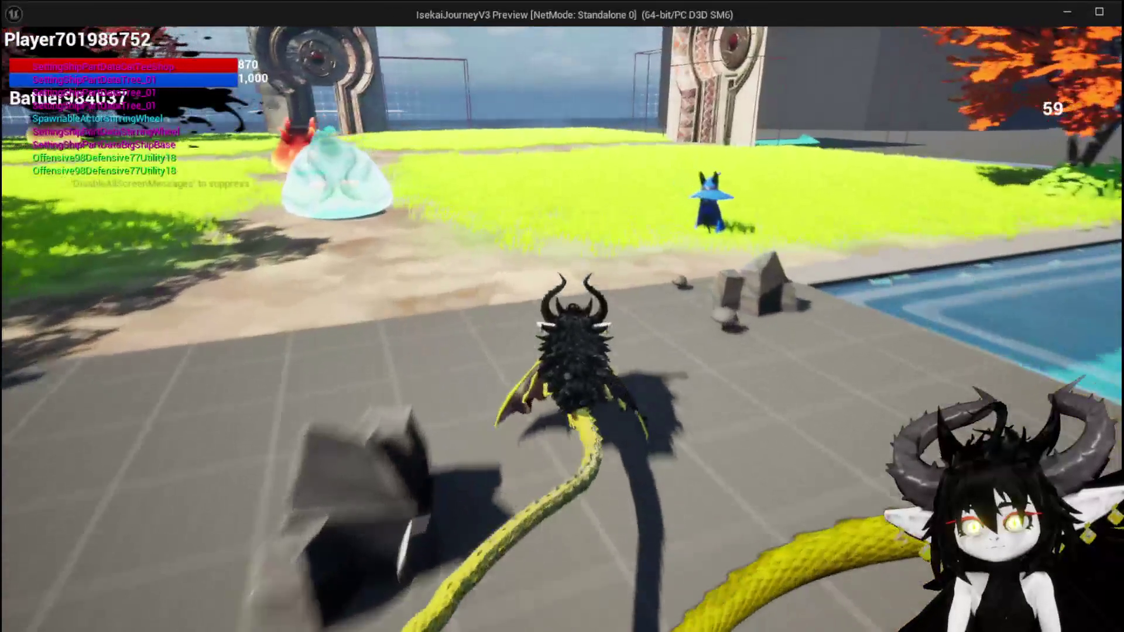
{"action": "key", "text": "e"}
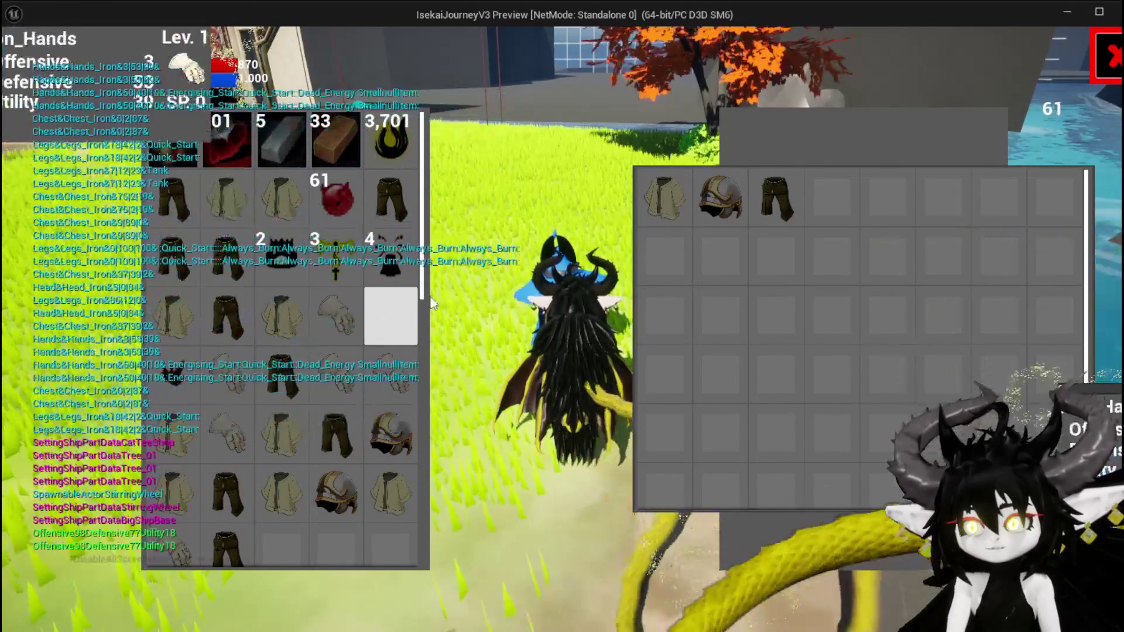
{"action": "left_click", "coordinate": [296, 190]}
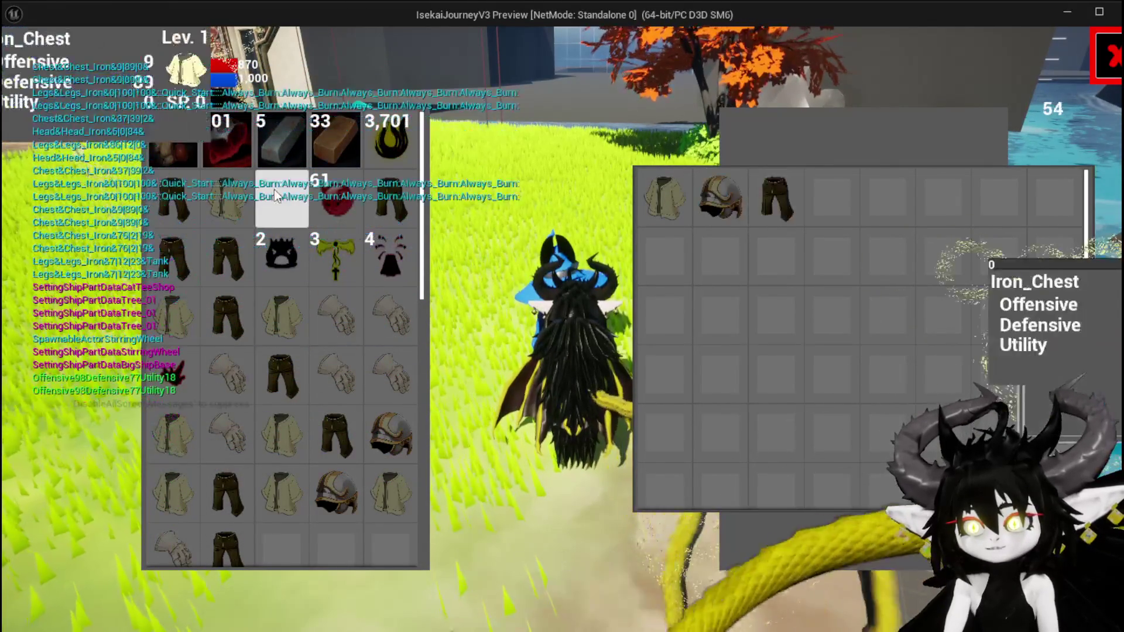
{"action": "left_click", "coordinate": [701, 183]}
{"action": "left_click", "coordinate": [701, 183]}
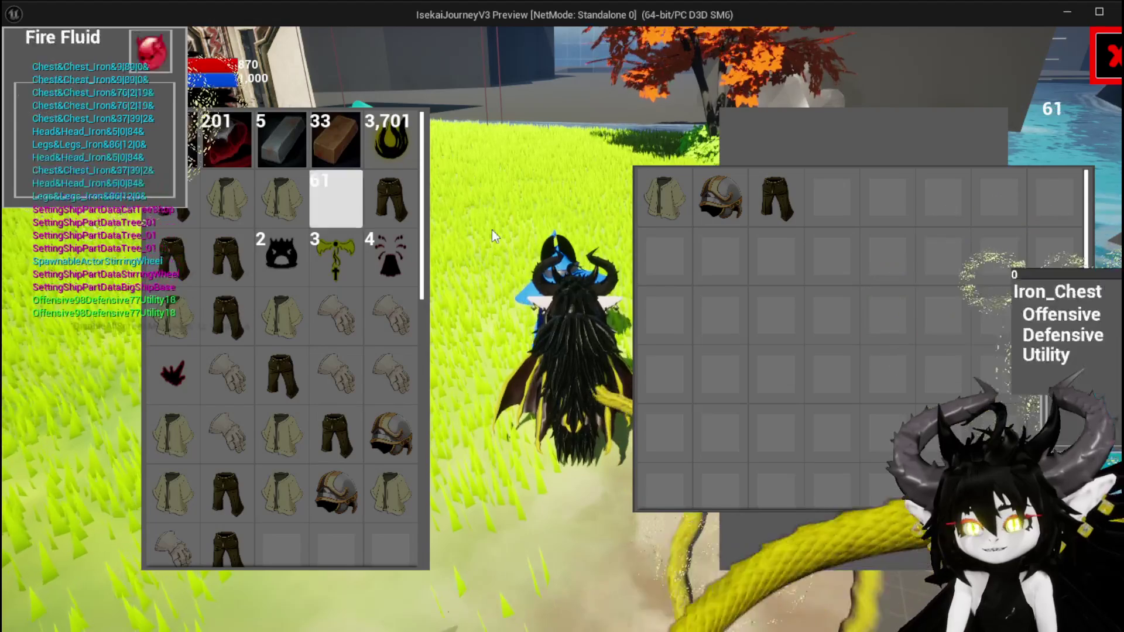
{"action": "key", "text": "Escape"}
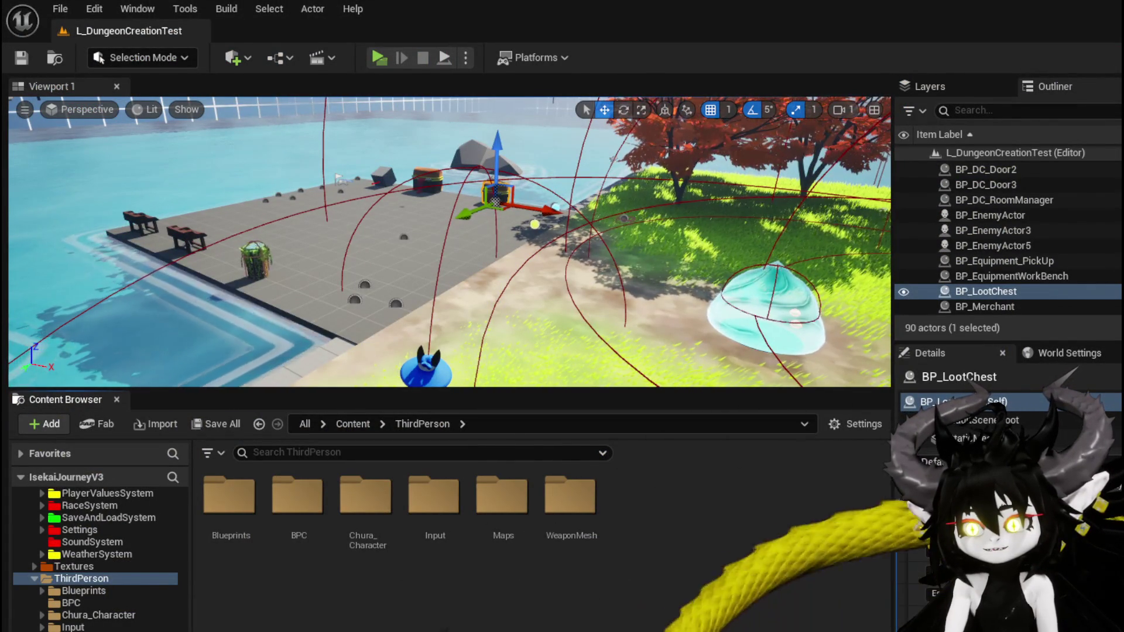
{"action": "key", "text": "alt+Tab"}
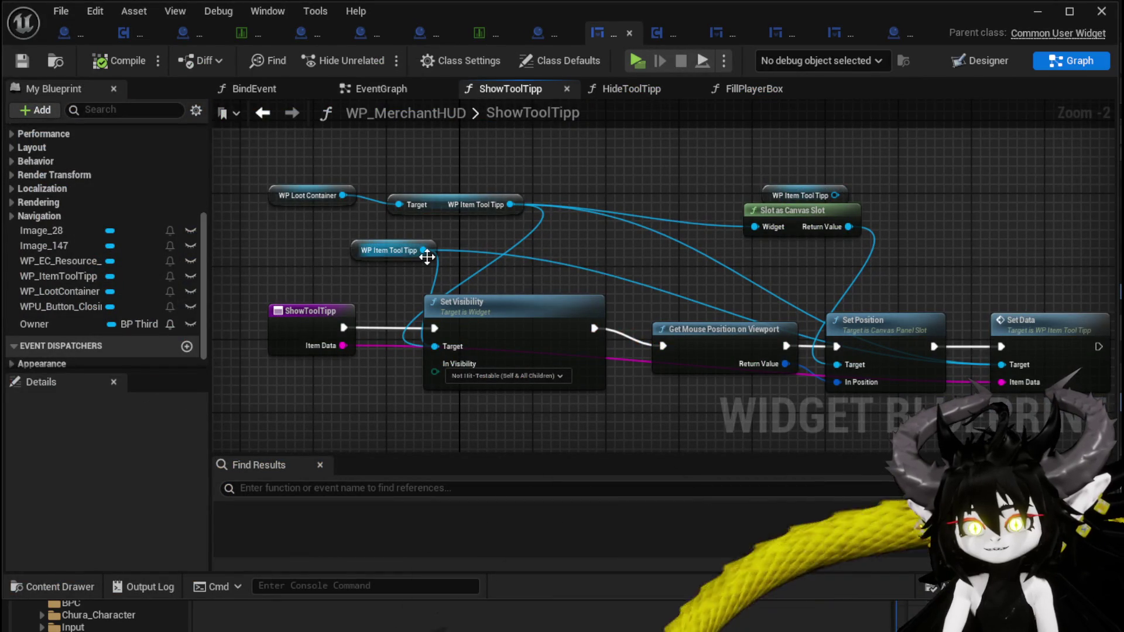
Wire the WP Item Tool Tipp getter into Slot as Canvas Slot and delete the Loot Container nodes
{"action": "mouse_move", "coordinate": [455, 261]}
{"action": "left_mouse_down"}
{"action": "mouse_move", "coordinate": [422, 274]}
{"action": "mouse_move", "coordinate": [724, 240]}
{"action": "left_mouse_up"}
{"action": "left_click_drag", "start_coordinate": [276, 146], "coordinate": [434, 221]}
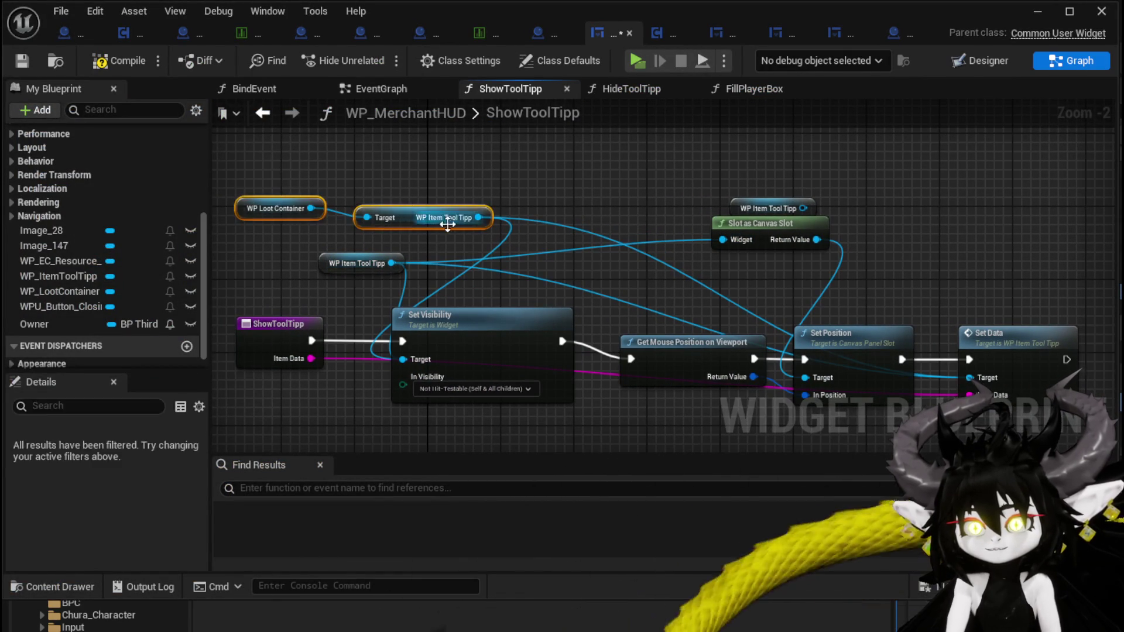
{"action": "key", "text": "Delete"}
{"action": "left_click", "coordinate": [764, 208]}
{"action": "key", "text": "Delete"}
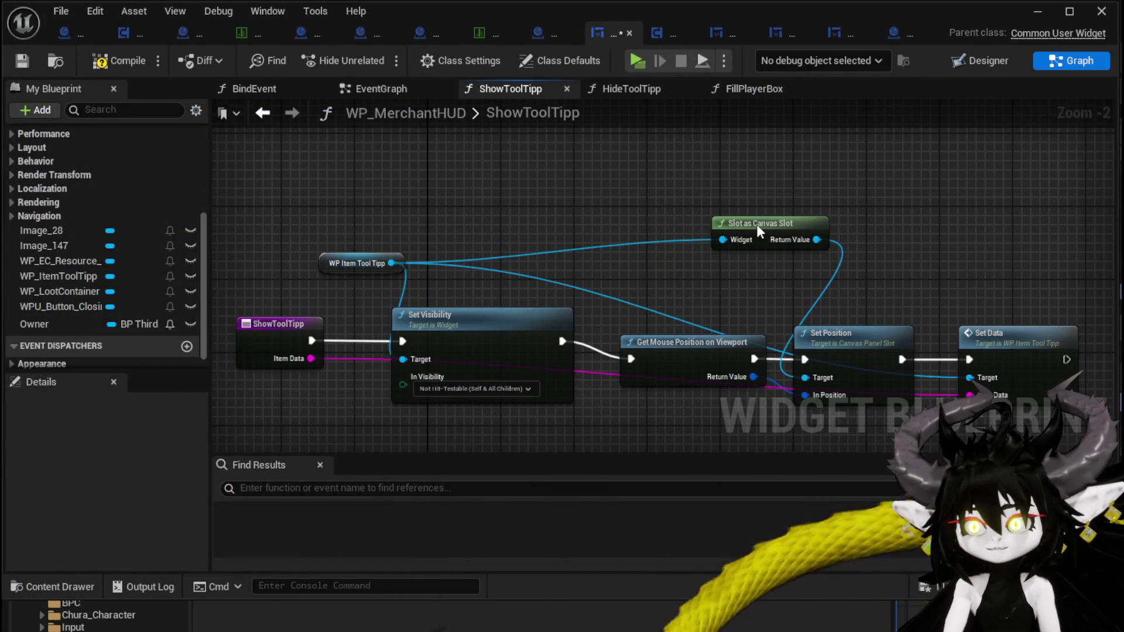
{"action": "left_click_drag", "start_coordinate": [756, 224], "coordinate": [738, 242]}
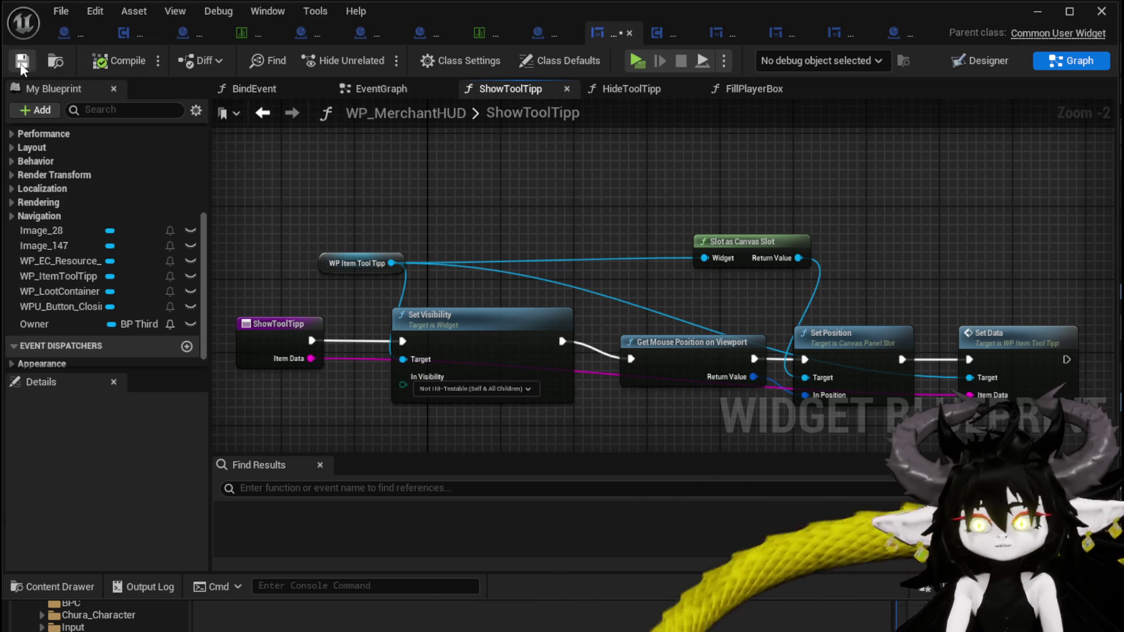
Switch to BPC_LootContainer's BuildOnlyItems graph
{"action": "scroll", "coordinate": [118, 184], "scroll_direction": "up", "scroll_amount": 5}
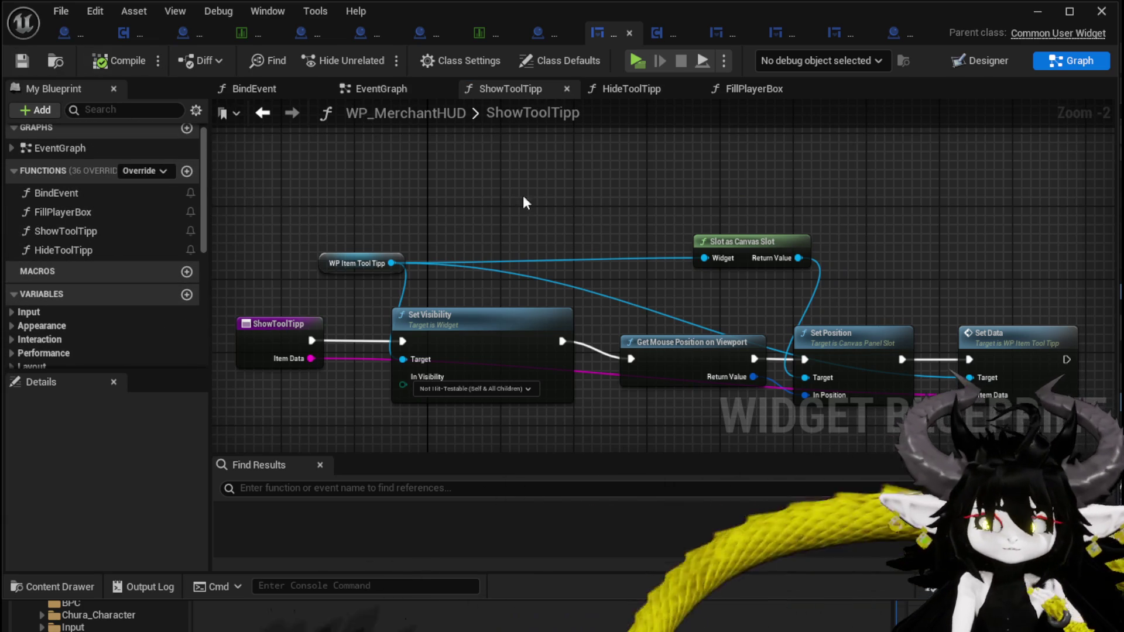
{"action": "scroll", "coordinate": [131, 224], "scroll_direction": "down", "scroll_amount": 2}
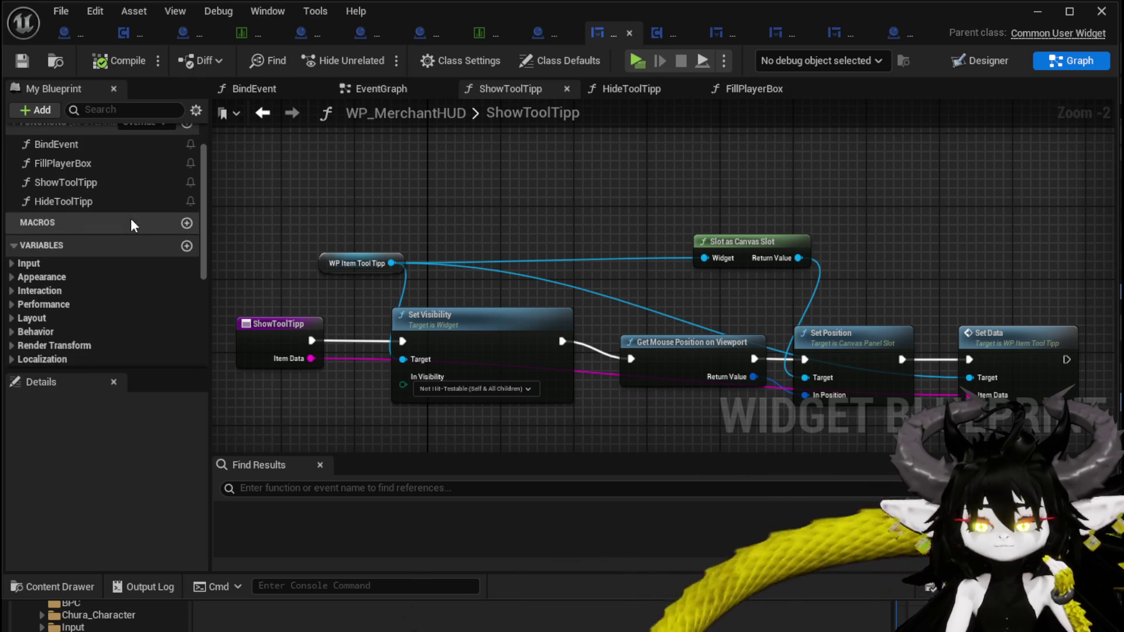
{"action": "scroll", "coordinate": [131, 219], "scroll_direction": "down", "scroll_amount": 8}
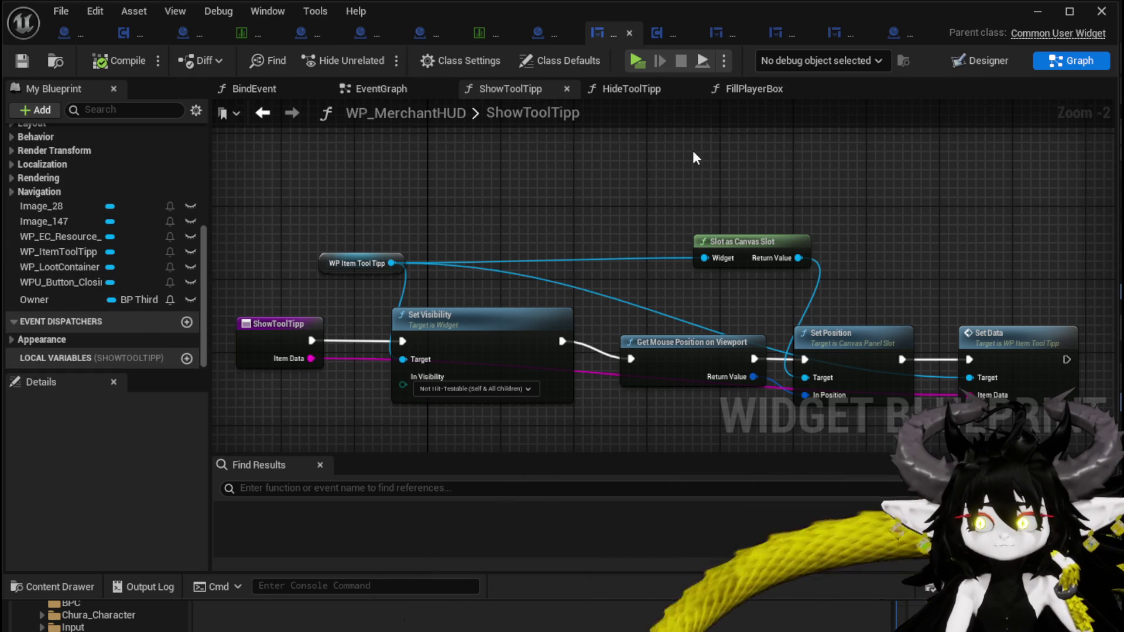
{"action": "left_click", "coordinate": [669, 31]}
{"action": "mouse_move", "coordinate": [595, 154]}
{"action": "left_mouse_down"}
{"action": "mouse_move", "coordinate": [497, 145]}
{"action": "mouse_move", "coordinate": [550, 146]}
{"action": "mouse_move", "coordinate": [723, 186]}
{"action": "mouse_move", "coordinate": [671, 189]}
{"action": "left_mouse_up"}
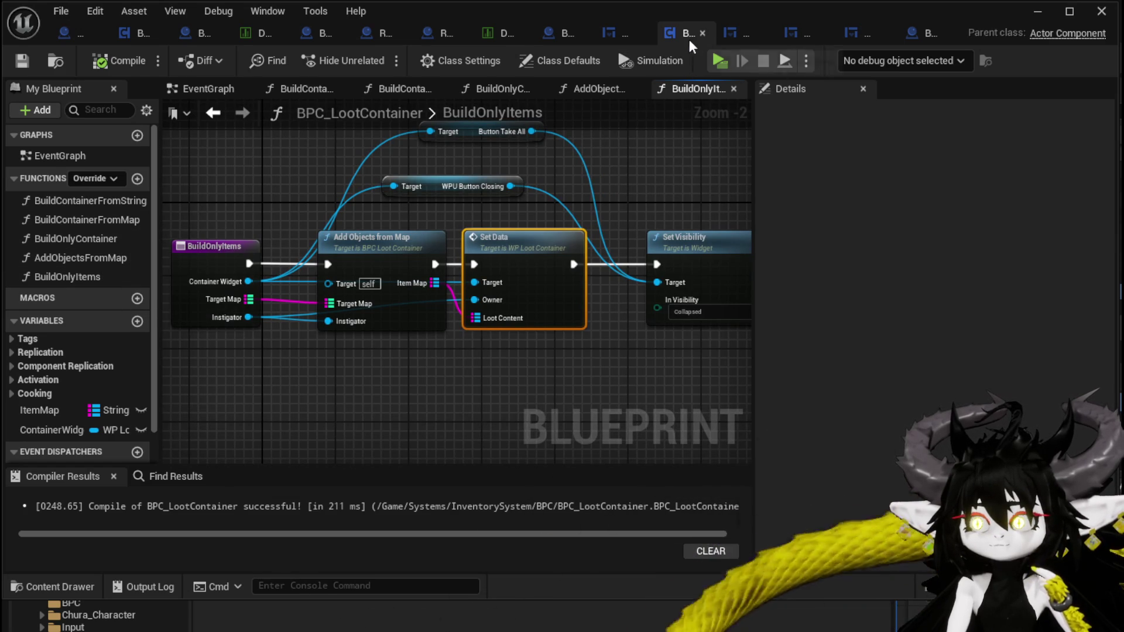
Open WP_LootContainer's ShowToolTipp graph and move its entry node left to make room
{"action": "left_click", "coordinate": [733, 33]}
{"action": "left_click", "coordinate": [78, 203]}
{"action": "left_click_drag", "start_coordinate": [325, 389], "coordinate": [804, 176]}
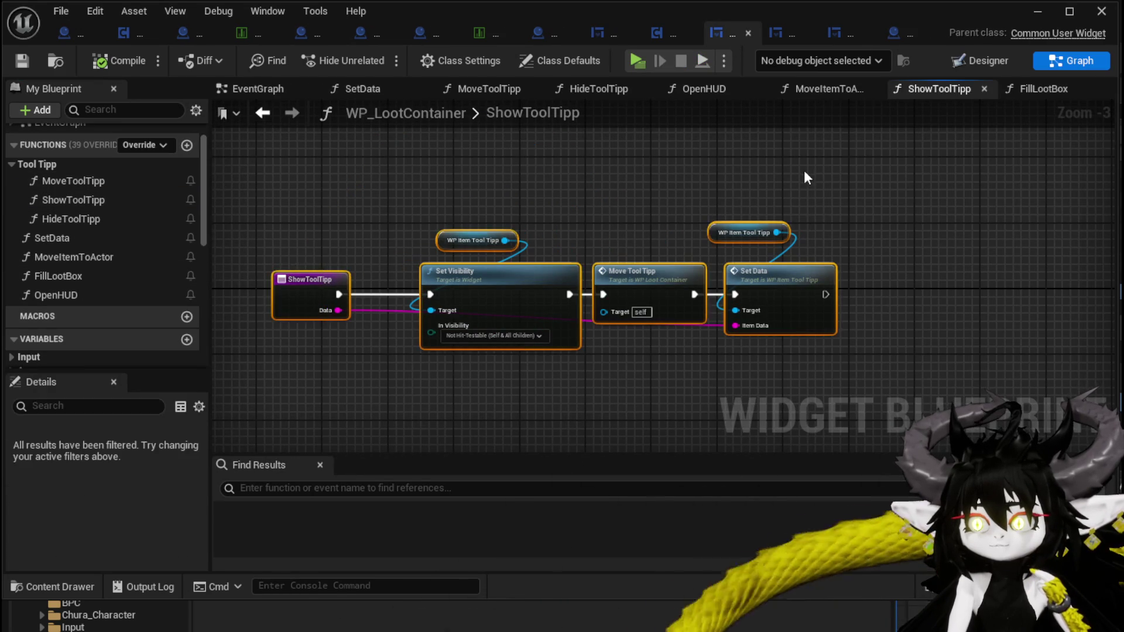
{"action": "mouse_move", "coordinate": [812, 214]}
{"action": "left_mouse_down"}
{"action": "mouse_move", "coordinate": [728, 208]}
{"action": "mouse_move", "coordinate": [739, 231]}
{"action": "mouse_move", "coordinate": [958, 216]}
{"action": "left_mouse_up"}
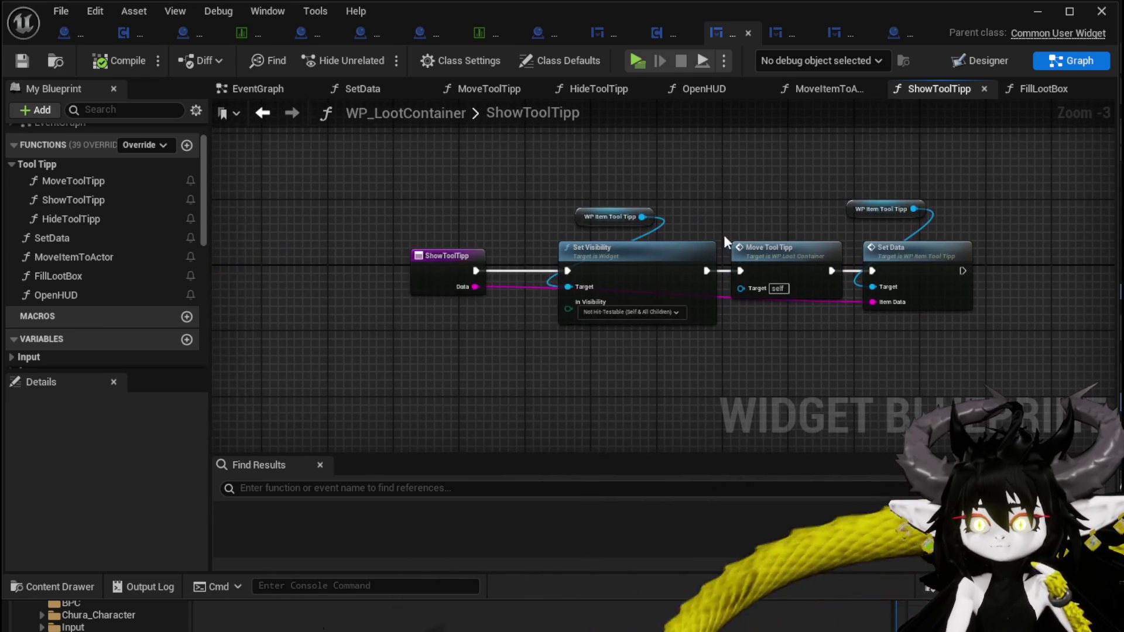
{"action": "left_click_drag", "start_coordinate": [459, 261], "coordinate": [339, 263]}
{"action": "left_click", "coordinate": [463, 226]}
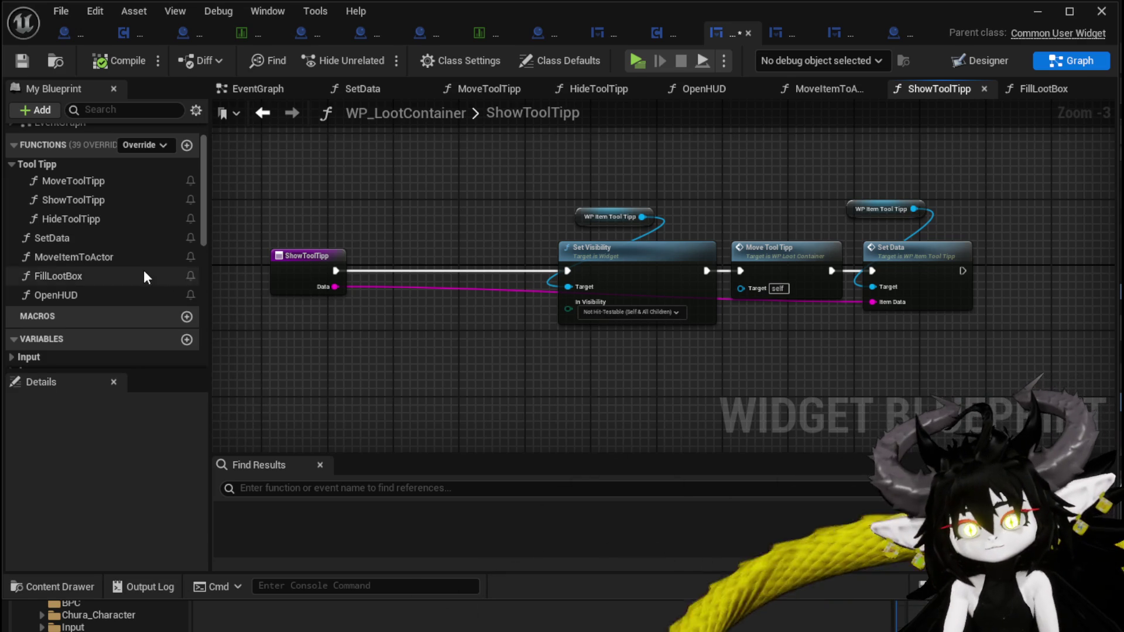
{"action": "scroll", "coordinate": [144, 276], "scroll_direction": "down", "scroll_amount": 10}
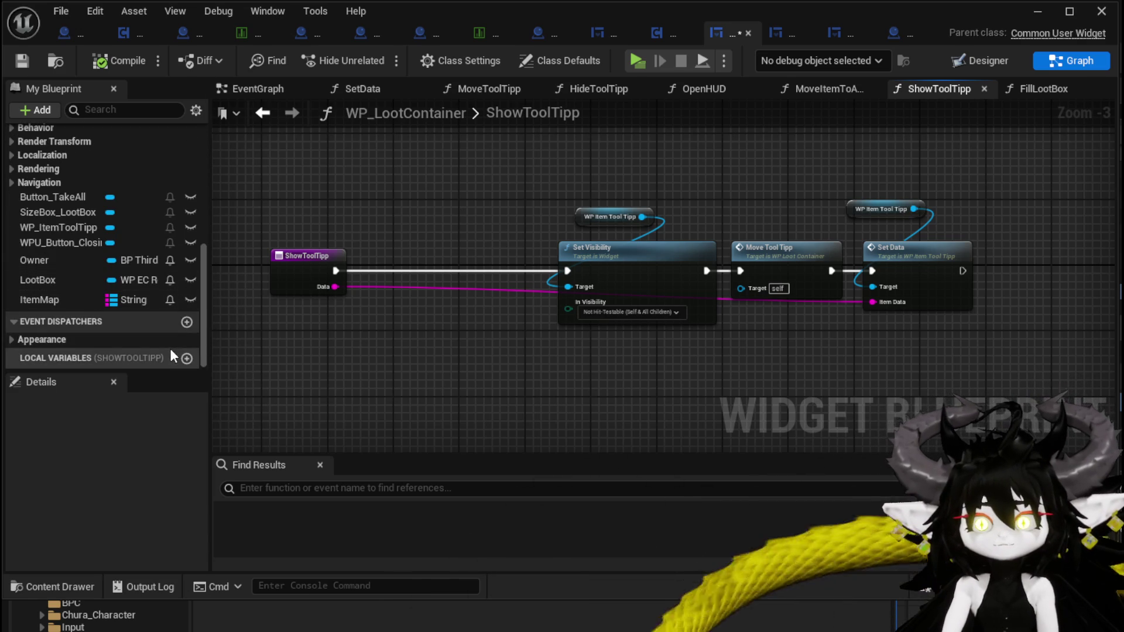
Add an OnHover event dispatcher with a String input named Data
{"action": "left_click", "coordinate": [186, 322]}
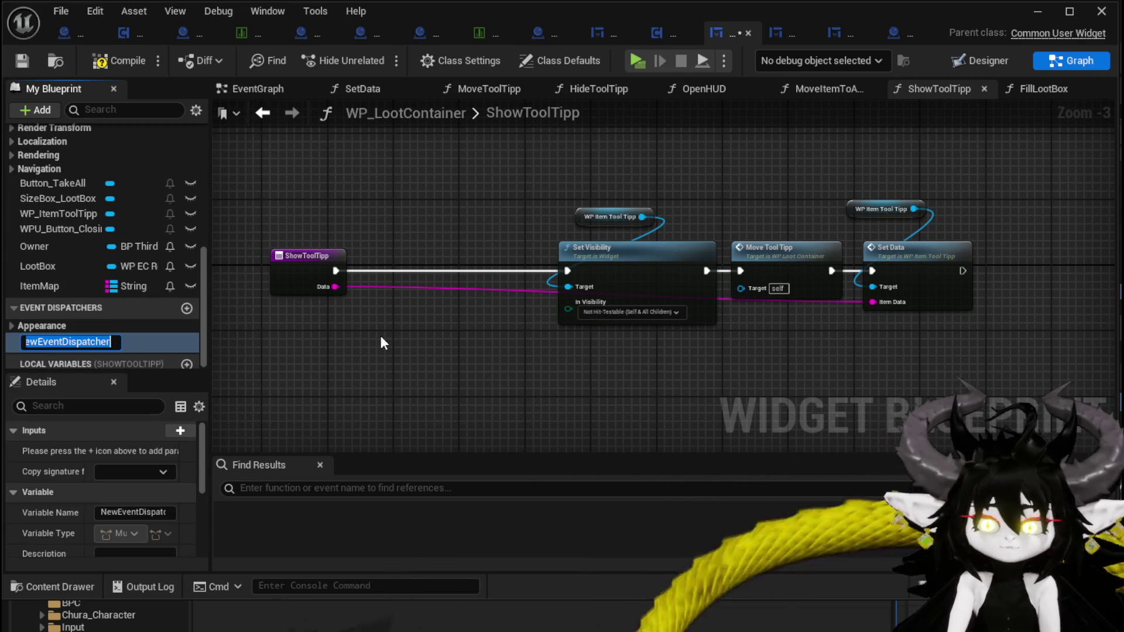
{"action": "type", "text": "On"}
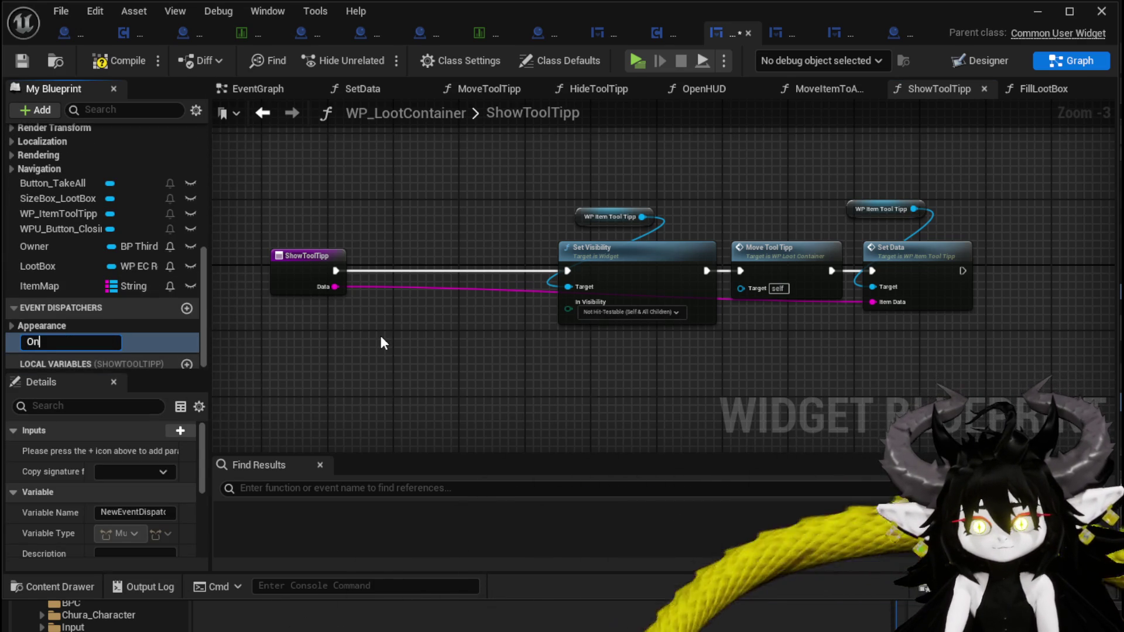
{"action": "type", "text": "Hover"}
{"action": "key", "text": "Return"}
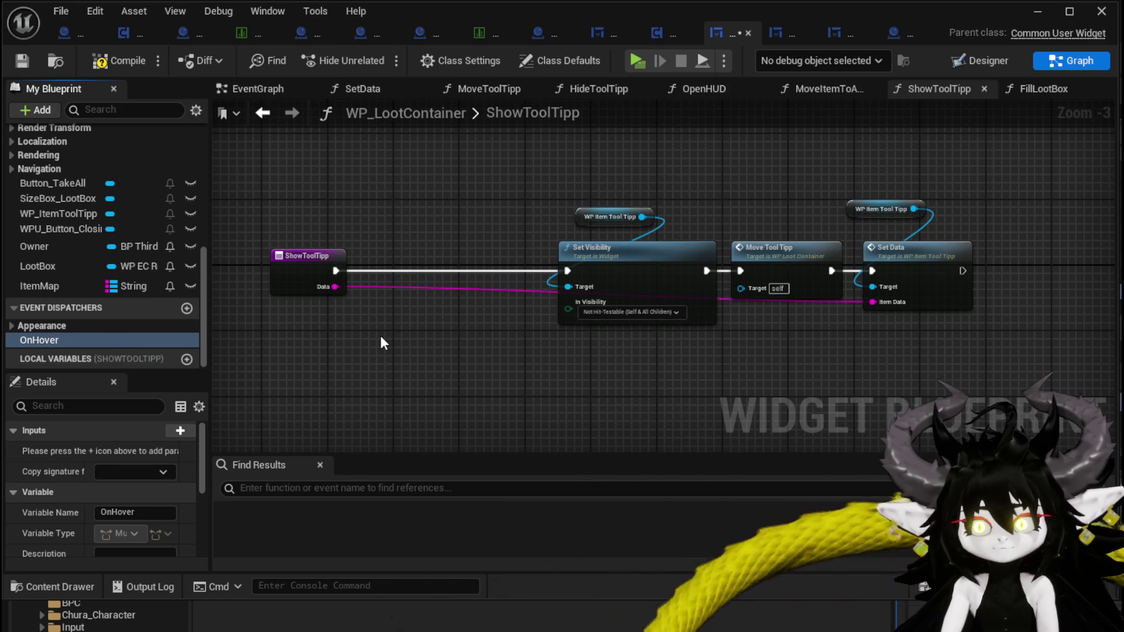
{"action": "left_click", "coordinate": [187, 434]}
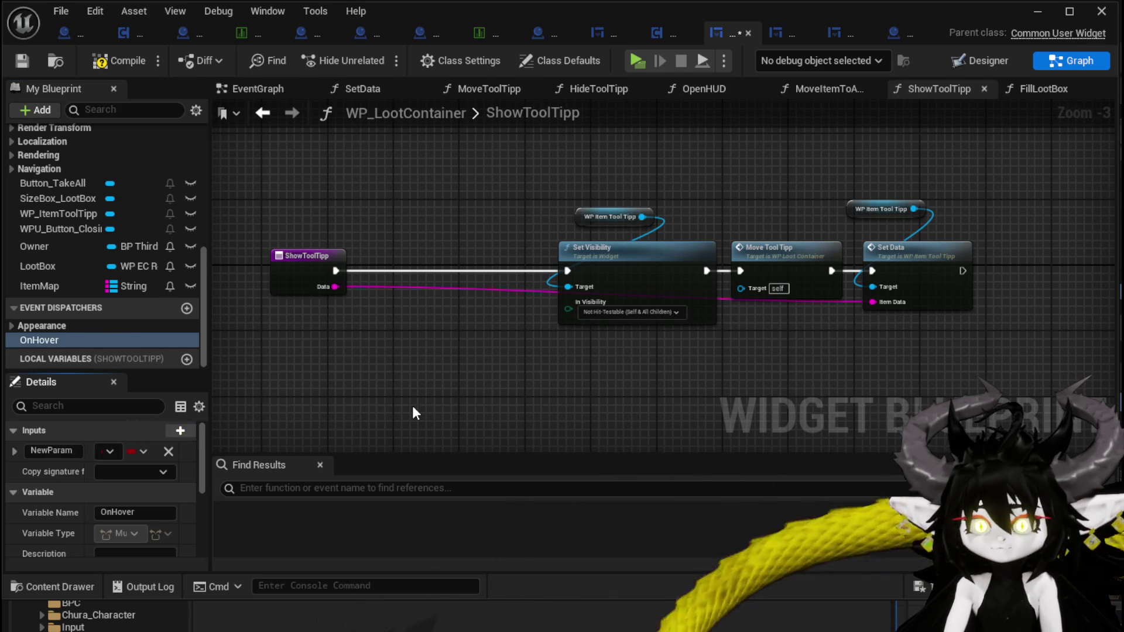
{"action": "left_click", "coordinate": [105, 451]}
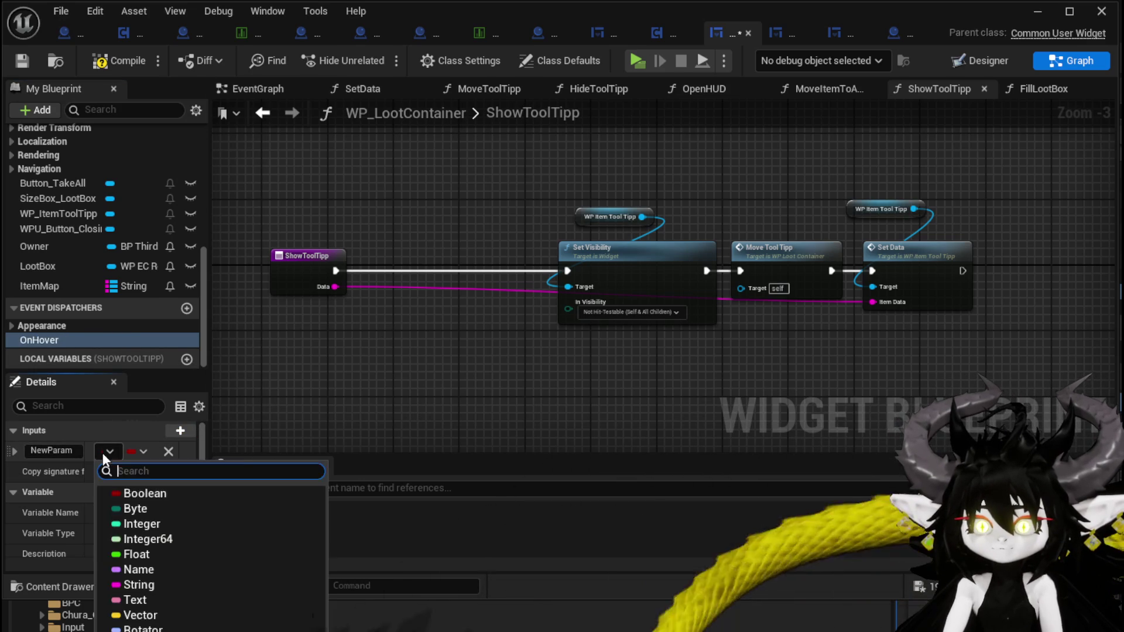
{"action": "left_click", "coordinate": [154, 582]}
{"action": "double_click", "coordinate": [51, 450]}
{"action": "type", "text": "Data"}
{"action": "key", "text": "Return"}
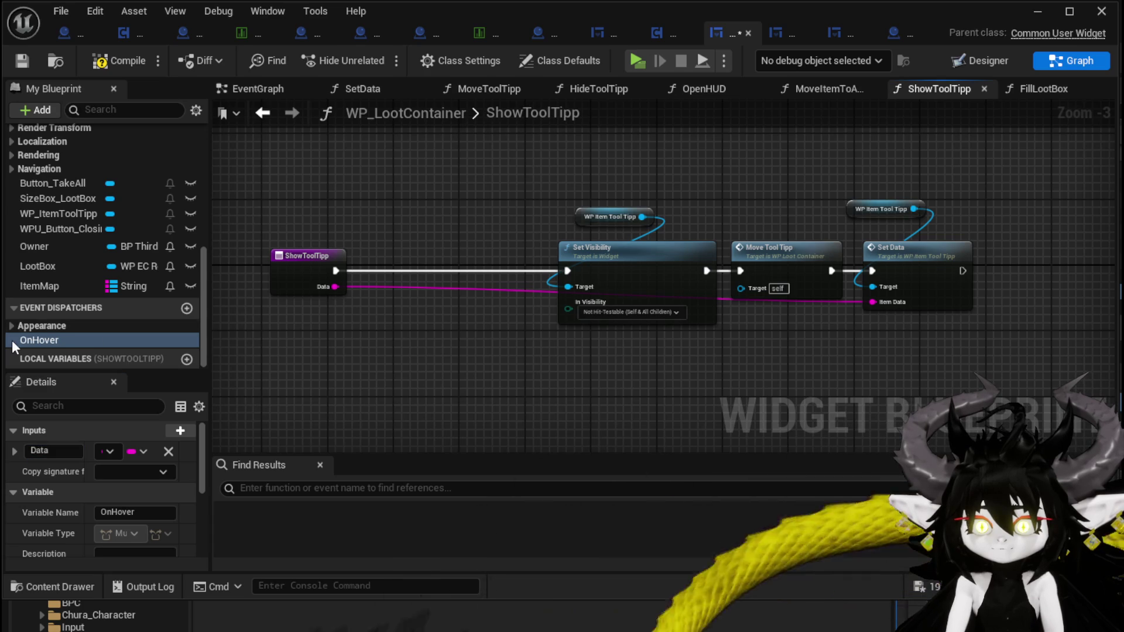
Call On Hover in ShowToolTipp before Set Visibility, passing Data, then compile and save
{"action": "mouse_move", "coordinate": [471, 293]}
{"action": "left_mouse_down"}
{"action": "mouse_move", "coordinate": [472, 304]}
{"action": "mouse_move", "coordinate": [443, 259]}
{"action": "left_mouse_up"}
{"action": "left_click", "coordinate": [521, 323]}
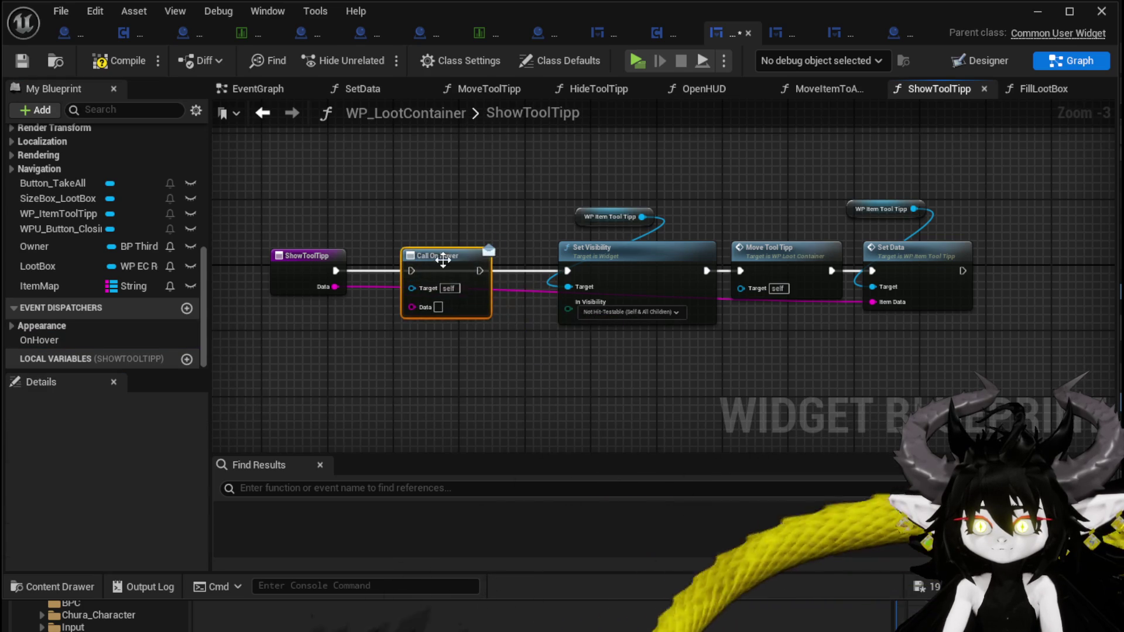
{"action": "left_click_drag", "start_coordinate": [333, 270], "coordinate": [412, 271]}
{"action": "left_click_drag", "start_coordinate": [480, 271], "coordinate": [566, 272]}
{"action": "left_click_drag", "start_coordinate": [335, 287], "coordinate": [425, 307]}
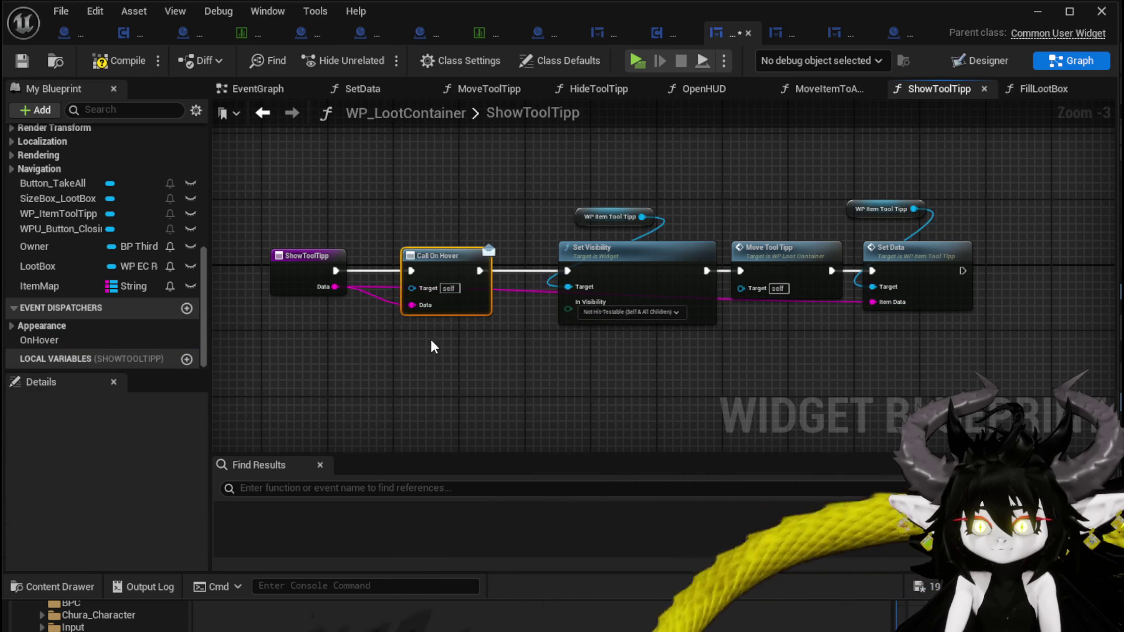
{"action": "left_click", "coordinate": [119, 61]}
{"action": "left_click", "coordinate": [22, 61]}
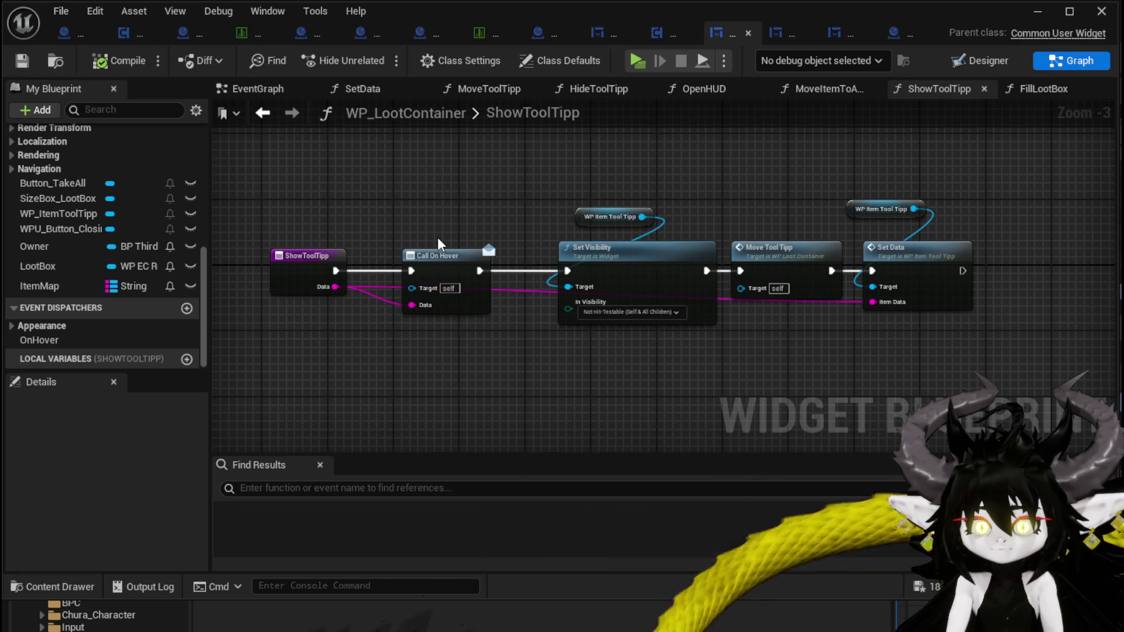
Add a second event dispatcher named OnUnHover
{"action": "left_click", "coordinate": [187, 309]}
{"action": "type", "text": "OnUnH"}
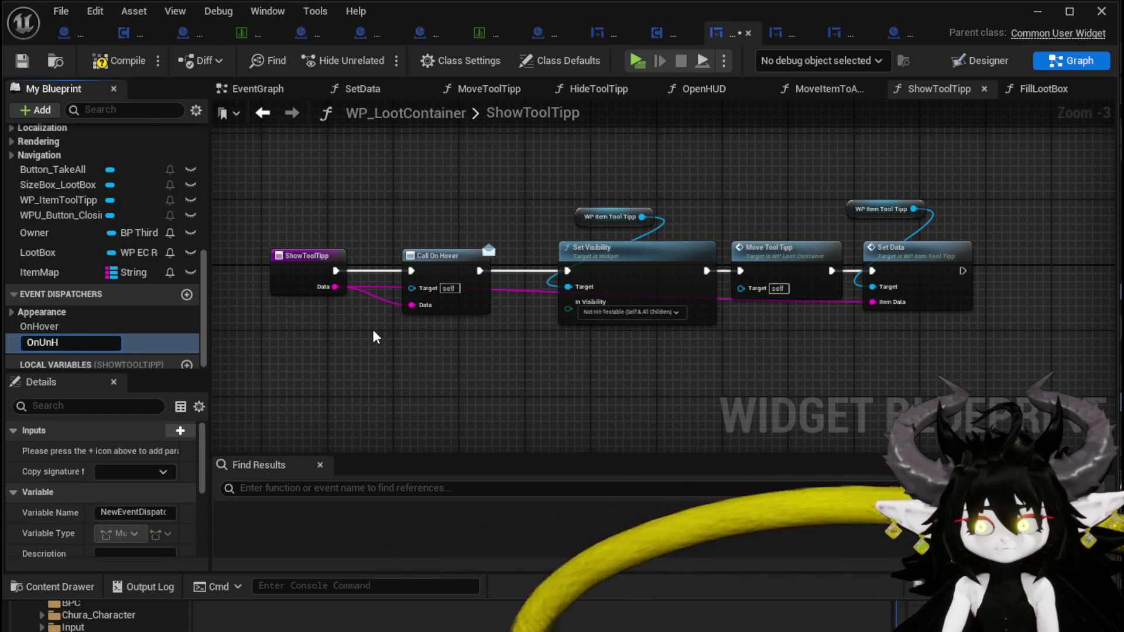
{"action": "type", "text": "over"}
{"action": "key", "text": "Return"}
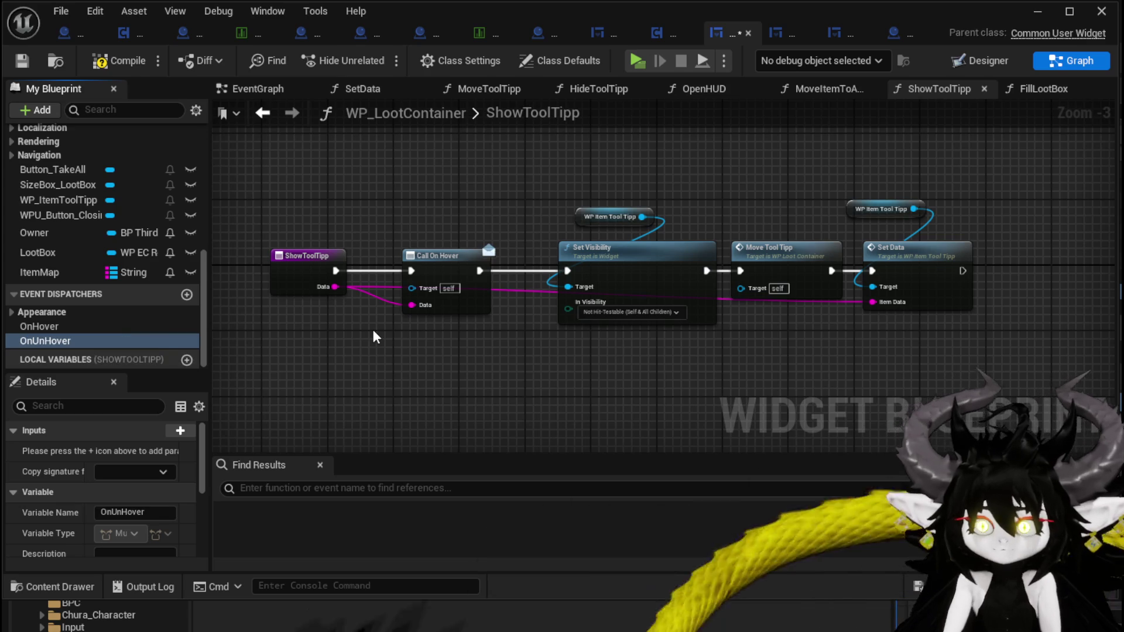
{"action": "scroll", "coordinate": [111, 217], "scroll_direction": "up", "scroll_amount": 5}
{"action": "scroll", "coordinate": [73, 193], "scroll_direction": "up", "scroll_amount": 2}
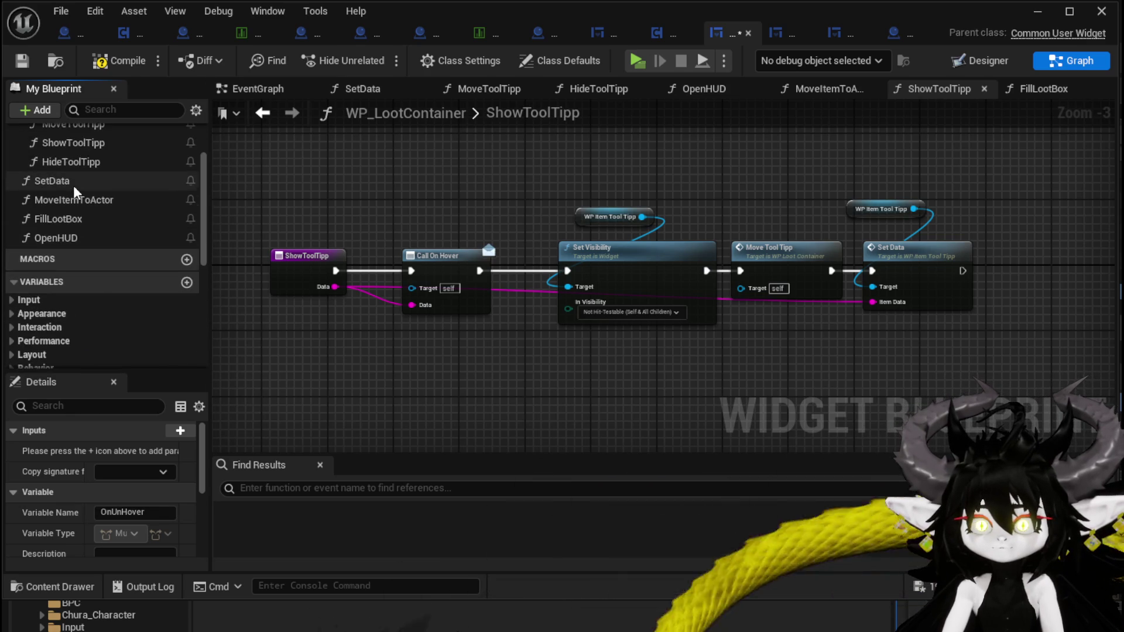
{"action": "scroll", "coordinate": [76, 193], "scroll_direction": "up", "scroll_amount": 3}
In HideToolTipp, call On Un Hover between the entry node and Un Select, then save
{"action": "double_click", "coordinate": [94, 234]}
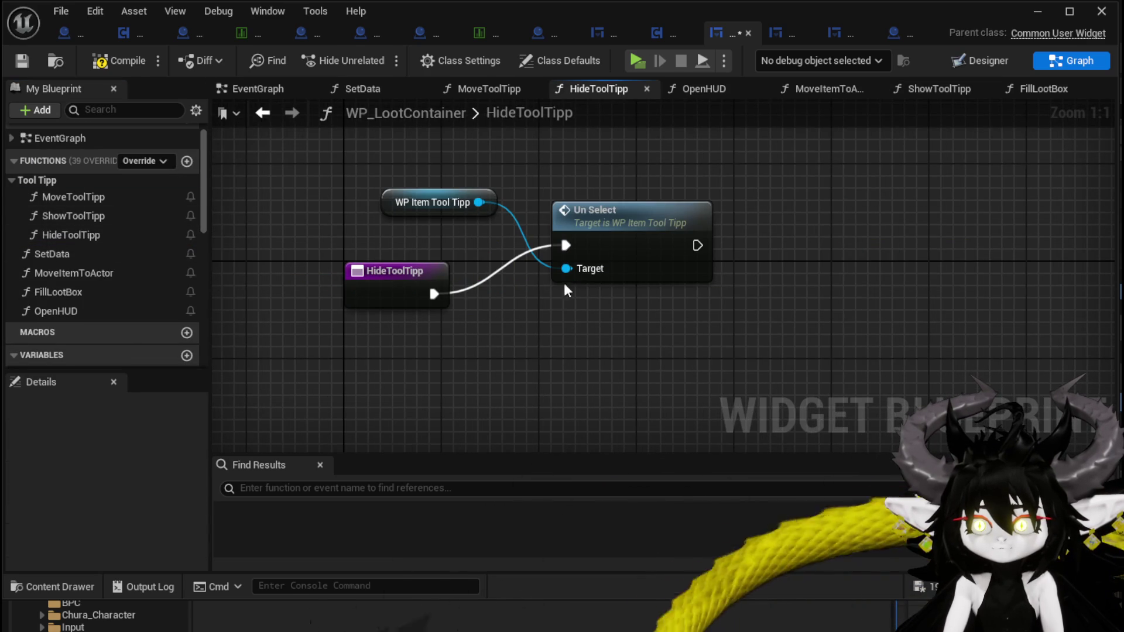
{"action": "scroll", "coordinate": [114, 247], "scroll_direction": "down", "scroll_amount": 10}
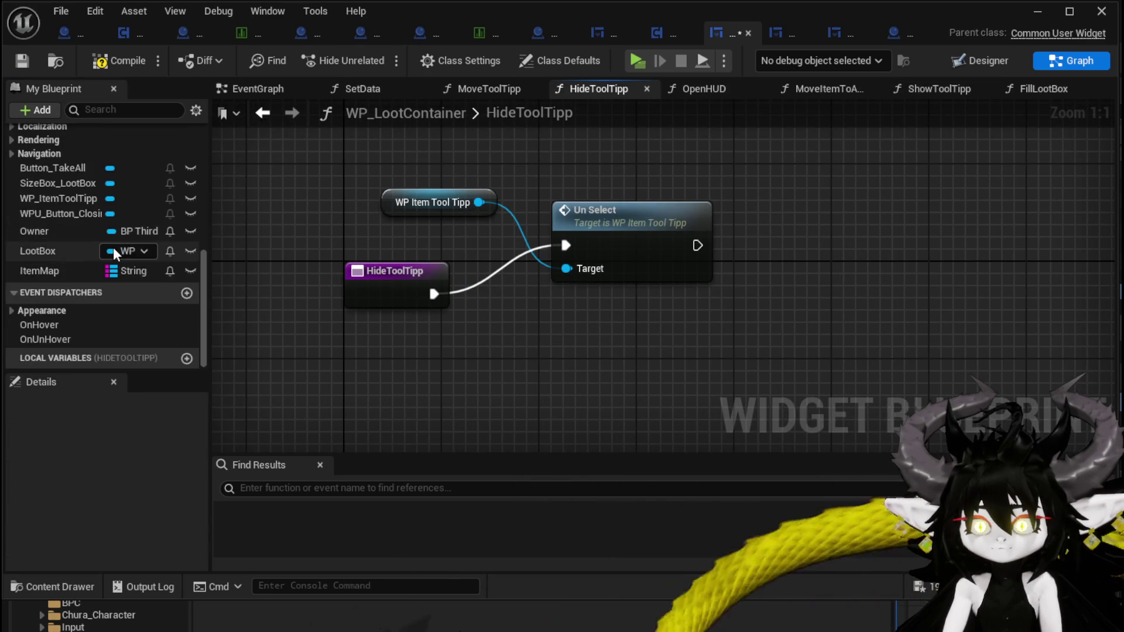
{"action": "left_click_drag", "start_coordinate": [54, 338], "coordinate": [492, 345]}
{"action": "left_click", "coordinate": [504, 367]}
{"action": "left_click_drag", "start_coordinate": [398, 271], "coordinate": [301, 258]}
{"action": "left_click_drag", "start_coordinate": [515, 338], "coordinate": [441, 258]}
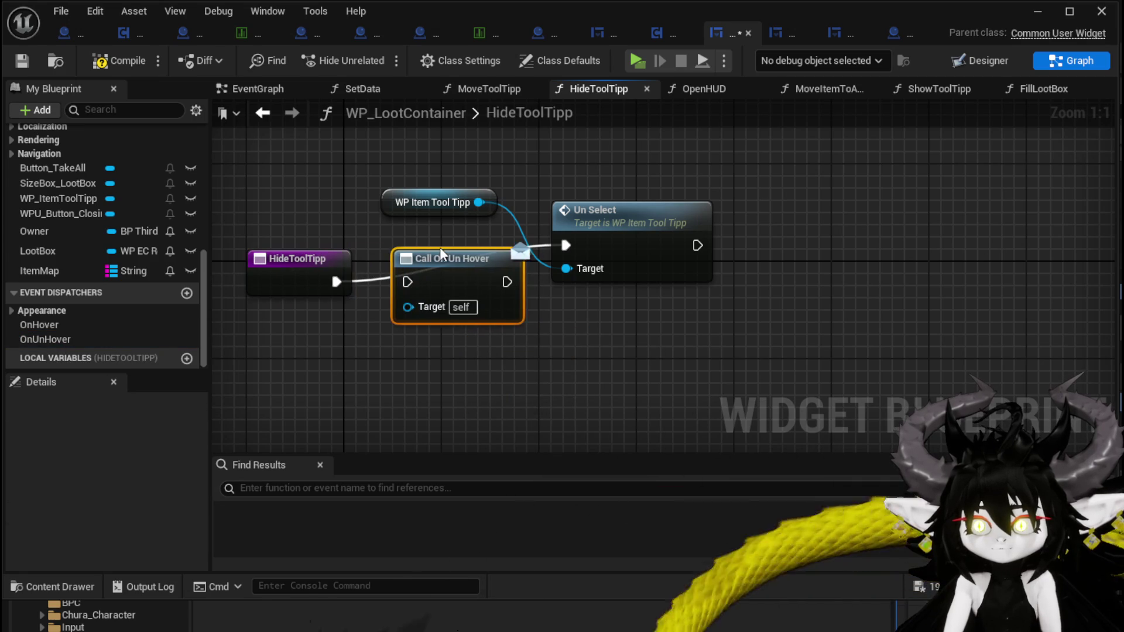
{"action": "left_click_drag", "start_coordinate": [336, 281], "coordinate": [408, 282]}
{"action": "mouse_move", "coordinate": [507, 281]}
{"action": "left_mouse_down"}
{"action": "mouse_move", "coordinate": [527, 281]}
{"action": "mouse_move", "coordinate": [566, 245]}
{"action": "left_mouse_up"}
{"action": "left_click", "coordinate": [22, 64]}
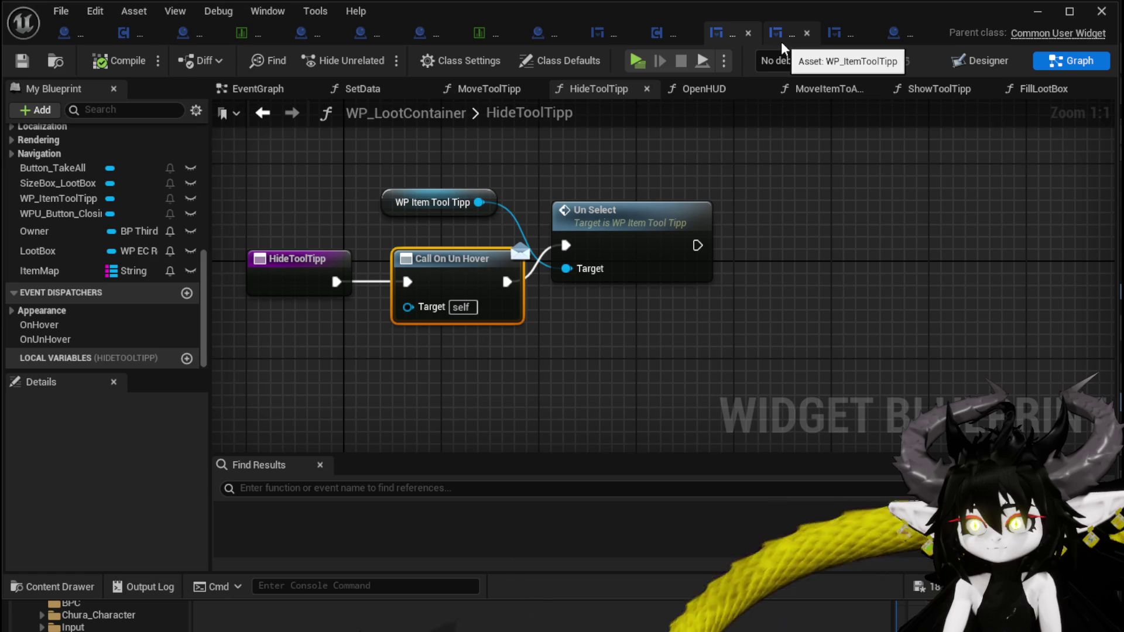
{"action": "left_click", "coordinate": [595, 35]}
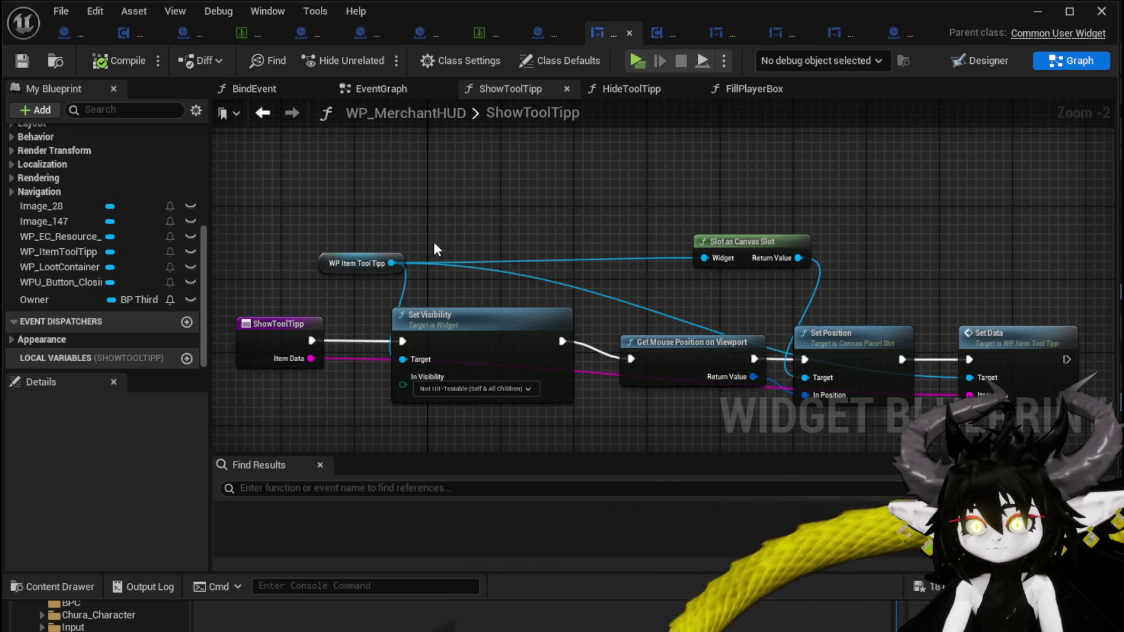
In BindEvent, add a WP_LootContainer reference and a Bind Event to On Hover node
{"action": "scroll", "coordinate": [143, 237], "scroll_direction": "up", "scroll_amount": 5}
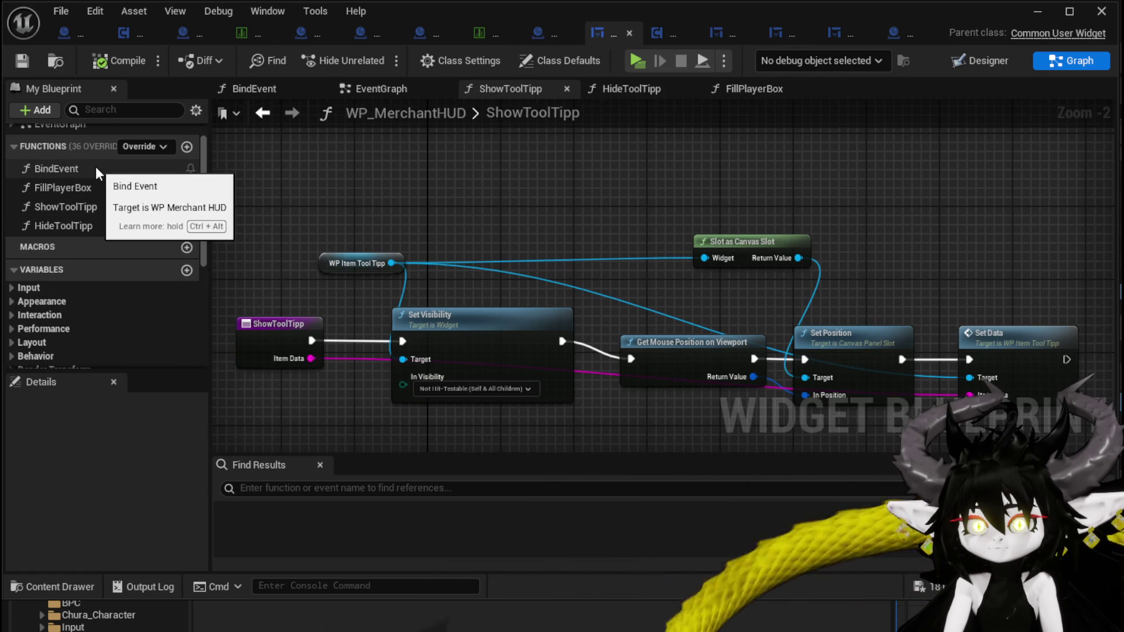
{"action": "scroll", "coordinate": [97, 169], "scroll_direction": "up", "scroll_amount": 1}
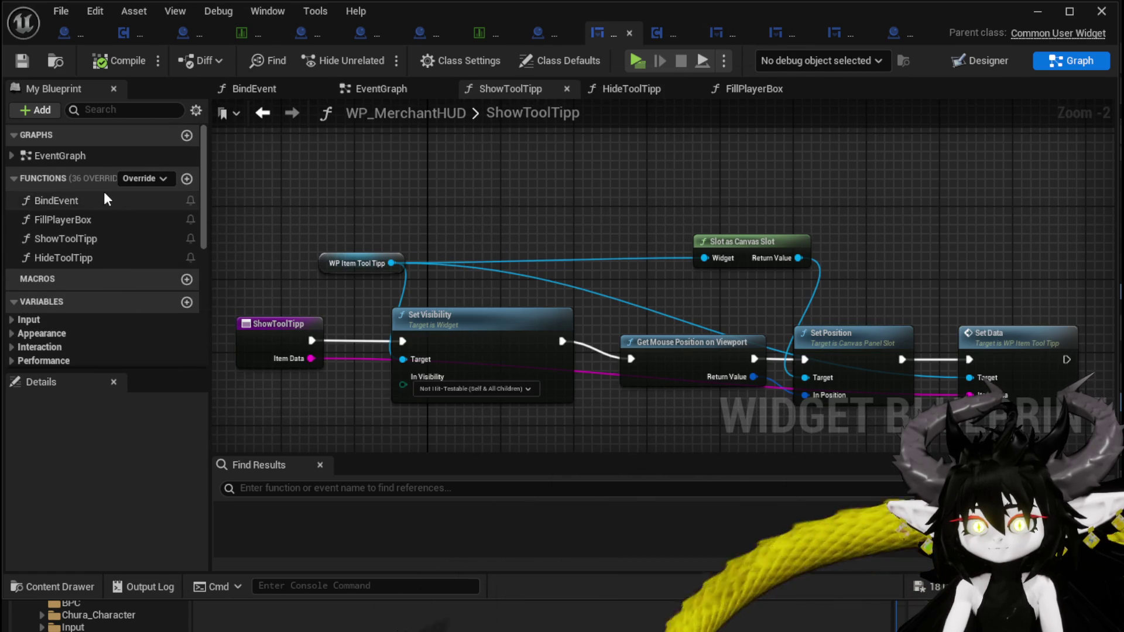
{"action": "double_click", "coordinate": [124, 201]}
{"action": "scroll", "coordinate": [105, 294], "scroll_direction": "down", "scroll_amount": 5}
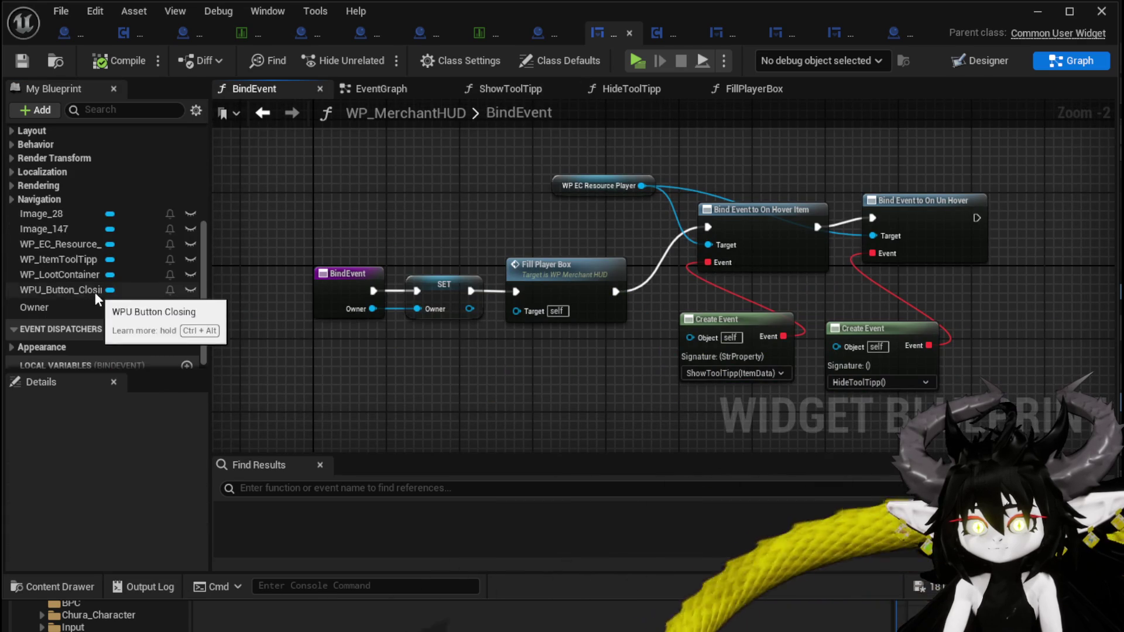
{"action": "scroll", "coordinate": [65, 303], "scroll_direction": "down", "scroll_amount": 1}
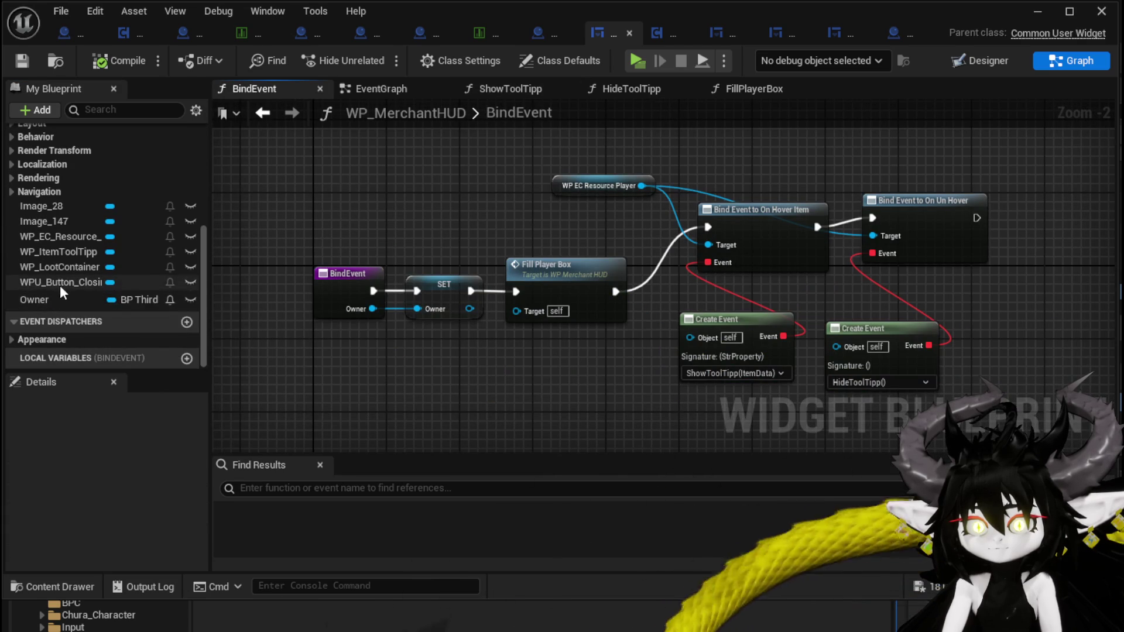
{"action": "mouse_move", "coordinate": [74, 270]}
{"action": "left_mouse_down"}
{"action": "mouse_move", "coordinate": [753, 141]}
{"action": "mouse_move", "coordinate": [951, 177]}
{"action": "mouse_move", "coordinate": [941, 185]}
{"action": "left_mouse_up"}
{"action": "scroll", "coordinate": [557, 199], "scroll_direction": "up", "scroll_amount": 2}
{"action": "left_click_drag", "start_coordinate": [515, 196], "coordinate": [610, 228]}
{"action": "type", "text": "Bind"}
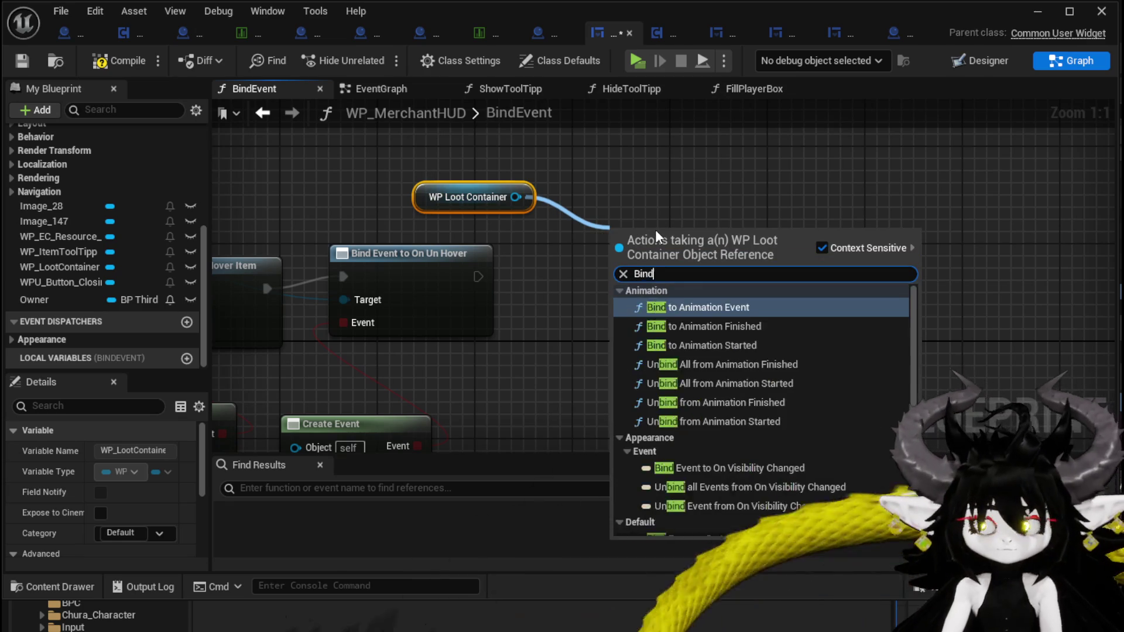
{"action": "type", "text": " on Hover"}
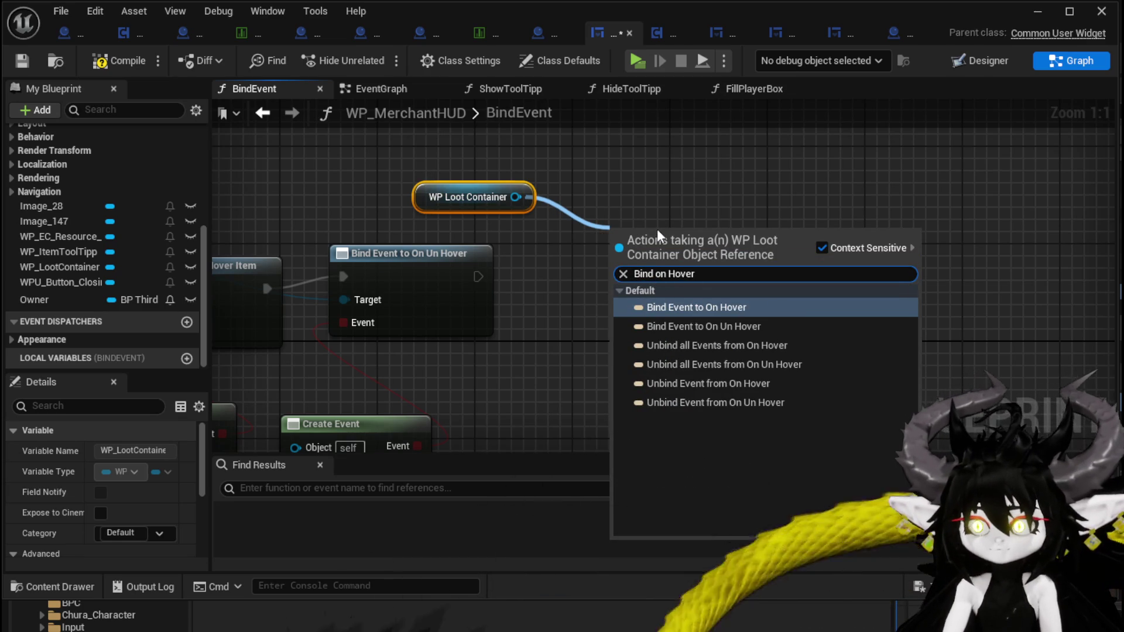
{"action": "left_click", "coordinate": [712, 308]}
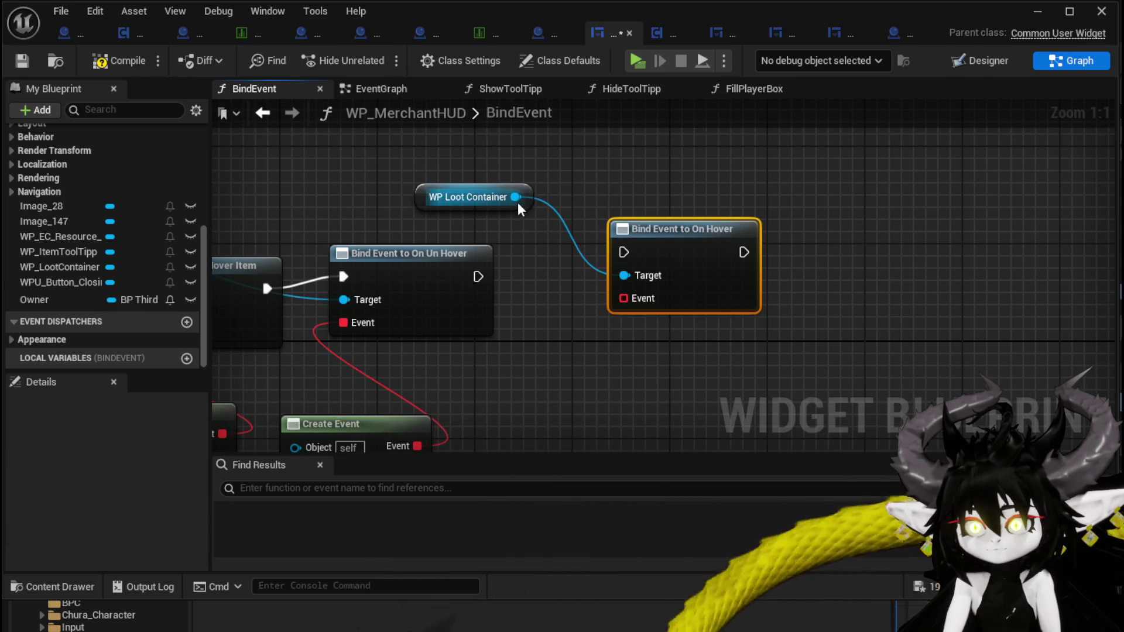
Add a Bind Event to On Un Hover node chained after the On Hover bind
{"action": "left_click_drag", "start_coordinate": [515, 196], "coordinate": [649, 190]}
{"action": "type", "text": "Bind o"}
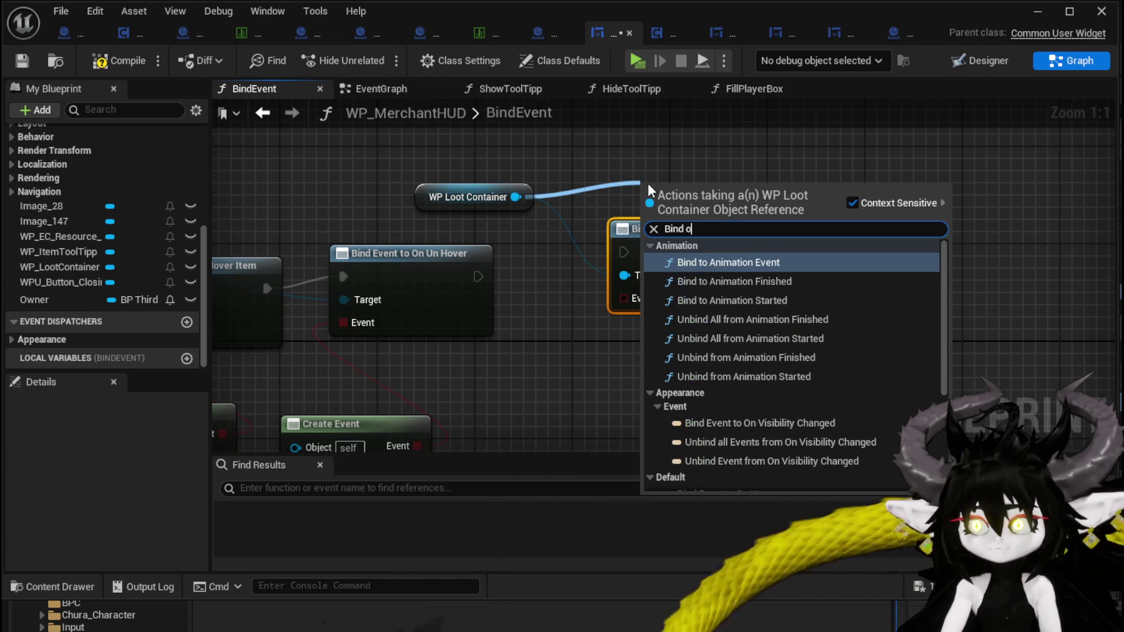
{"action": "type", "text": "n unho"}
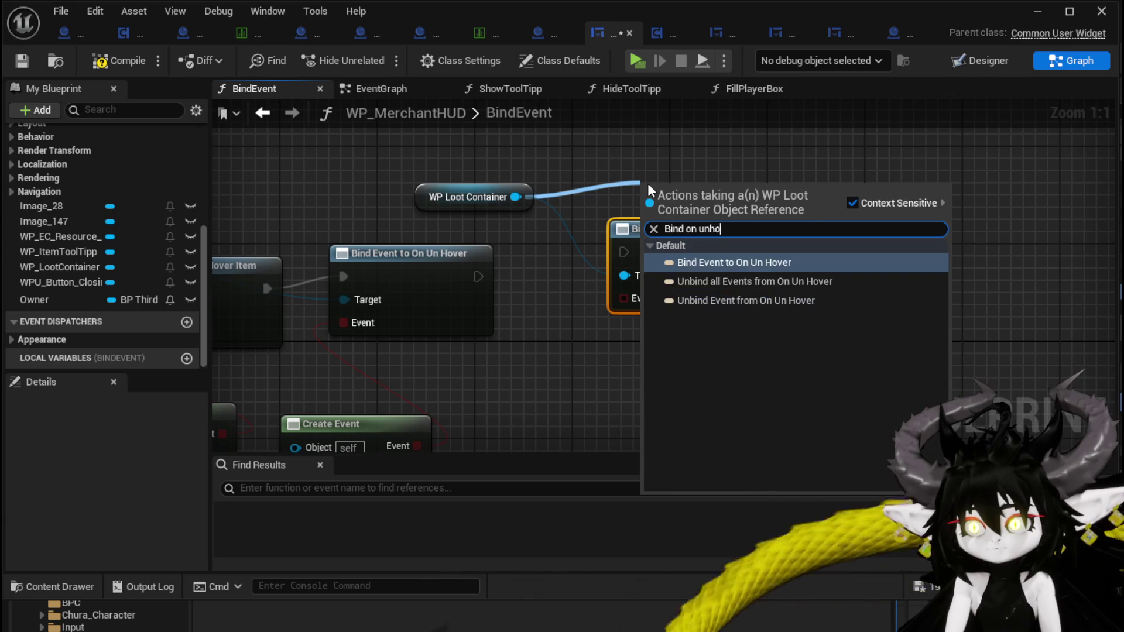
{"action": "left_click", "coordinate": [733, 262]}
{"action": "mouse_move", "coordinate": [740, 205]}
{"action": "left_mouse_down"}
{"action": "mouse_move", "coordinate": [872, 240]}
{"action": "mouse_move", "coordinate": [891, 233]}
{"action": "left_mouse_up"}
{"action": "mouse_move", "coordinate": [740, 251]}
{"action": "left_mouse_down"}
{"action": "mouse_move", "coordinate": [798, 253]}
{"action": "mouse_move", "coordinate": [536, 258]}
{"action": "mouse_move", "coordinate": [571, 256]}
{"action": "left_mouse_up"}
Give both binds Create Event nodes running ShowToolTipp and HideToolTipp respectively
{"action": "mouse_move", "coordinate": [416, 327]}
{"action": "left_mouse_down"}
{"action": "mouse_move", "coordinate": [488, 259]}
{"action": "mouse_move", "coordinate": [516, 289]}
{"action": "mouse_move", "coordinate": [535, 290]}
{"action": "mouse_move", "coordinate": [495, 295]}
{"action": "left_mouse_up"}
{"action": "scroll", "coordinate": [488, 259], "scroll_direction": "down", "scroll_amount": 1}
{"action": "left_click_drag", "start_coordinate": [813, 279], "coordinate": [767, 182]}
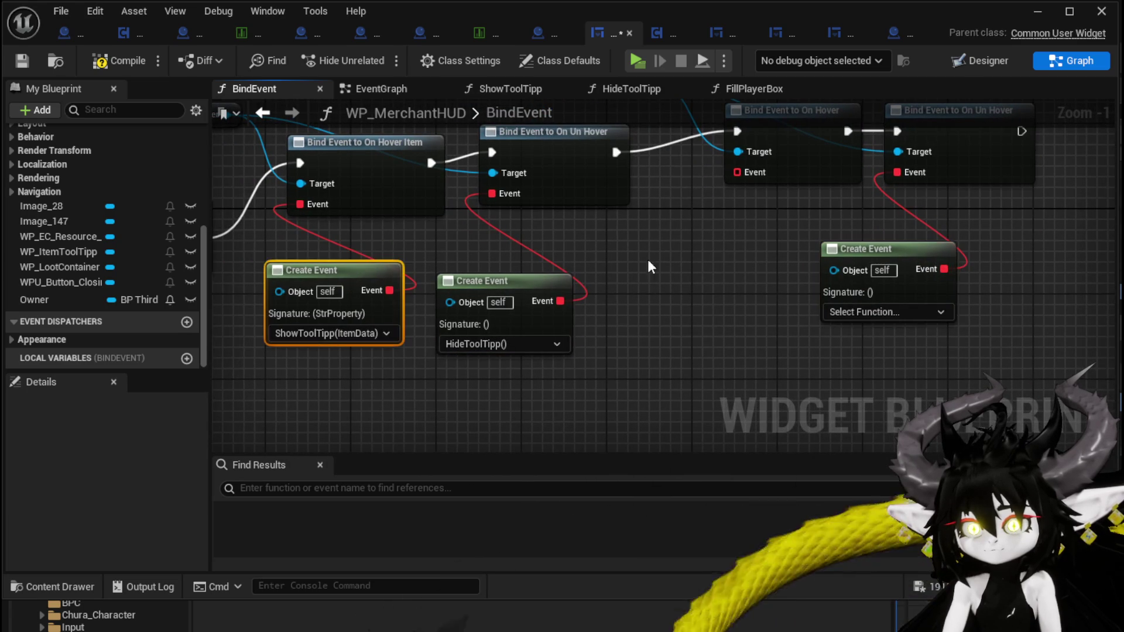
{"action": "key", "text": "ctrl+c"}
{"action": "key", "text": "ctrl+v"}
{"action": "left_click_drag", "start_coordinate": [743, 175], "coordinate": [742, 175]}
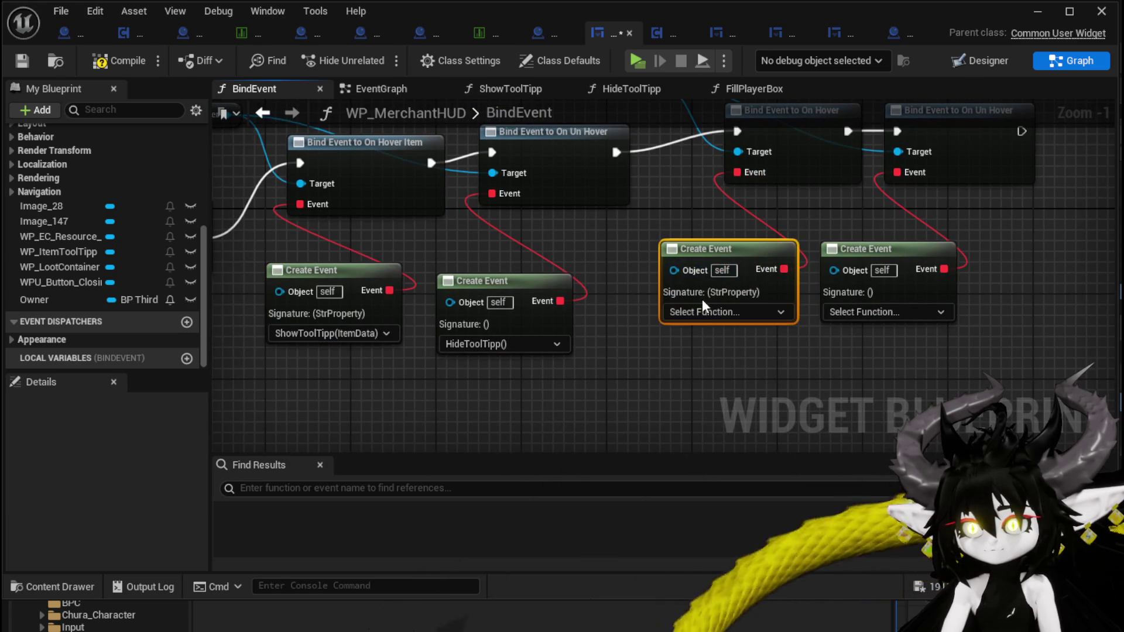
{"action": "left_click", "coordinate": [717, 312]}
{"action": "left_click", "coordinate": [866, 310]}
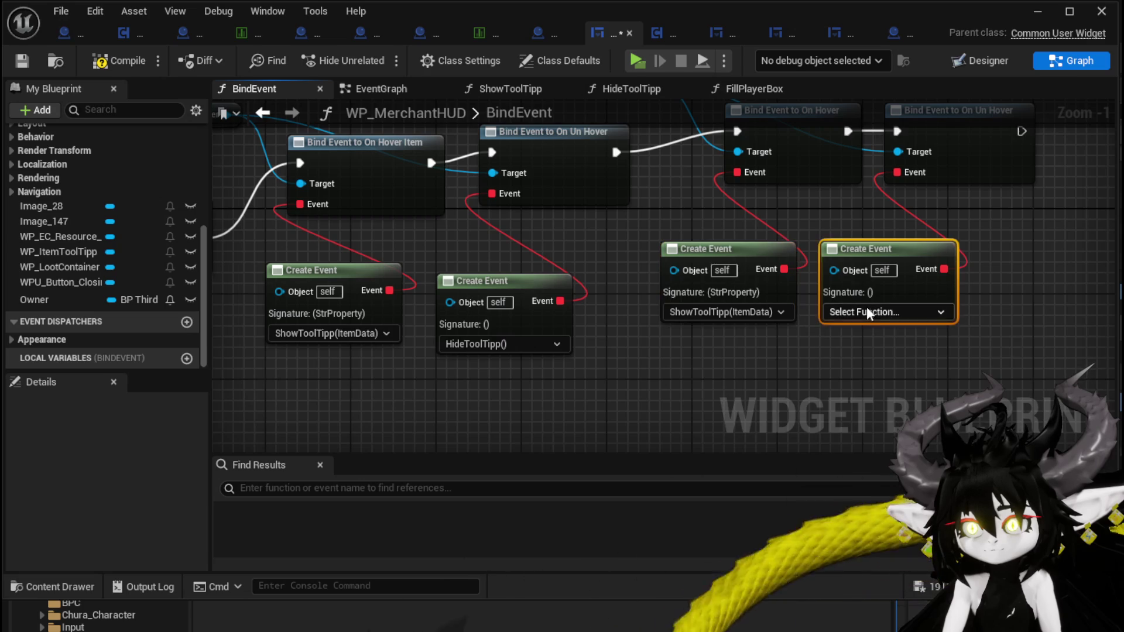
{"action": "scroll", "coordinate": [896, 374], "scroll_direction": "down", "scroll_amount": 3}
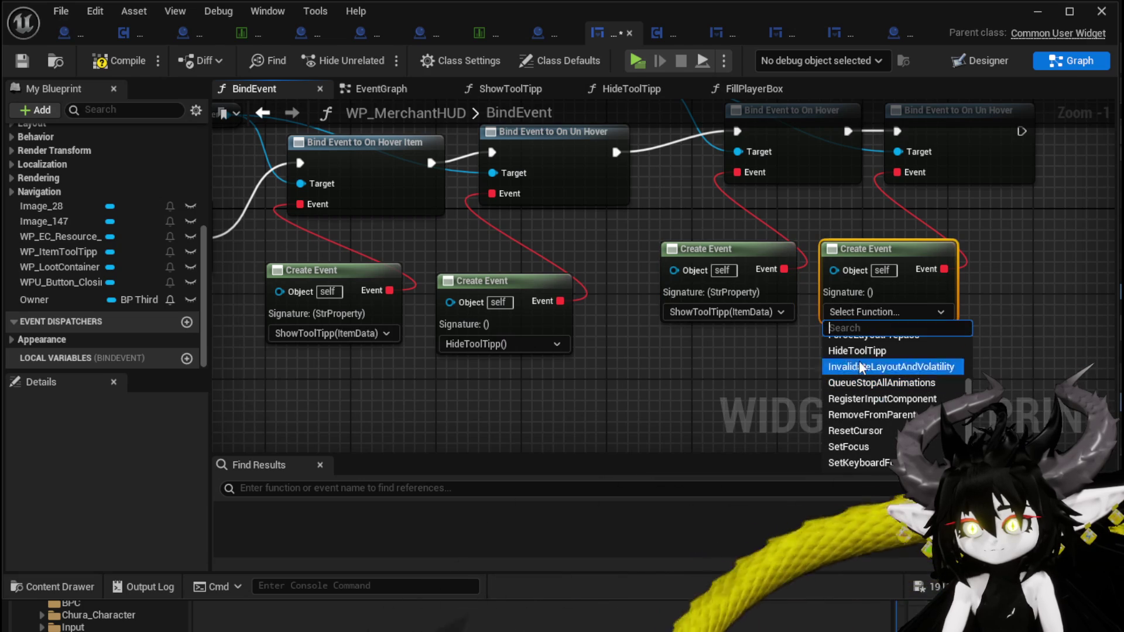
{"action": "left_click", "coordinate": [865, 352]}
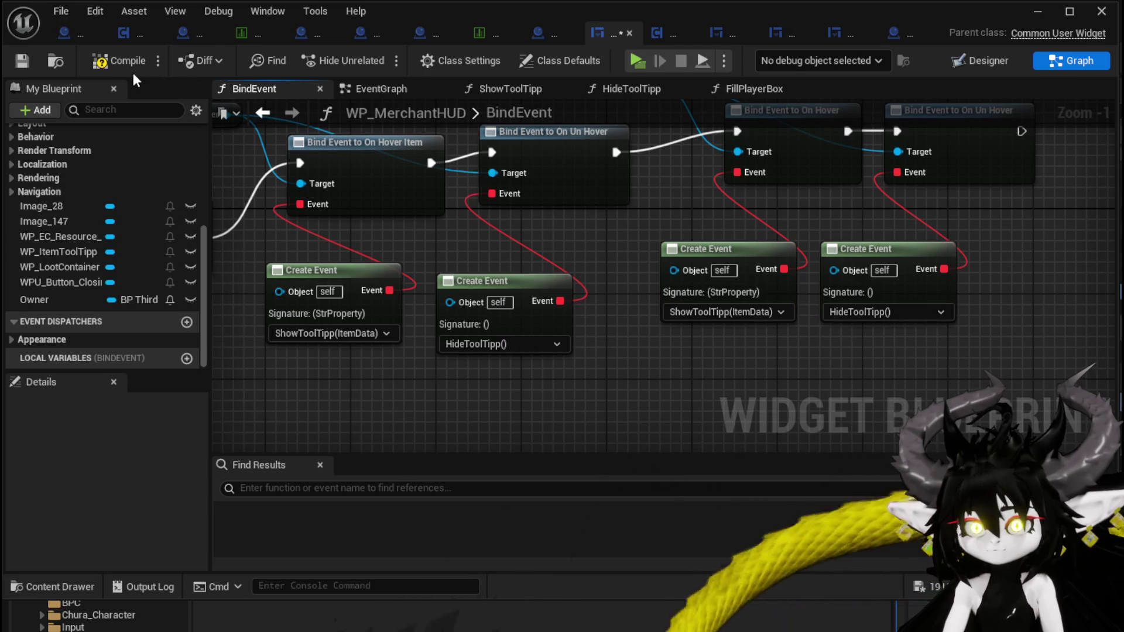
Save WP_MerchantHUD and start a play-in-editor test
{"action": "key", "text": "ctrl+s"}
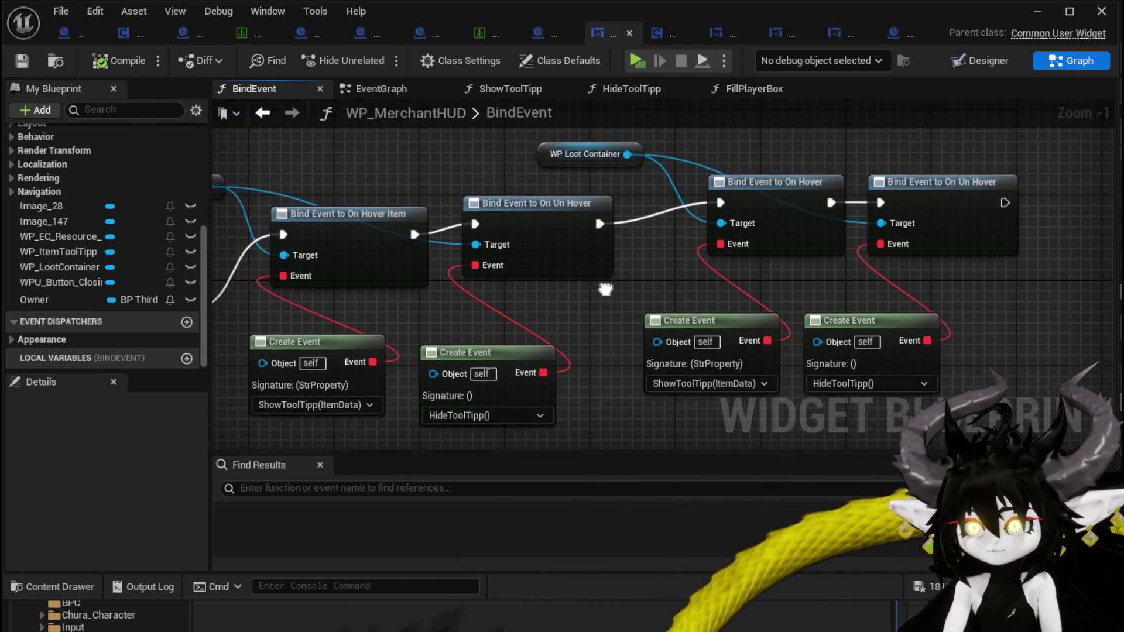
{"action": "left_click", "coordinate": [1038, 11]}
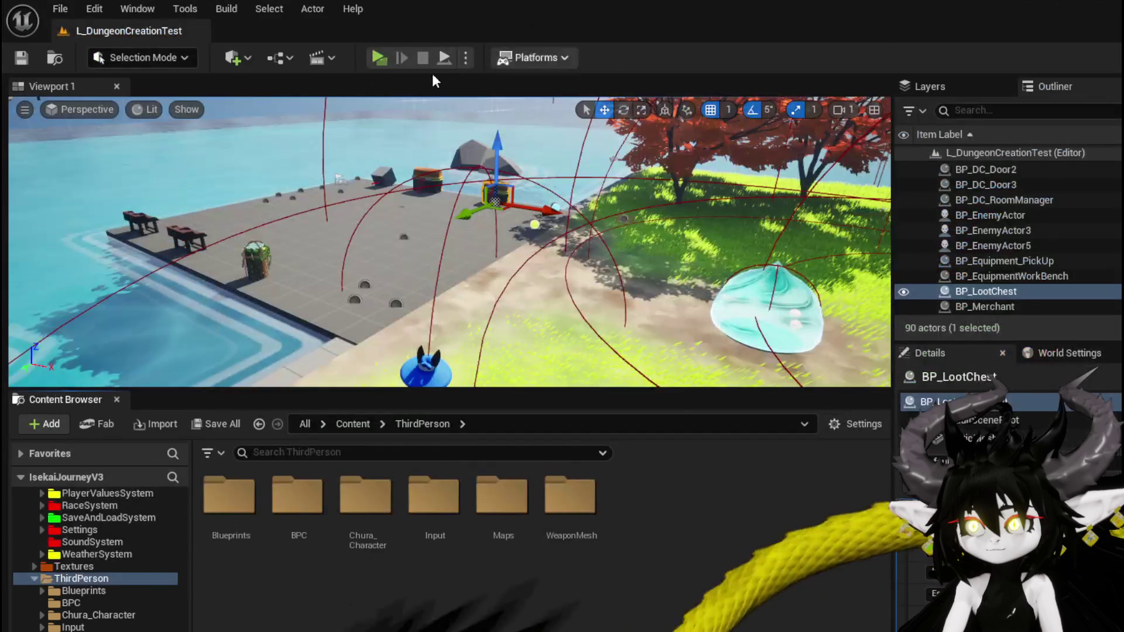
{"action": "left_click", "coordinate": [377, 61]}
Open the inventory and loot panels and check the Iron_Head hover tooltips over both grids
{"action": "key", "text": "w"}
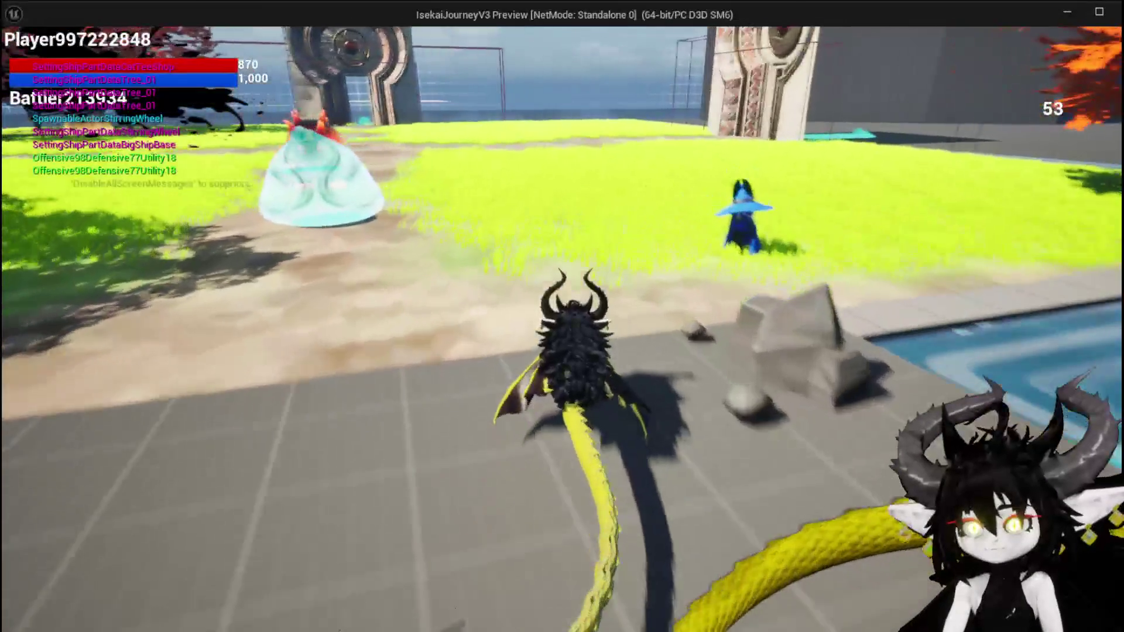
{"action": "key", "text": "i"}
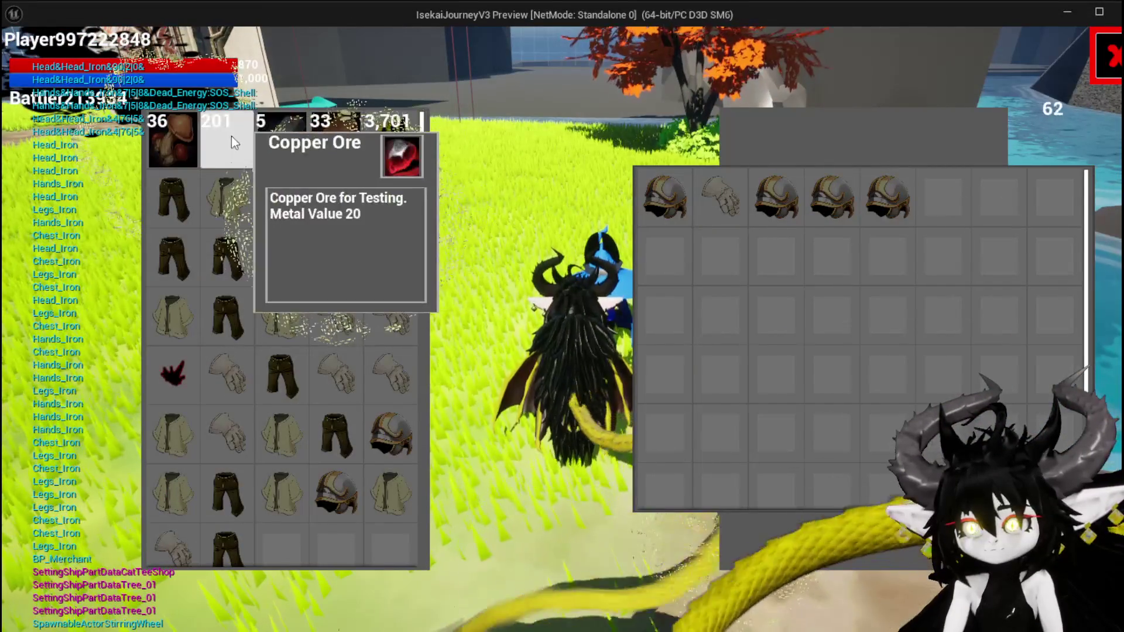
{"action": "mouse_move", "coordinate": [222, 342]}
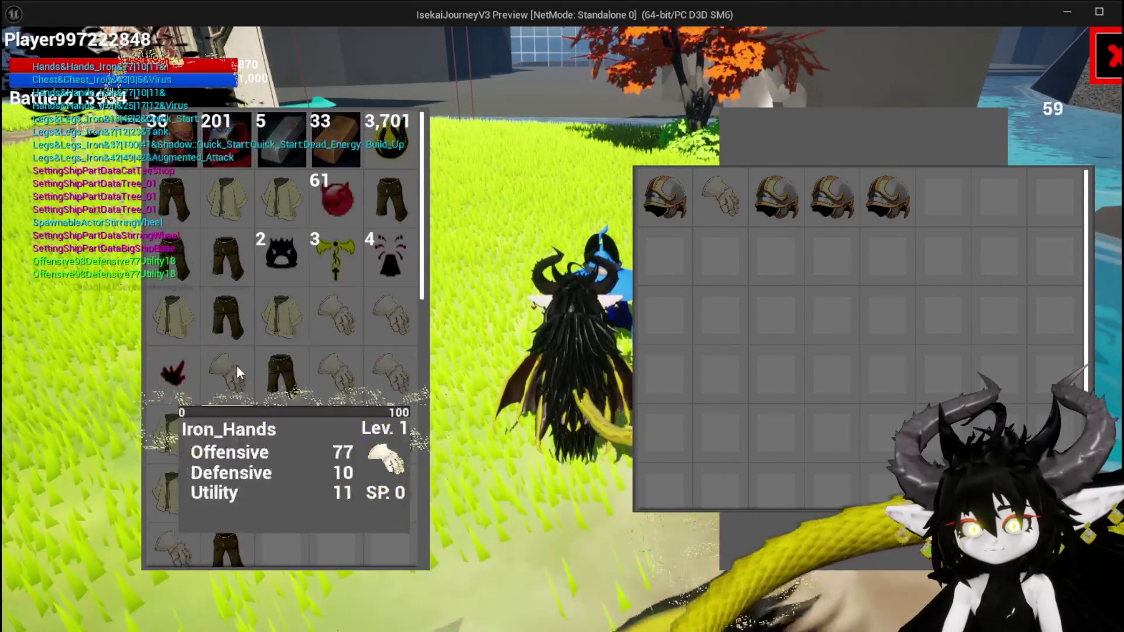
{"action": "mouse_move", "coordinate": [724, 213]}
{"action": "mouse_move", "coordinate": [875, 219]}
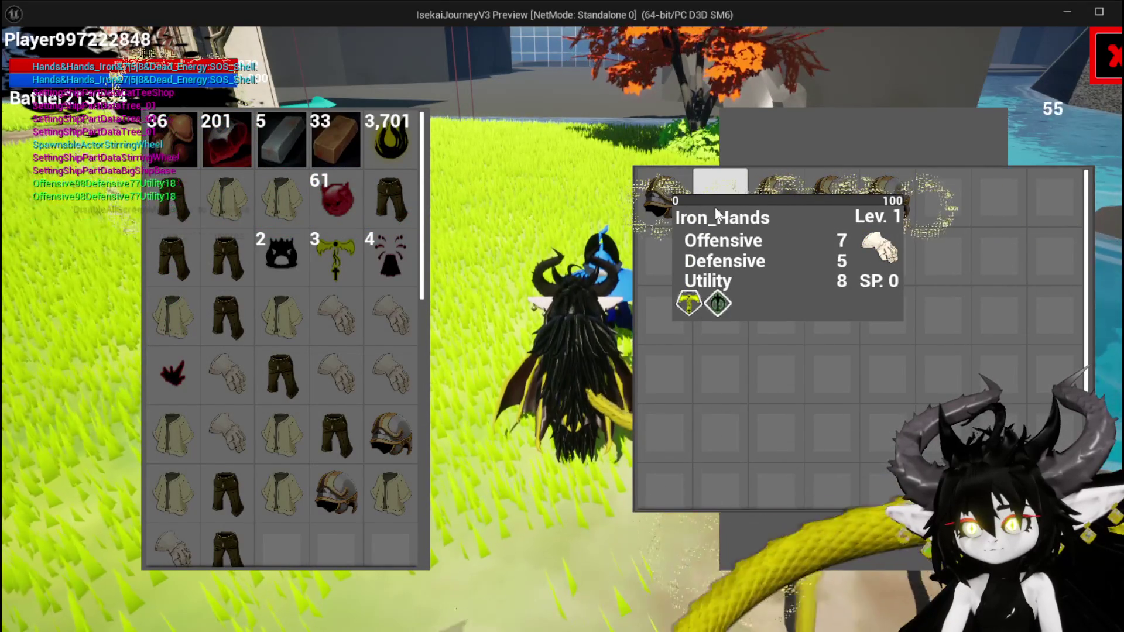
{"action": "mouse_move", "coordinate": [781, 215]}
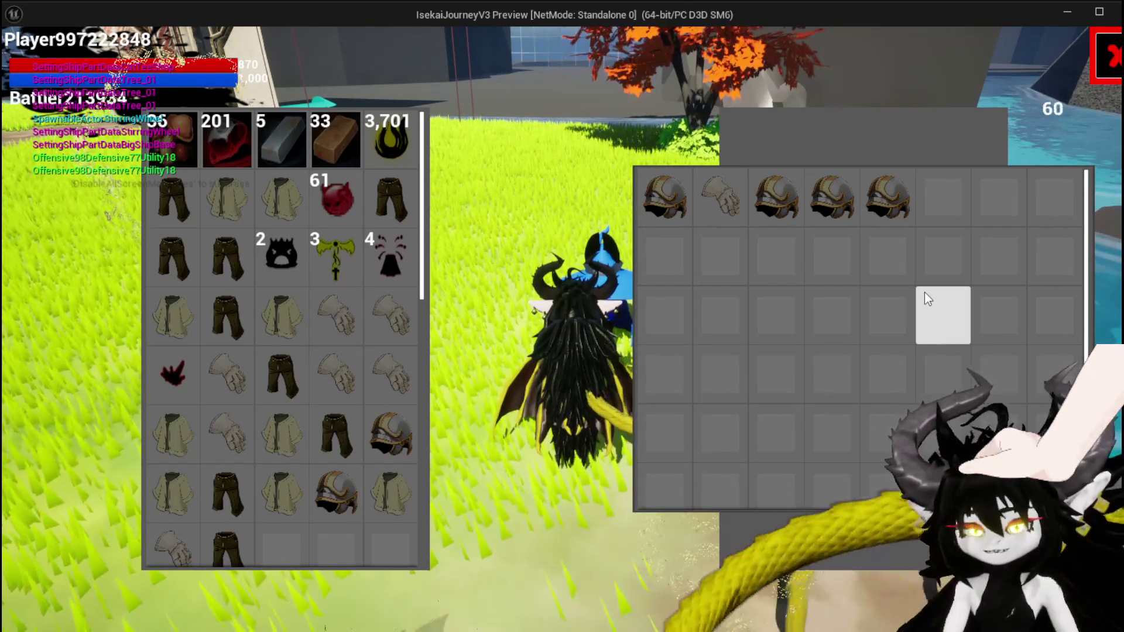
{"action": "mouse_move", "coordinate": [683, 195]}
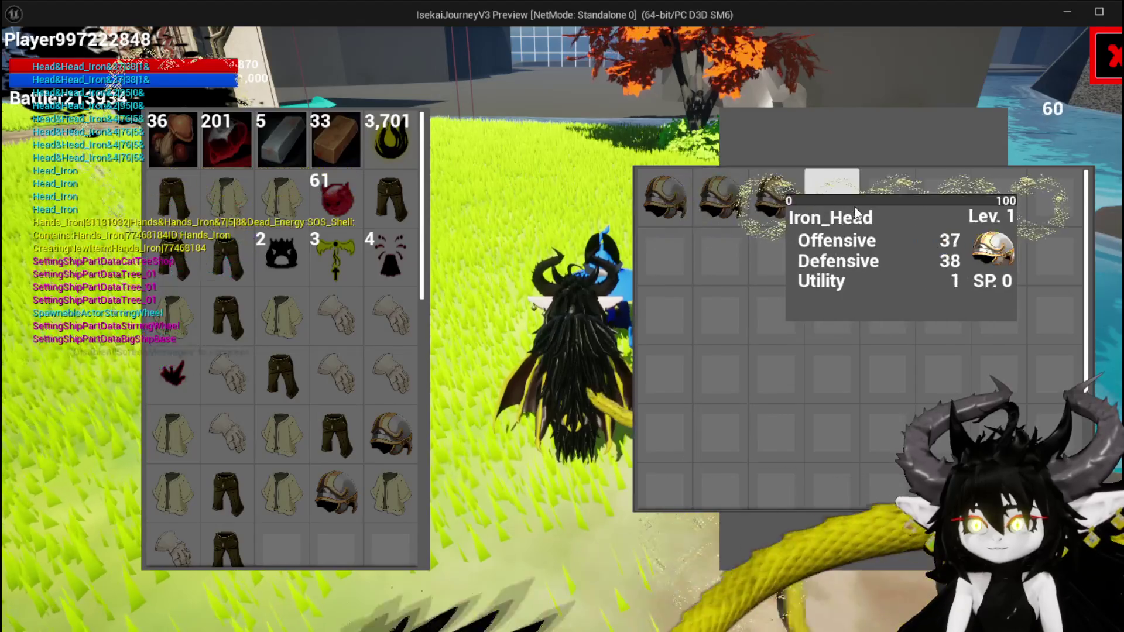
Transfer three items from the loot container into the inventory, then close the panels
{"action": "left_click", "coordinate": [662, 199]}
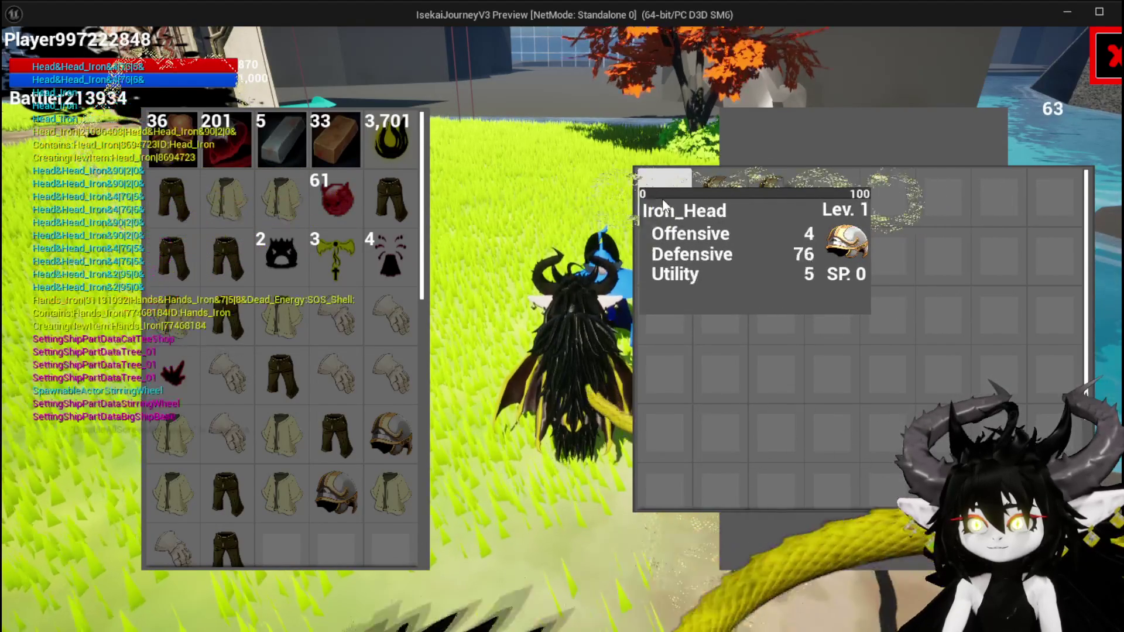
{"action": "left_click", "coordinate": [665, 206]}
{"action": "left_click", "coordinate": [665, 206]}
{"action": "left_click", "coordinate": [666, 210]}
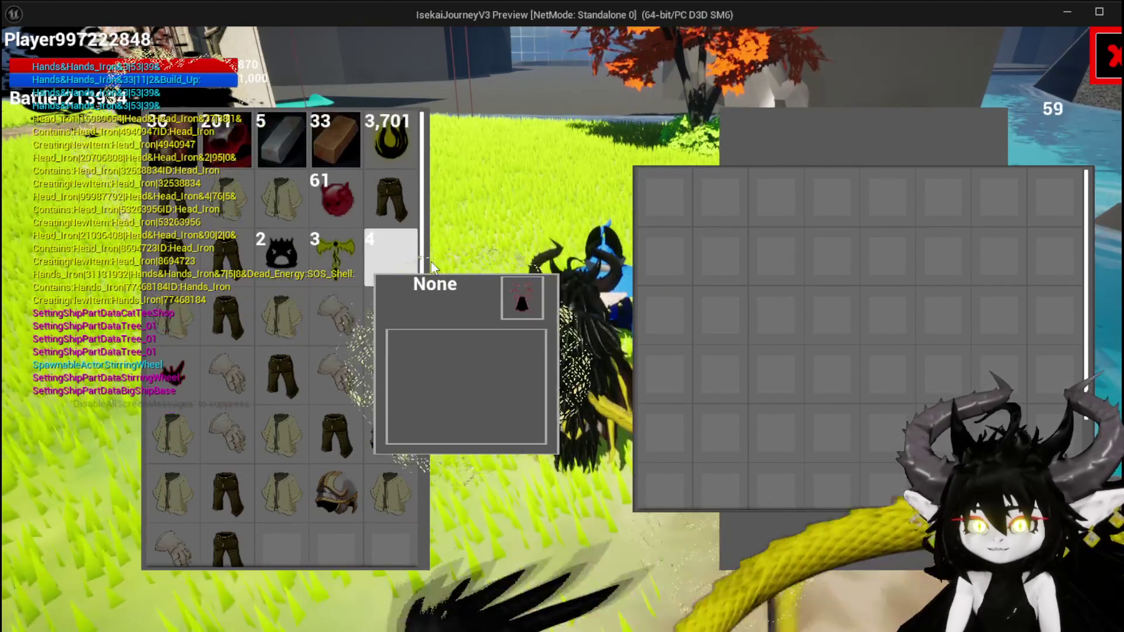
{"action": "left_click", "coordinate": [1109, 57]}
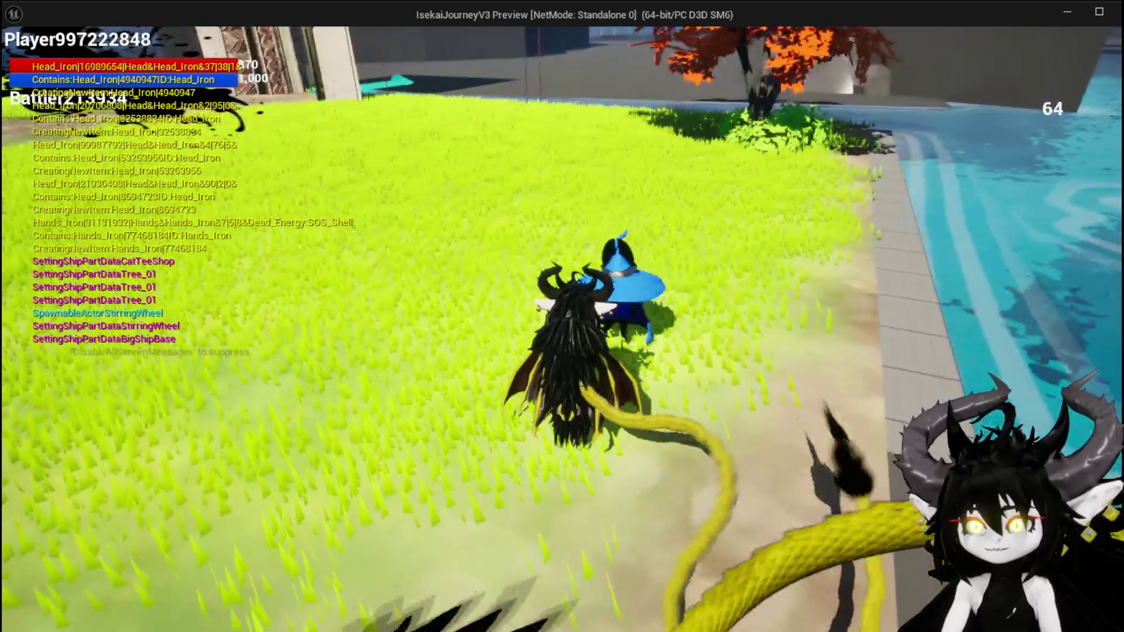
{"action": "key", "text": "i"}
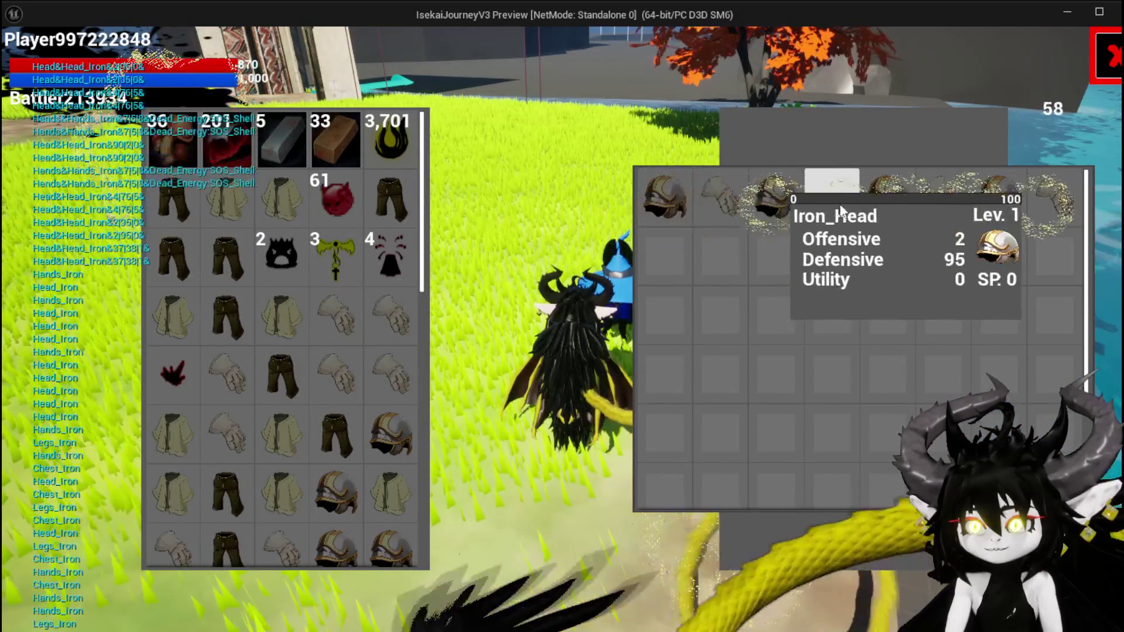
{"action": "scroll", "coordinate": [234, 319], "scroll_direction": "down", "scroll_amount": 3}
{"action": "scroll", "coordinate": [318, 408], "scroll_direction": "down", "scroll_amount": 2}
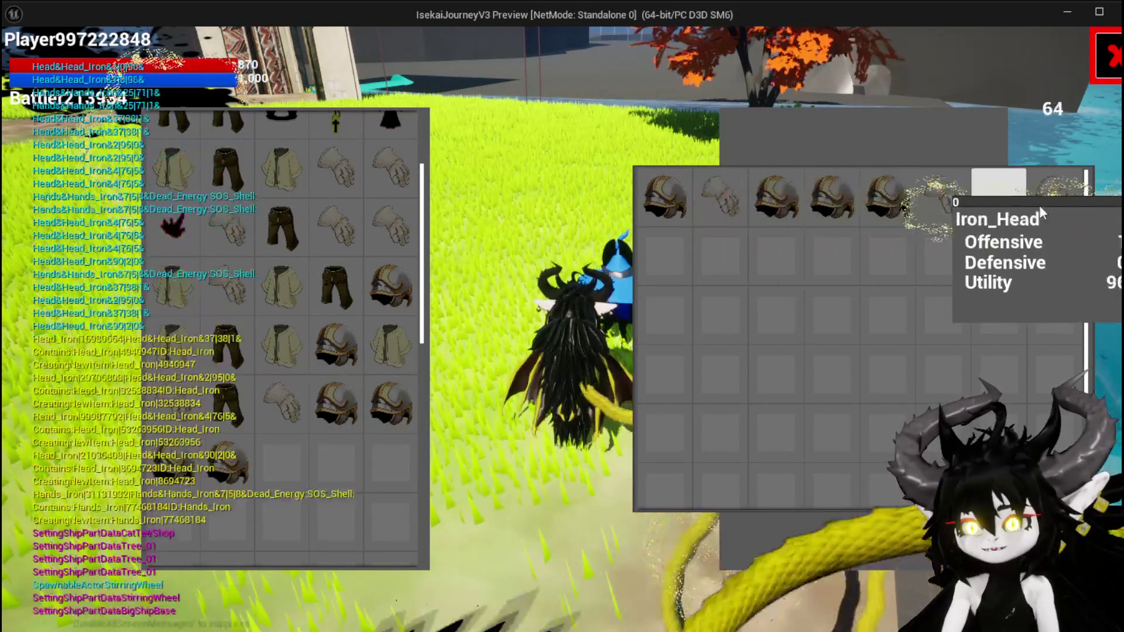
{"action": "key", "text": "i"}
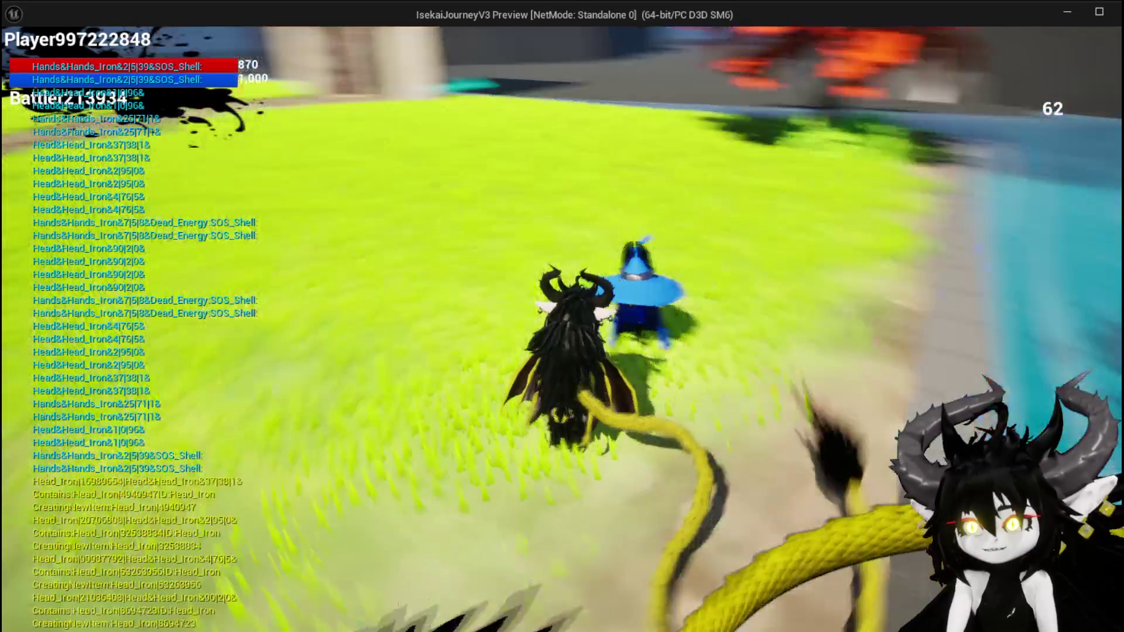
Run and jump around the test map, then stop Play-In-Editor
{"action": "key", "text": "w"}
{"action": "key", "text": "space"}
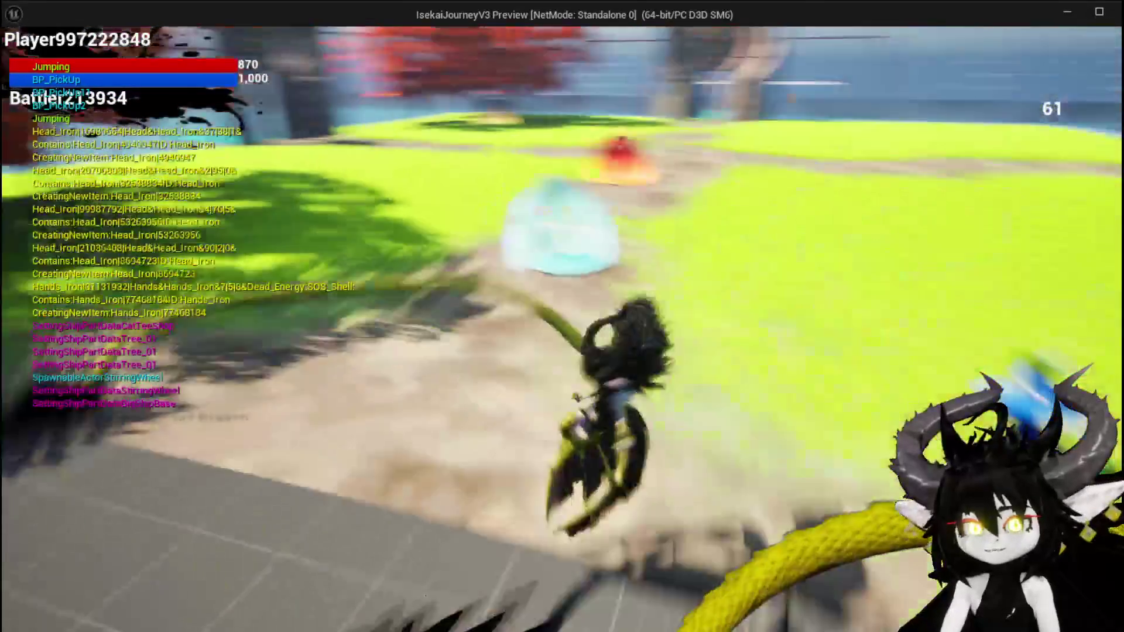
{"action": "key", "text": "space"}
{"action": "key", "text": "space"}
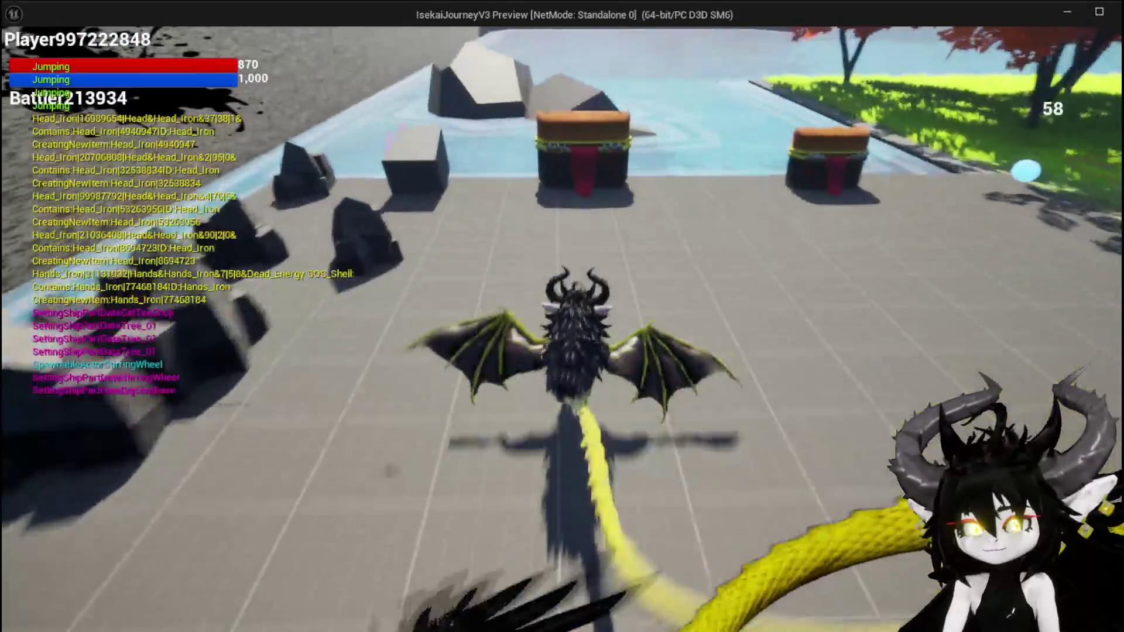
{"action": "key", "text": "Escape"}
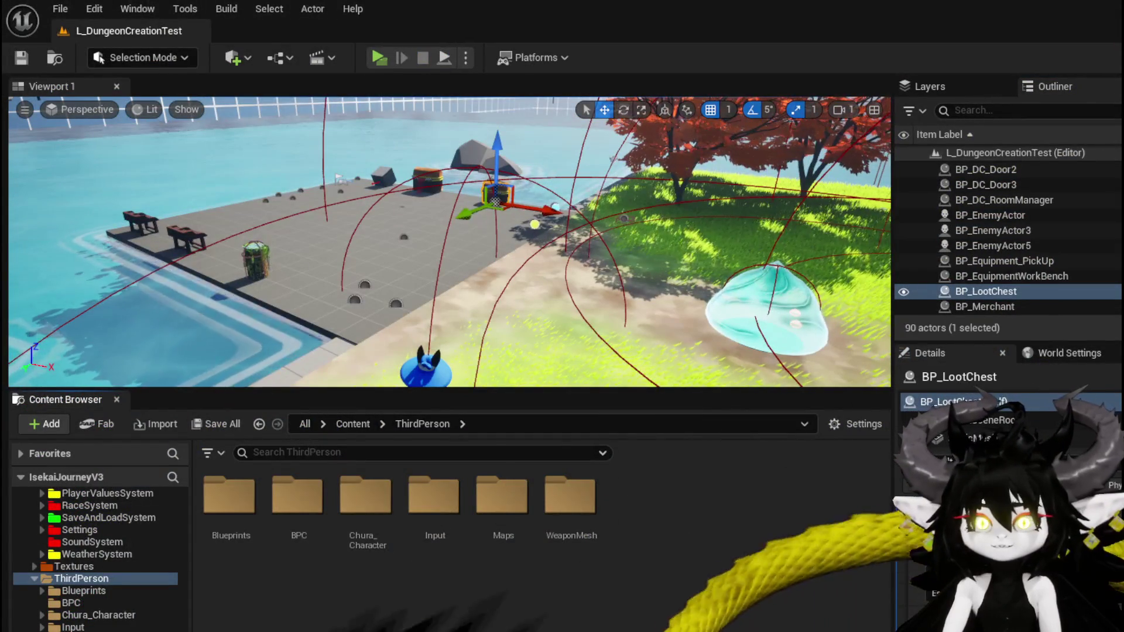
Save all modified assets and confirm saving the selected content
{"action": "left_click", "coordinate": [22, 57]}
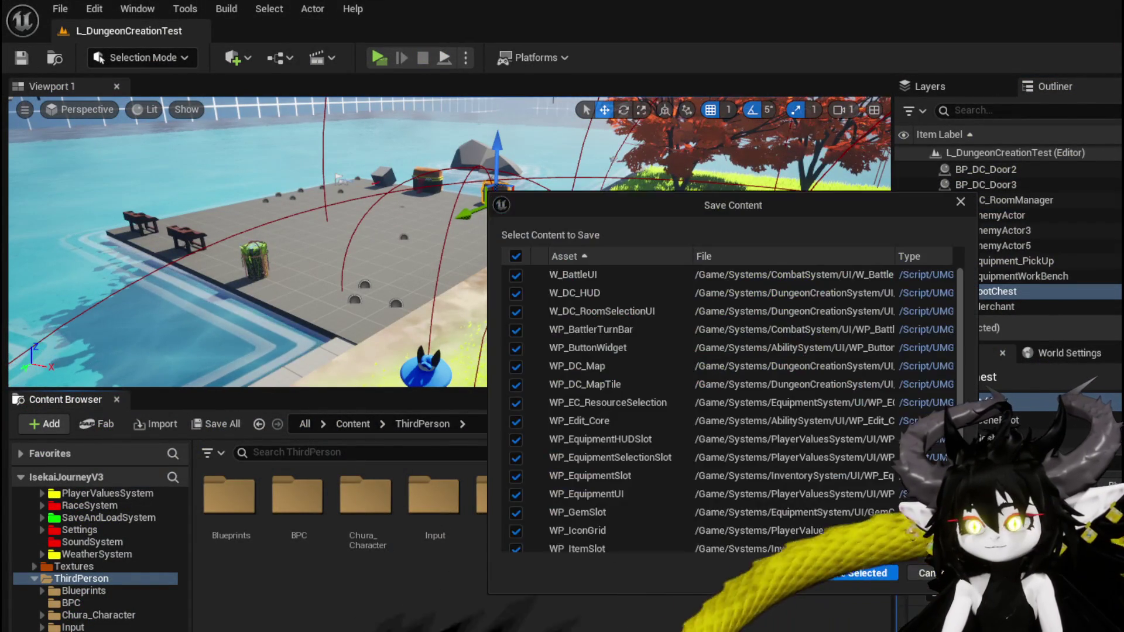
{"action": "left_click", "coordinate": [869, 573]}
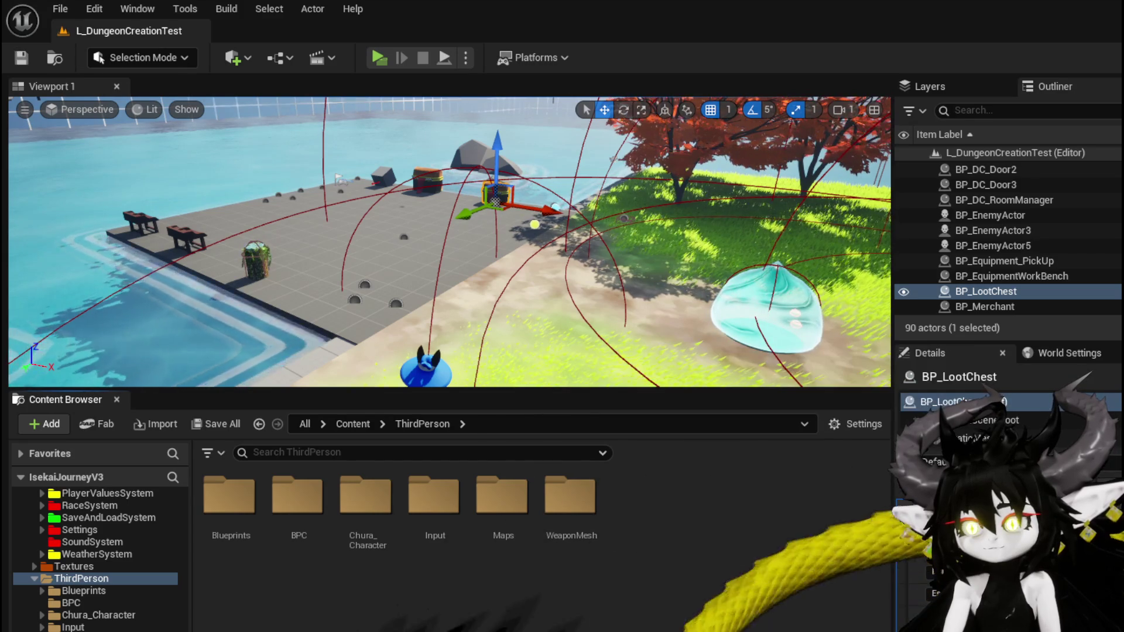
{"action": "key", "text": "alt+Tab"}
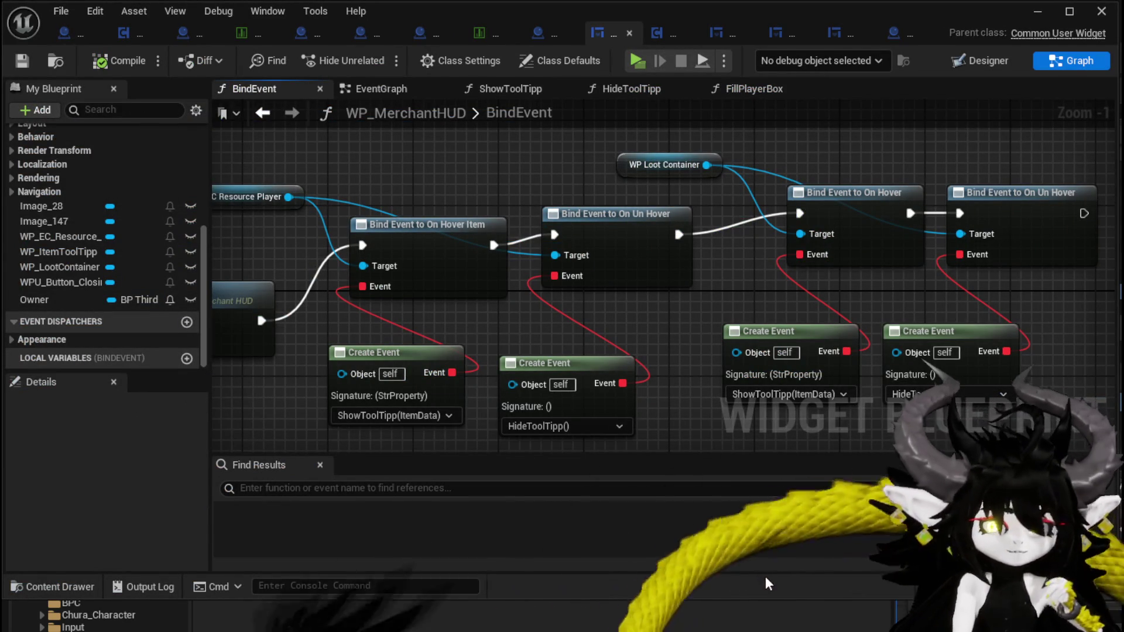
Reconnect the On Un Hover binding's exec in WP_MerchantHUD, then return to BPC_LootContainer's BuildOnlyItems
{"action": "left_click_drag", "start_coordinate": [536, 234], "coordinate": [554, 235]}
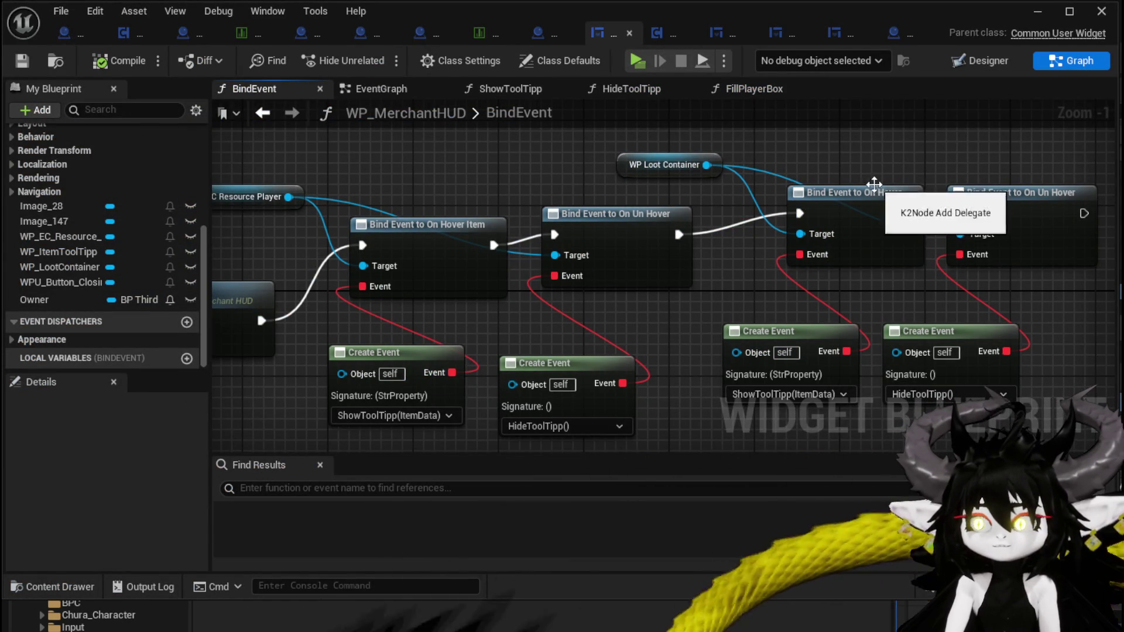
{"action": "left_click_drag", "start_coordinate": [427, 157], "coordinate": [486, 138]}
{"action": "left_click", "coordinate": [703, 147]}
{"action": "left_click_drag", "start_coordinate": [721, 155], "coordinate": [742, 213]}
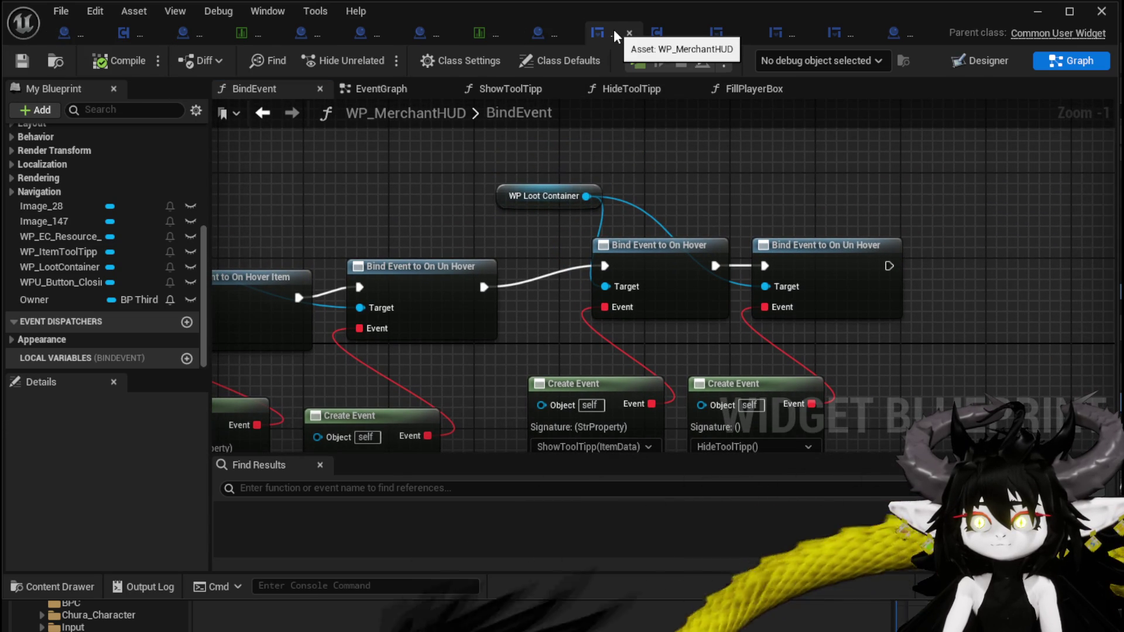
{"action": "left_click", "coordinate": [669, 37]}
{"action": "left_click_drag", "start_coordinate": [617, 176], "coordinate": [451, 164]}
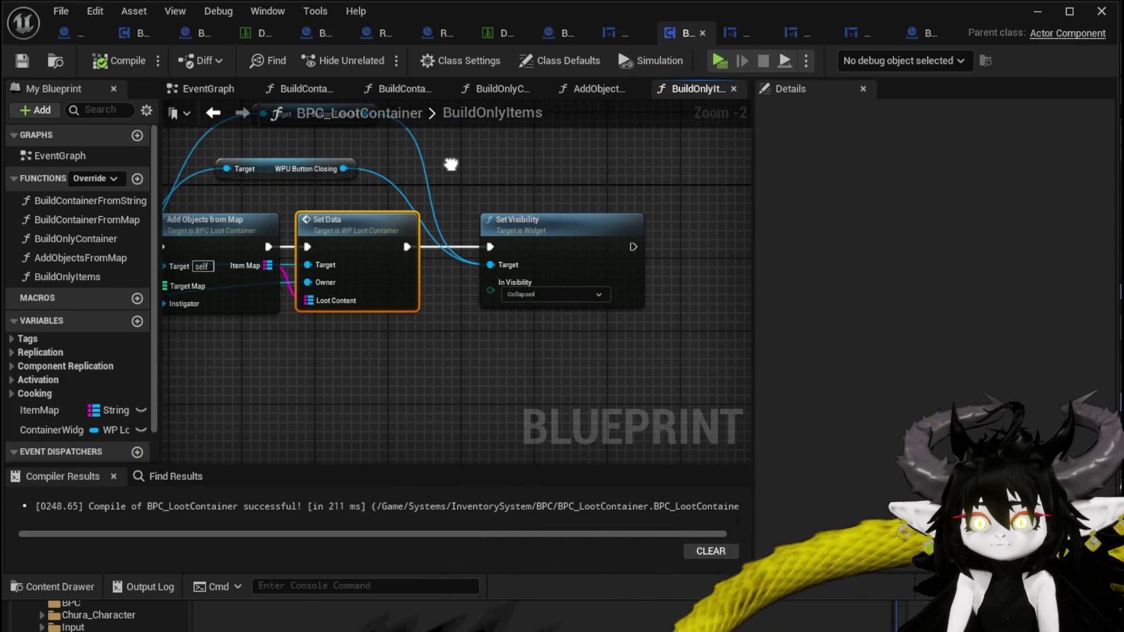
Open WP_LootContainer's SetData and review its On Press event binding
{"action": "double_click", "coordinate": [463, 221]}
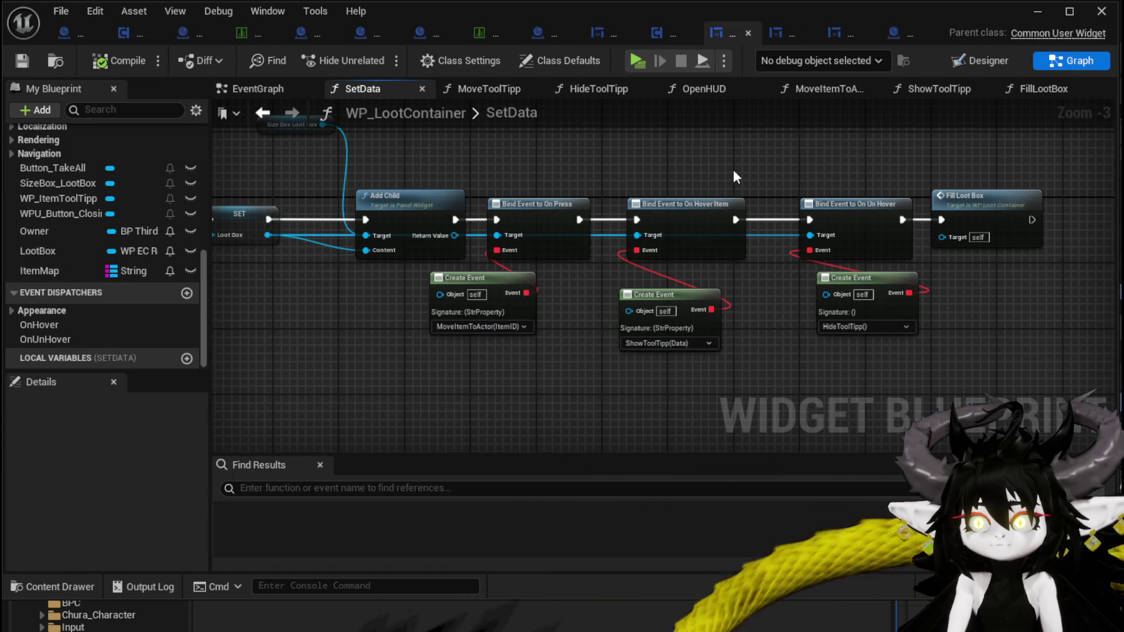
{"action": "mouse_move", "coordinate": [679, 168]}
{"action": "left_mouse_down"}
{"action": "mouse_move", "coordinate": [1012, 174]}
{"action": "mouse_move", "coordinate": [754, 166]}
{"action": "mouse_move", "coordinate": [486, 176]}
{"action": "mouse_move", "coordinate": [605, 169]}
{"action": "left_mouse_up"}
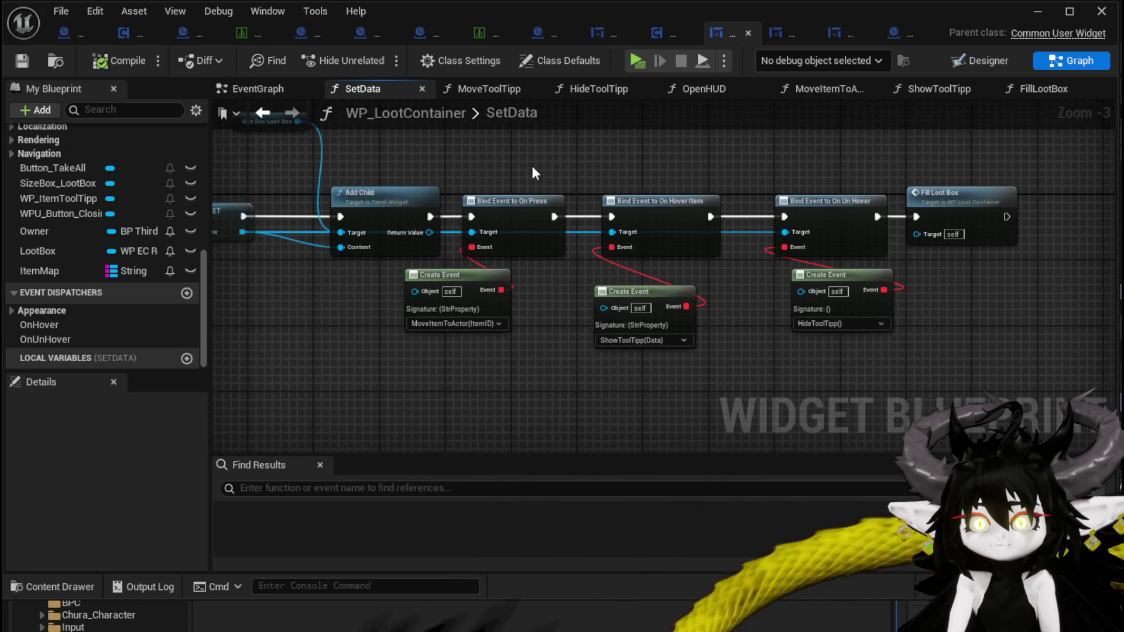
{"action": "mouse_move", "coordinate": [480, 164]}
{"action": "left_mouse_down"}
{"action": "mouse_move", "coordinate": [501, 364]}
{"action": "mouse_move", "coordinate": [582, 361]}
{"action": "left_mouse_up"}
{"action": "left_click", "coordinate": [582, 361]}
{"action": "scroll", "coordinate": [93, 237], "scroll_direction": "up", "scroll_amount": 10}
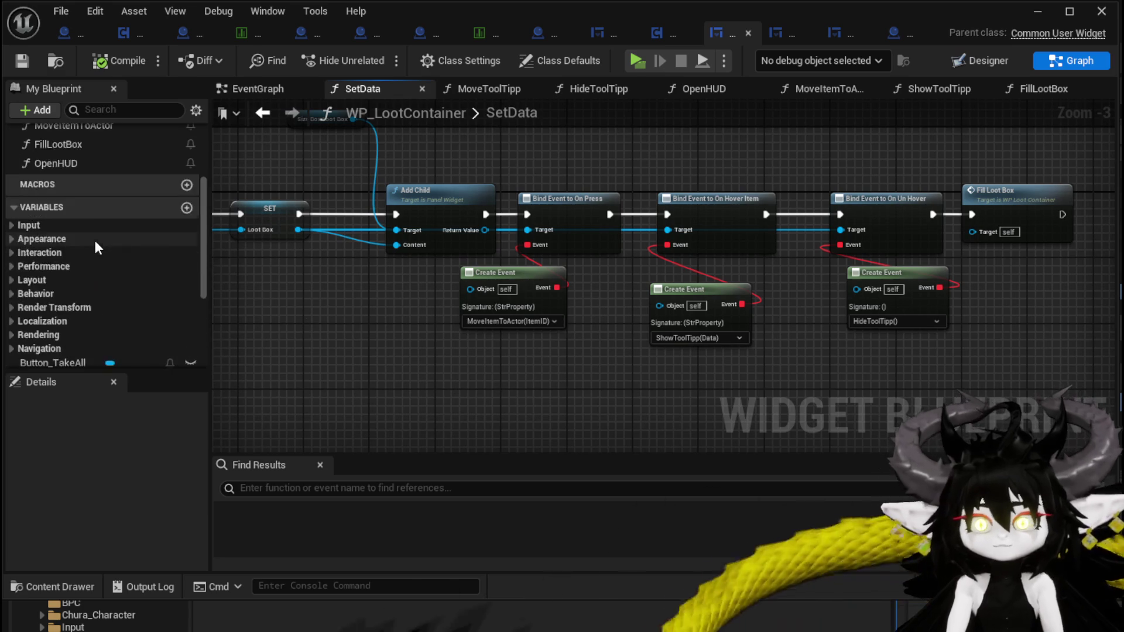
Inspect the MoveItemToActor graph's REMOVE and Add Item nodes, then reopen SetData
{"action": "double_click", "coordinate": [95, 223]}
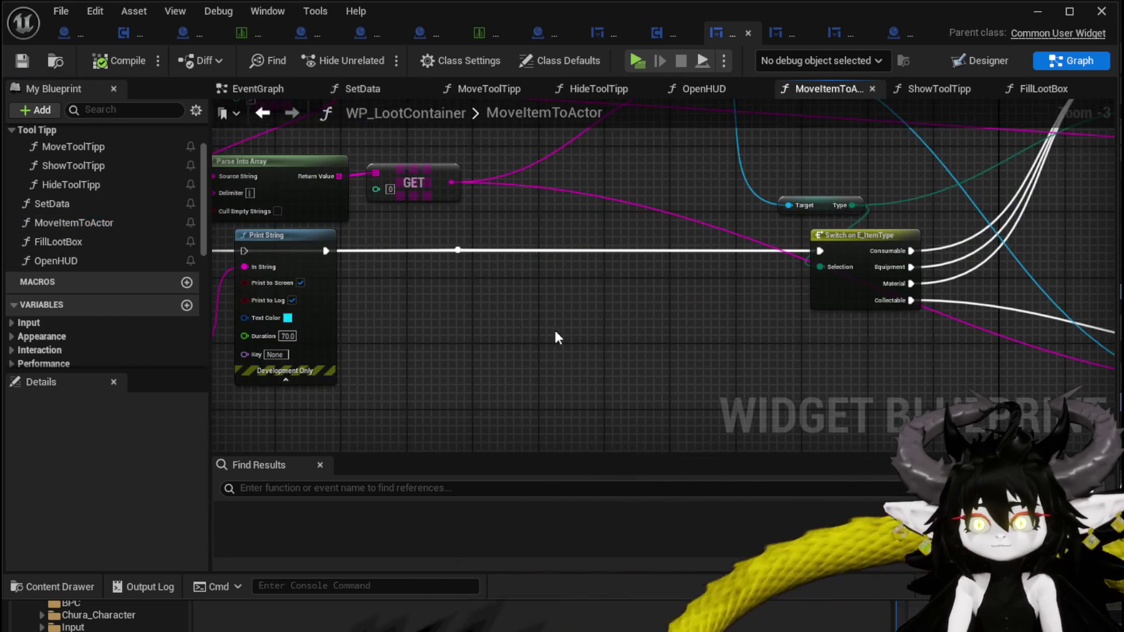
{"action": "scroll", "coordinate": [521, 326], "scroll_direction": "down", "scroll_amount": 2}
{"action": "scroll", "coordinate": [459, 296], "scroll_direction": "up", "scroll_amount": 3}
{"action": "scroll", "coordinate": [467, 298], "scroll_direction": "down", "scroll_amount": 2}
{"action": "mouse_move", "coordinate": [466, 299]}
{"action": "left_mouse_down"}
{"action": "mouse_move", "coordinate": [214, 311]}
{"action": "mouse_move", "coordinate": [605, 301]}
{"action": "mouse_move", "coordinate": [504, 340]}
{"action": "left_mouse_up"}
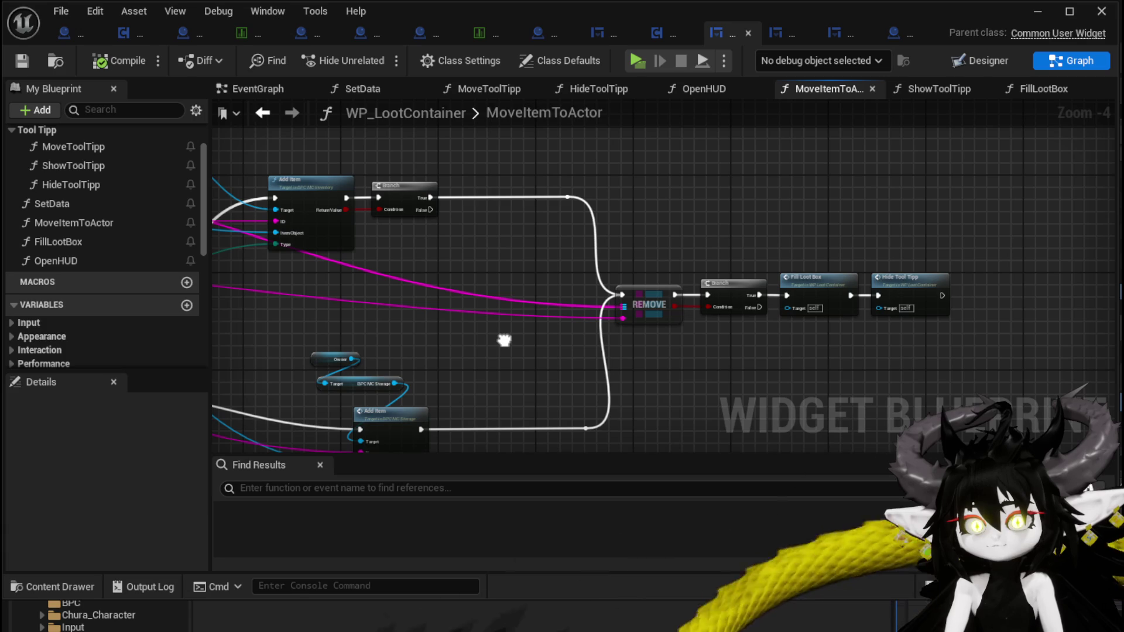
{"action": "mouse_move", "coordinate": [505, 341]}
{"action": "left_mouse_down"}
{"action": "mouse_move", "coordinate": [502, 321]}
{"action": "mouse_move", "coordinate": [850, 308]}
{"action": "left_mouse_up"}
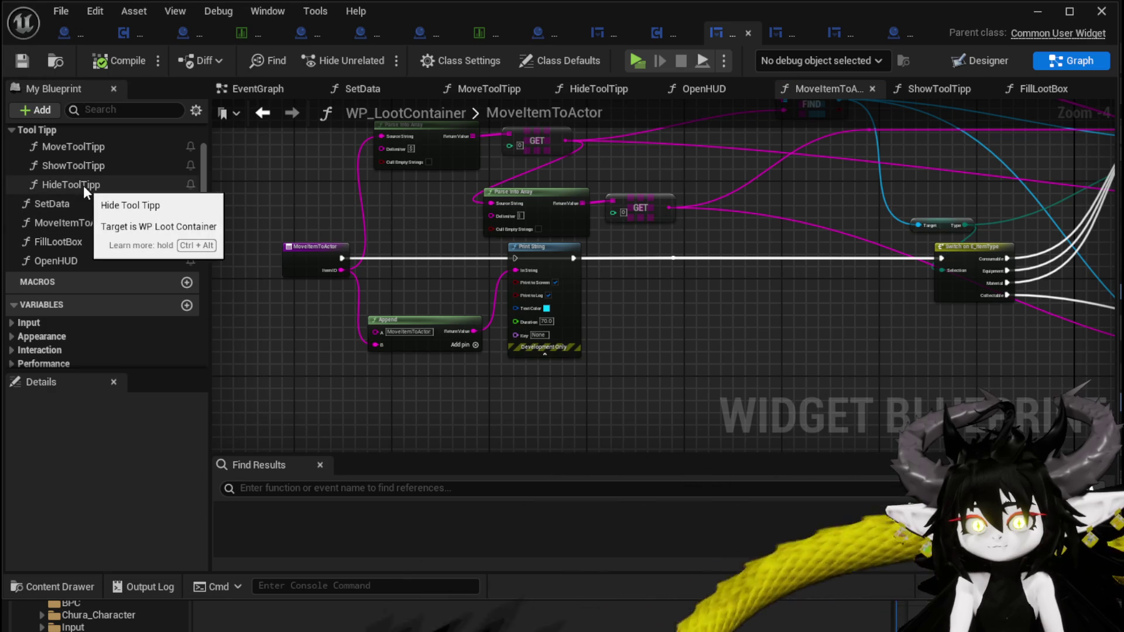
{"action": "scroll", "coordinate": [84, 185], "scroll_direction": "up", "scroll_amount": 2}
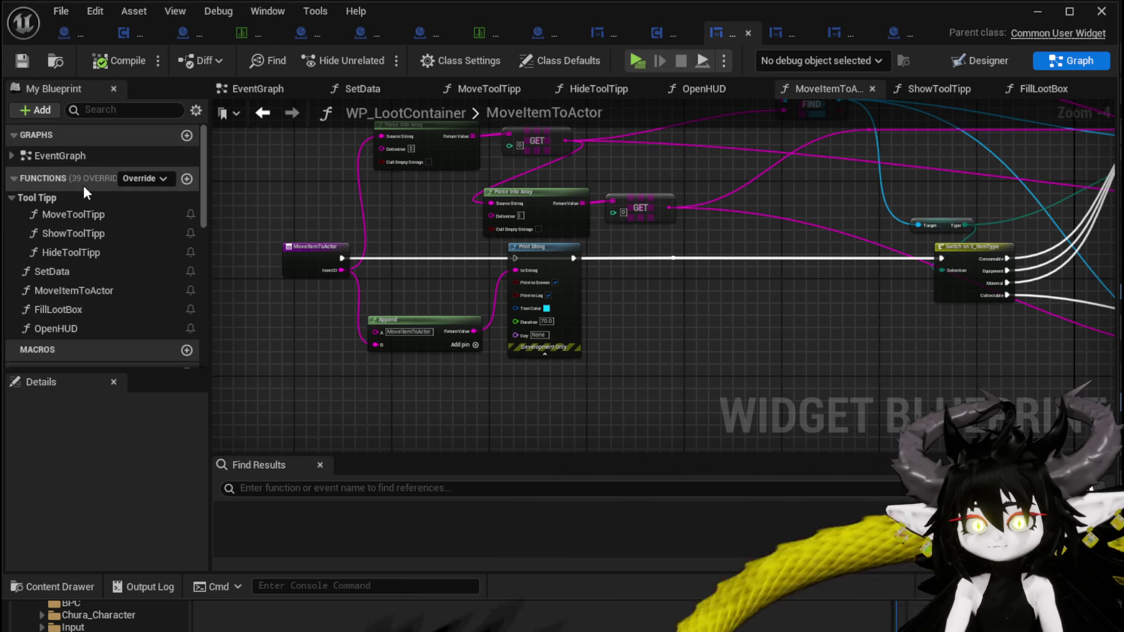
{"action": "scroll", "coordinate": [83, 185], "scroll_direction": "down", "scroll_amount": 8}
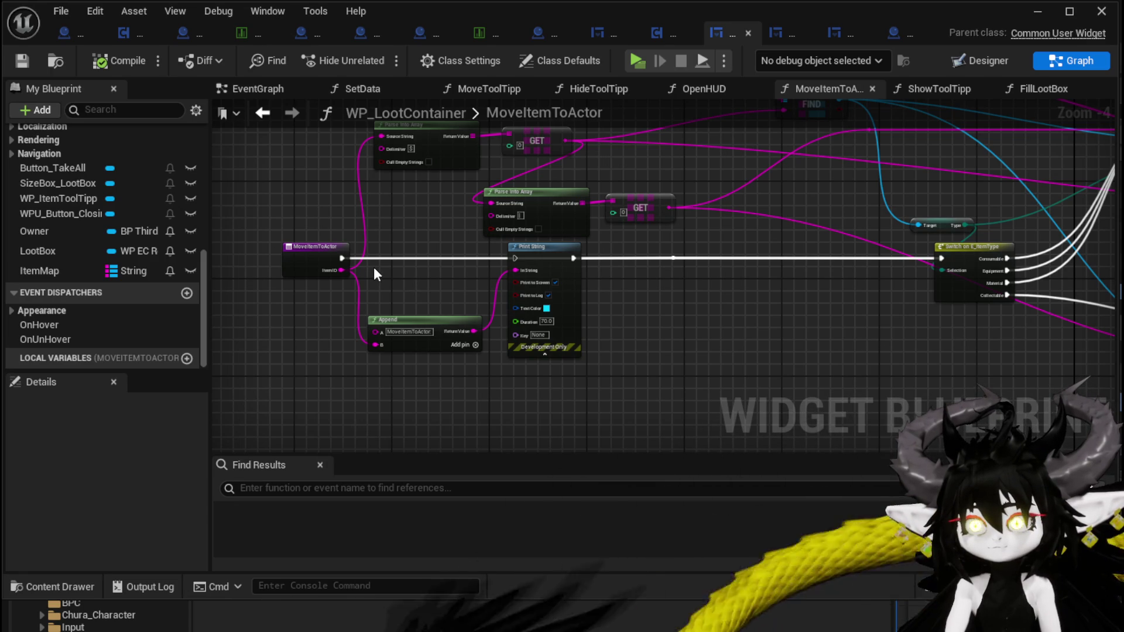
{"action": "scroll", "coordinate": [153, 248], "scroll_direction": "up", "scroll_amount": 5}
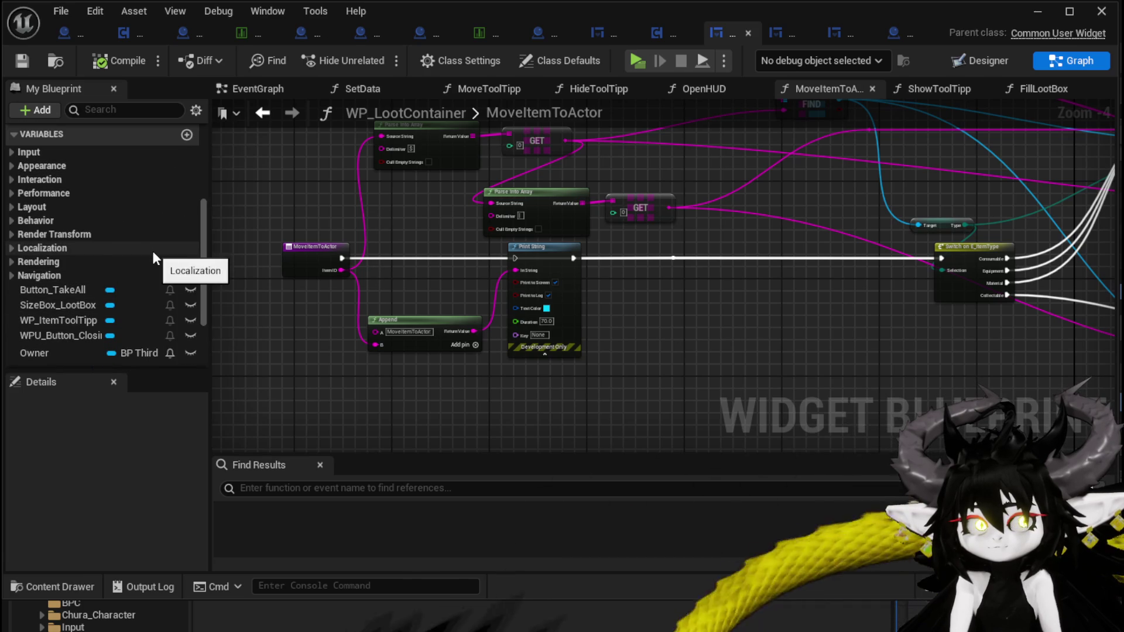
{"action": "scroll", "coordinate": [152, 251], "scroll_direction": "up", "scroll_amount": 5}
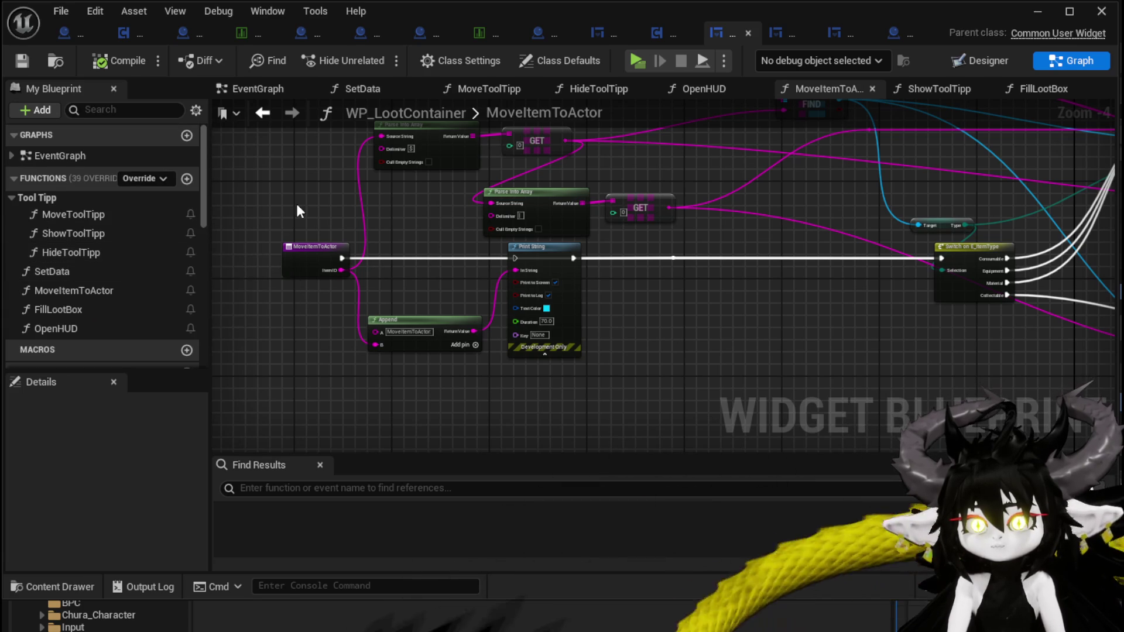
{"action": "scroll", "coordinate": [297, 205], "scroll_direction": "down", "scroll_amount": 2}
{"action": "mouse_move", "coordinate": [289, 168]}
{"action": "left_mouse_down"}
{"action": "mouse_move", "coordinate": [996, 328]}
{"action": "mouse_move", "coordinate": [1010, 357]}
{"action": "left_mouse_up"}
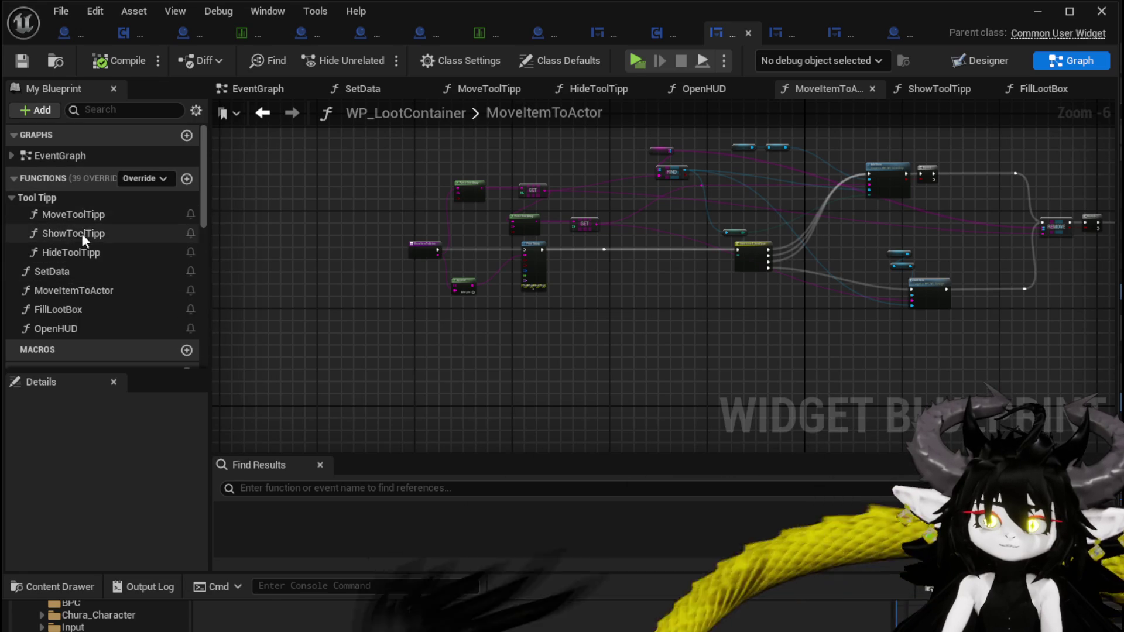
{"action": "double_click", "coordinate": [87, 271]}
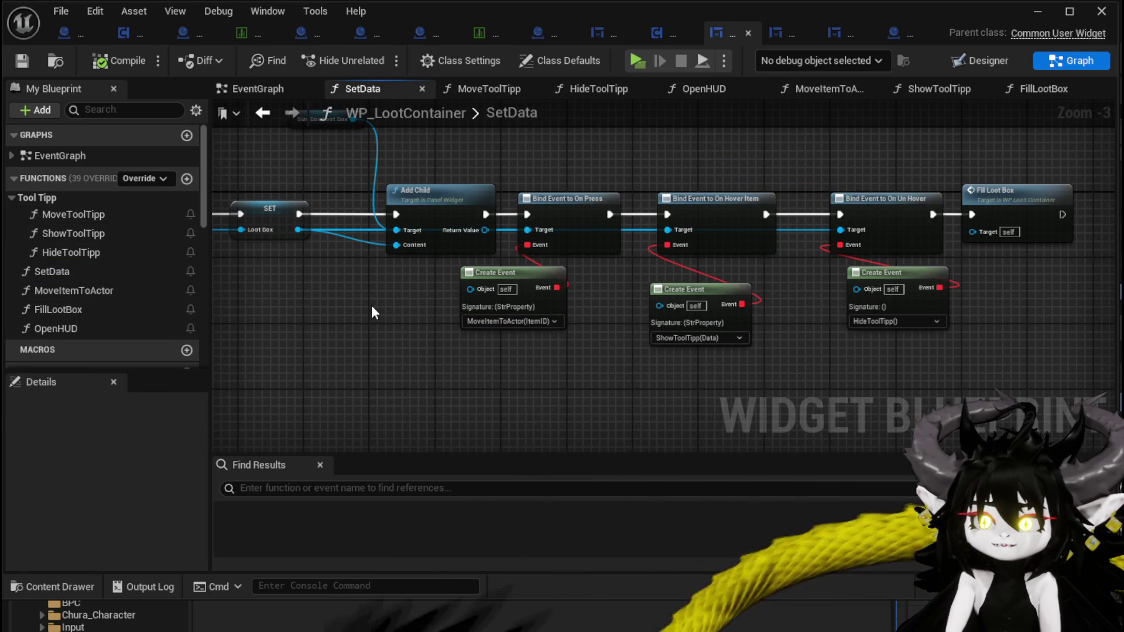
Select SetData's Create Widget, SET, Add Child and Size Box nodes for reuse
{"action": "left_click_drag", "start_coordinate": [667, 390], "coordinate": [868, 201]}
{"action": "mouse_move", "coordinate": [844, 151]}
{"action": "left_mouse_down"}
{"action": "mouse_move", "coordinate": [844, 182]}
{"action": "mouse_move", "coordinate": [884, 183]}
{"action": "mouse_move", "coordinate": [609, 177]}
{"action": "left_mouse_up"}
{"action": "left_click_drag", "start_coordinate": [635, 185], "coordinate": [846, 191]}
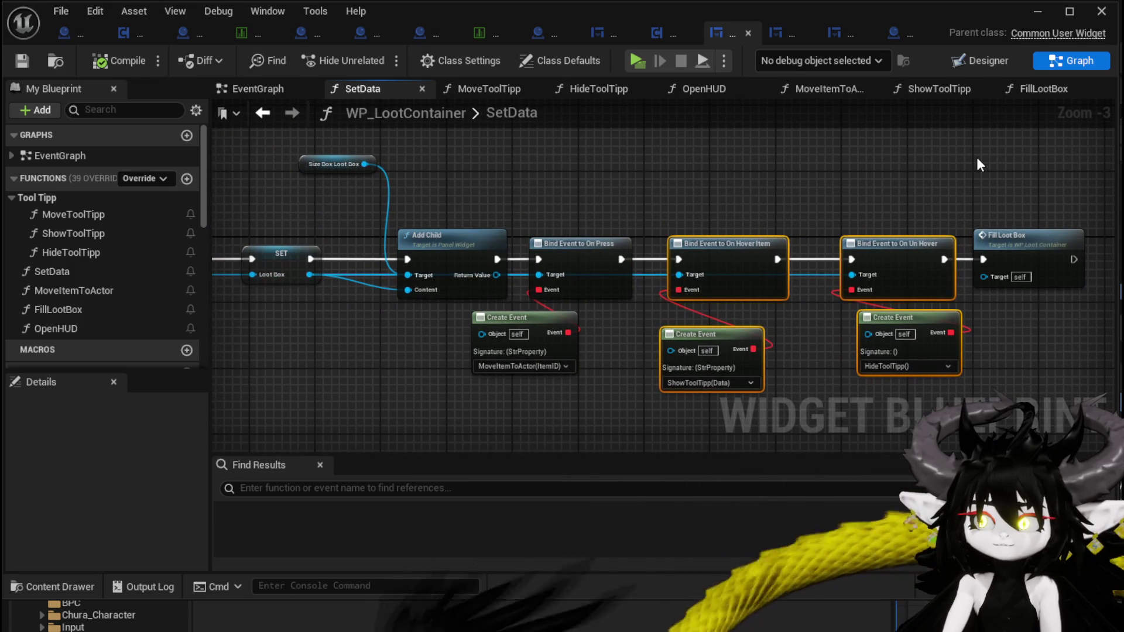
{"action": "left_click_drag", "start_coordinate": [588, 168], "coordinate": [865, 170]}
{"action": "left_click_drag", "start_coordinate": [322, 160], "coordinate": [692, 301]}
{"action": "mouse_move", "coordinate": [450, 351]}
{"action": "left_mouse_down"}
{"action": "mouse_move", "coordinate": [461, 338]}
{"action": "mouse_move", "coordinate": [794, 282]}
{"action": "mouse_move", "coordinate": [817, 291]}
{"action": "left_mouse_up"}
{"action": "mouse_move", "coordinate": [616, 303]}
{"action": "left_mouse_down"}
{"action": "mouse_move", "coordinate": [904, 301]}
{"action": "mouse_move", "coordinate": [863, 294]}
{"action": "mouse_move", "coordinate": [831, 307]}
{"action": "left_mouse_up"}
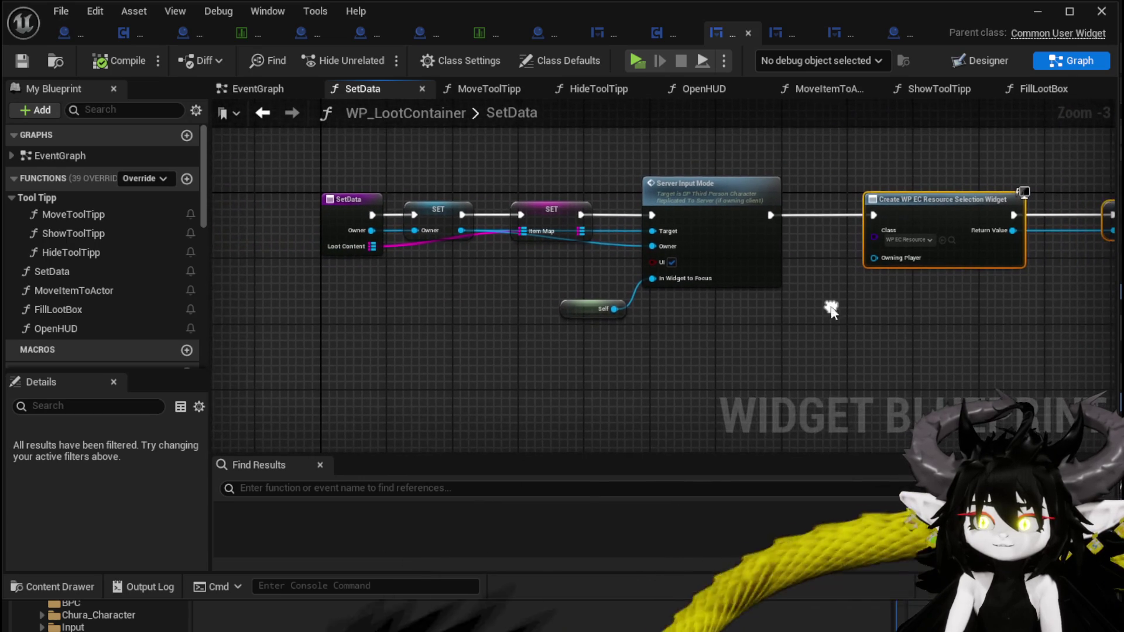
{"action": "left_click_drag", "start_coordinate": [397, 172], "coordinate": [553, 265]}
{"action": "scroll", "coordinate": [534, 164], "scroll_direction": "down", "scroll_amount": 2}
{"action": "mouse_move", "coordinate": [534, 164]}
{"action": "left_mouse_down"}
{"action": "mouse_move", "coordinate": [455, 175]}
{"action": "mouse_move", "coordinate": [518, 174]}
{"action": "left_mouse_up"}
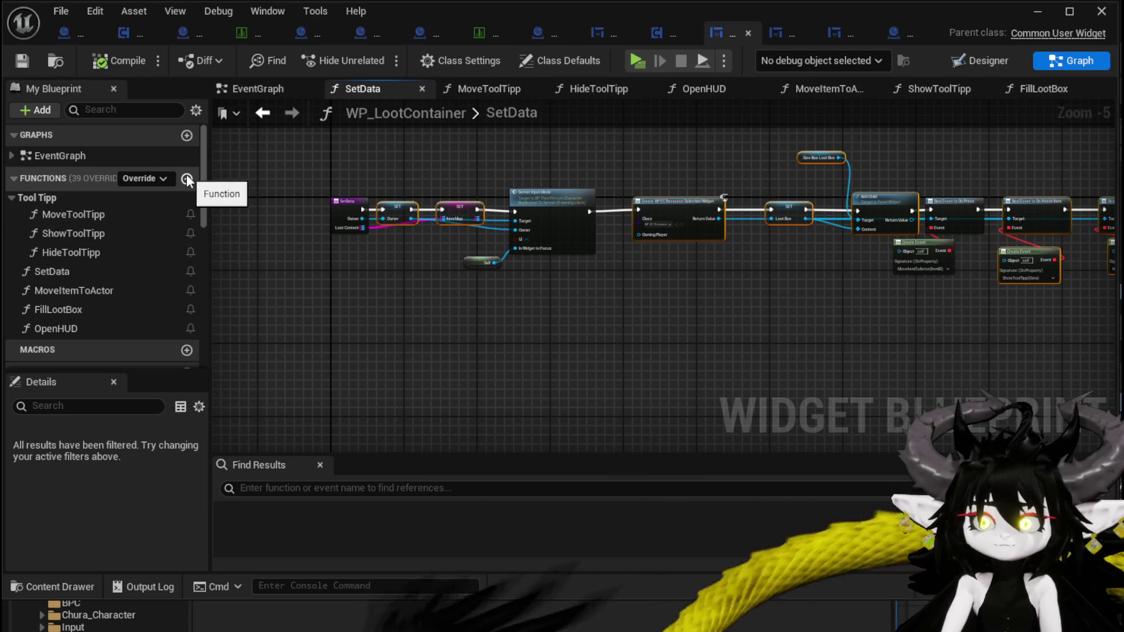
Create a new function named BindEvent
{"action": "left_click", "coordinate": [187, 179]}
{"action": "type", "text": "B"}
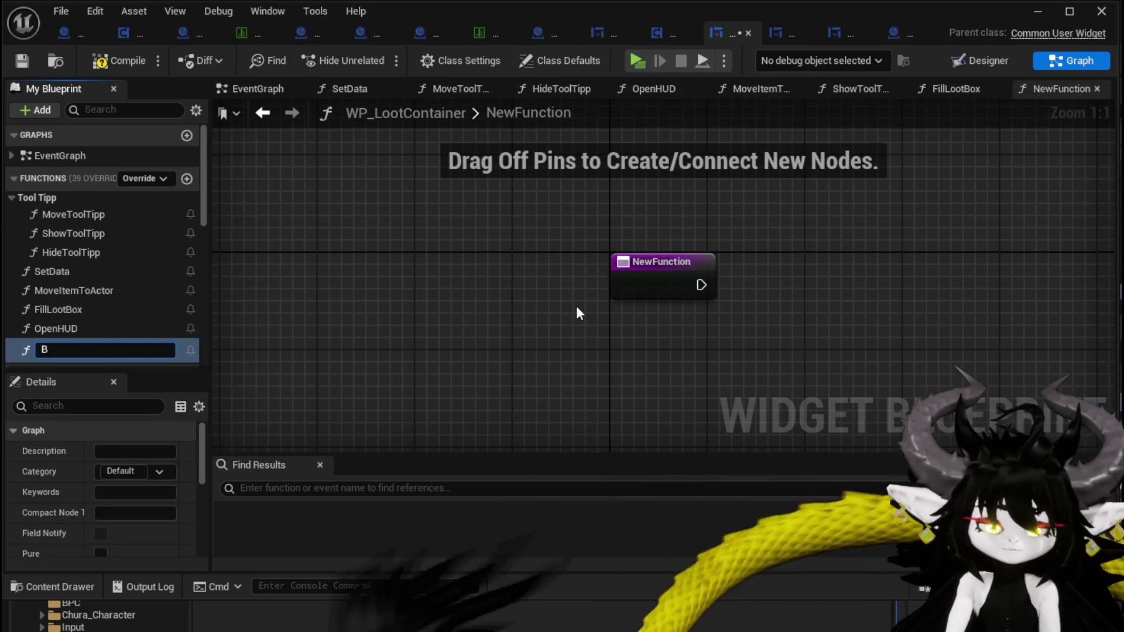
{"action": "type", "text": "indun"}
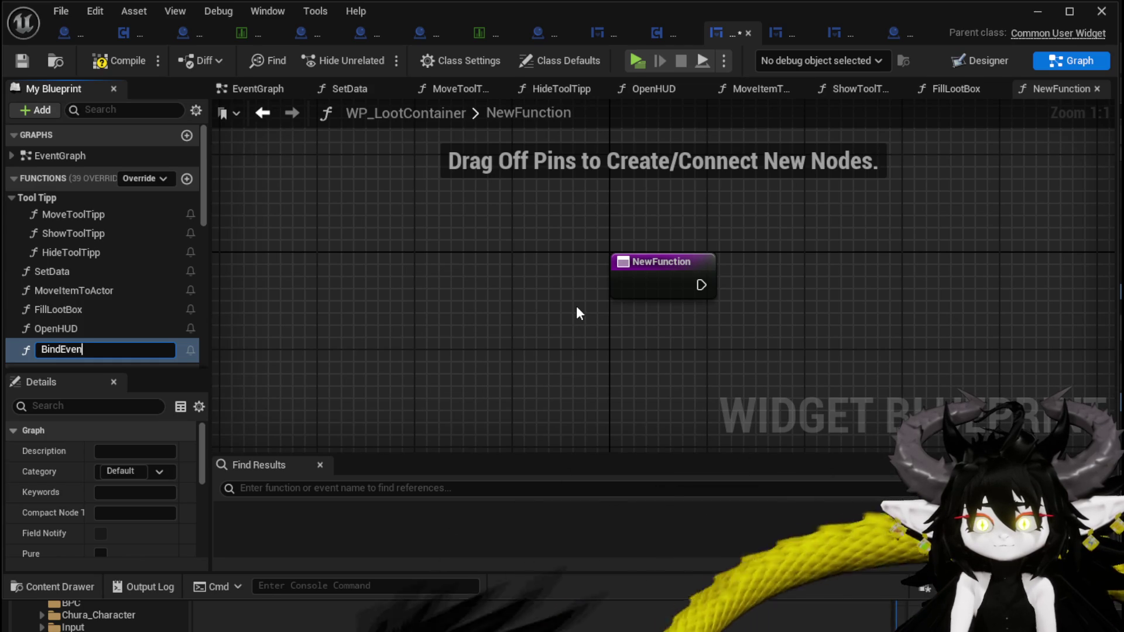
{"action": "type", "text": "nt"}
{"action": "key", "text": "Return"}
{"action": "scroll", "coordinate": [580, 308], "scroll_direction": "down", "scroll_amount": 3}
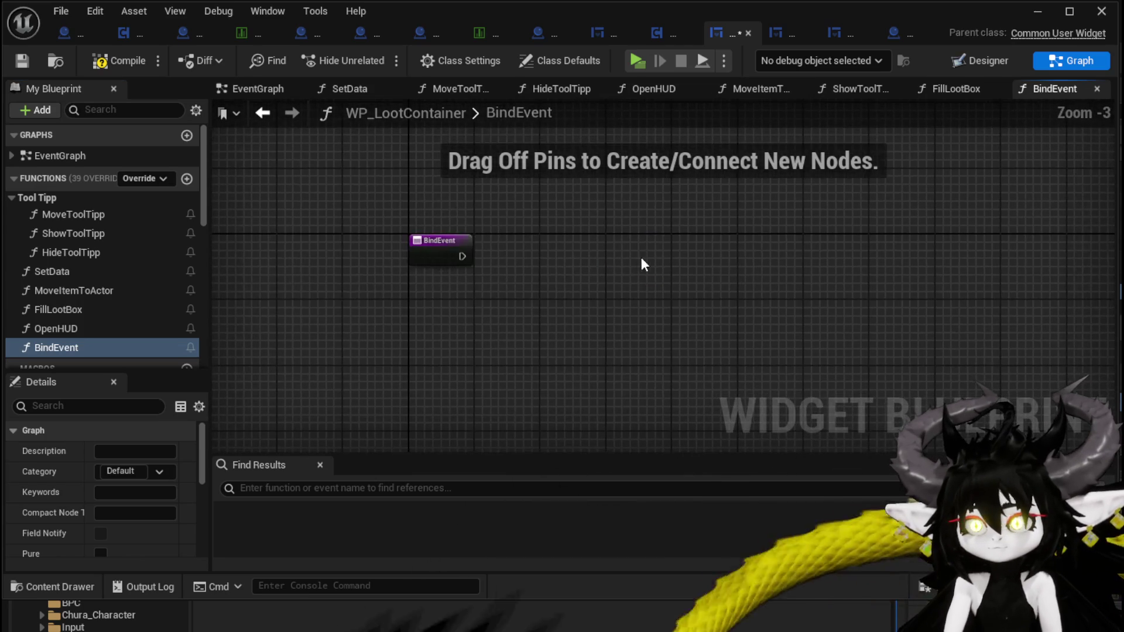
Paste the widget-creation nodes into BindEvent, wiring its exec and an Item Map input
{"action": "key", "text": "ctrl+v"}
{"action": "left_click_drag", "start_coordinate": [553, 253], "coordinate": [796, 253]}
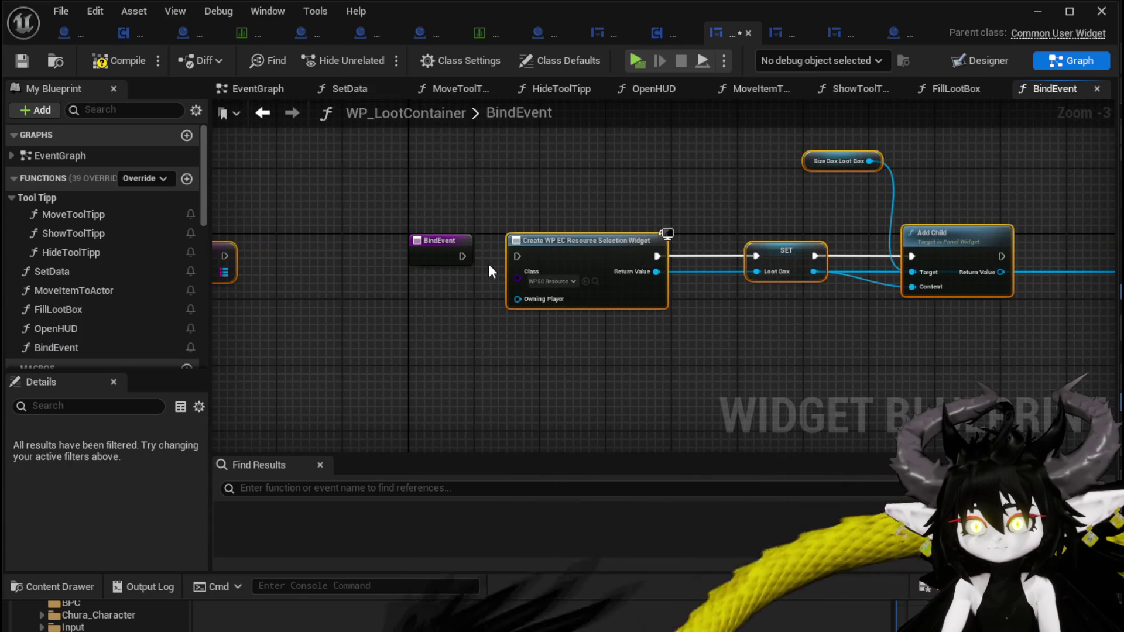
{"action": "left_click_drag", "start_coordinate": [732, 237], "coordinate": [553, 237]}
{"action": "mouse_move", "coordinate": [306, 243]}
{"action": "left_mouse_down"}
{"action": "mouse_move", "coordinate": [331, 253]}
{"action": "mouse_move", "coordinate": [352, 243]}
{"action": "left_mouse_up"}
{"action": "left_click_drag", "start_coordinate": [459, 259], "coordinate": [295, 244]}
{"action": "left_click_drag", "start_coordinate": [517, 243], "coordinate": [812, 246]}
{"action": "scroll", "coordinate": [815, 245], "scroll_direction": "down", "scroll_amount": 3}
{"action": "left_click_drag", "start_coordinate": [441, 339], "coordinate": [916, 187]}
{"action": "left_click_drag", "start_coordinate": [519, 250], "coordinate": [422, 250]}
Add a Bind Event to On Press node chained after Add Child
{"action": "scroll", "coordinate": [539, 272], "scroll_direction": "up", "scroll_amount": 4}
{"action": "left_click_drag", "start_coordinate": [455, 319], "coordinate": [671, 307]}
{"action": "left_click_drag", "start_coordinate": [425, 243], "coordinate": [615, 310]}
{"action": "type", "text": "Bind on pre"}
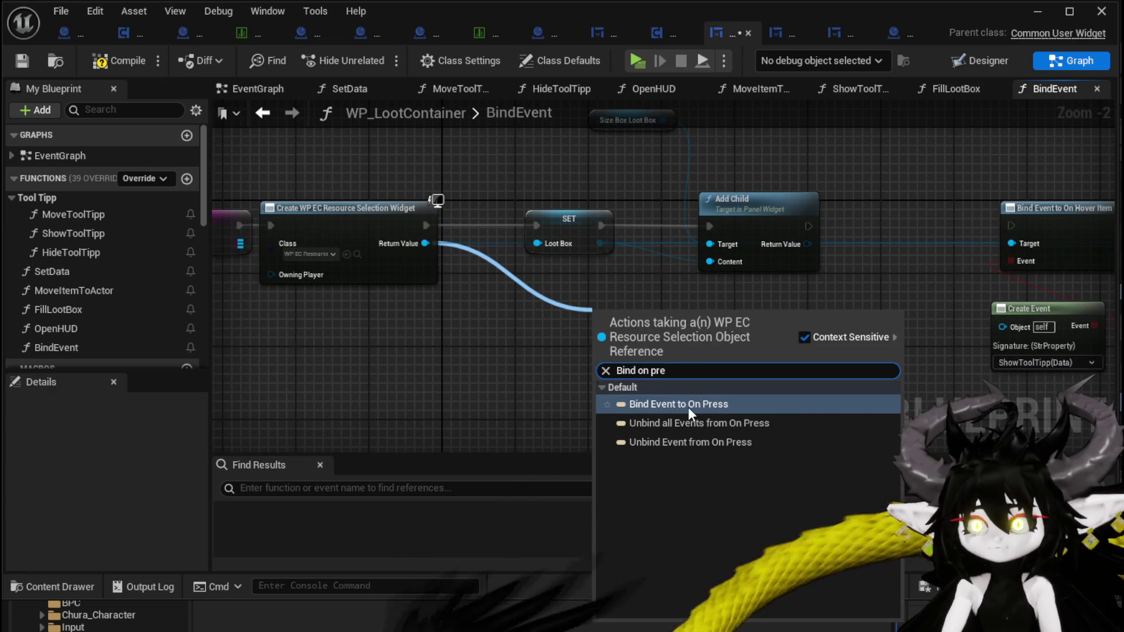
{"action": "left_click", "coordinate": [690, 404]}
{"action": "mouse_move", "coordinate": [592, 312]}
{"action": "left_mouse_down"}
{"action": "mouse_move", "coordinate": [875, 221]}
{"action": "mouse_move", "coordinate": [852, 213]}
{"action": "mouse_move", "coordinate": [837, 226]}
{"action": "mouse_move", "coordinate": [856, 226]}
{"action": "left_mouse_up"}
{"action": "left_click_drag", "start_coordinate": [947, 225], "coordinate": [1012, 226]}
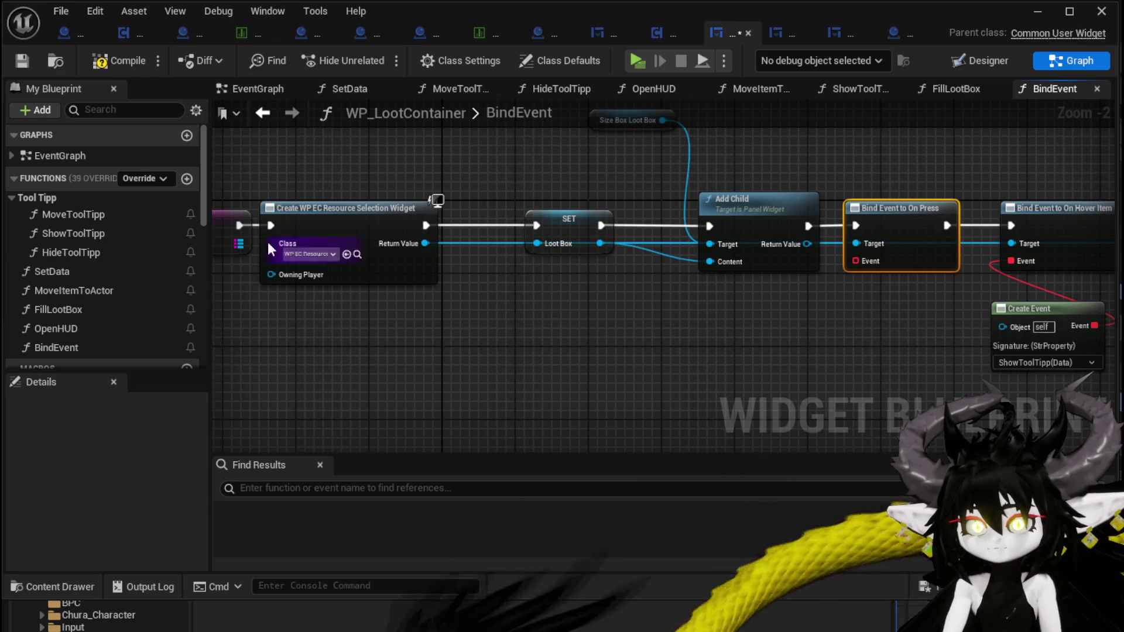
{"action": "left_click", "coordinate": [187, 179]}
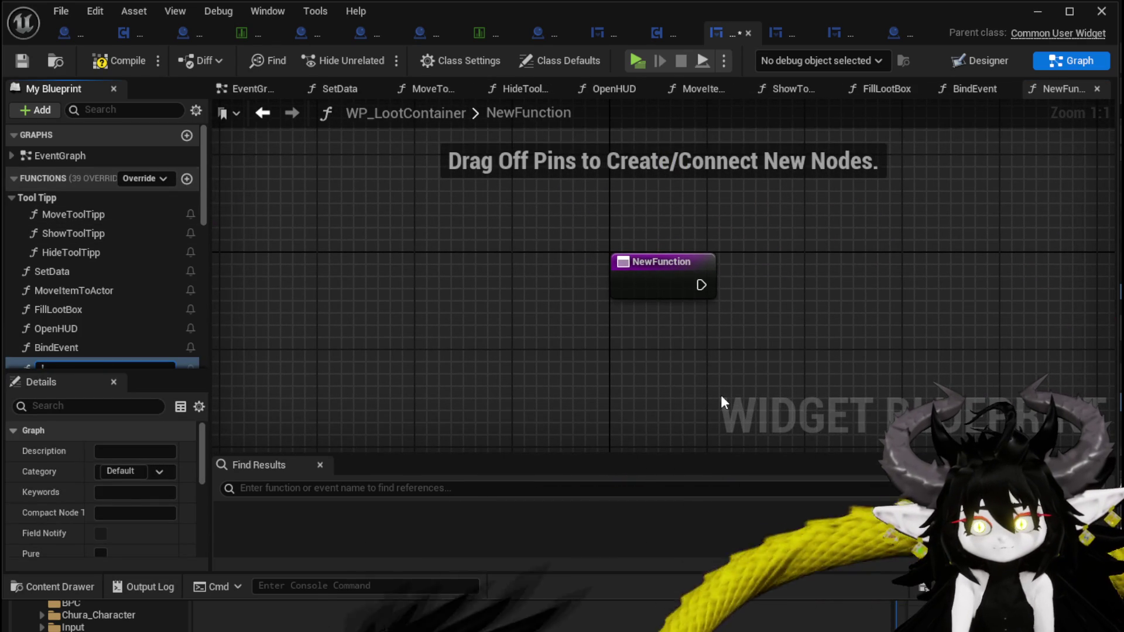
Name the new function PressSlot and add an input parameter to it
{"action": "type", "text": "DceSlot"}
{"action": "key", "text": "Return"}
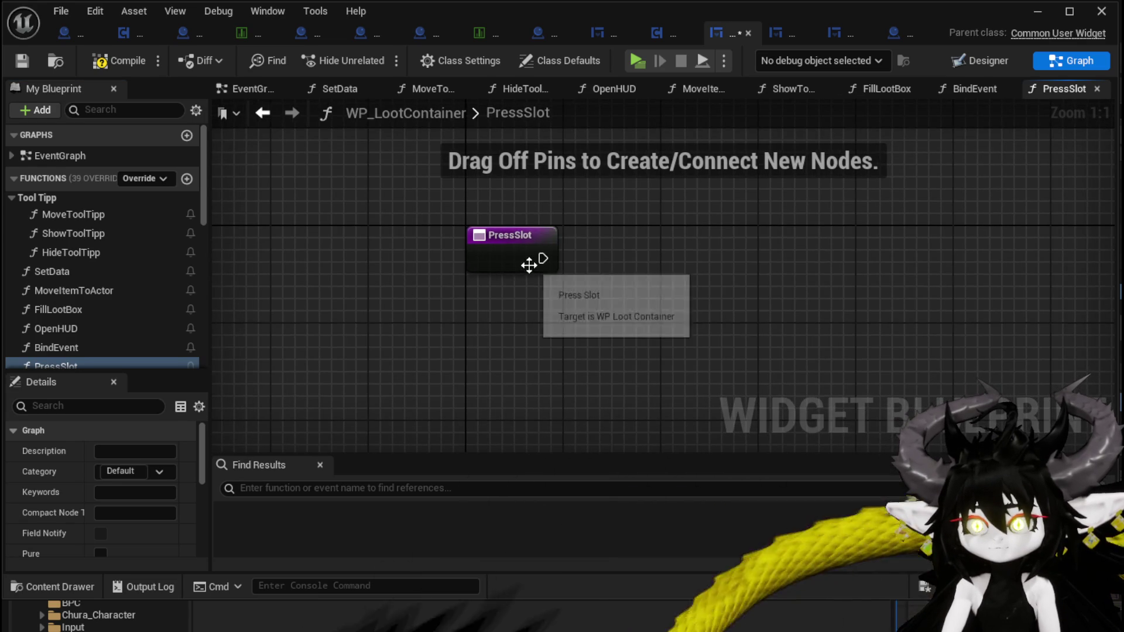
{"action": "scroll", "coordinate": [84, 326], "scroll_direction": "down", "scroll_amount": 3}
{"action": "scroll", "coordinate": [84, 326], "scroll_direction": "down", "scroll_amount": 5}
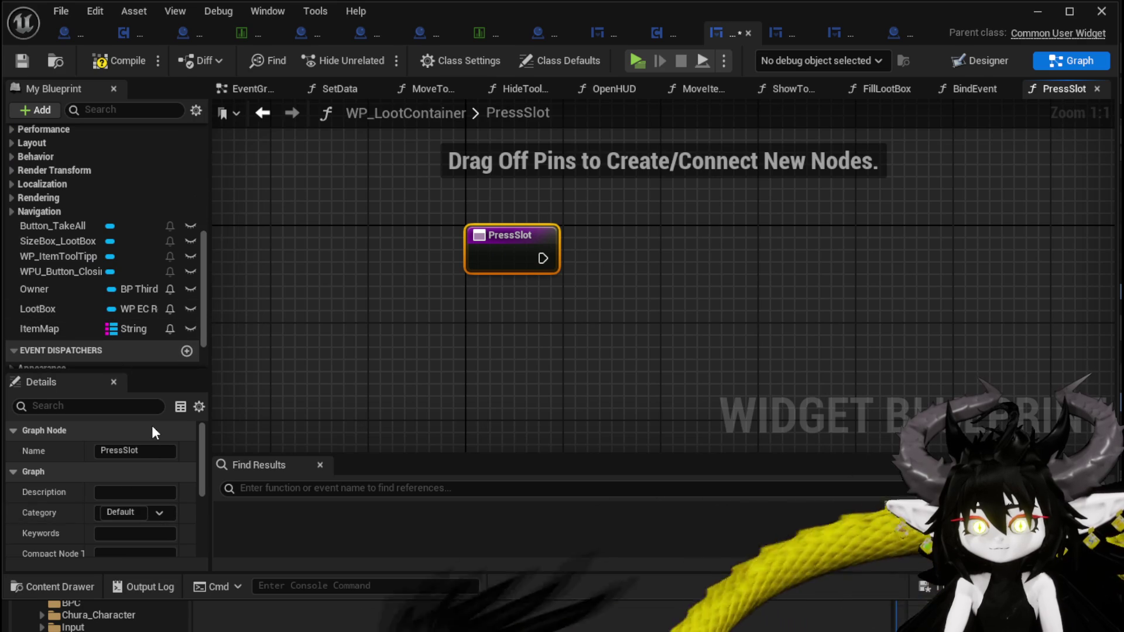
{"action": "scroll", "coordinate": [108, 465], "scroll_direction": "down", "scroll_amount": 5}
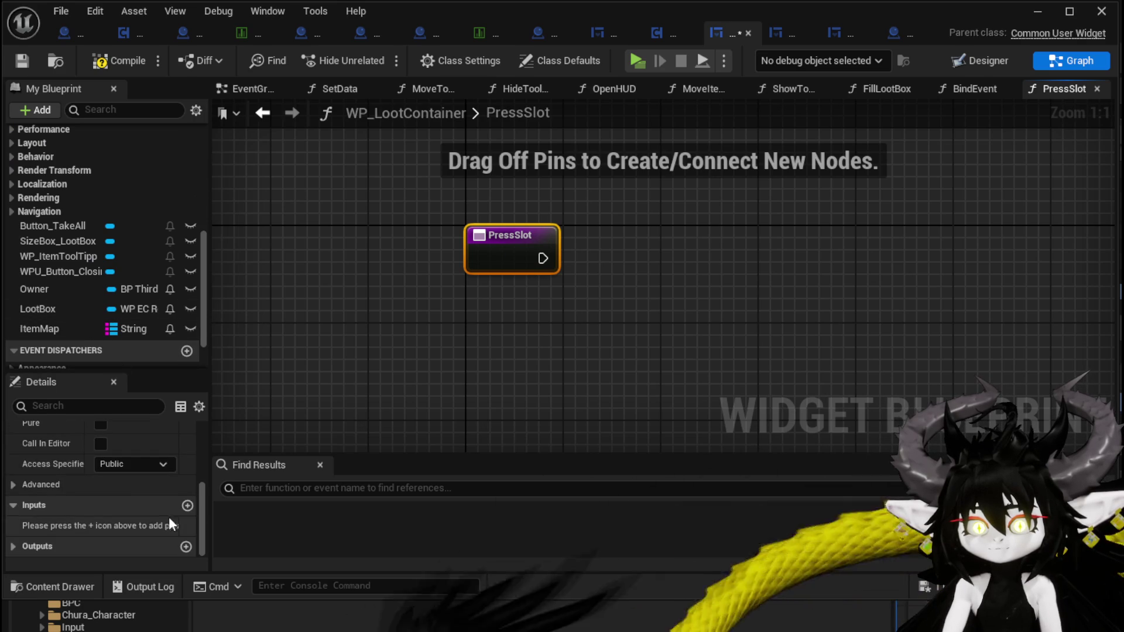
{"action": "left_click", "coordinate": [187, 507]}
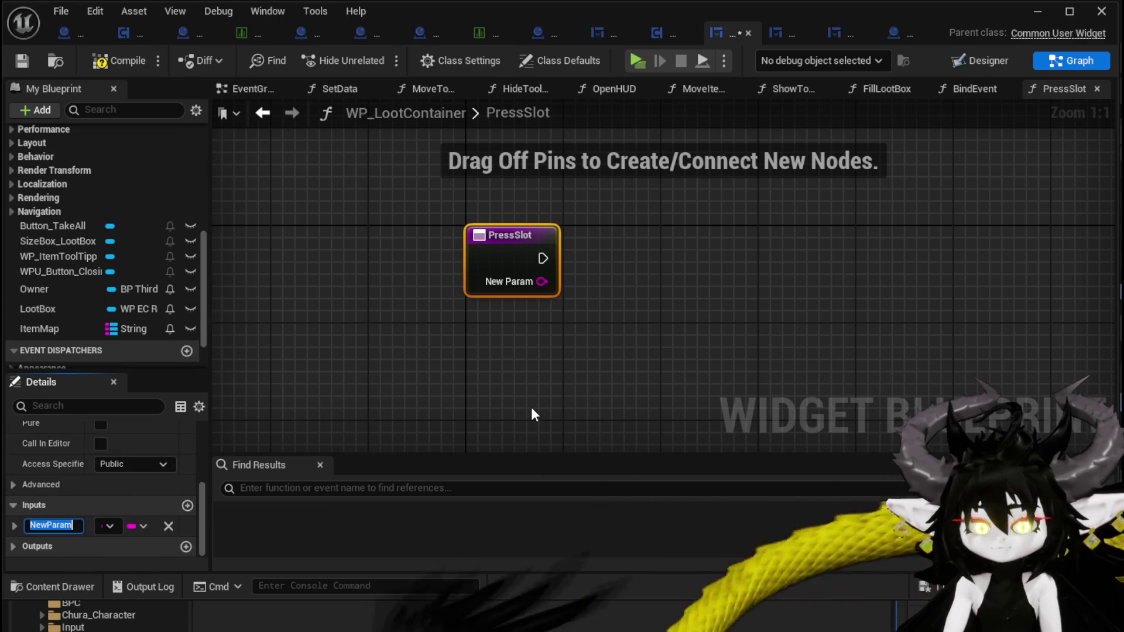
Name PressSlot's input ItemData and add an OnPress event dispatcher with an ItemData input
{"action": "type", "text": "ItemnData"}
{"action": "key", "text": "Return"}
{"action": "scroll", "coordinate": [155, 316], "scroll_direction": "down", "scroll_amount": 2}
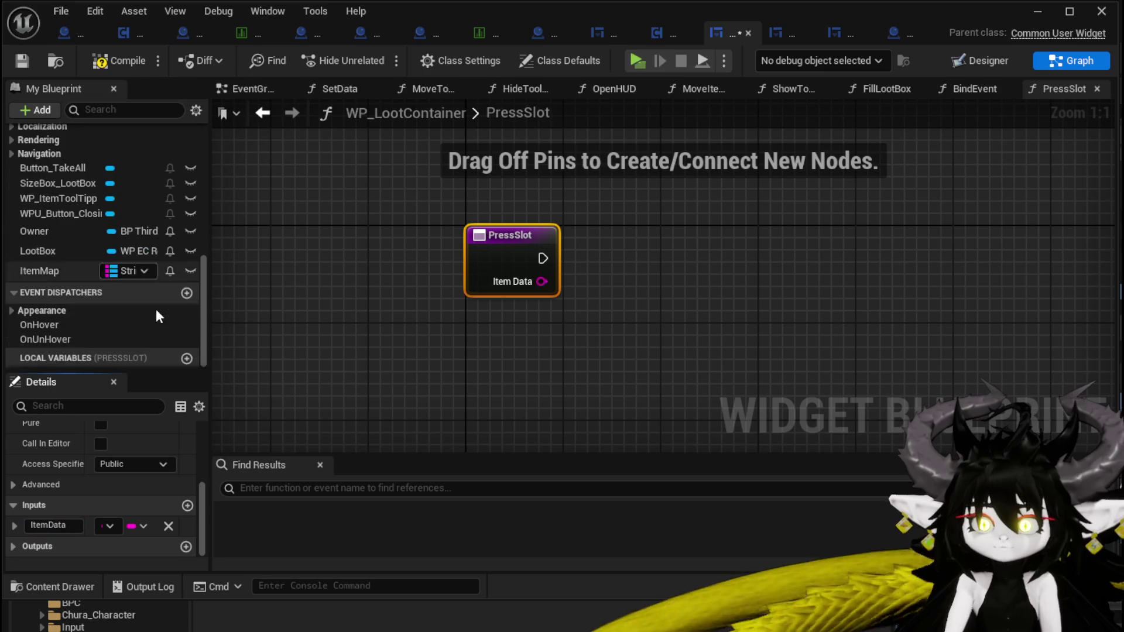
{"action": "left_click", "coordinate": [185, 293]}
{"action": "type", "text": "Press"}
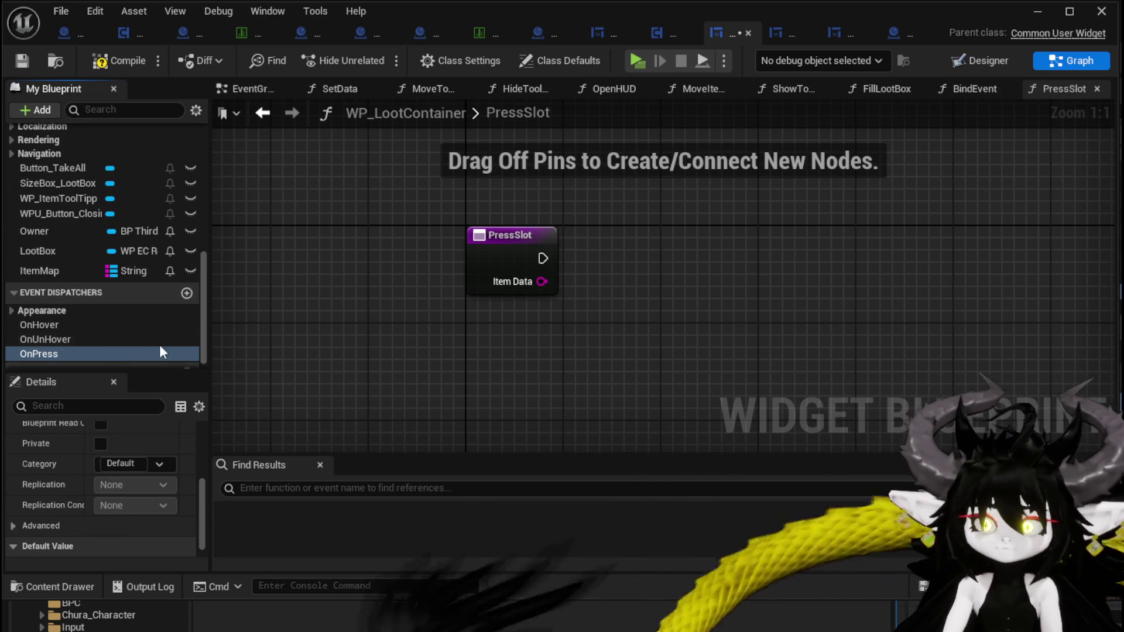
{"action": "scroll", "coordinate": [124, 459], "scroll_direction": "up", "scroll_amount": 5}
{"action": "left_click", "coordinate": [182, 432]}
{"action": "type", "text": "ItemData"}
{"action": "key", "text": "Return"}
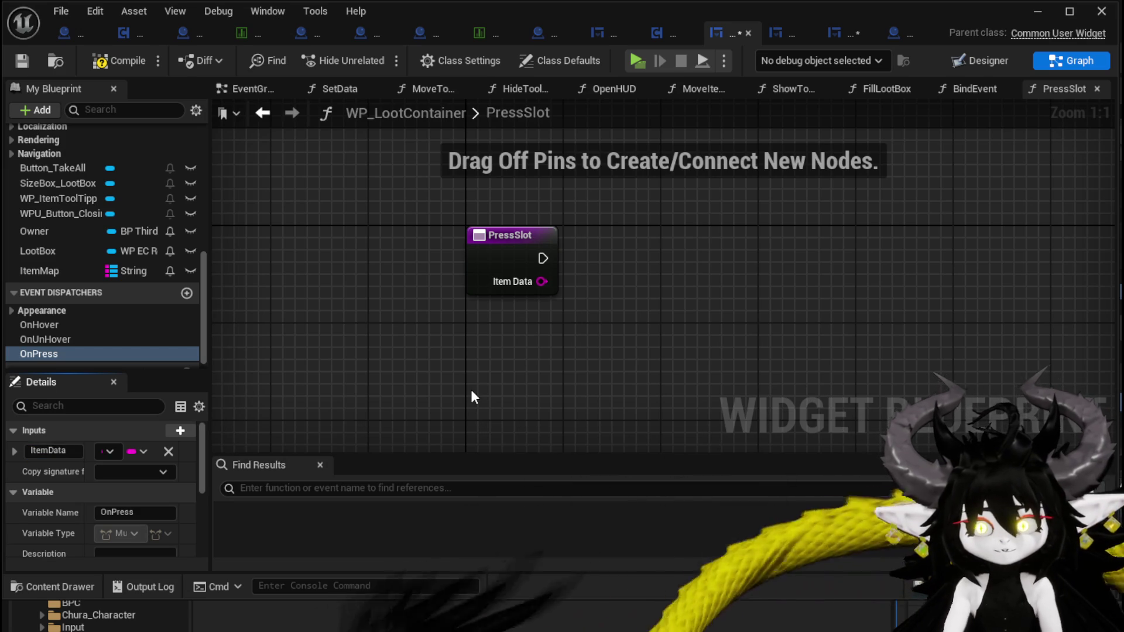
Call OnPress from PressSlot with ItemData, then save, compile and locate the unbound On Press
{"action": "left_click_drag", "start_coordinate": [598, 263], "coordinate": [625, 258]}
{"action": "left_click", "coordinate": [629, 276]}
{"action": "mouse_move", "coordinate": [542, 282]}
{"action": "left_mouse_down"}
{"action": "mouse_move", "coordinate": [665, 318]}
{"action": "mouse_move", "coordinate": [628, 308]}
{"action": "left_mouse_up"}
{"action": "left_click", "coordinate": [23, 62]}
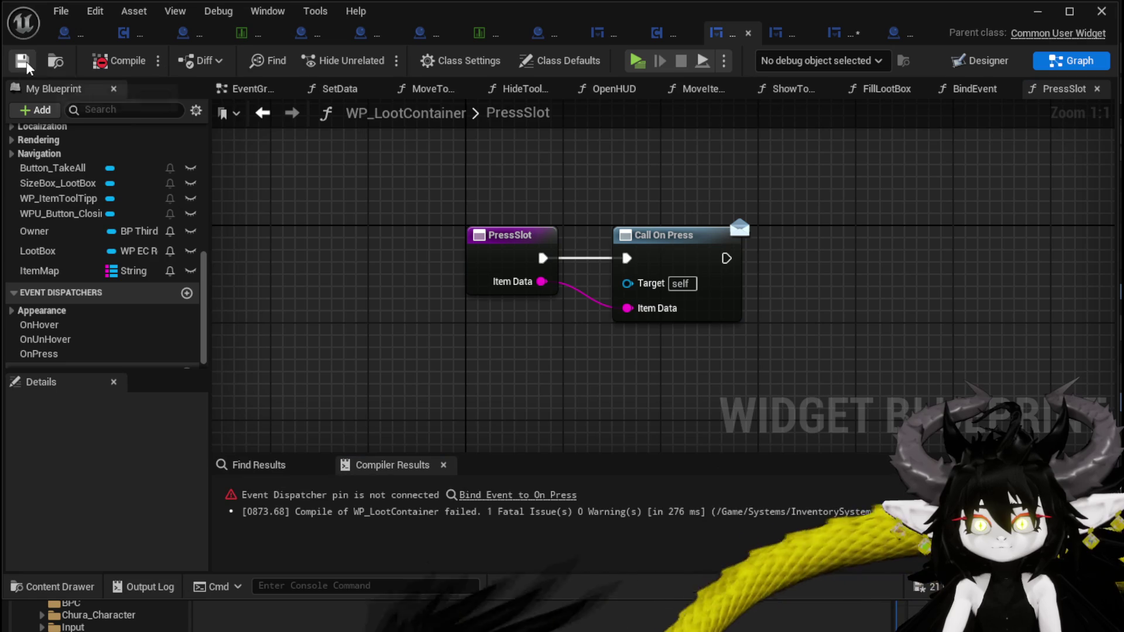
{"action": "left_click", "coordinate": [518, 495]}
{"action": "left_click_drag", "start_coordinate": [601, 302], "coordinate": [614, 386]}
Bind On Press to a Create Event running PressSlot and recompile WP_LootContainer
{"action": "type", "text": "Cre"}
{"action": "left_click", "coordinate": [670, 461]}
{"action": "scroll", "coordinate": [521, 392], "scroll_direction": "down", "scroll_amount": 1}
{"action": "scroll", "coordinate": [521, 392], "scroll_direction": "down", "scroll_amount": 4}
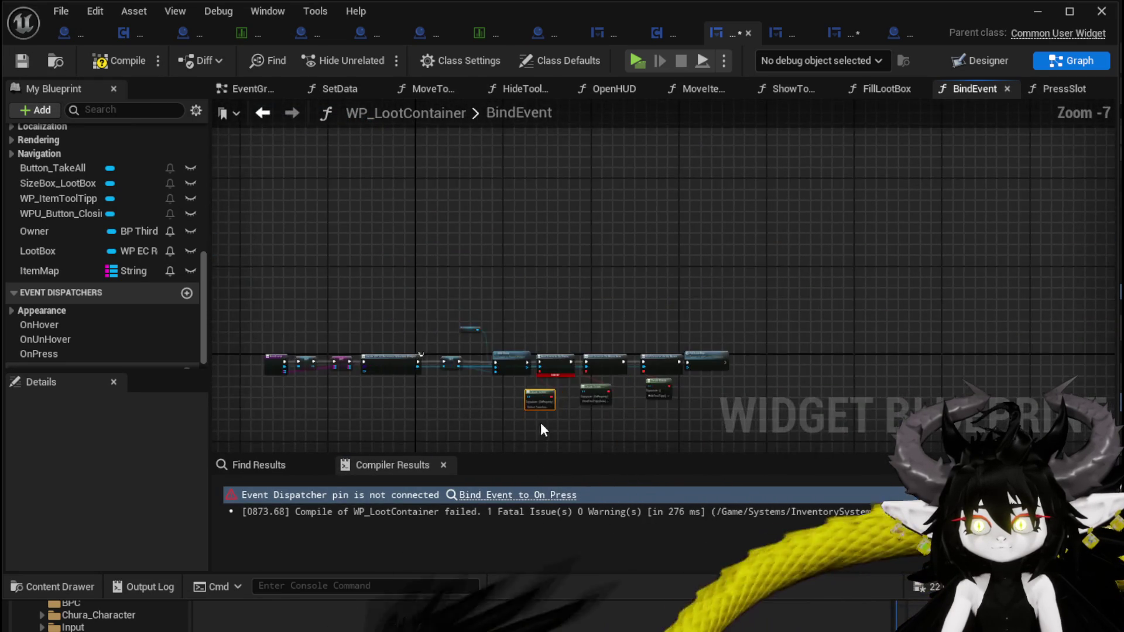
{"action": "scroll", "coordinate": [549, 427], "scroll_direction": "up", "scroll_amount": 4}
{"action": "left_click", "coordinate": [527, 373]}
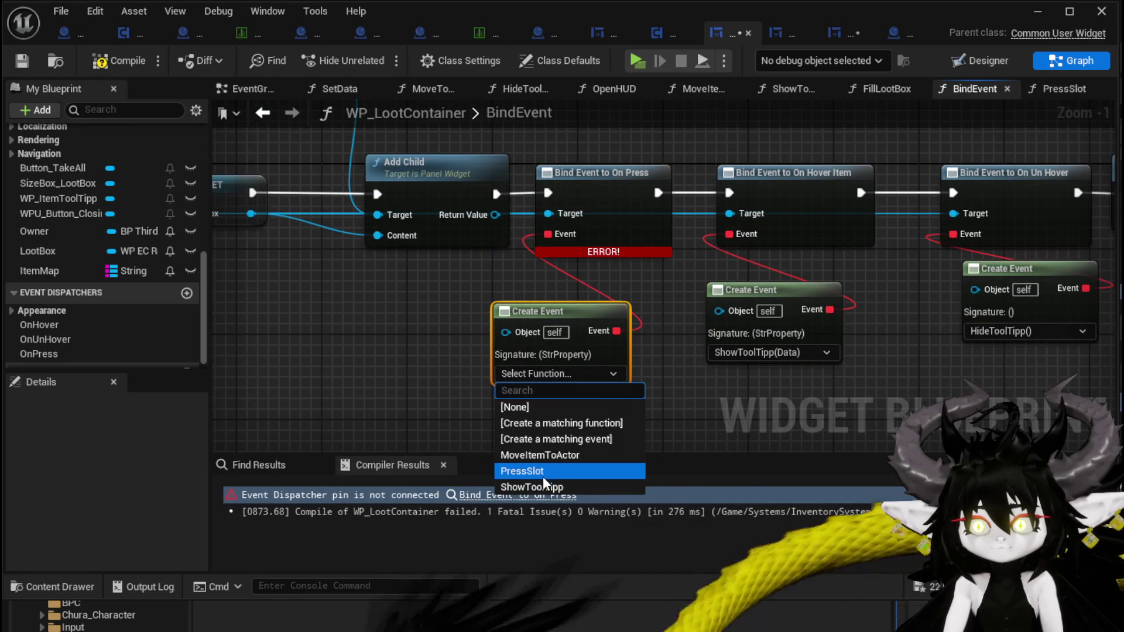
{"action": "left_click", "coordinate": [527, 471]}
{"action": "scroll", "coordinate": [434, 321], "scroll_direction": "down", "scroll_amount": 2}
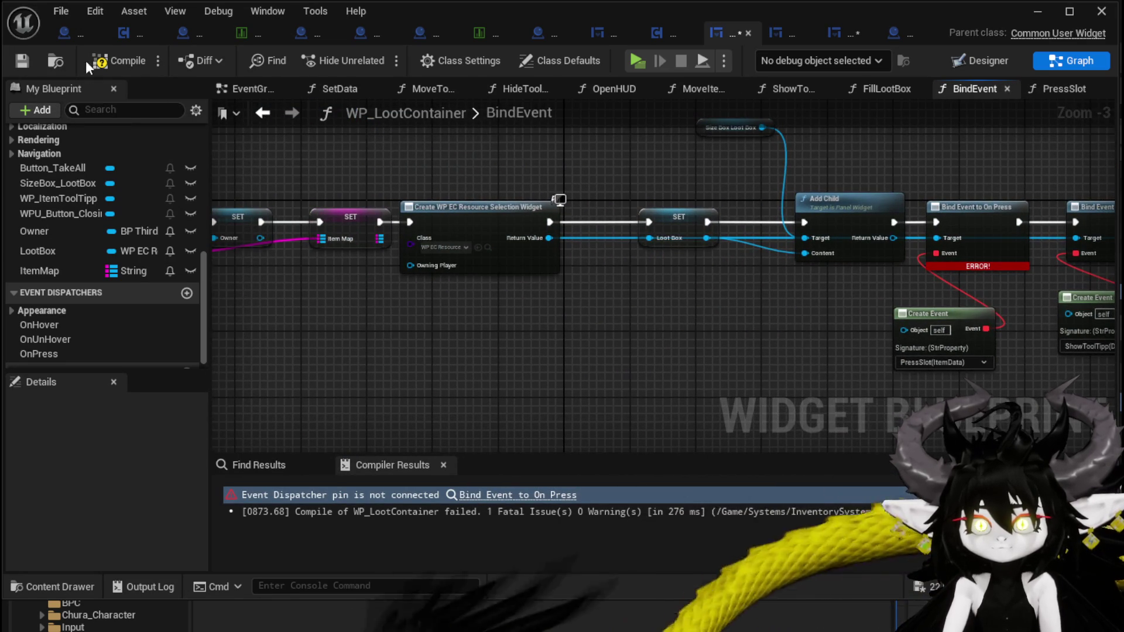
{"action": "left_click", "coordinate": [100, 62]}
Review the BindEvent entry node, then return to WP_MerchantHUD
{"action": "left_click_drag", "start_coordinate": [154, 323], "coordinate": [441, 373]}
{"action": "left_click", "coordinate": [433, 259]}
{"action": "left_click", "coordinate": [434, 171]}
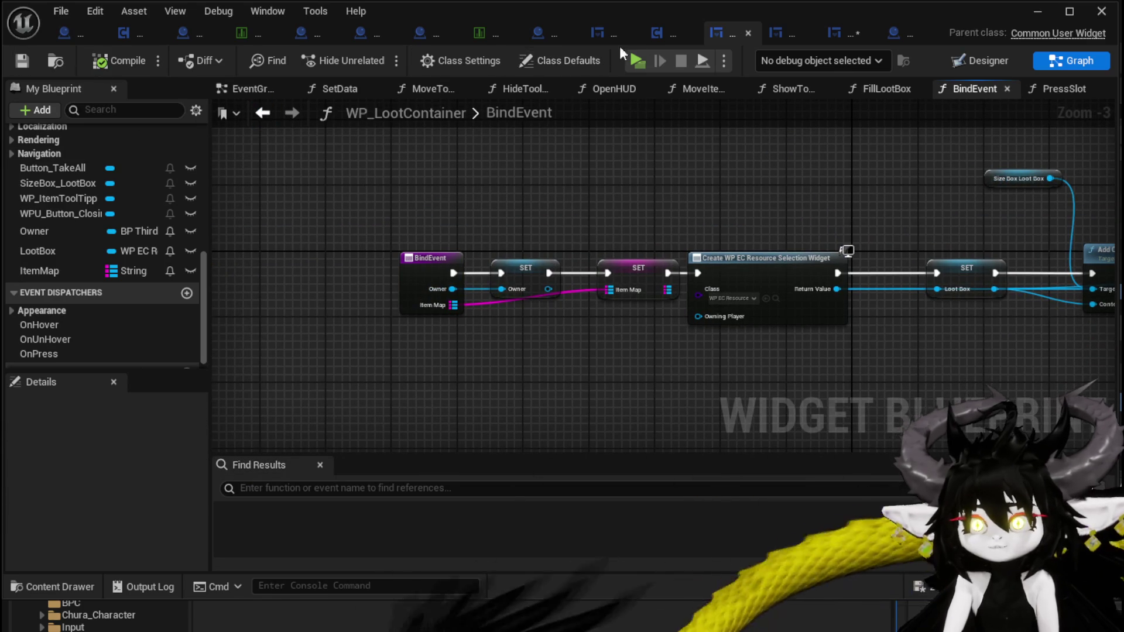
{"action": "left_click", "coordinate": [596, 34]}
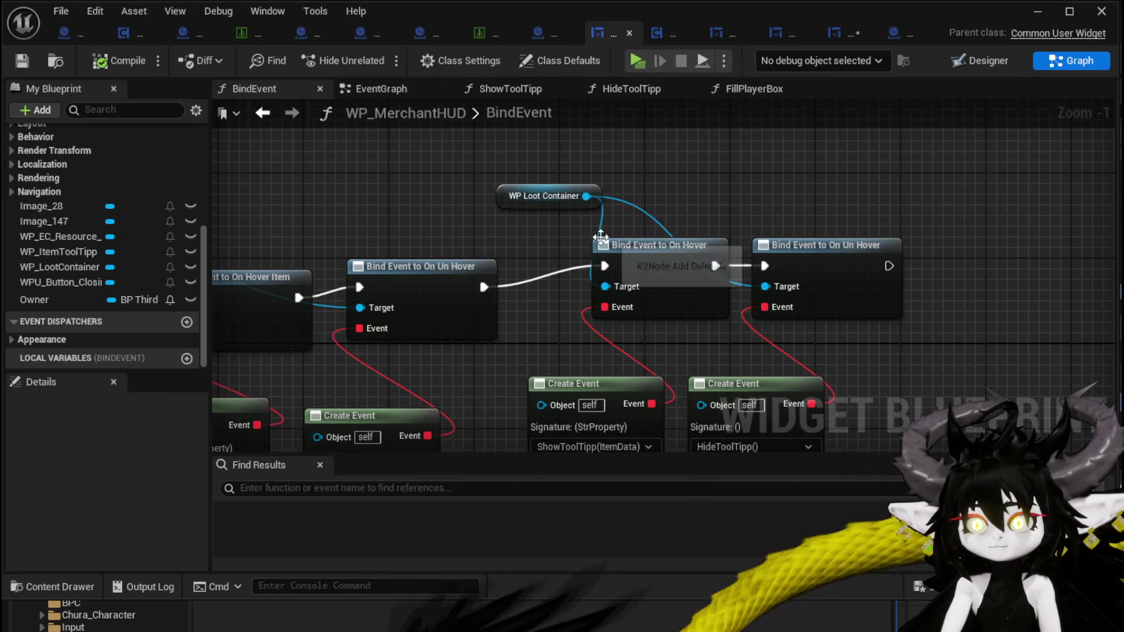
Return to BPC_LootContainer's BuildOnlyItems and search 'Bind' from the Container Widget wire
{"action": "scroll", "coordinate": [460, 216], "scroll_direction": "down", "scroll_amount": 3}
{"action": "left_click_drag", "start_coordinate": [881, 172], "coordinate": [860, 169]}
{"action": "scroll", "coordinate": [42, 207], "scroll_direction": "up", "scroll_amount": 5}
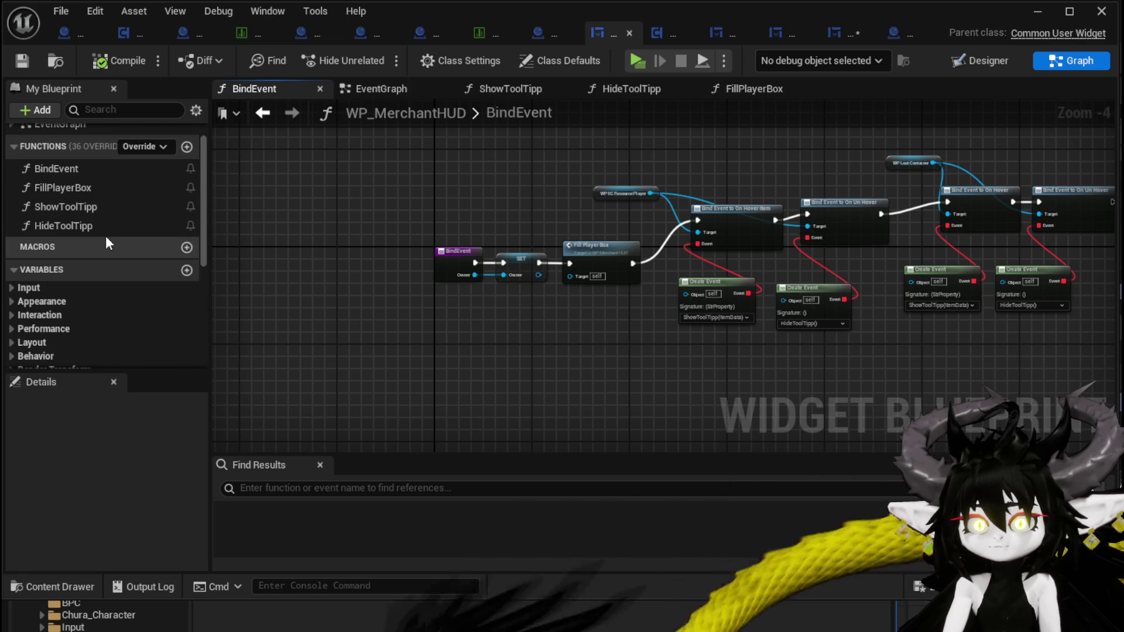
{"action": "left_click", "coordinate": [658, 37]}
{"action": "mouse_move", "coordinate": [368, 309]}
{"action": "left_mouse_down"}
{"action": "mouse_move", "coordinate": [749, 330]}
{"action": "mouse_move", "coordinate": [364, 326]}
{"action": "mouse_move", "coordinate": [343, 384]}
{"action": "left_mouse_up"}
{"action": "left_click_drag", "start_coordinate": [464, 308], "coordinate": [369, 395], "text": "ctrl"}
{"action": "type", "text": "Bind"}
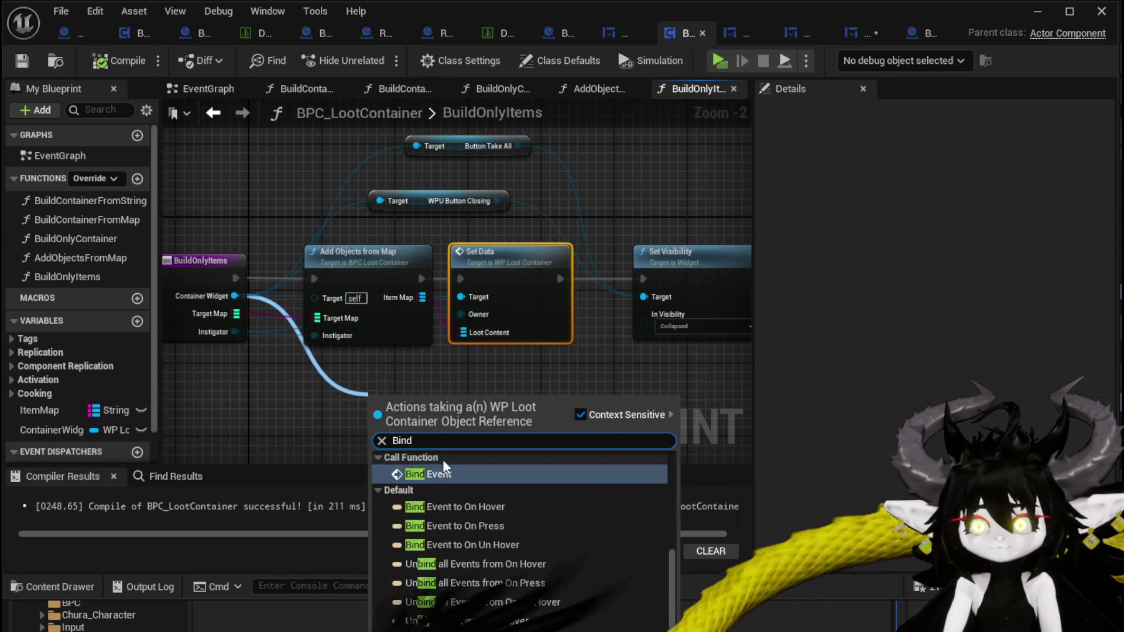
Replace Set Data with a Bind Event call wired to Item Map and the exec chain
{"action": "left_click", "coordinate": [450, 474]}
{"action": "left_click_drag", "start_coordinate": [443, 431], "coordinate": [524, 397]}
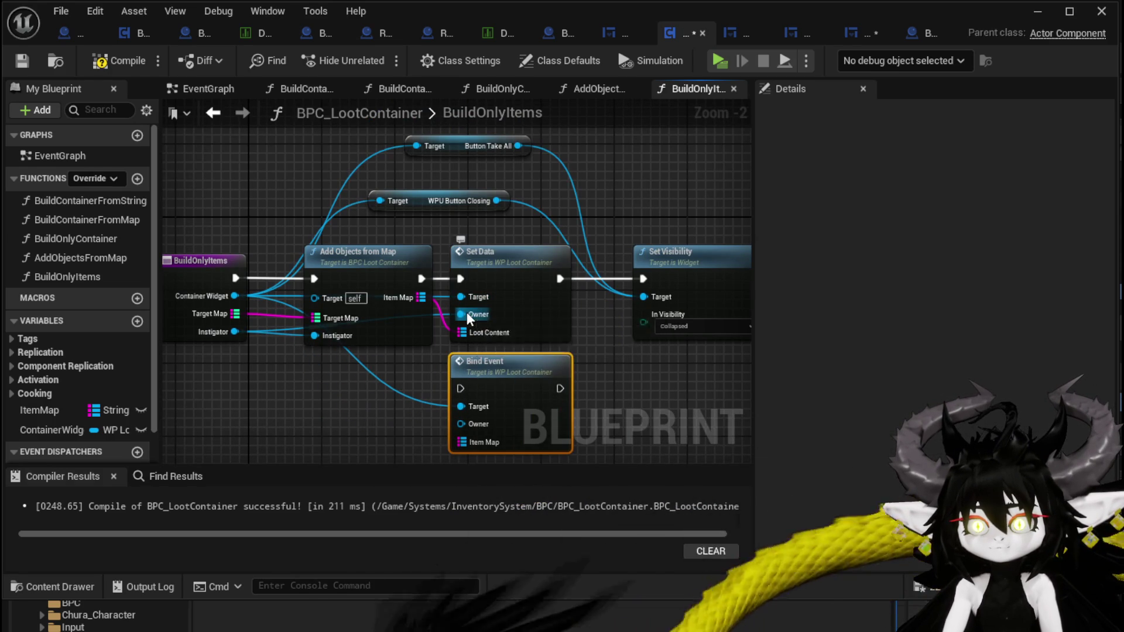
{"action": "left_click_drag", "start_coordinate": [462, 332], "coordinate": [466, 445], "text": "ctrl"}
{"action": "left_click", "coordinate": [507, 293]}
{"action": "key", "text": "Delete"}
{"action": "left_click_drag", "start_coordinate": [518, 388], "coordinate": [531, 272]}
{"action": "left_click_drag", "start_coordinate": [422, 278], "coordinate": [478, 279]}
{"action": "left_click_drag", "start_coordinate": [578, 279], "coordinate": [646, 281]}
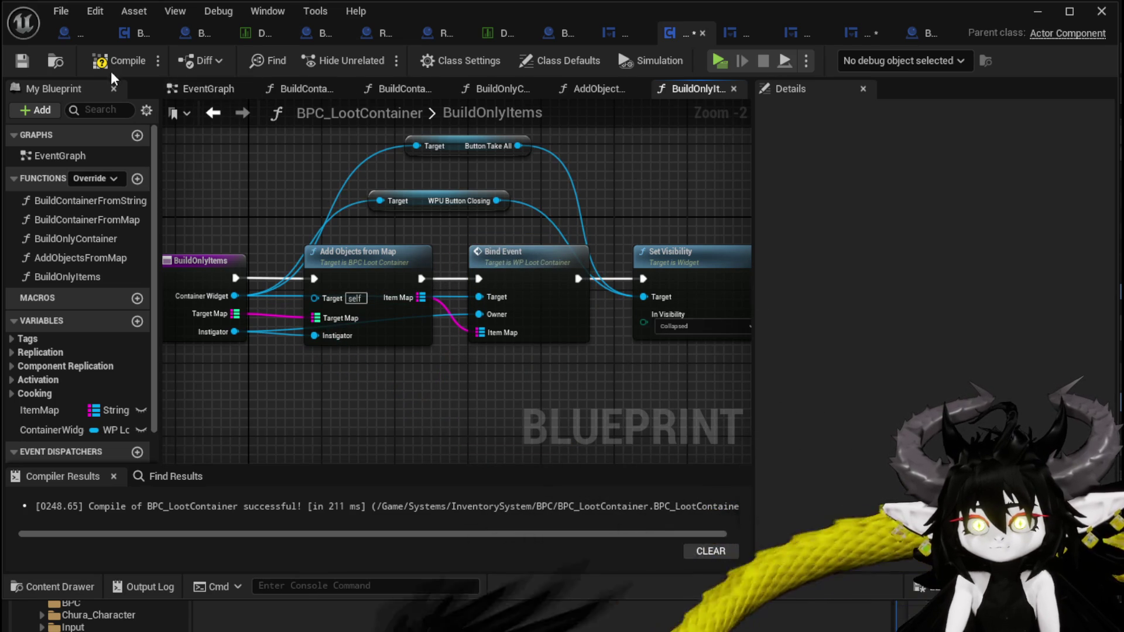
Save the blueprints and start playing the level
{"action": "left_click", "coordinate": [875, 38]}
{"action": "left_click", "coordinate": [22, 61]}
{"action": "left_click", "coordinate": [1045, 16]}
{"action": "left_click", "coordinate": [381, 58]}
Open the loot chest in play, view item tooltips, transfer a slot item, then exit
{"action": "key", "text": "w"}
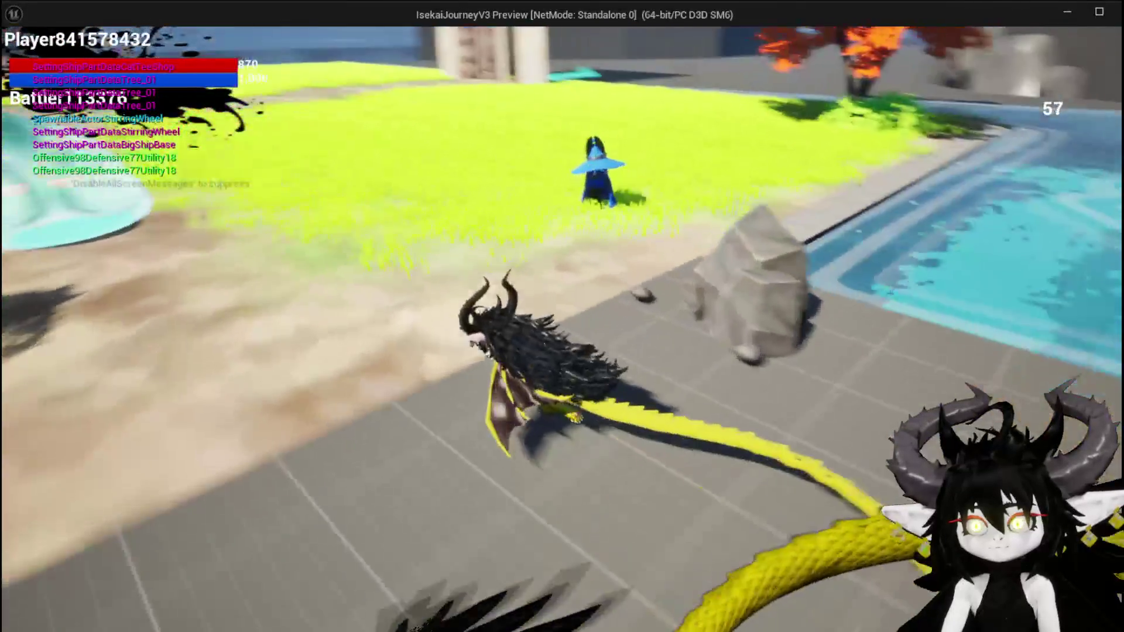
{"action": "key", "text": "e"}
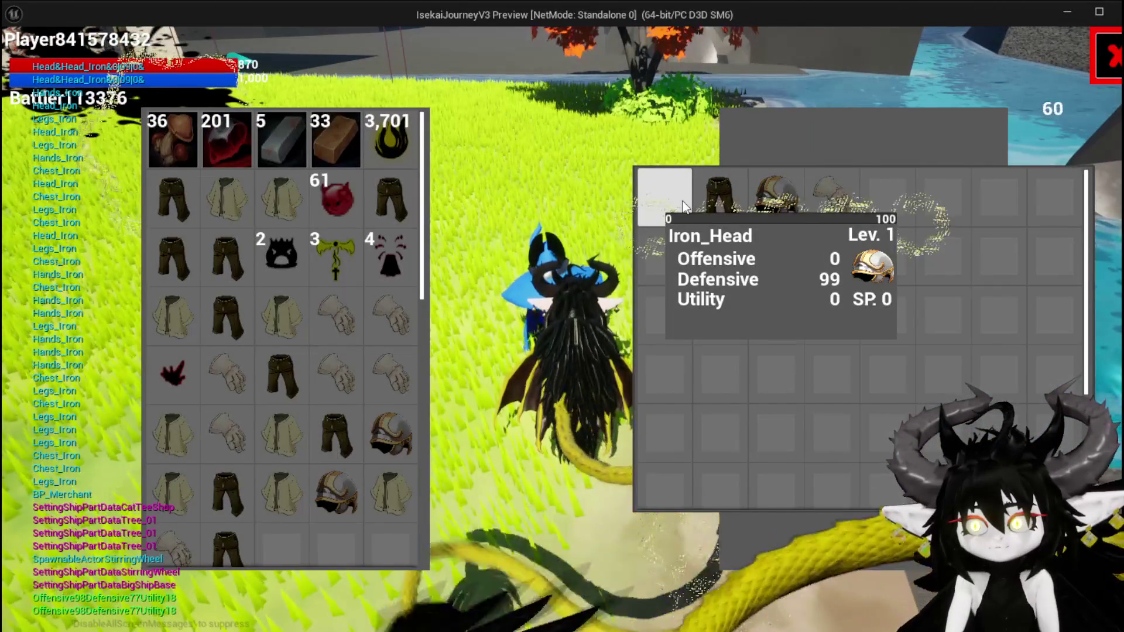
{"action": "mouse_move", "coordinate": [728, 201]}
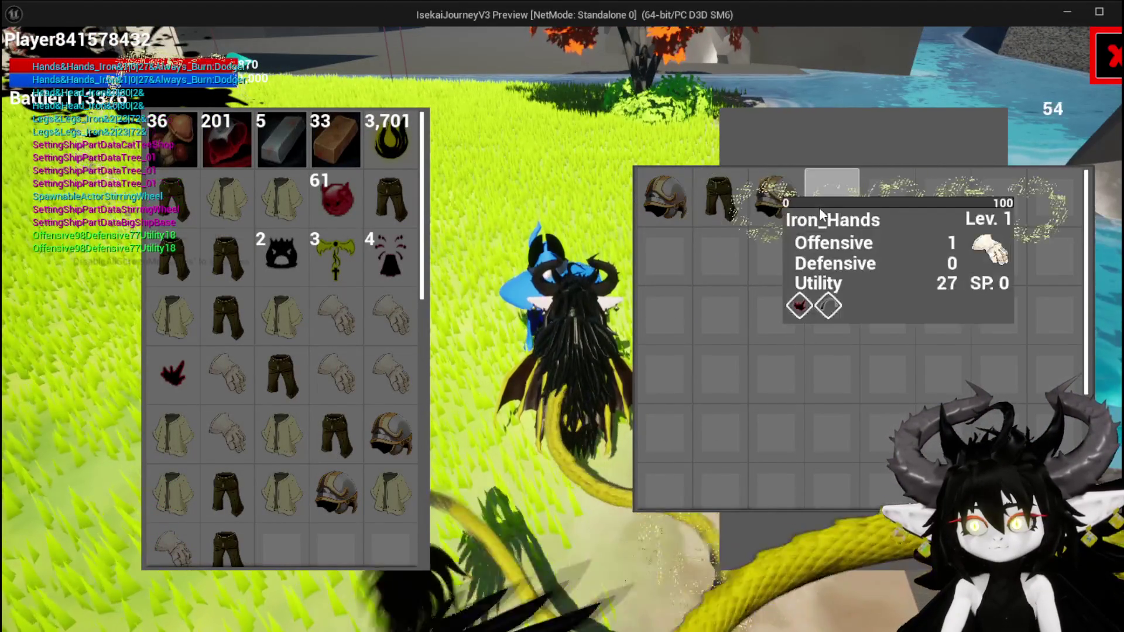
{"action": "left_click", "coordinate": [818, 209]}
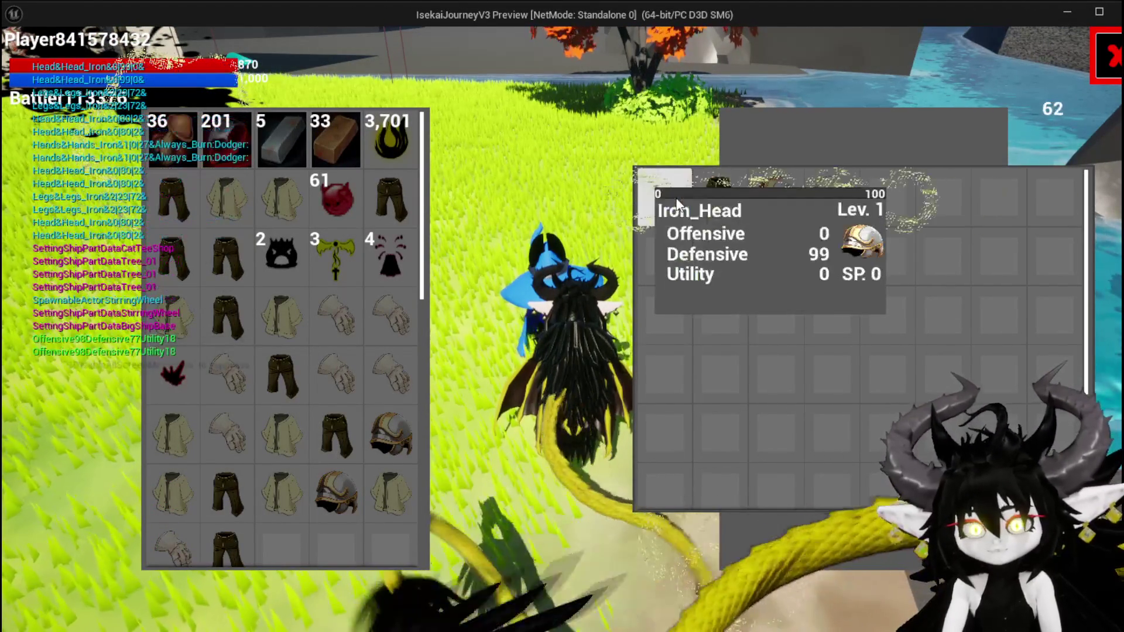
{"action": "mouse_move", "coordinate": [153, 328]}
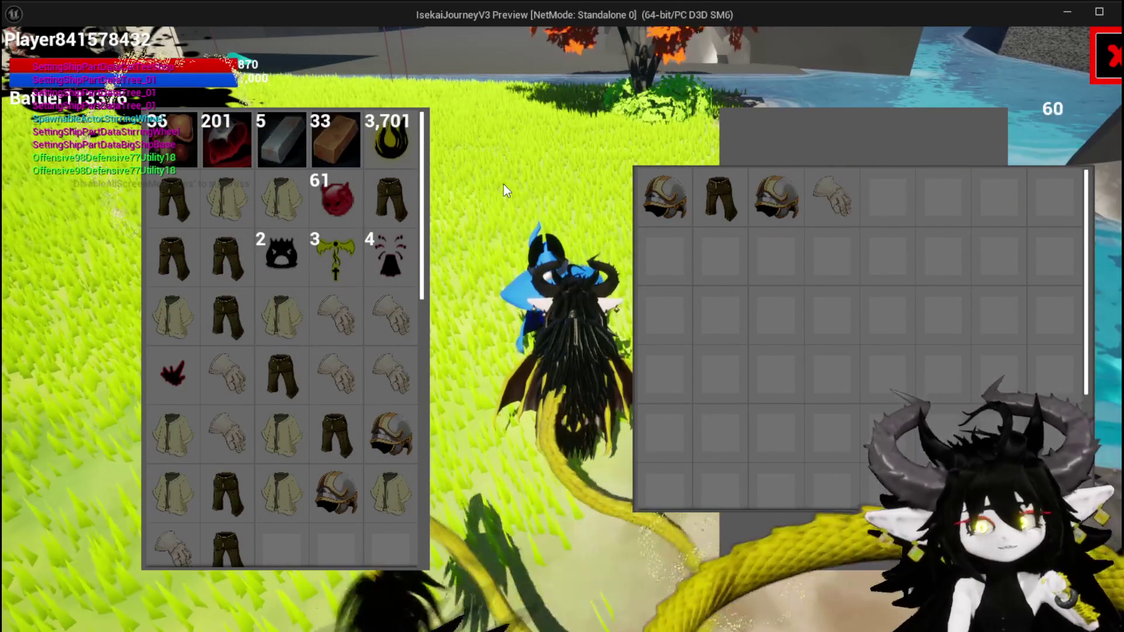
{"action": "key", "text": "Escape"}
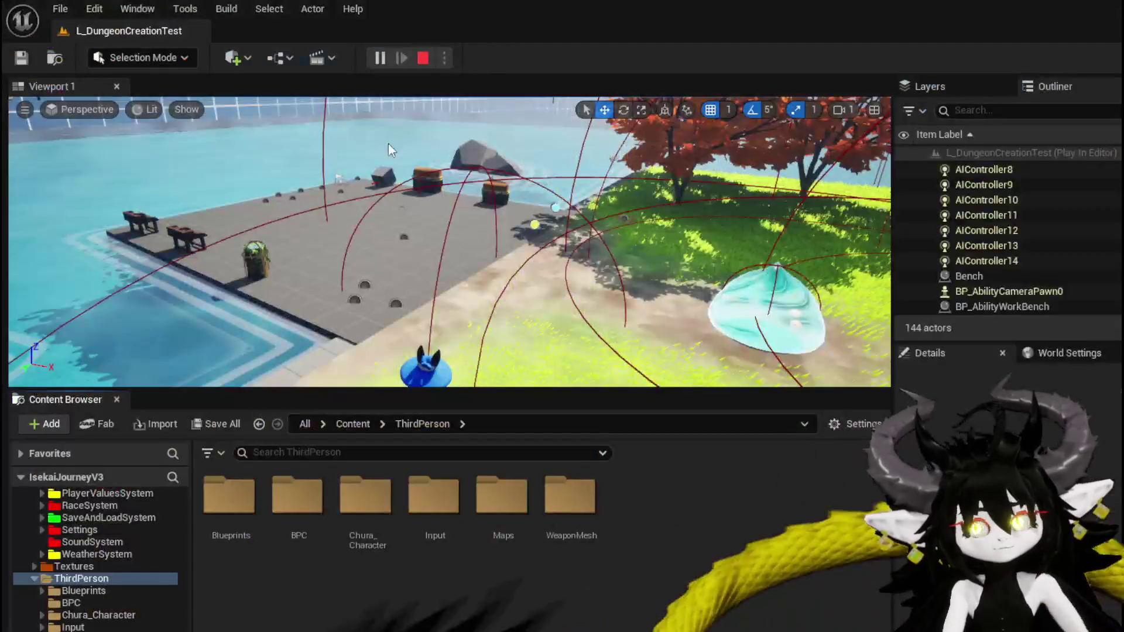
Save the map, move WP_LootContainer onto WP_MerchantHUD's canvas and delete the empty Border
{"action": "left_click", "coordinate": [23, 58]}
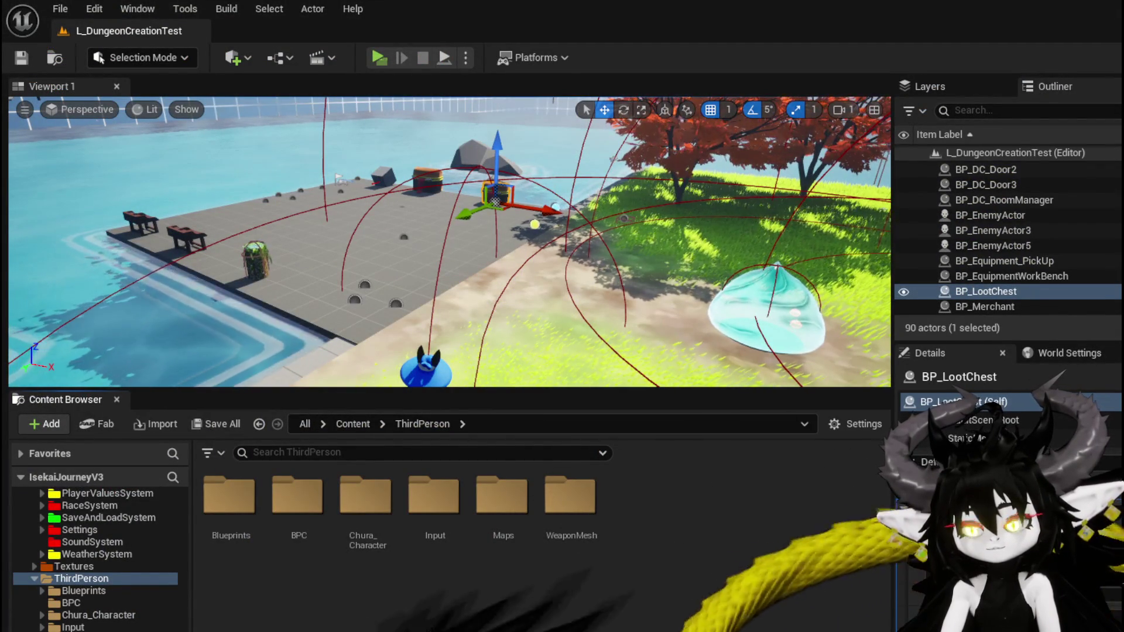
{"action": "key", "text": "alt+Tab"}
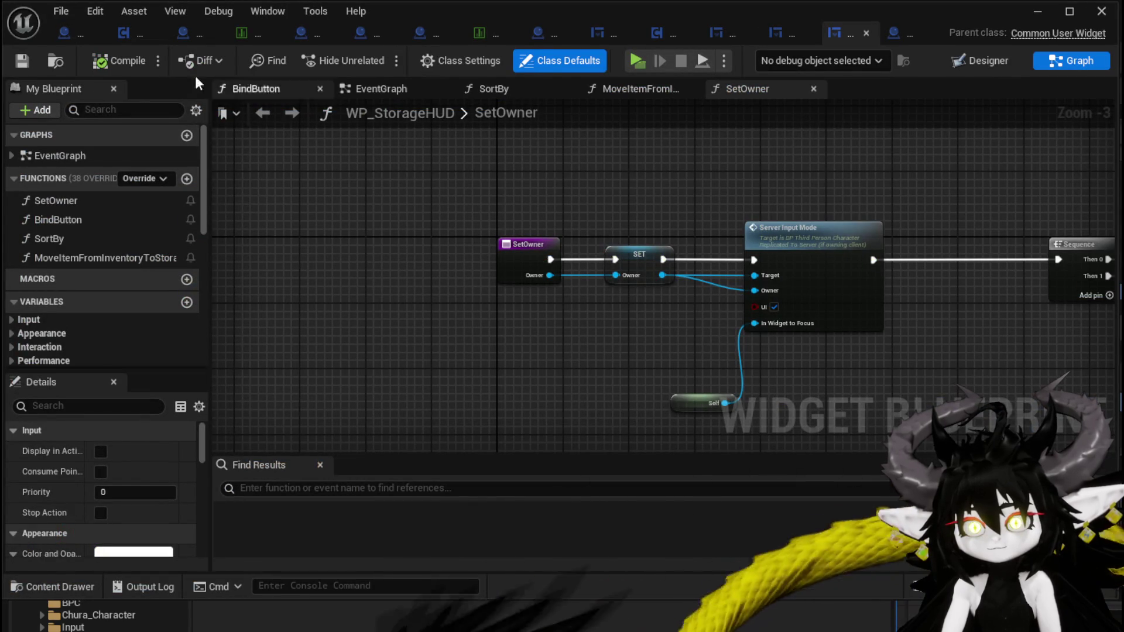
{"action": "left_click", "coordinate": [595, 34]}
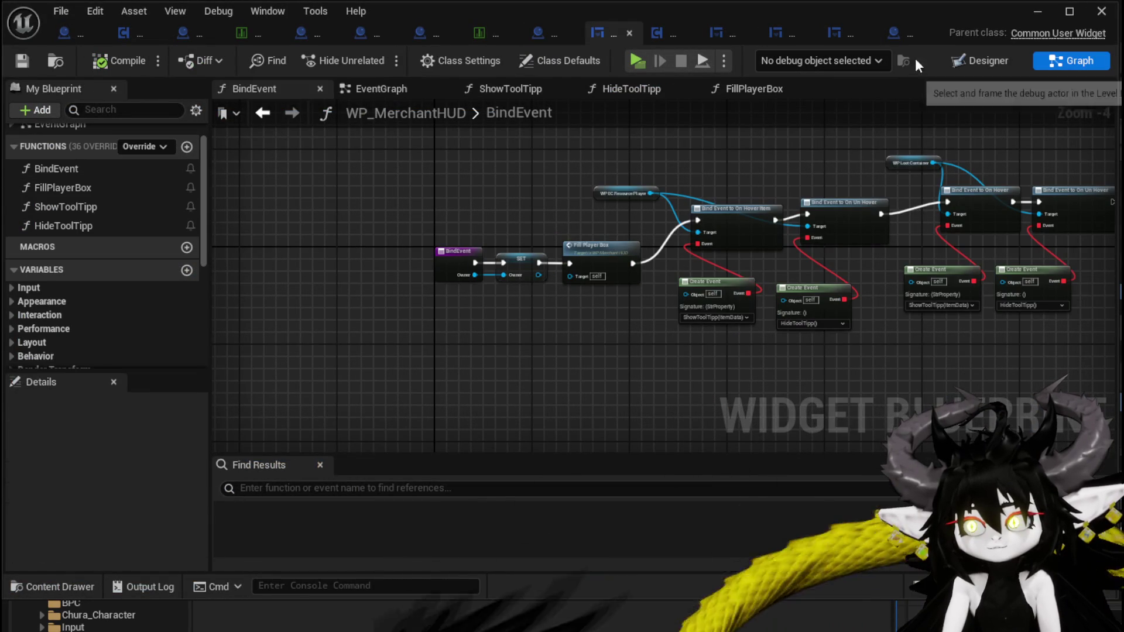
{"action": "key", "text": "shift+F4"}
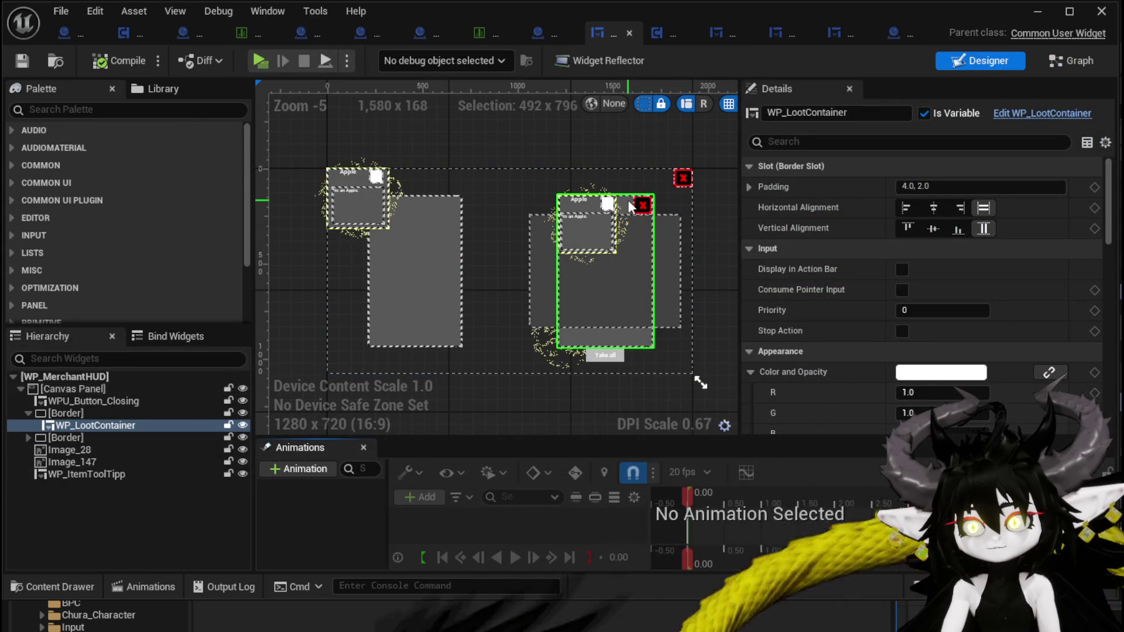
{"action": "left_click_drag", "start_coordinate": [76, 399], "coordinate": [73, 389]}
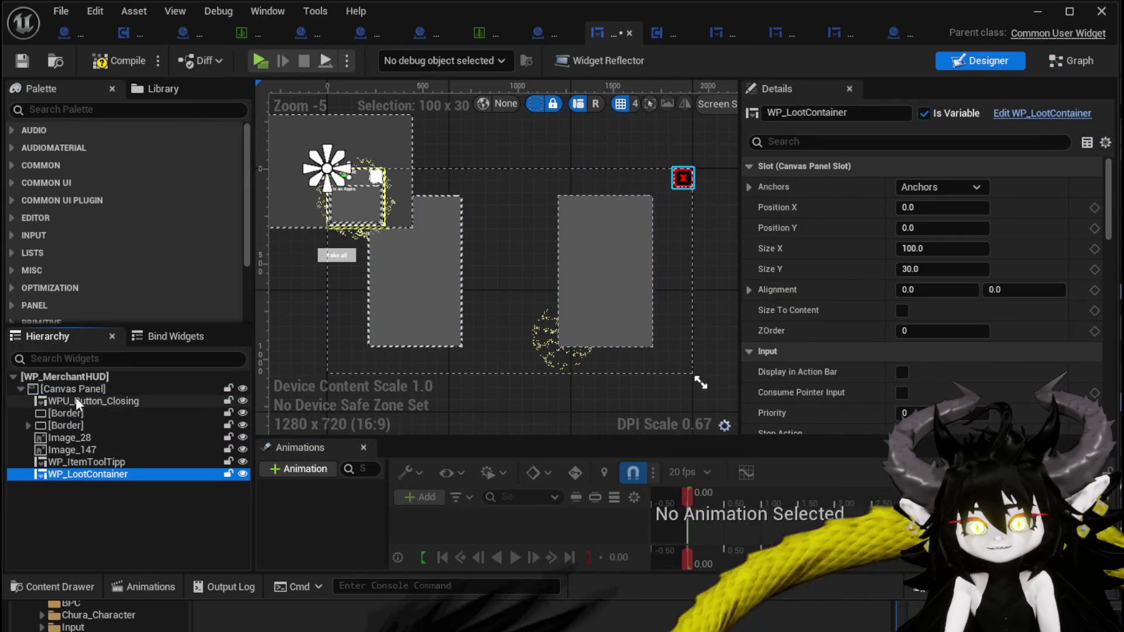
{"action": "left_click", "coordinate": [75, 416]}
{"action": "key", "text": "Delete"}
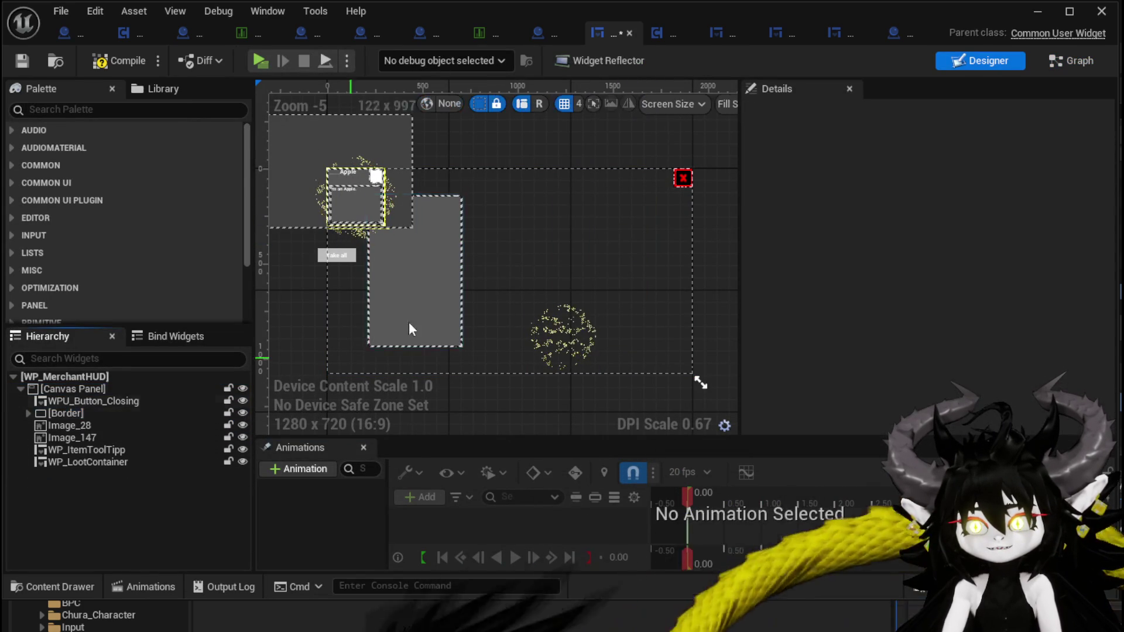
Enlarge WP_LootContainer to about 805 by 631 and place it on the right side
{"action": "left_click", "coordinate": [96, 461]}
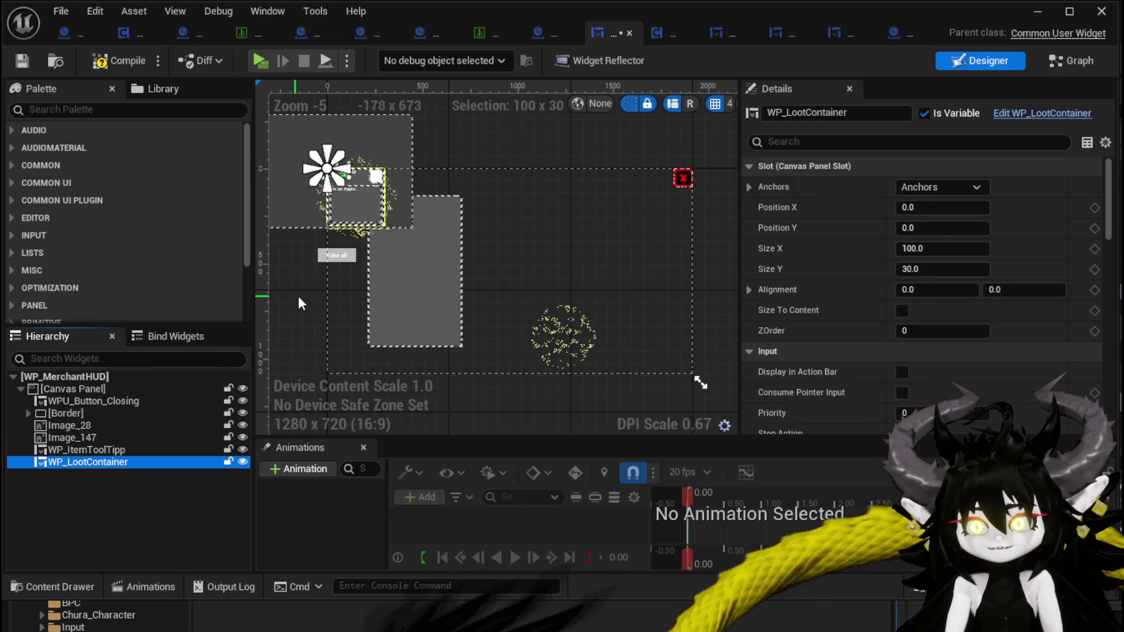
{"action": "left_click_drag", "start_coordinate": [293, 296], "coordinate": [371, 296]}
{"action": "mouse_move", "coordinate": [418, 185]}
{"action": "left_mouse_down"}
{"action": "mouse_move", "coordinate": [545, 291]}
{"action": "mouse_move", "coordinate": [548, 326]}
{"action": "mouse_move", "coordinate": [551, 291]}
{"action": "left_mouse_up"}
{"action": "mouse_move", "coordinate": [520, 232]}
{"action": "left_mouse_down"}
{"action": "mouse_move", "coordinate": [705, 259]}
{"action": "mouse_move", "coordinate": [688, 257]}
{"action": "left_mouse_up"}
{"action": "scroll", "coordinate": [510, 269], "scroll_direction": "up", "scroll_amount": 2}
{"action": "mouse_move", "coordinate": [498, 273]}
{"action": "left_mouse_down"}
{"action": "mouse_move", "coordinate": [536, 257]}
{"action": "mouse_move", "coordinate": [519, 258]}
{"action": "mouse_move", "coordinate": [532, 263]}
{"action": "mouse_move", "coordinate": [529, 277]}
{"action": "mouse_move", "coordinate": [554, 272]}
{"action": "left_mouse_up"}
{"action": "scroll", "coordinate": [550, 271], "scroll_direction": "down", "scroll_amount": 2}
Move Image_28 behind the loot container and start a play-in-editor test
{"action": "left_click", "coordinate": [510, 334]}
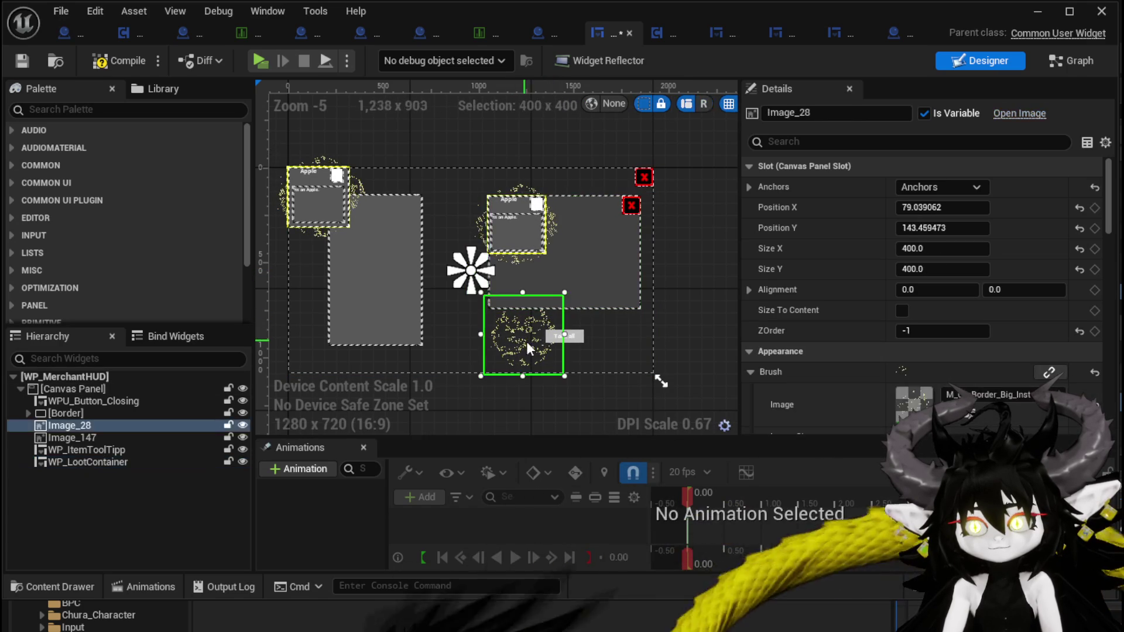
{"action": "mouse_move", "coordinate": [526, 342]}
{"action": "left_mouse_down"}
{"action": "mouse_move", "coordinate": [501, 311]}
{"action": "mouse_move", "coordinate": [494, 321]}
{"action": "left_mouse_up"}
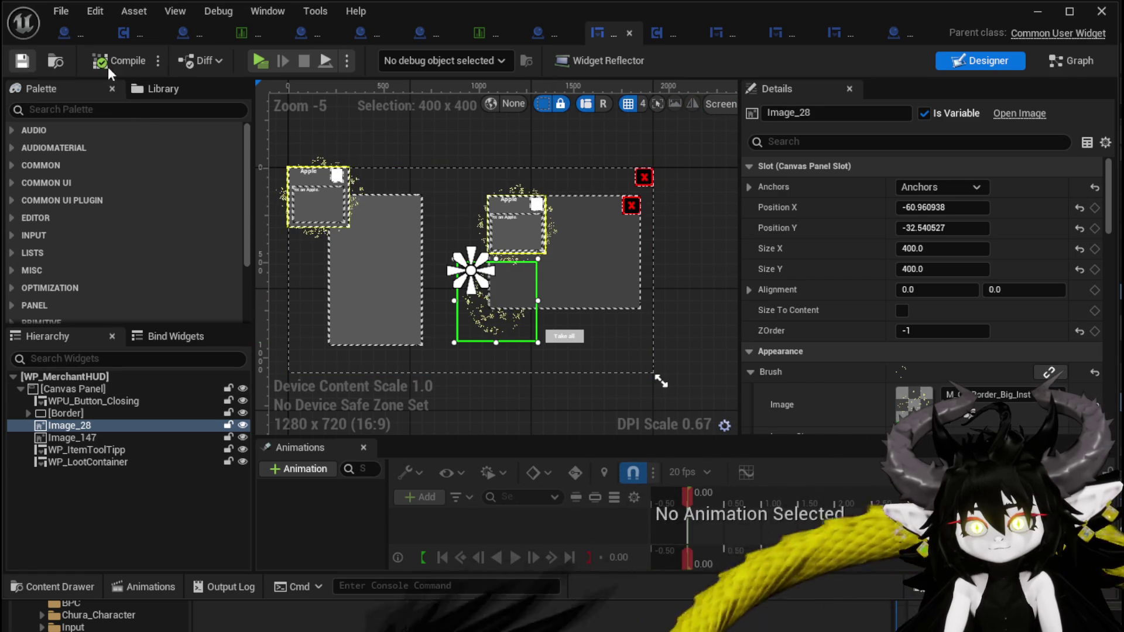
{"action": "left_click", "coordinate": [1038, 11]}
{"action": "left_click", "coordinate": [375, 56]}
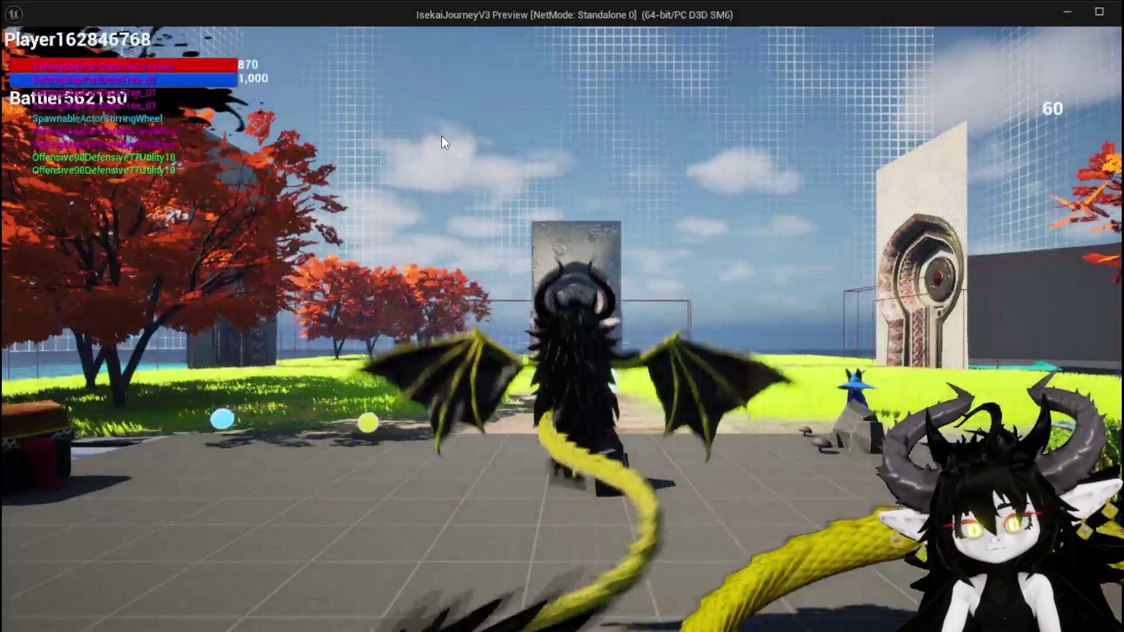
Open the merchant, take the helmet, glove and two more items from its grid, then stop play
{"action": "key", "text": "e"}
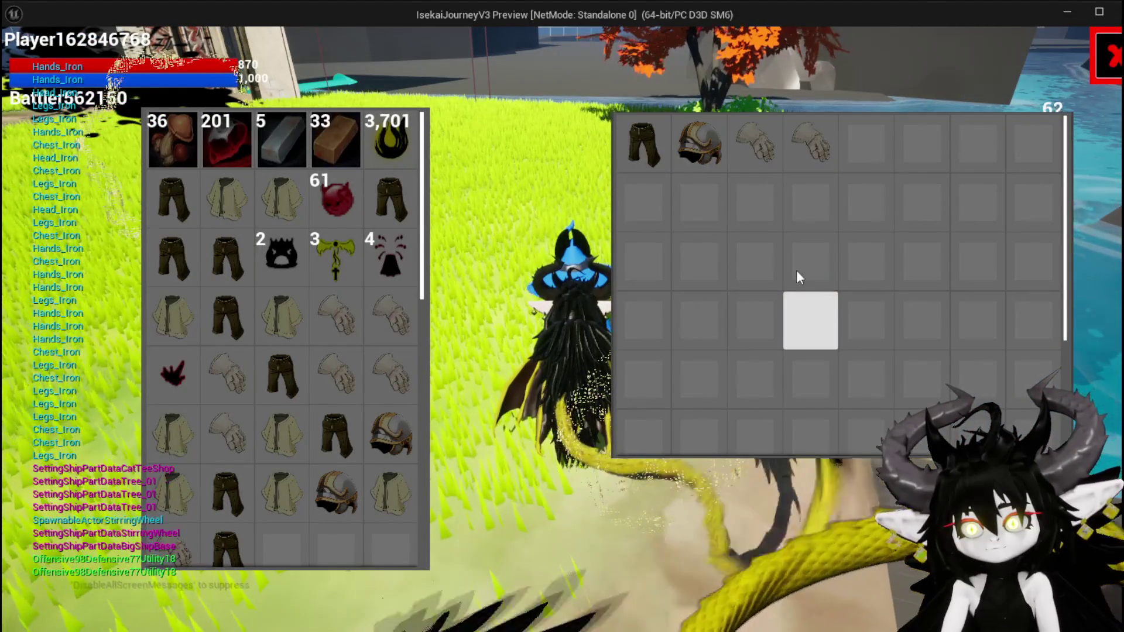
{"action": "left_click", "coordinate": [699, 143]}
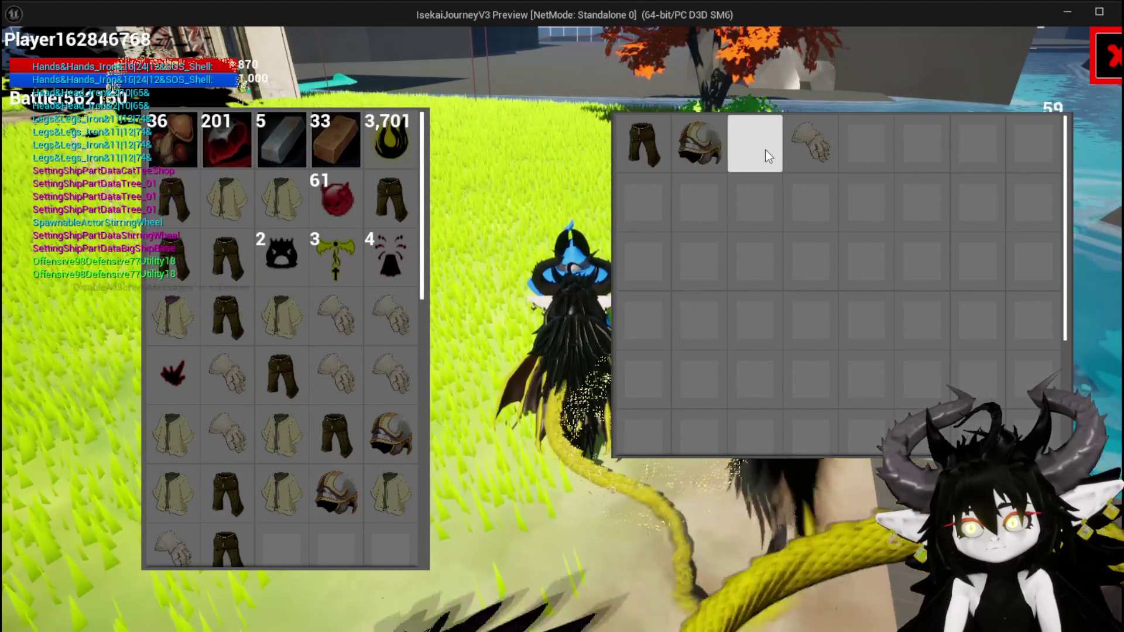
{"action": "left_click", "coordinate": [761, 148]}
{"action": "left_click", "coordinate": [633, 146]}
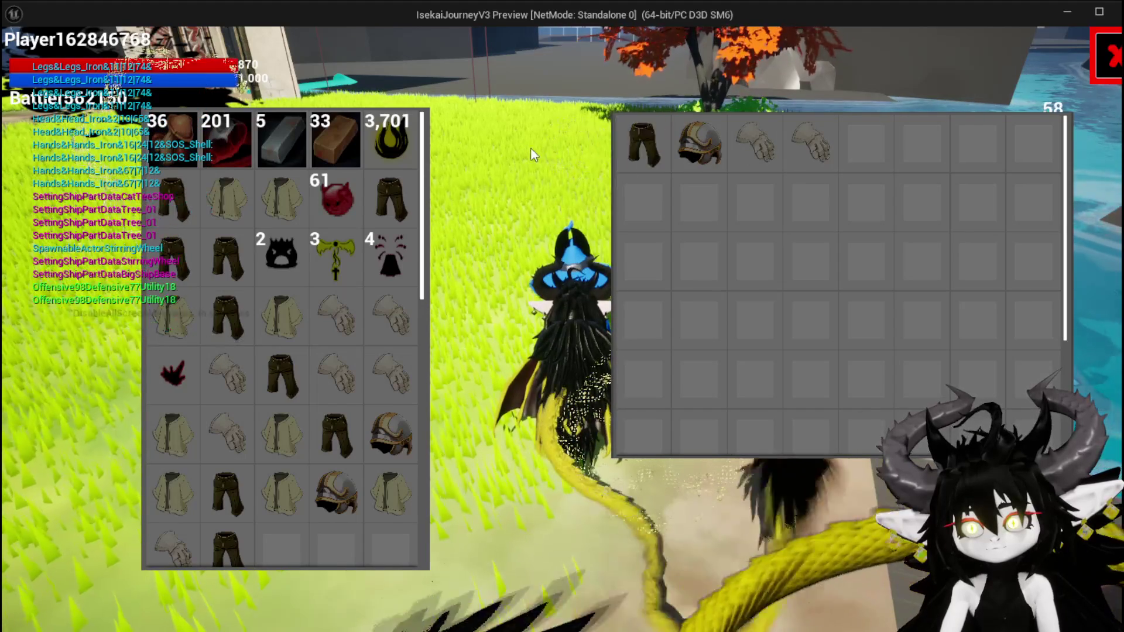
{"action": "left_click", "coordinate": [628, 155]}
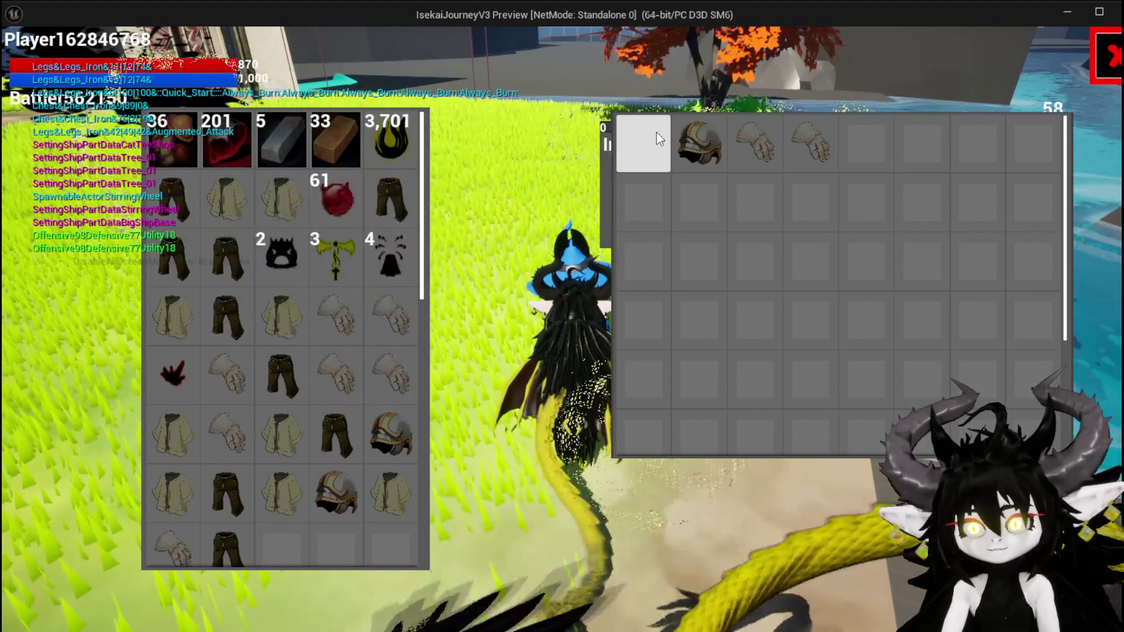
{"action": "key", "text": "Escape"}
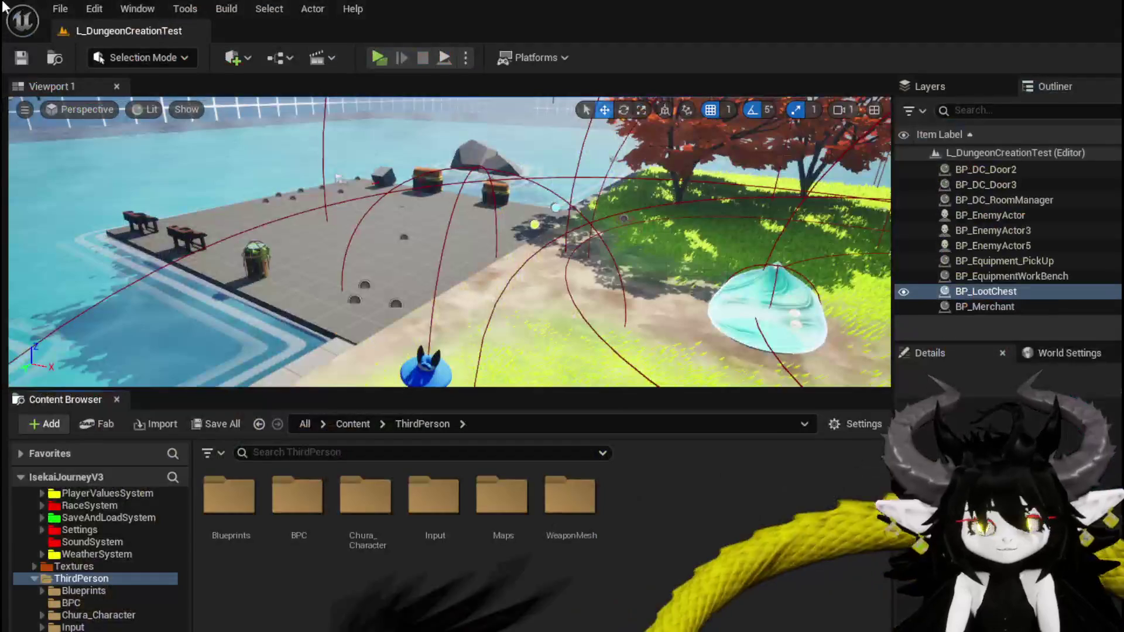
Save the current level and all modified assets
{"action": "key", "text": "ctrl+s"}
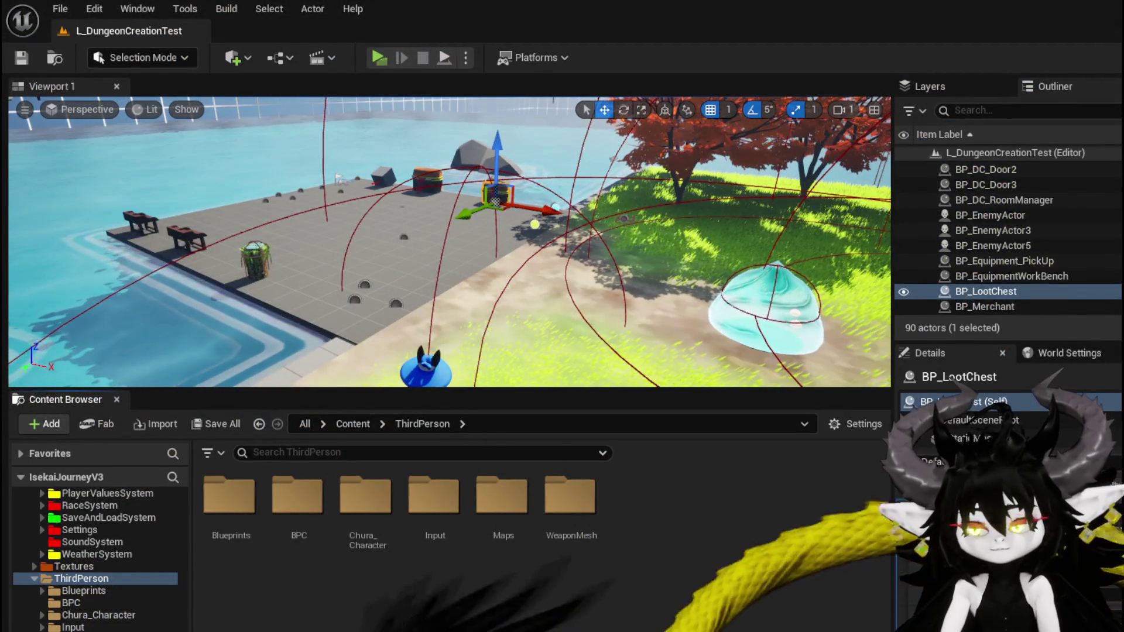
{"action": "key", "text": "ctrl+shift+s"}
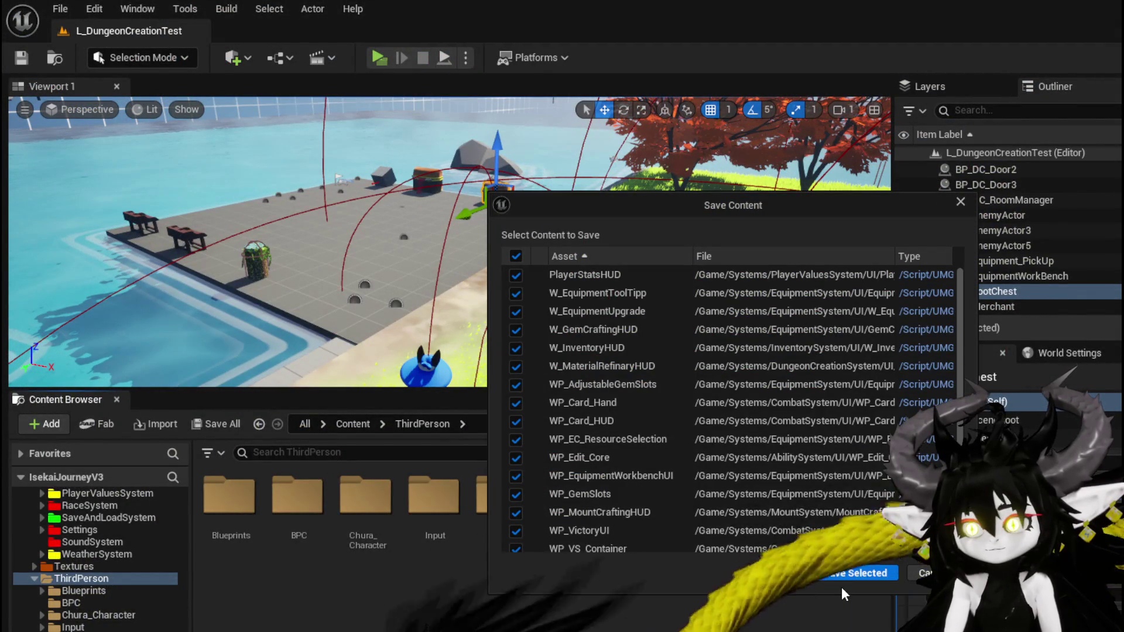
{"action": "left_click", "coordinate": [846, 577]}
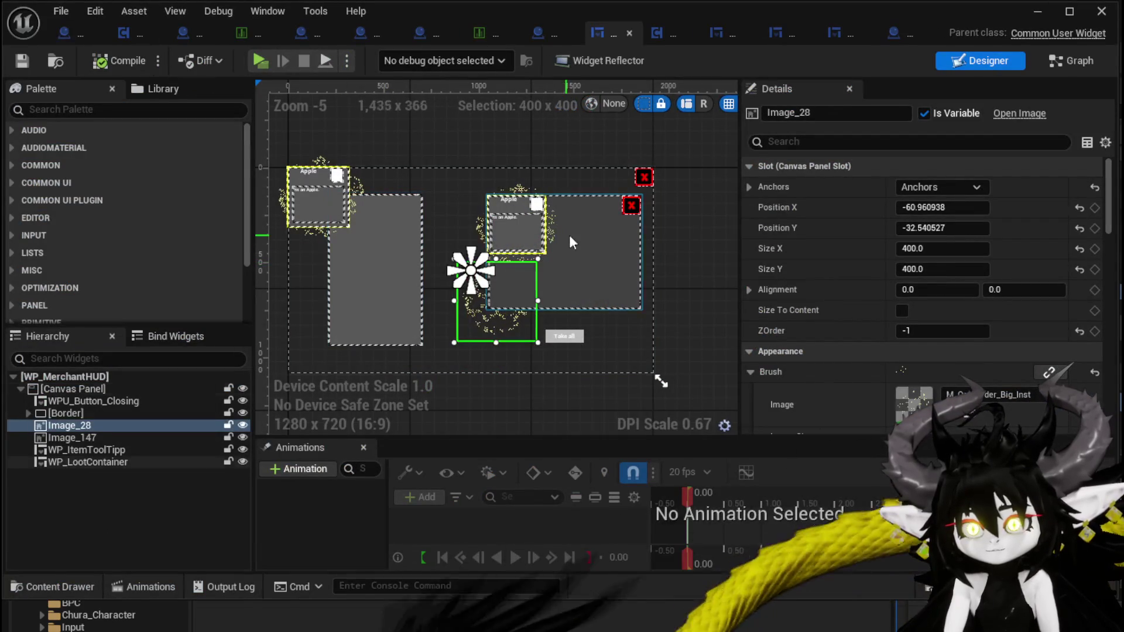
Give WP_ItemToolTipp in WP_MerchantHUD a ZOrder of 1, then start another play-in-editor test
{"action": "left_click", "coordinate": [555, 234]}
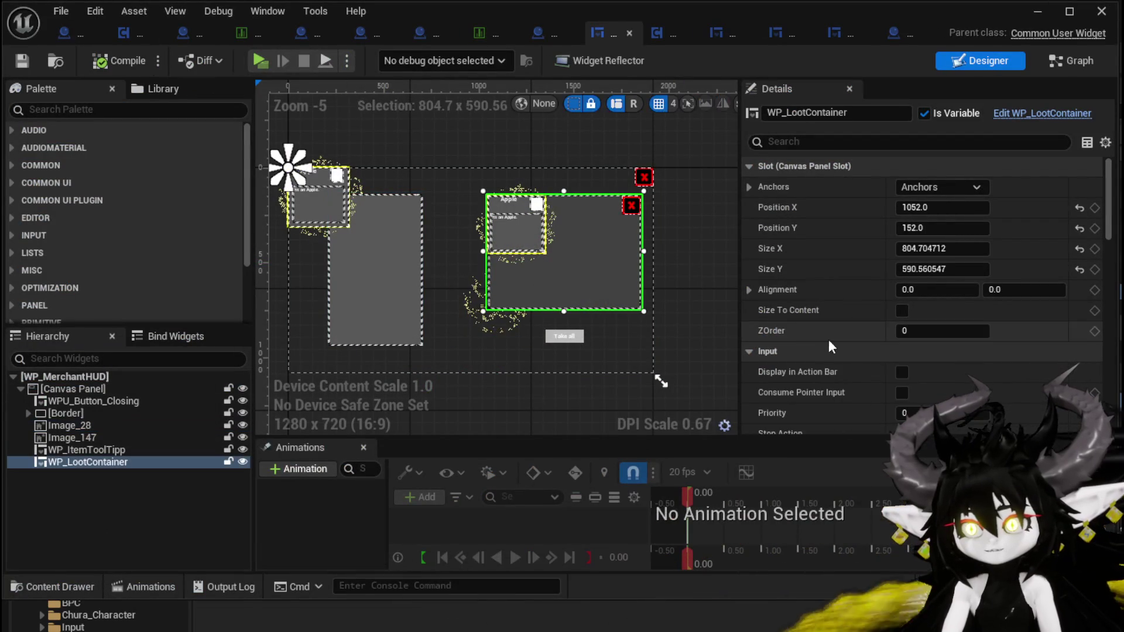
{"action": "left_click", "coordinate": [311, 205]}
{"action": "left_click", "coordinate": [920, 329]}
{"action": "type", "text": "1"}
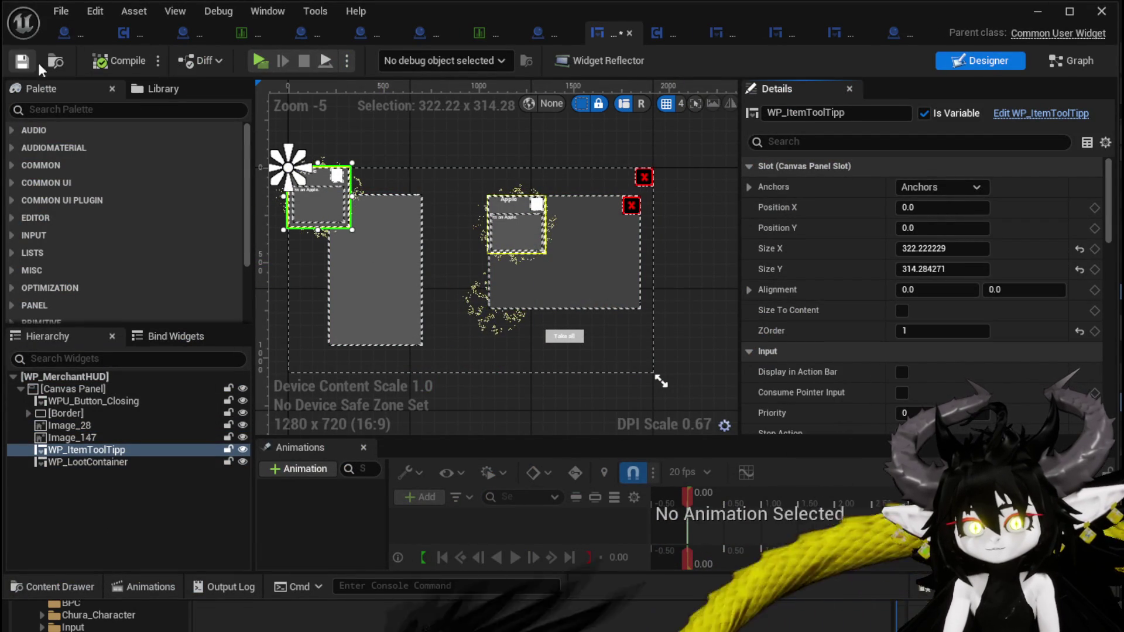
{"action": "left_click", "coordinate": [1037, 11]}
{"action": "left_click", "coordinate": [370, 50]}
Walk to the merchant and open the grids to check that Iron_Chest, Iron_Head and Iron_Legs tooltips draw on top
{"action": "key", "text": "w"}
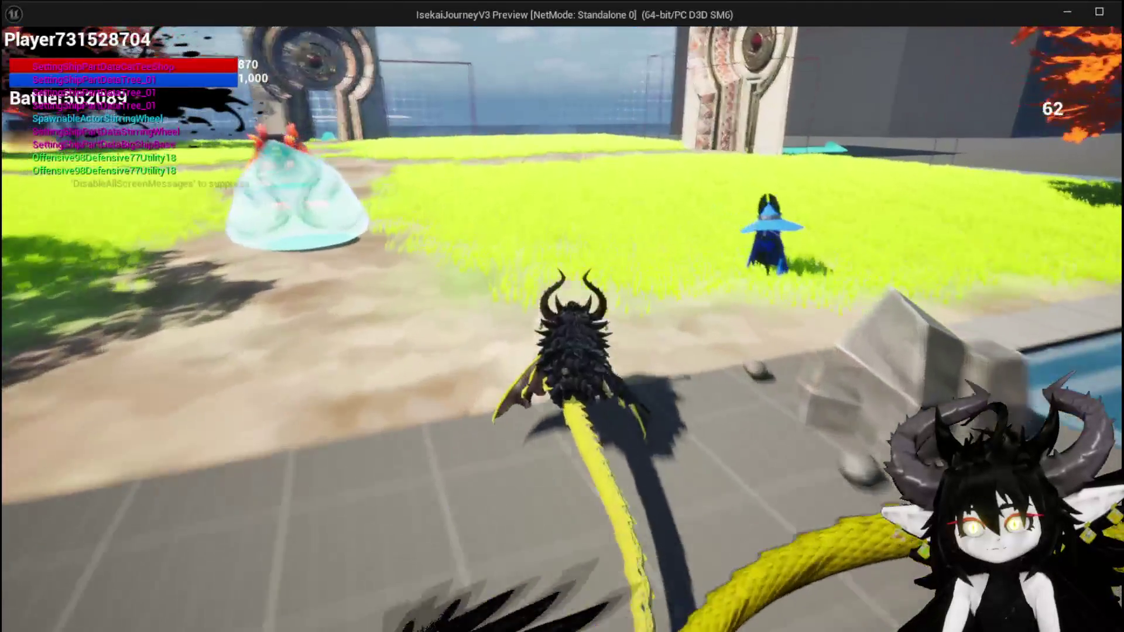
{"action": "key", "text": "e"}
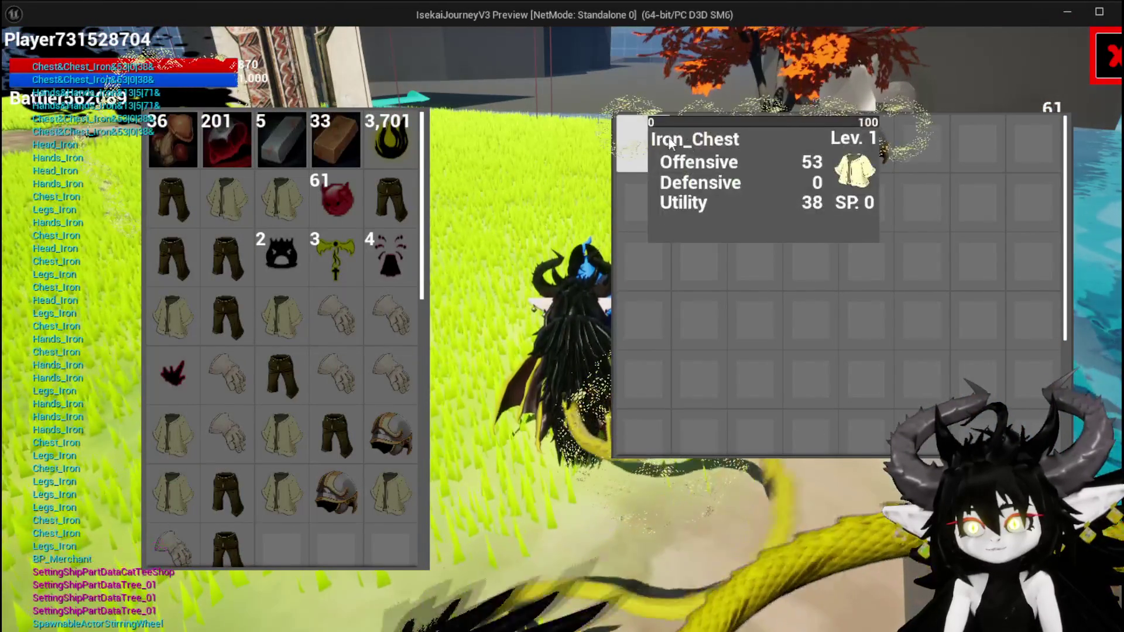
{"action": "mouse_move", "coordinate": [880, 155]}
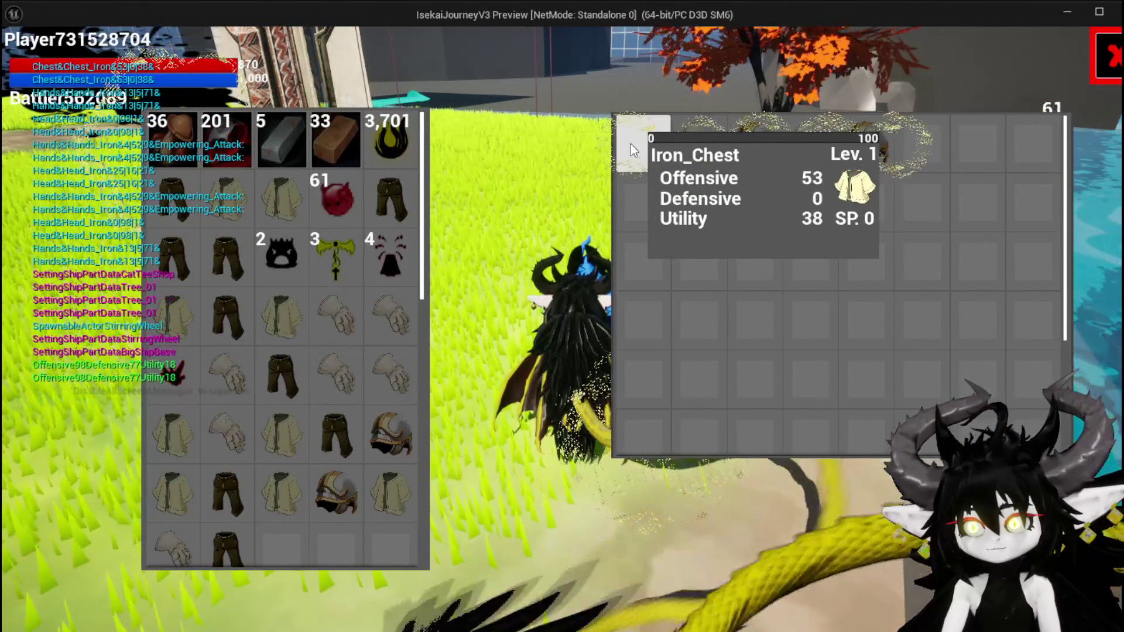
{"action": "mouse_move", "coordinate": [805, 153]}
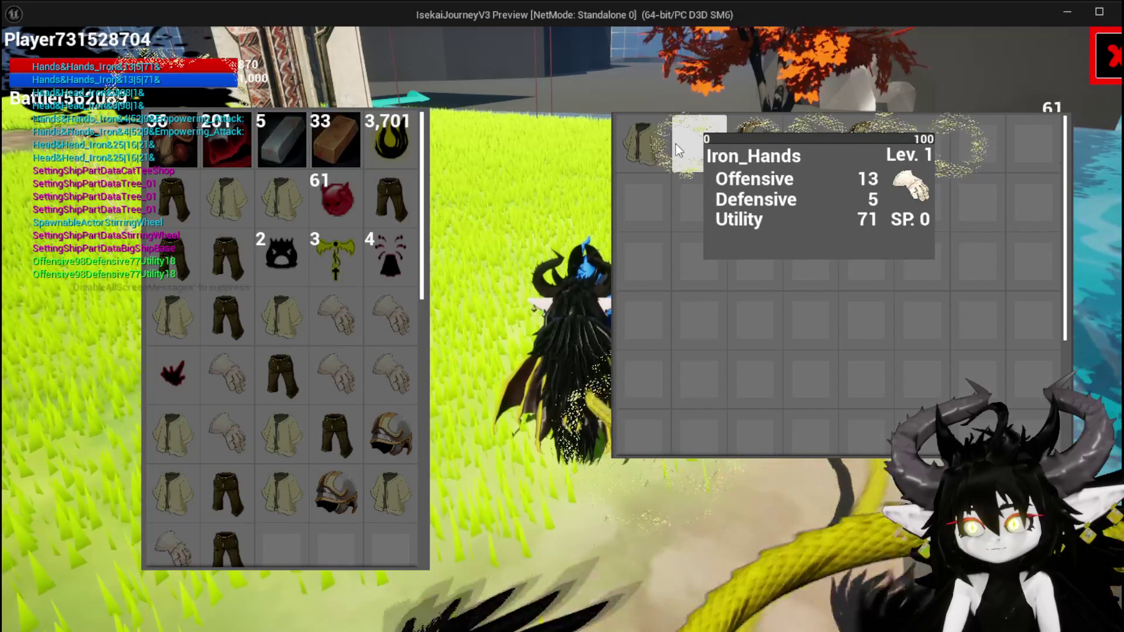
{"action": "mouse_move", "coordinate": [659, 147]}
{"action": "mouse_move", "coordinate": [718, 159]}
{"action": "mouse_move", "coordinate": [771, 154]}
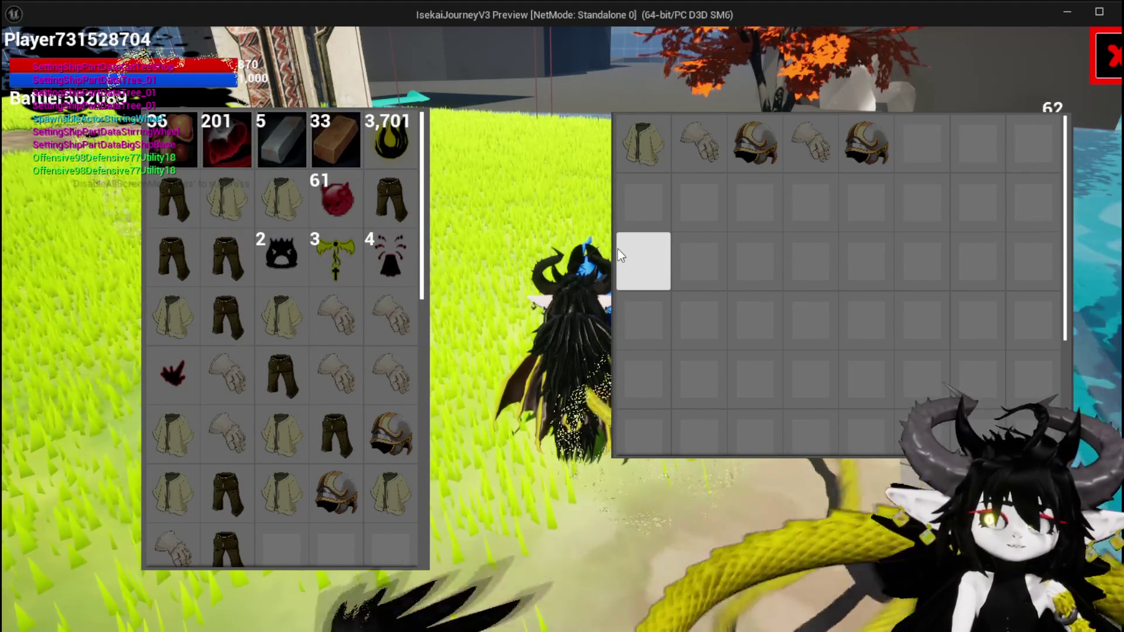
{"action": "mouse_move", "coordinate": [288, 185]}
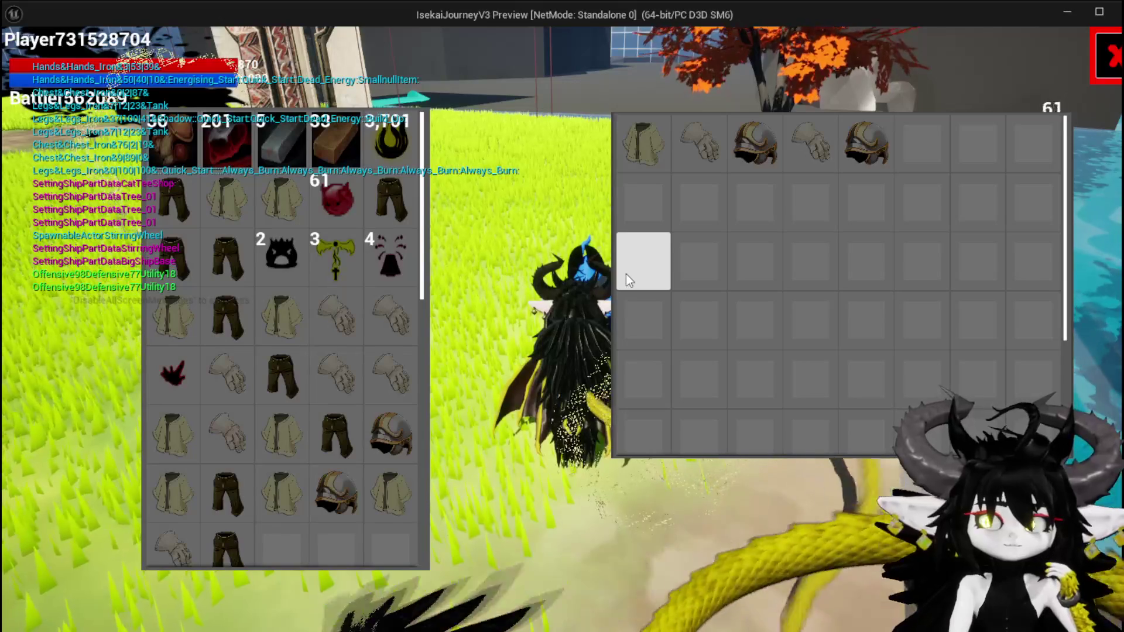
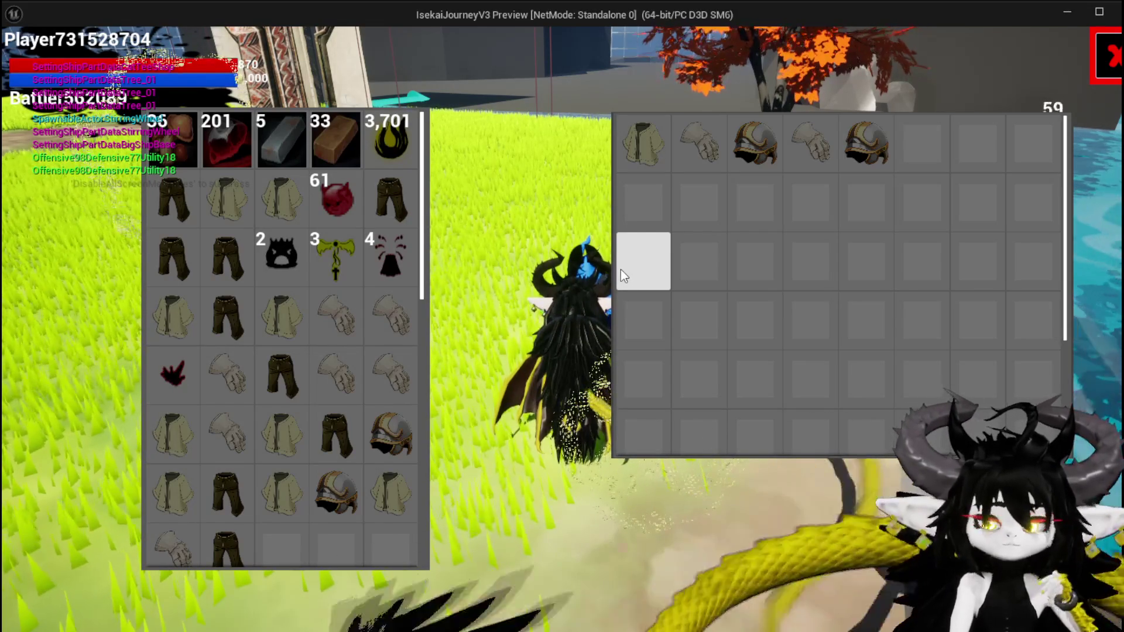
Stop the play session and select WP_EC_Resource_Player in the WP_MerchantHUD designer
{"action": "key", "text": "Escape"}
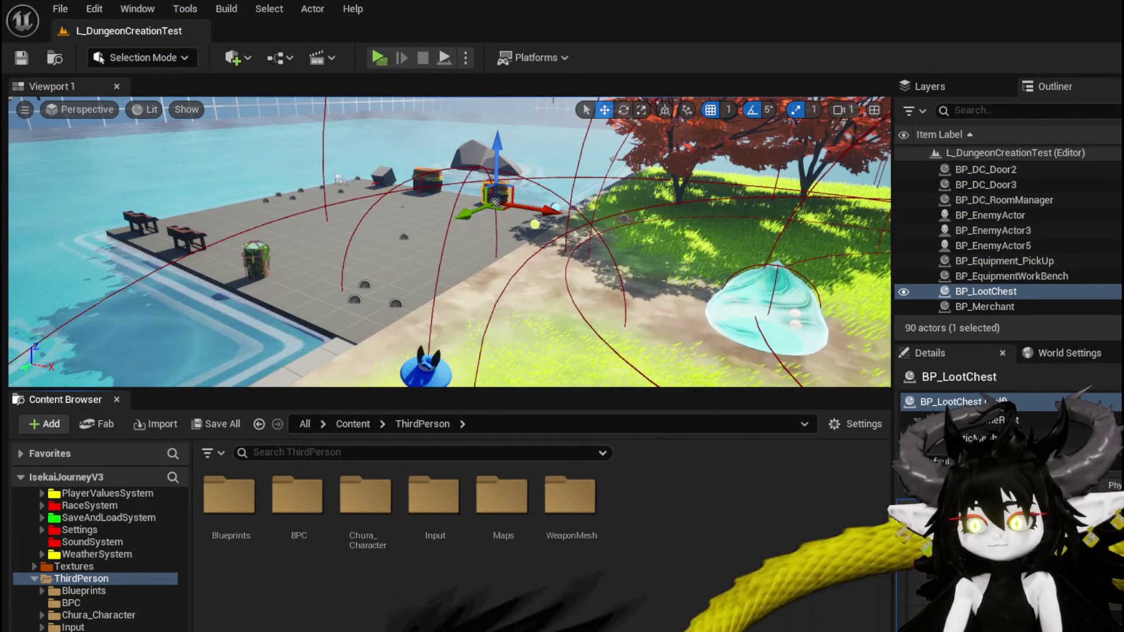
{"action": "key", "text": "alt+Tab"}
{"action": "left_click", "coordinate": [359, 237]}
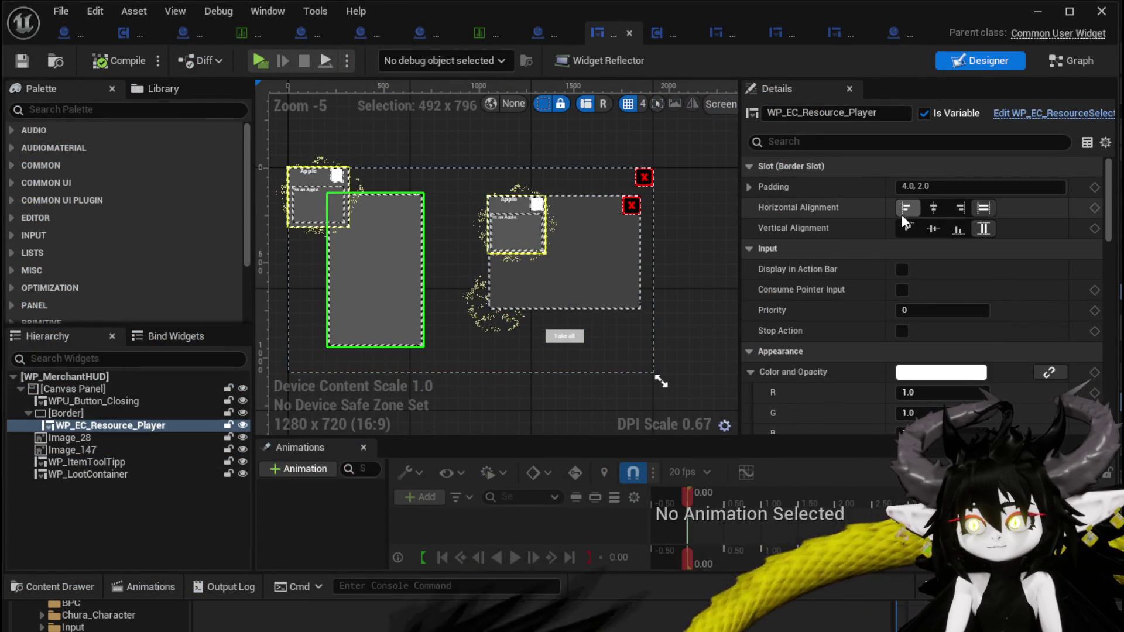
Anchor the resource panel's Border to stretch full height on the left
{"action": "left_click_drag", "start_coordinate": [430, 153], "coordinate": [457, 132]}
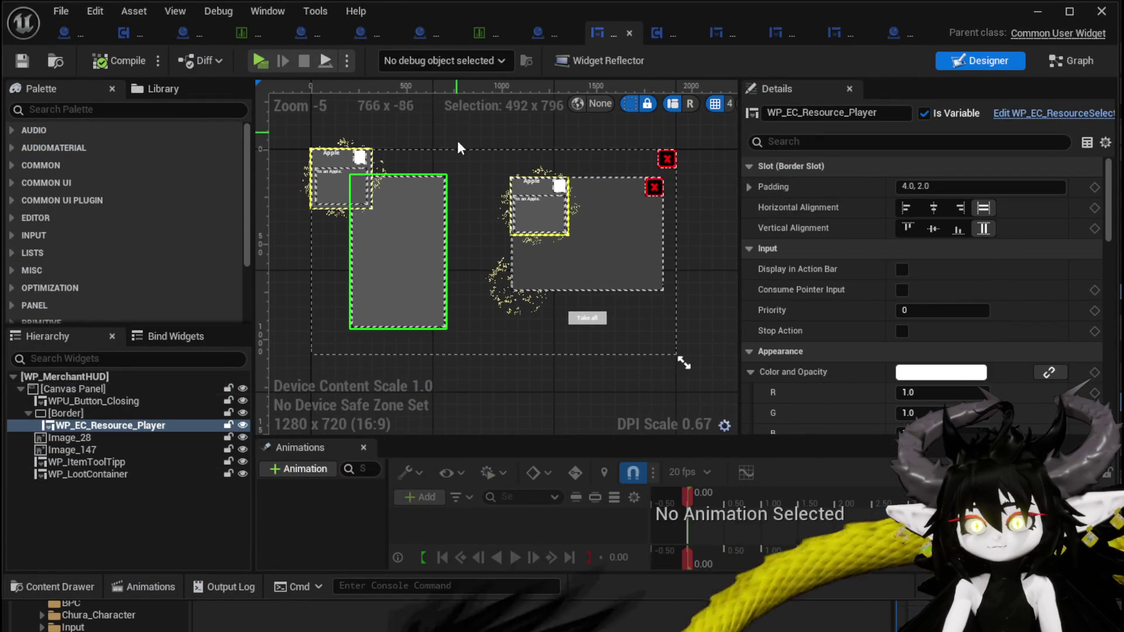
{"action": "left_click", "coordinate": [64, 413]}
{"action": "left_click", "coordinate": [965, 188]}
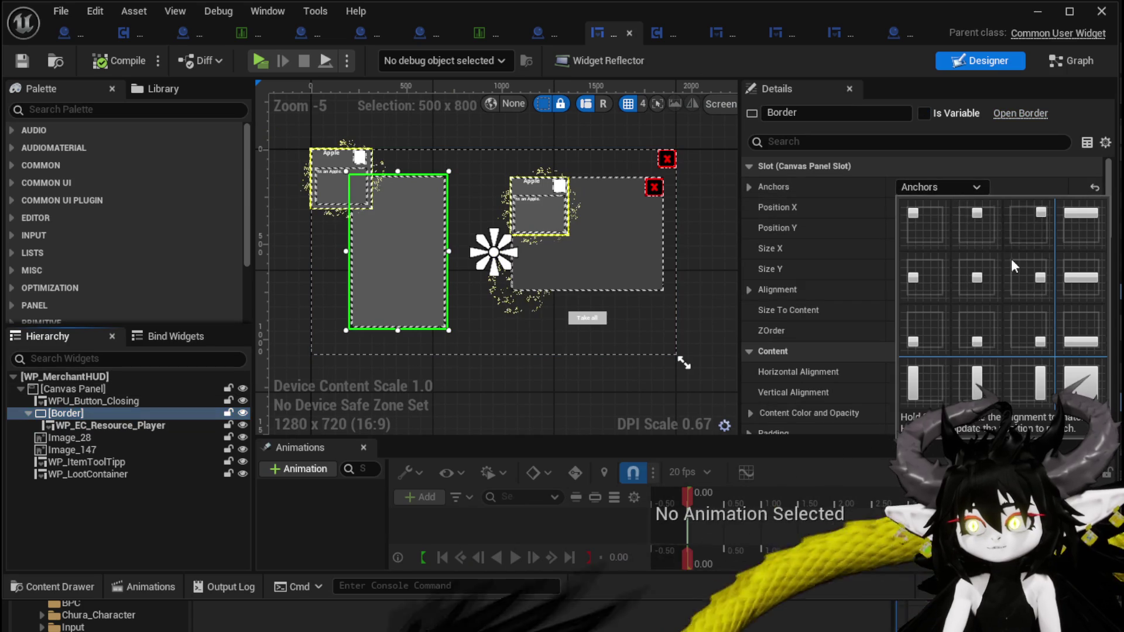
{"action": "left_click", "coordinate": [937, 374], "text": "ctrl+shift"}
Anchor WP_LootContainer full height on the right and compile the HUD
{"action": "left_click", "coordinate": [620, 247]}
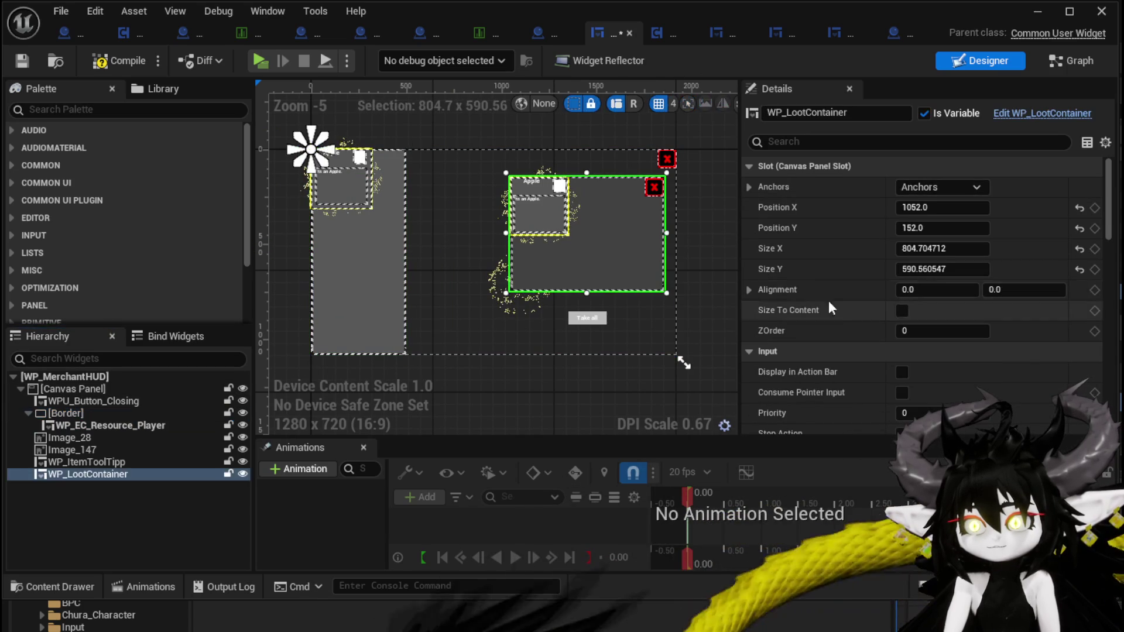
{"action": "left_click", "coordinate": [923, 187]}
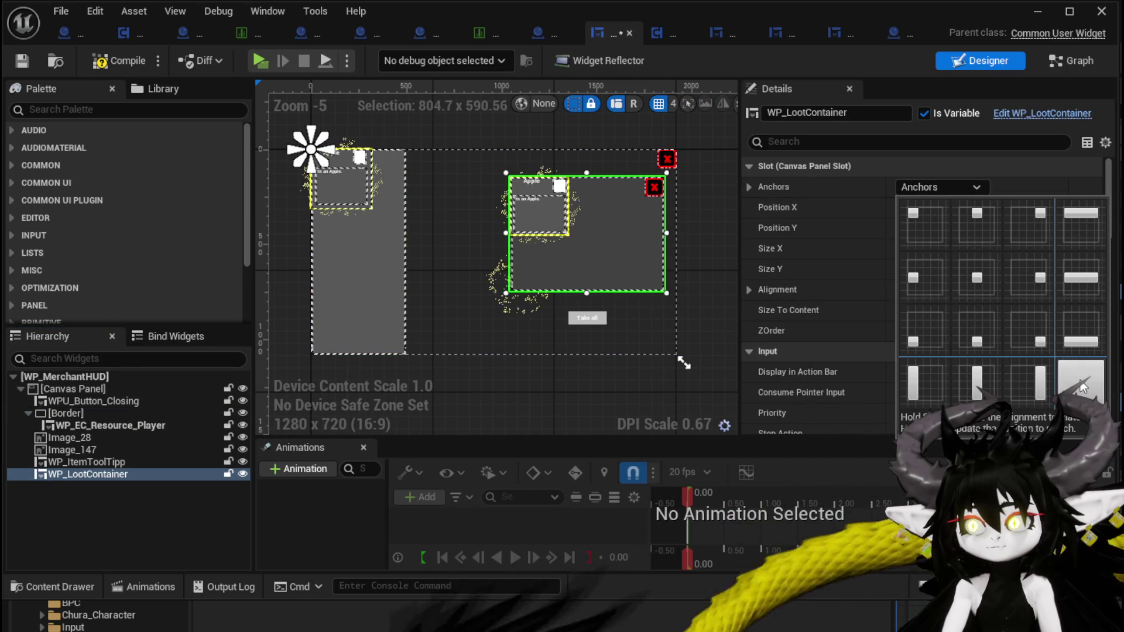
{"action": "left_click", "coordinate": [1046, 376], "text": "ctrl+shift"}
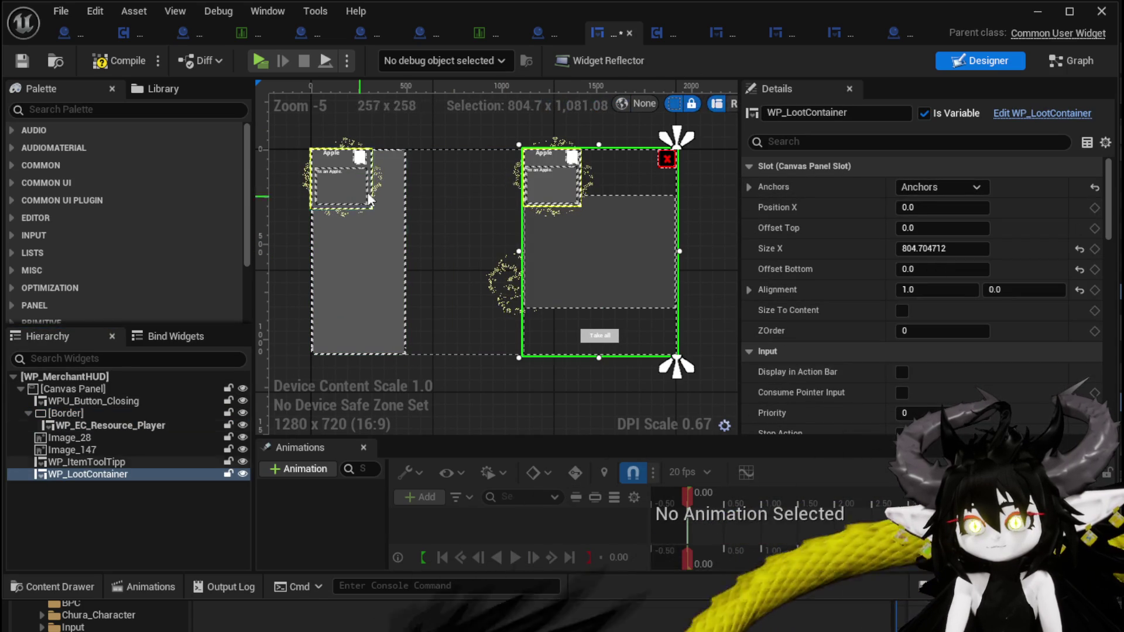
{"action": "left_click", "coordinate": [114, 59]}
{"action": "left_click", "coordinate": [376, 234]}
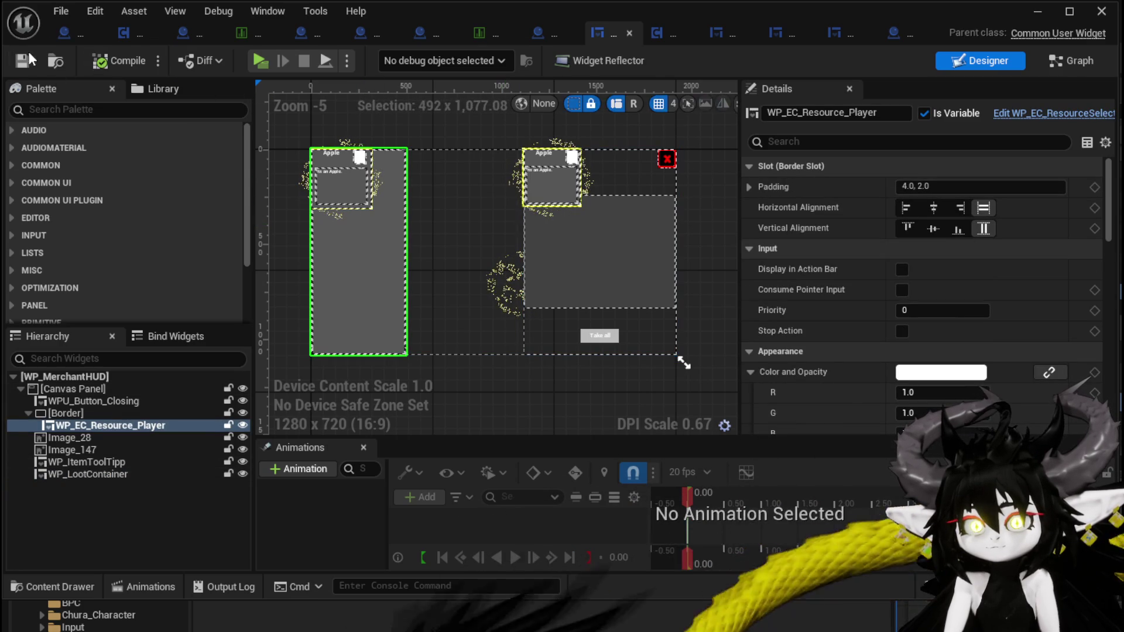
{"action": "left_click", "coordinate": [1036, 12]}
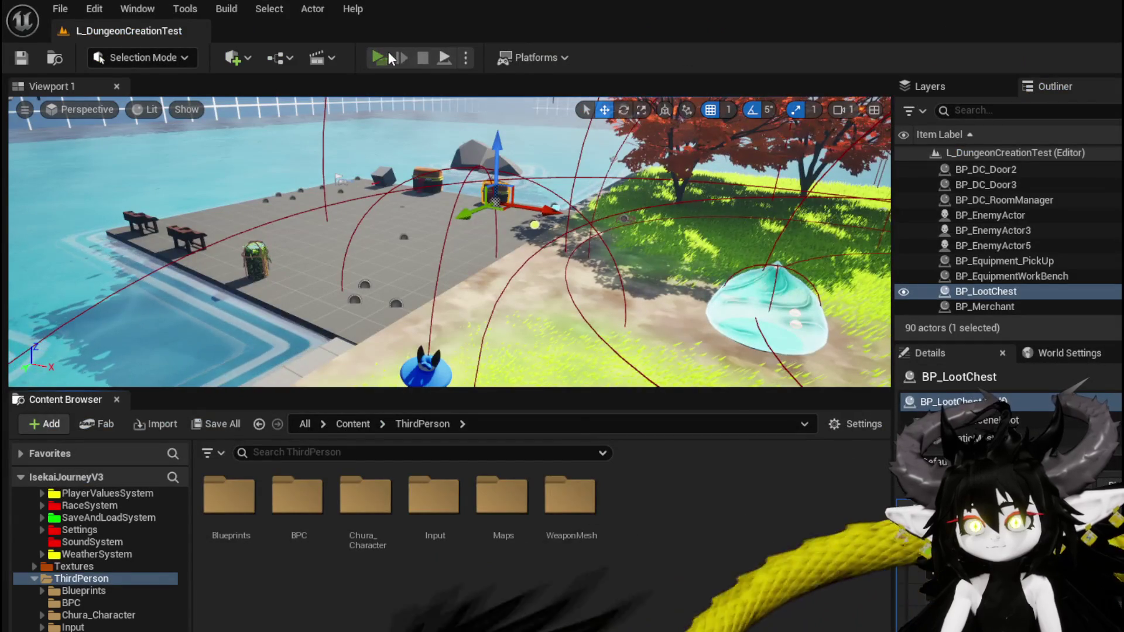
Play-test the inventory panels and value tooltip, then stop and save all changes
{"action": "left_click", "coordinate": [387, 54]}
{"action": "key", "text": "w"}
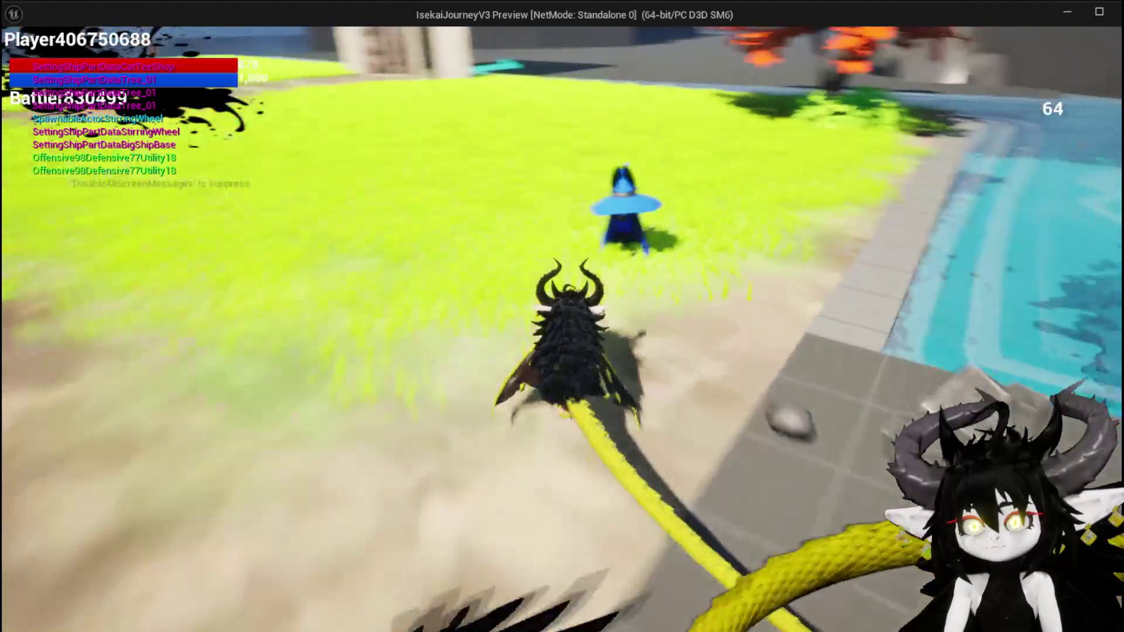
{"action": "key", "text": "i"}
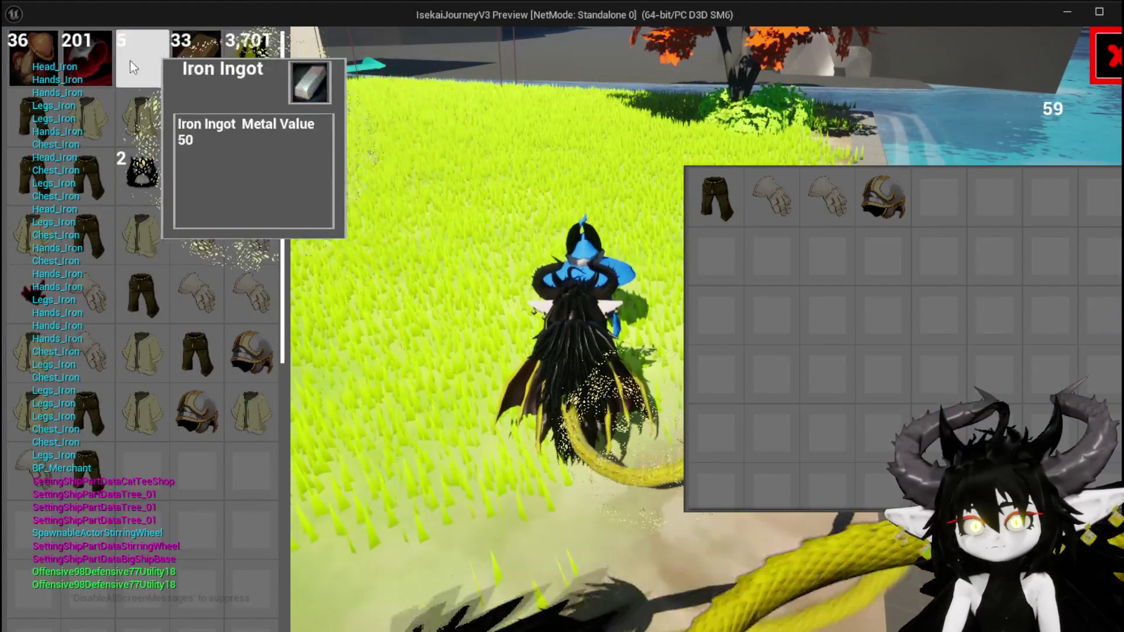
{"action": "scroll", "coordinate": [101, 199], "scroll_direction": "down", "scroll_amount": 5}
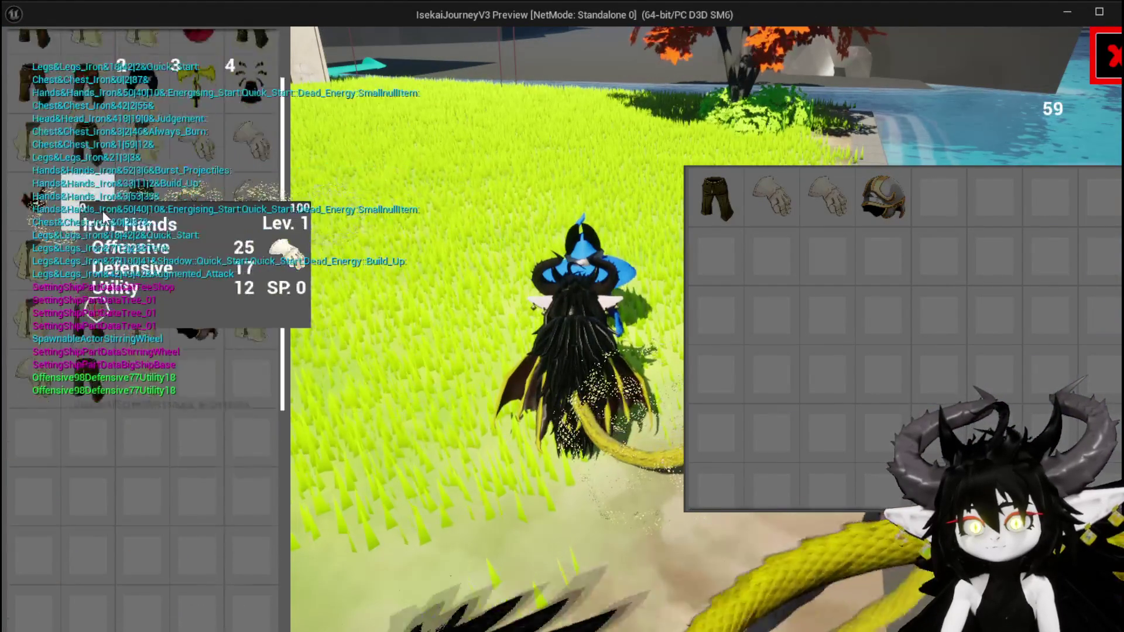
{"action": "scroll", "coordinate": [101, 202], "scroll_direction": "up", "scroll_amount": 5}
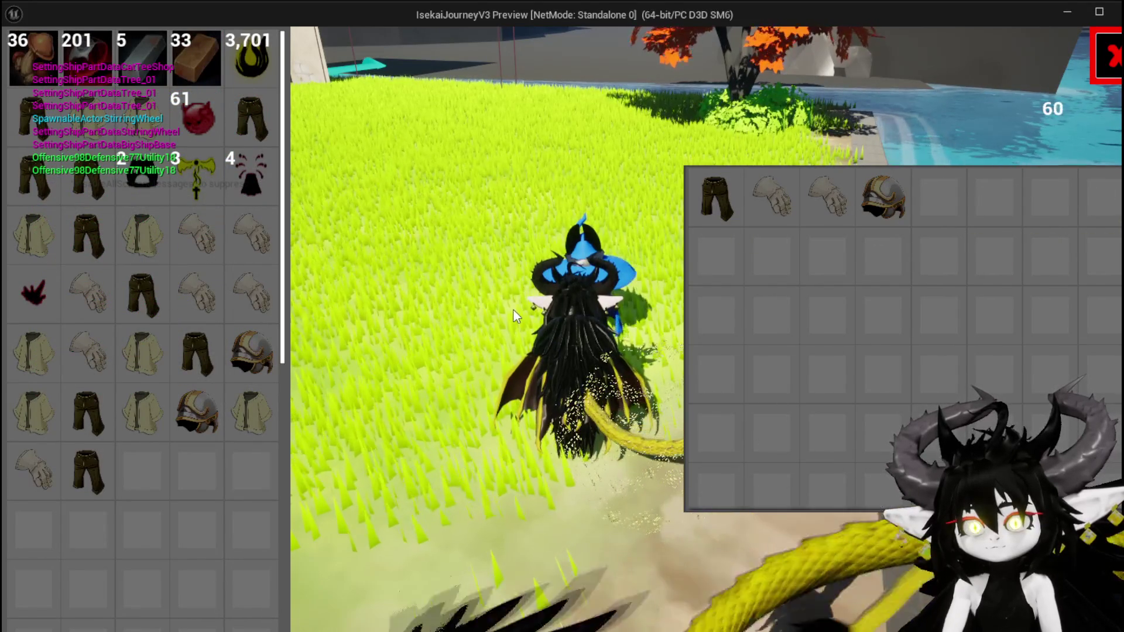
{"action": "key", "text": "Escape"}
{"action": "key", "text": "ctrl+s"}
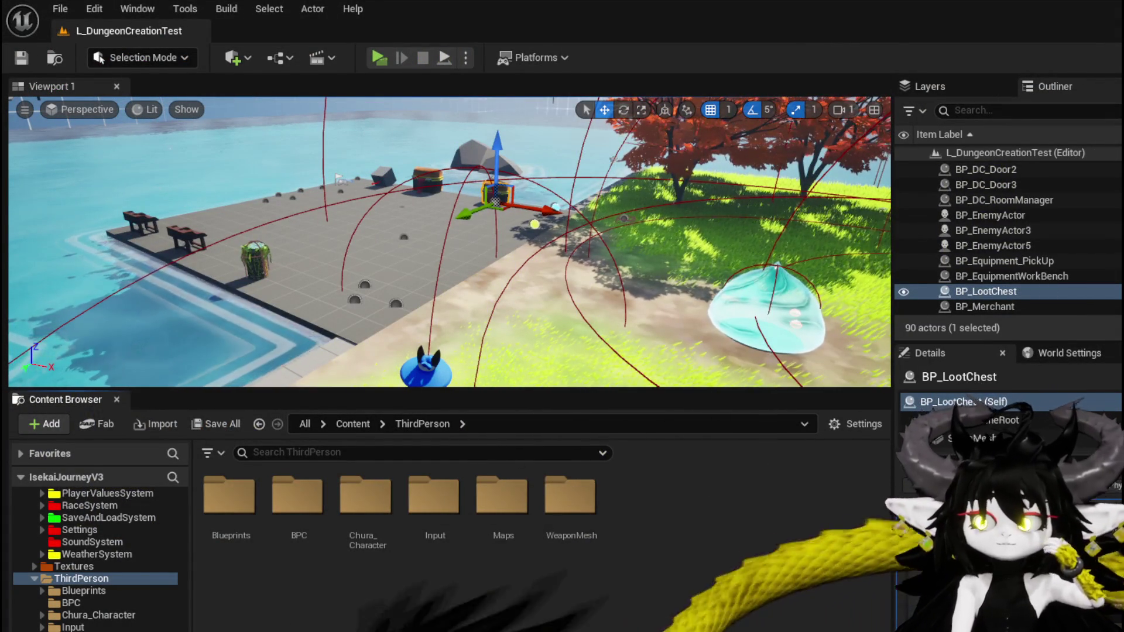
{"action": "key", "text": "alt+Tab"}
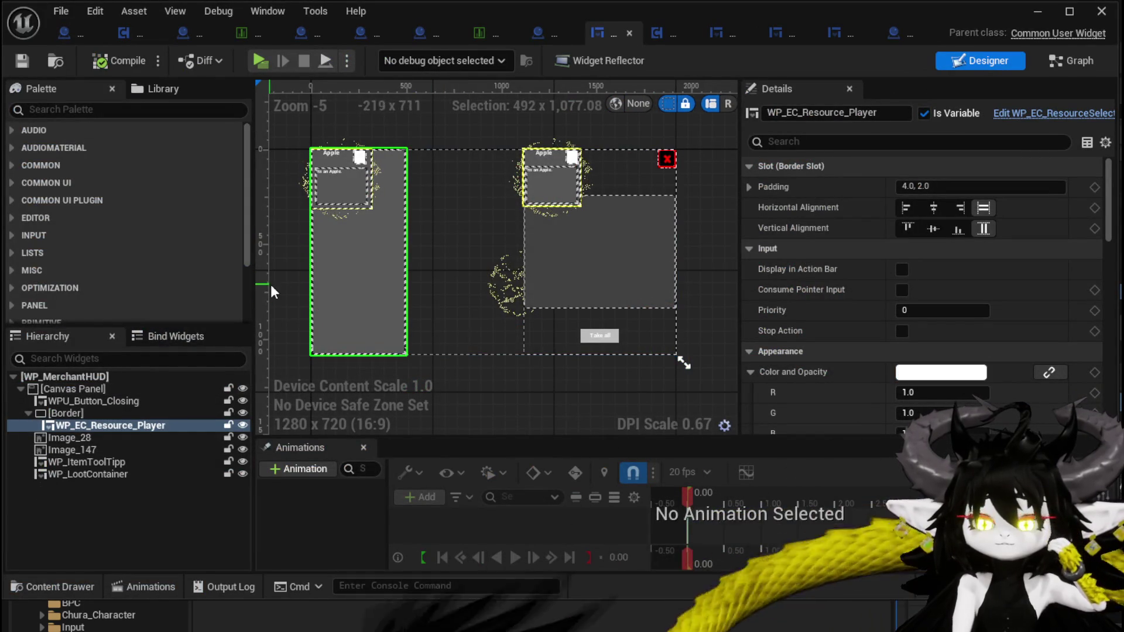
Add a Border from the Palette between the panels, sized about 454x328
{"action": "left_click", "coordinate": [123, 109]}
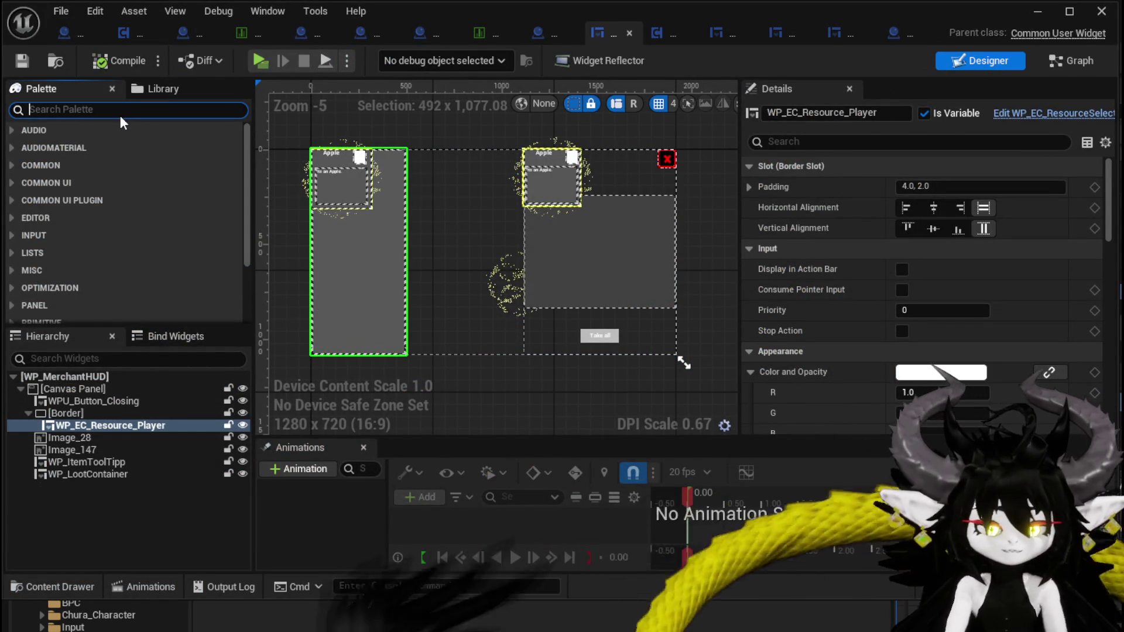
{"action": "type", "text": "Border"}
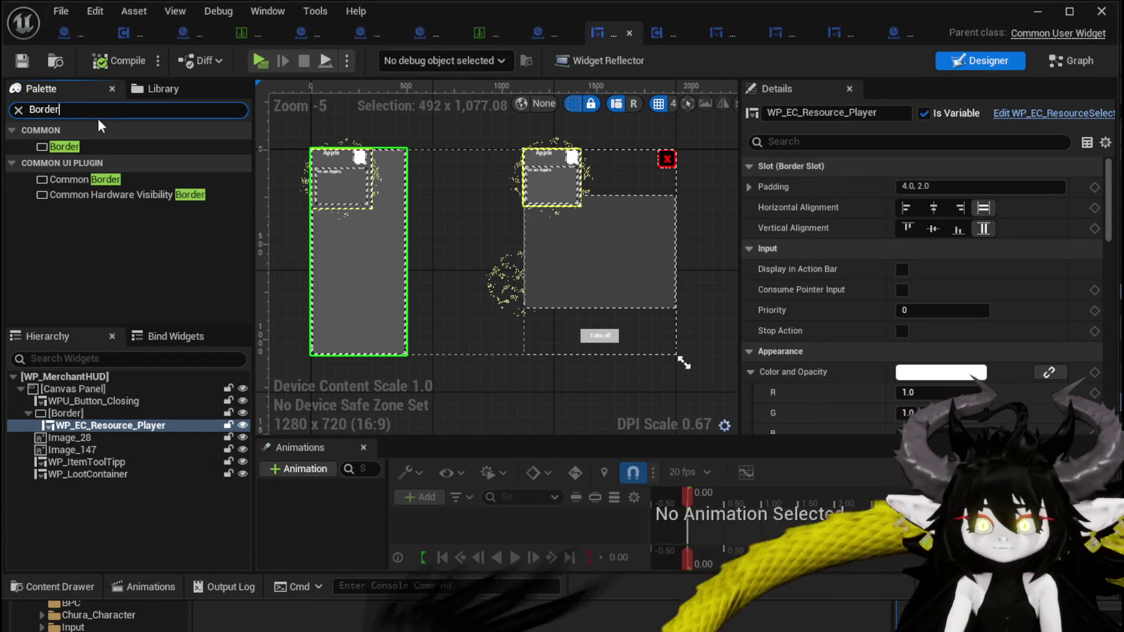
{"action": "mouse_move", "coordinate": [66, 149]}
{"action": "left_mouse_down"}
{"action": "mouse_move", "coordinate": [449, 206]}
{"action": "mouse_move", "coordinate": [558, 289]}
{"action": "mouse_move", "coordinate": [573, 322]}
{"action": "left_mouse_up"}
{"action": "scroll", "coordinate": [465, 219], "scroll_direction": "up", "scroll_amount": 4}
{"action": "mouse_move", "coordinate": [503, 254]}
{"action": "left_mouse_down"}
{"action": "mouse_move", "coordinate": [464, 279]}
{"action": "mouse_move", "coordinate": [466, 269]}
{"action": "left_mouse_up"}
{"action": "scroll", "coordinate": [488, 260], "scroll_direction": "down", "scroll_amount": 5}
{"action": "scroll", "coordinate": [488, 261], "scroll_direction": "up", "scroll_amount": 3}
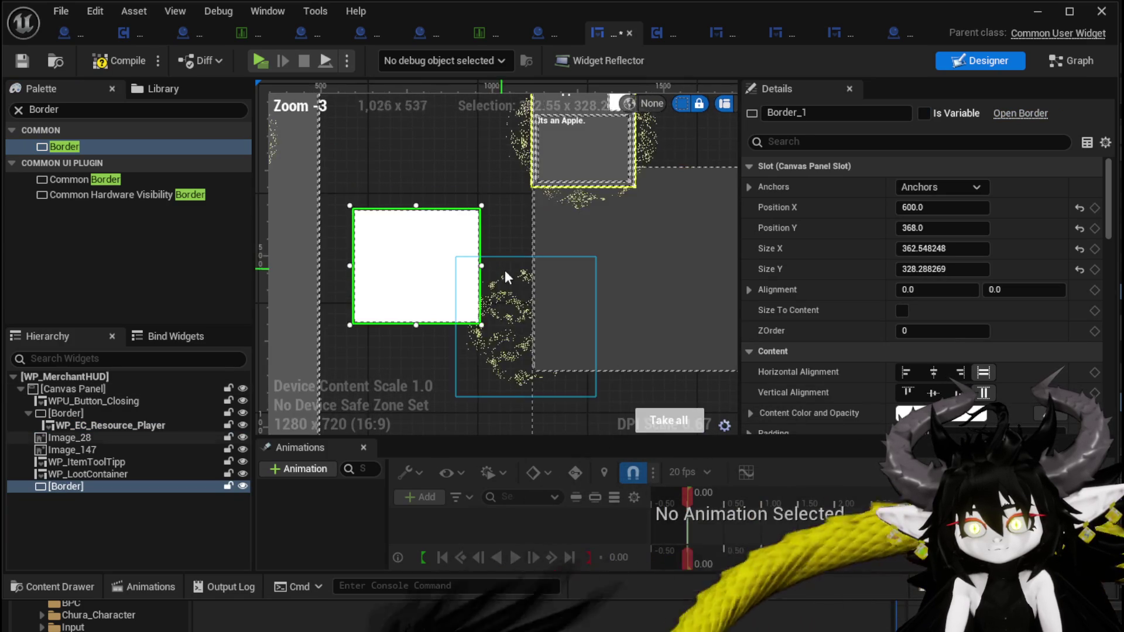
{"action": "left_click_drag", "start_coordinate": [484, 263], "coordinate": [513, 264]}
{"action": "left_click_drag", "start_coordinate": [434, 245], "coordinate": [438, 245]}
Lock WP_LootContainer against canvas selection
{"action": "left_click", "coordinate": [565, 241]}
{"action": "left_click", "coordinate": [228, 474]}
{"action": "scroll", "coordinate": [410, 240], "scroll_direction": "down", "scroll_amount": 3}
{"action": "left_click", "coordinate": [357, 267]}
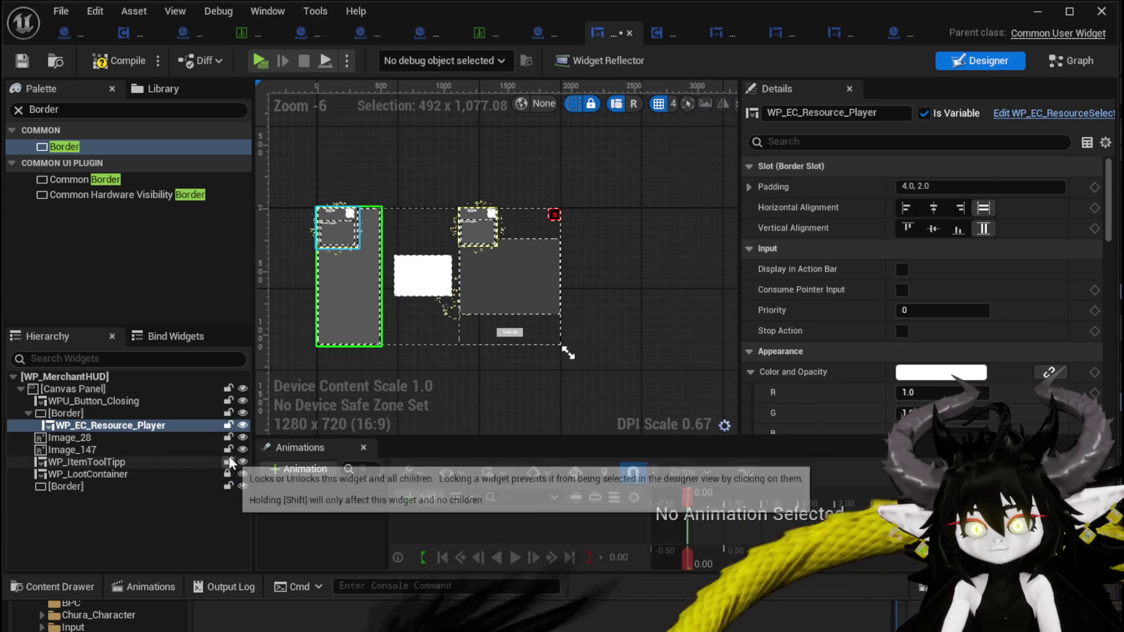
Lock WP_EC_Resource_Player, then move Image_28 down-right and lock it
{"action": "left_click", "coordinate": [228, 425]}
{"action": "left_click", "coordinate": [479, 290]}
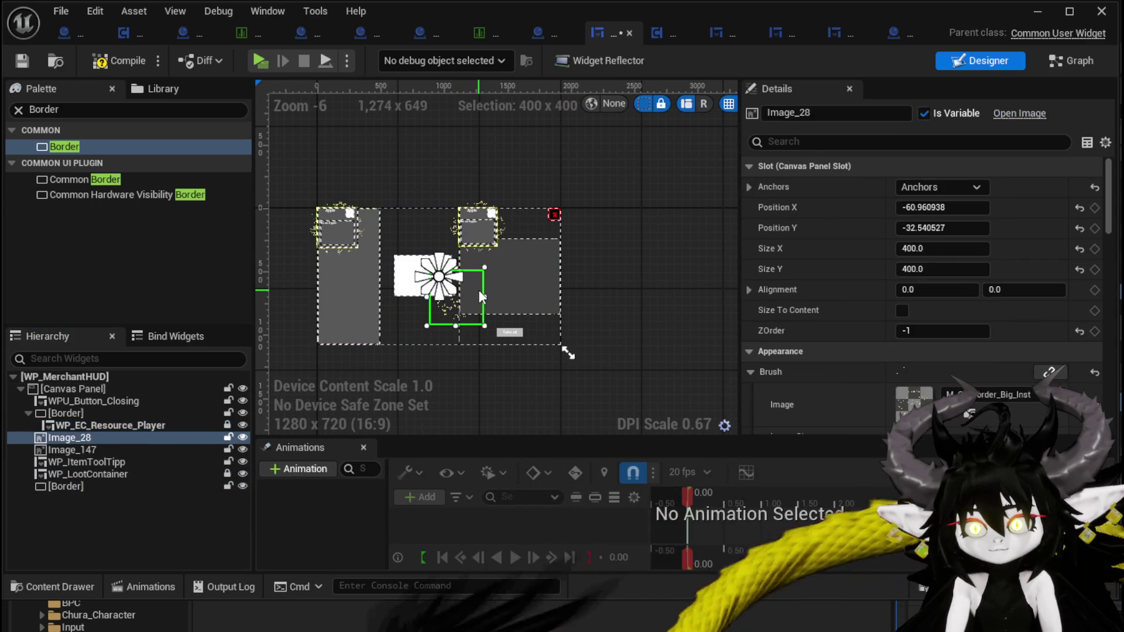
{"action": "left_click_drag", "start_coordinate": [469, 308], "coordinate": [479, 326]}
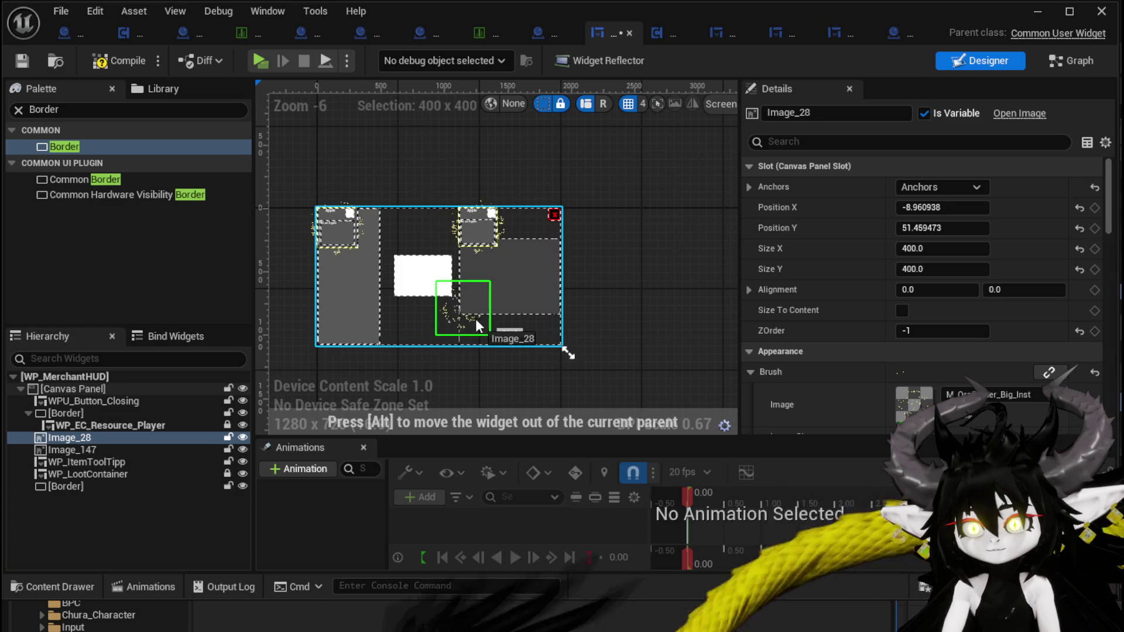
{"action": "left_click", "coordinate": [227, 437]}
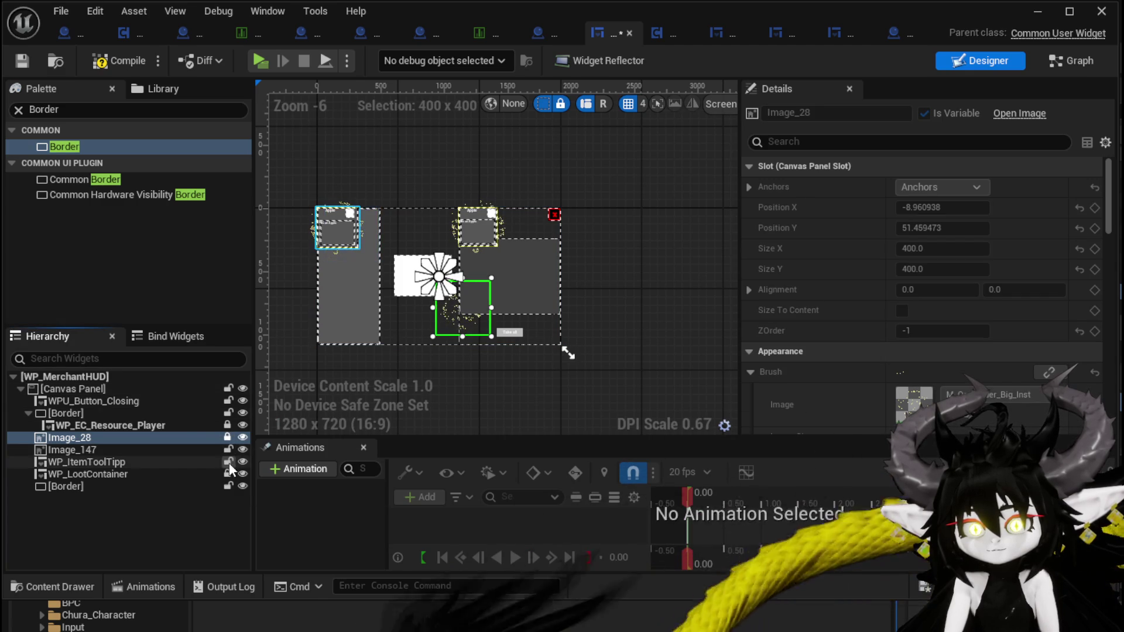
{"action": "left_click", "coordinate": [228, 455]}
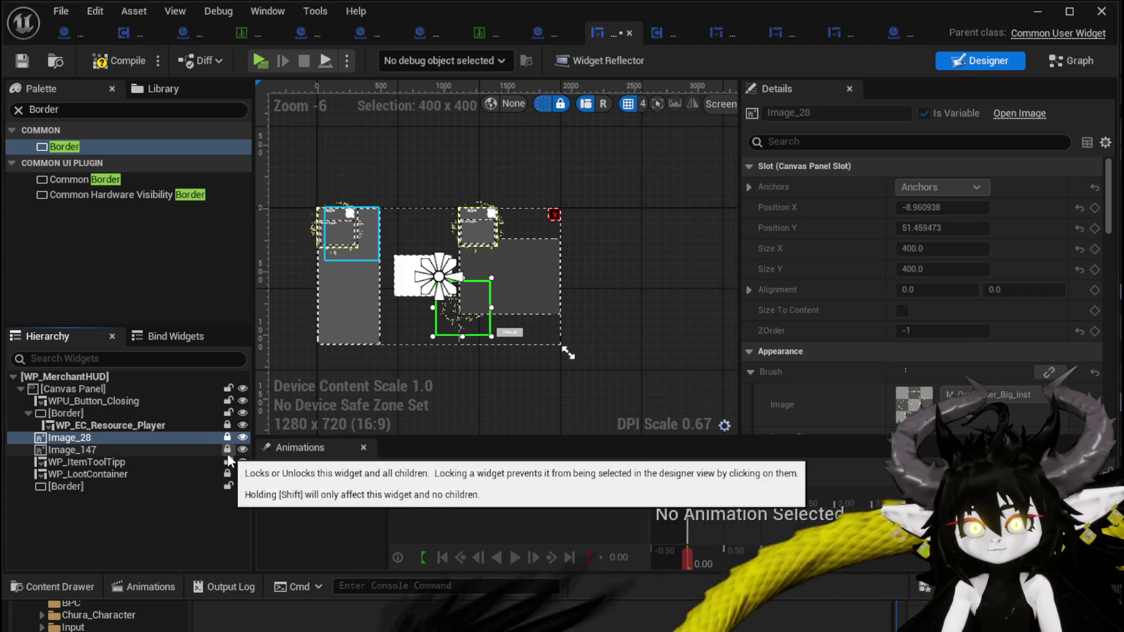
{"action": "left_click", "coordinate": [227, 454]}
Anchor the left outer Border full height and move Image_147 over the white box
{"action": "scroll", "coordinate": [339, 217], "scroll_direction": "up", "scroll_amount": 4}
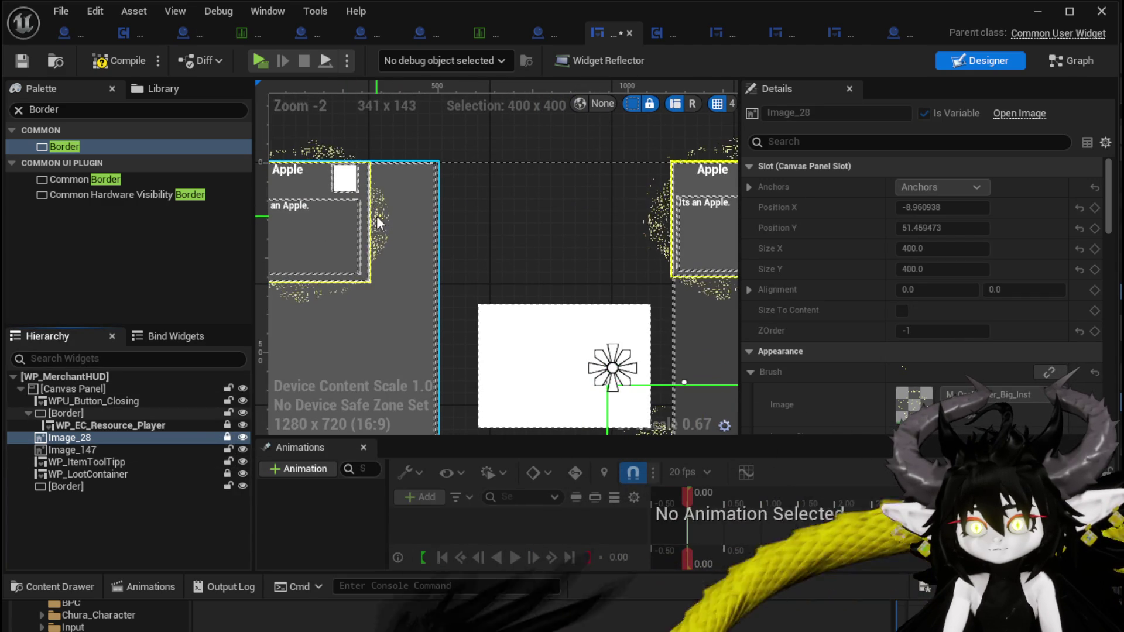
{"action": "left_click_drag", "start_coordinate": [491, 234], "coordinate": [558, 234]}
{"action": "scroll", "coordinate": [384, 275], "scroll_direction": "down", "scroll_amount": 2}
{"action": "left_click", "coordinate": [110, 449]}
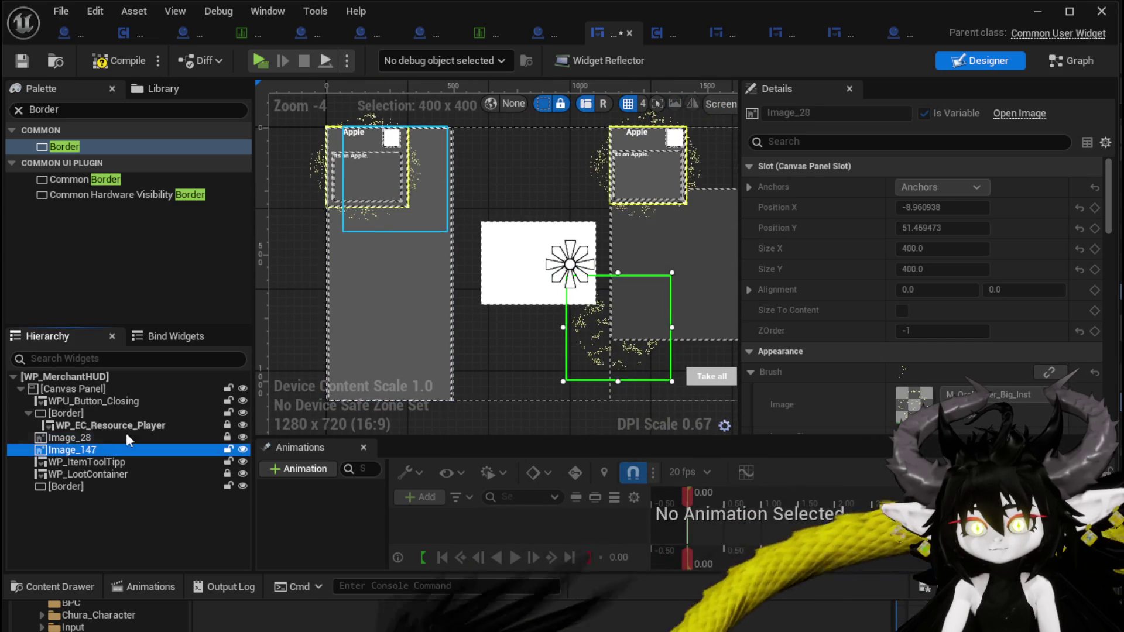
{"action": "mouse_move", "coordinate": [417, 217]}
{"action": "left_mouse_down"}
{"action": "mouse_move", "coordinate": [444, 219]}
{"action": "mouse_move", "coordinate": [422, 219]}
{"action": "left_mouse_up"}
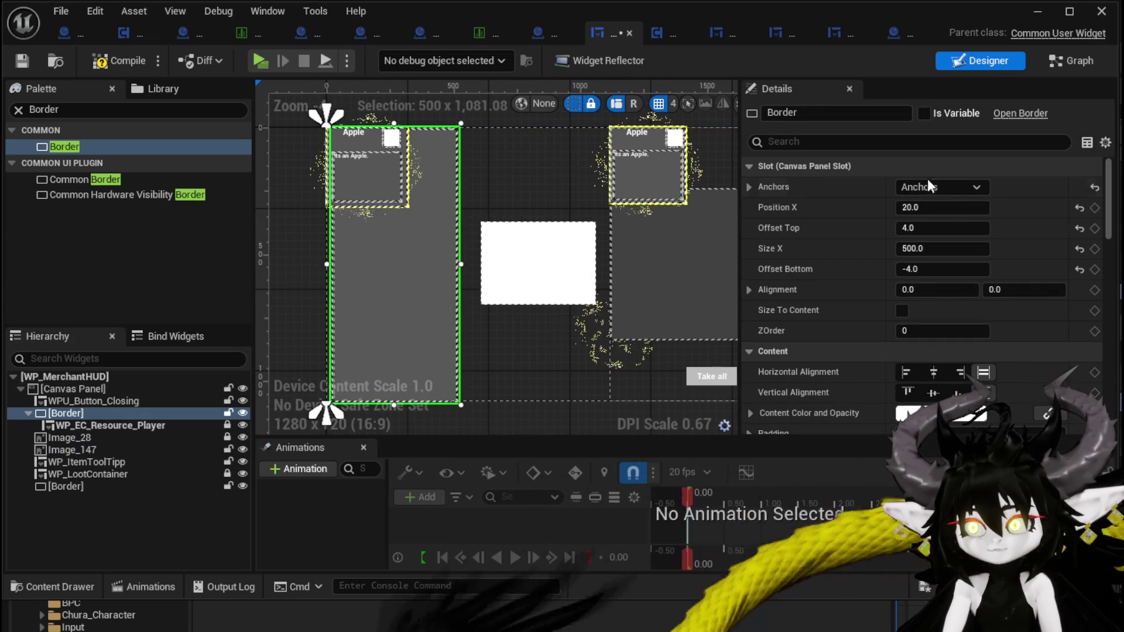
{"action": "left_click", "coordinate": [927, 185]}
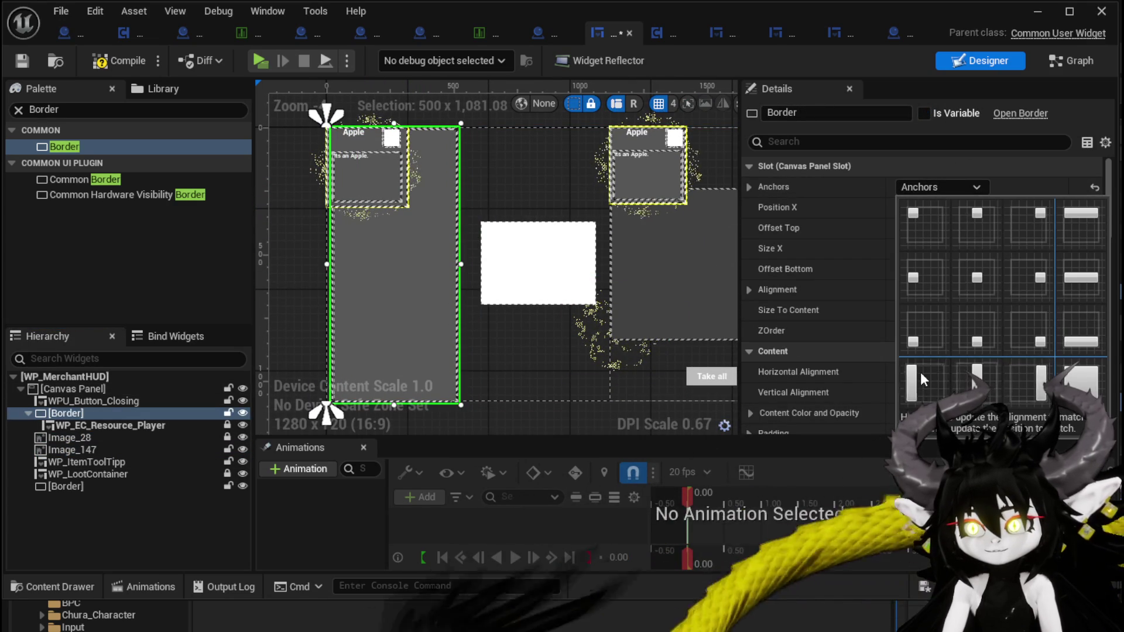
{"action": "left_click", "coordinate": [920, 371]}
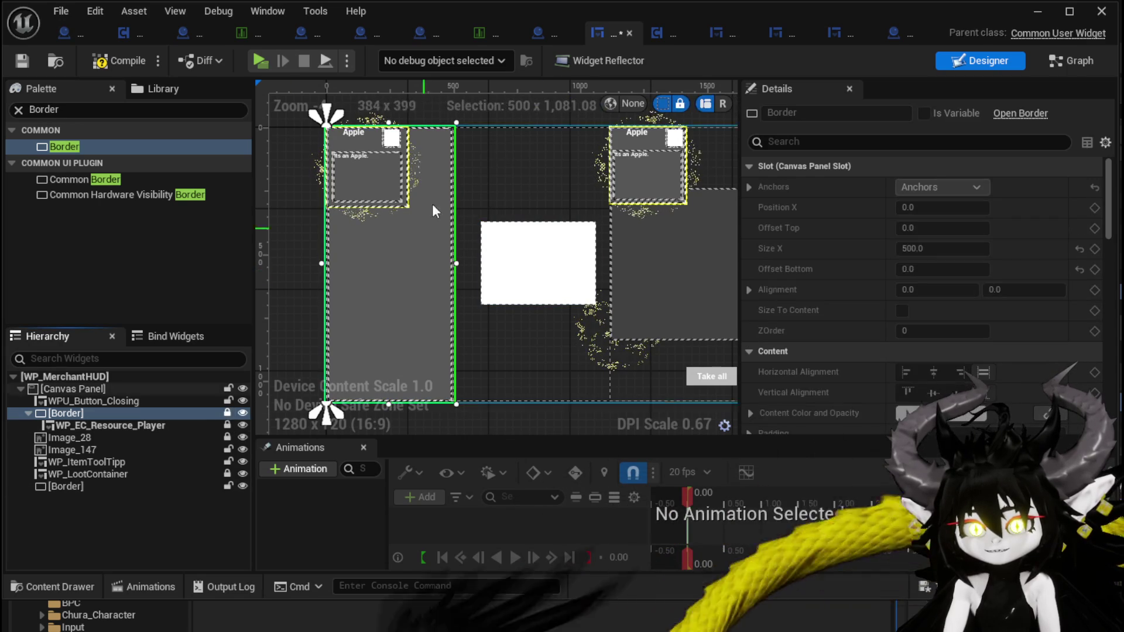
{"action": "mouse_move", "coordinate": [430, 182]}
{"action": "left_mouse_down"}
{"action": "mouse_move", "coordinate": [493, 188]}
{"action": "mouse_move", "coordinate": [500, 337]}
{"action": "mouse_move", "coordinate": [472, 166]}
{"action": "mouse_move", "coordinate": [484, 191]}
{"action": "mouse_move", "coordinate": [470, 171]}
{"action": "mouse_move", "coordinate": [516, 170]}
{"action": "mouse_move", "coordinate": [517, 233]}
{"action": "mouse_move", "coordinate": [519, 224]}
{"action": "left_mouse_up"}
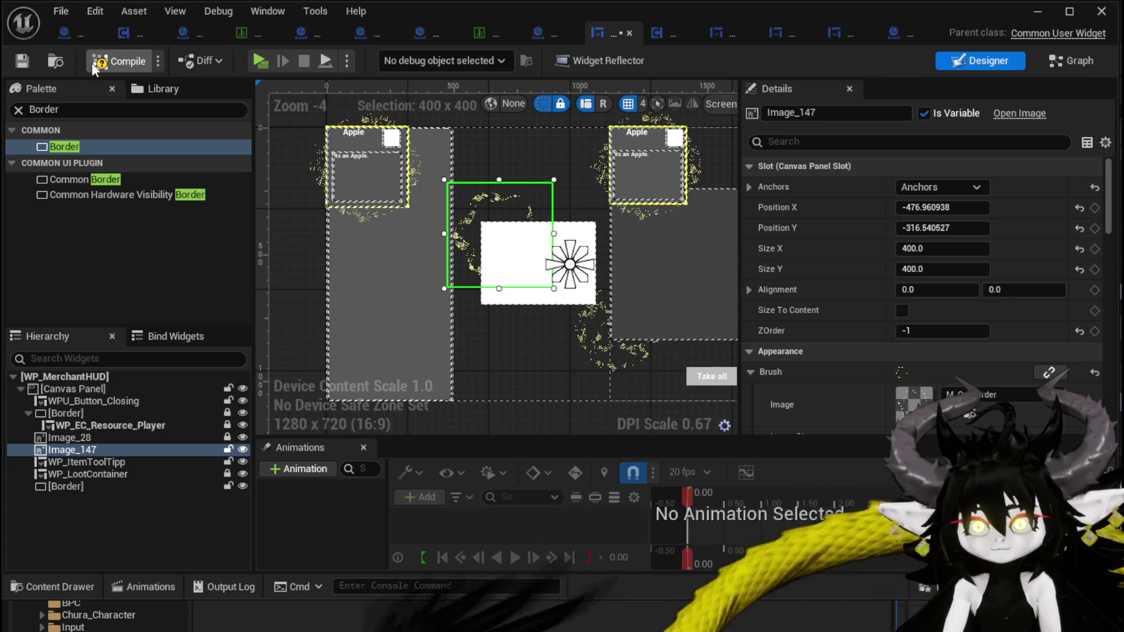
{"action": "left_click", "coordinate": [16, 60]}
Center-anchor the new Border, set Position X to about -136, and compile
{"action": "left_click", "coordinate": [532, 303]}
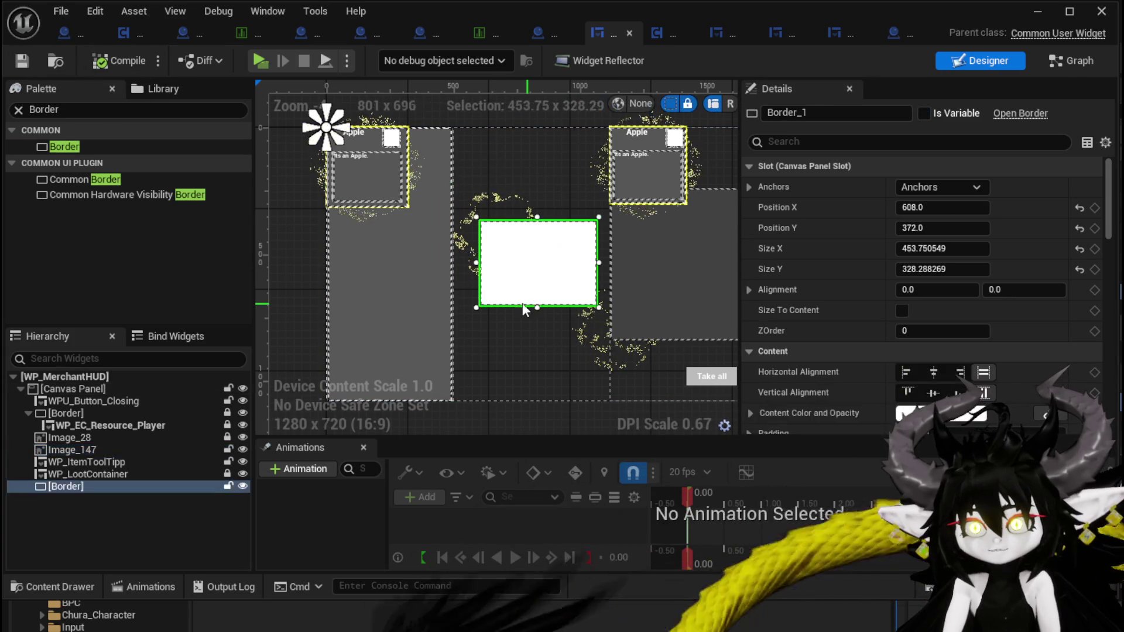
{"action": "left_click", "coordinate": [976, 186]}
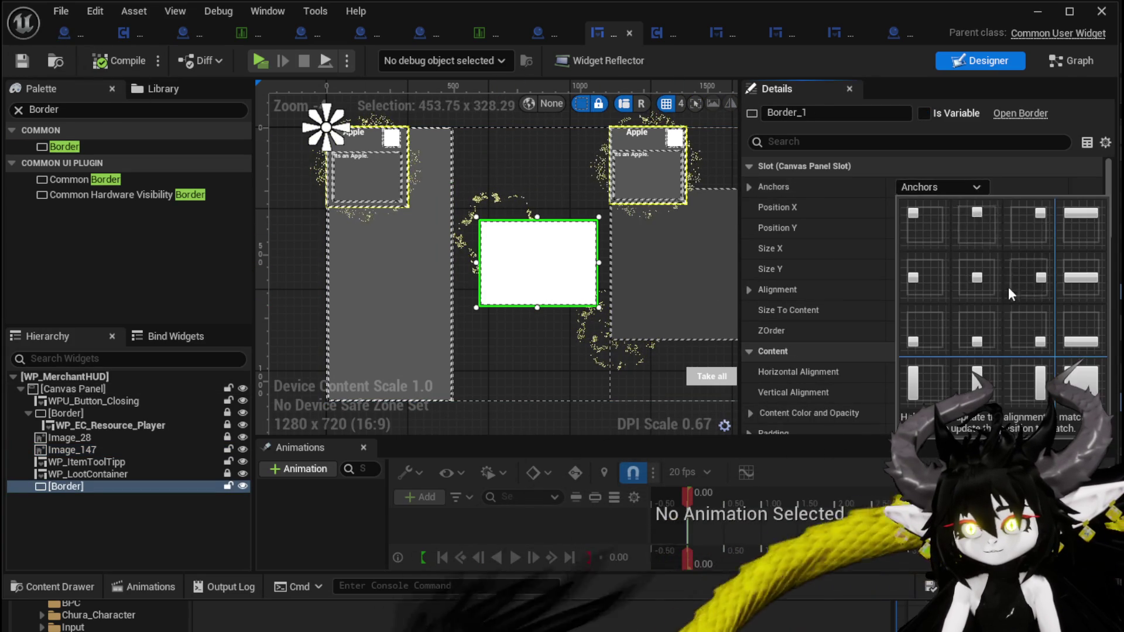
{"action": "left_click", "coordinate": [977, 278], "text": "ctrl+shift"}
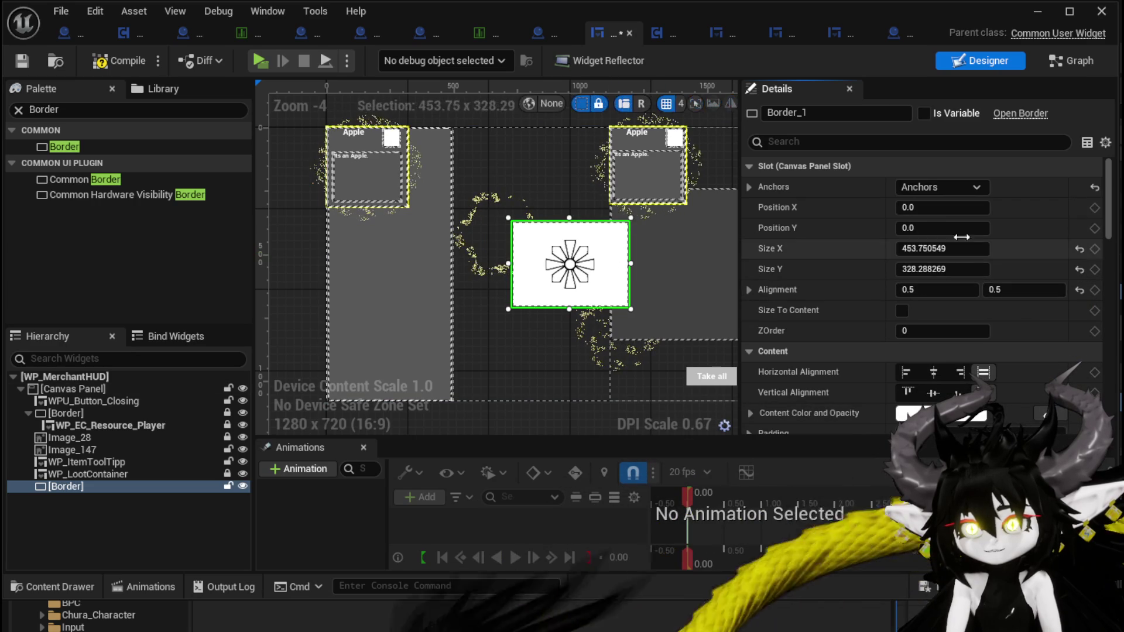
{"action": "left_click_drag", "start_coordinate": [936, 207], "coordinate": [913, 208]}
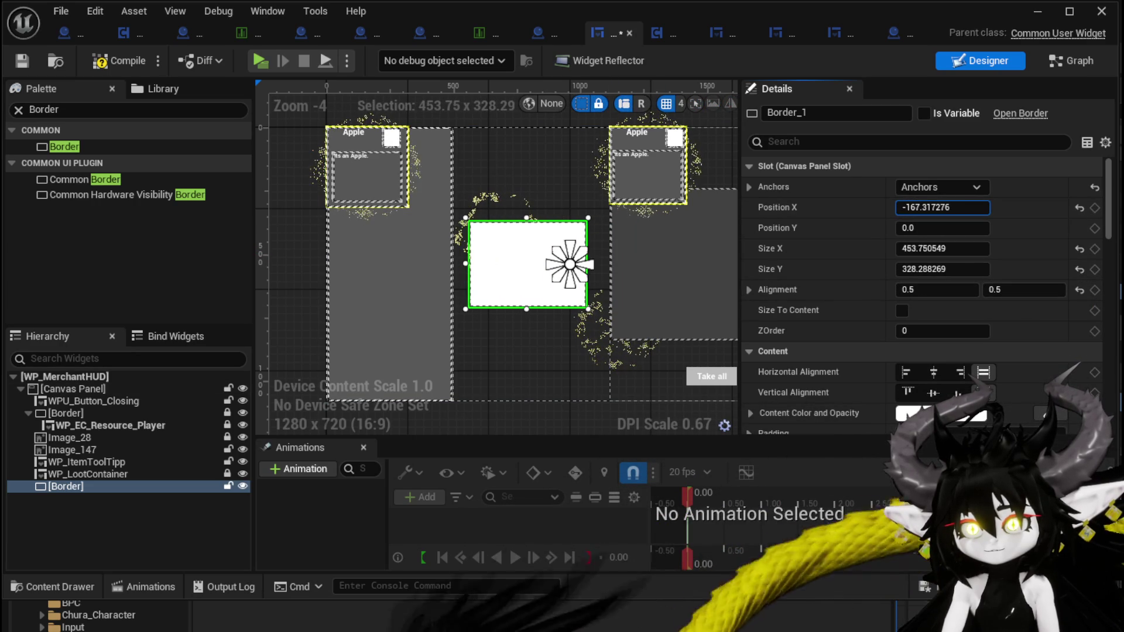
{"action": "left_click", "coordinate": [114, 60]}
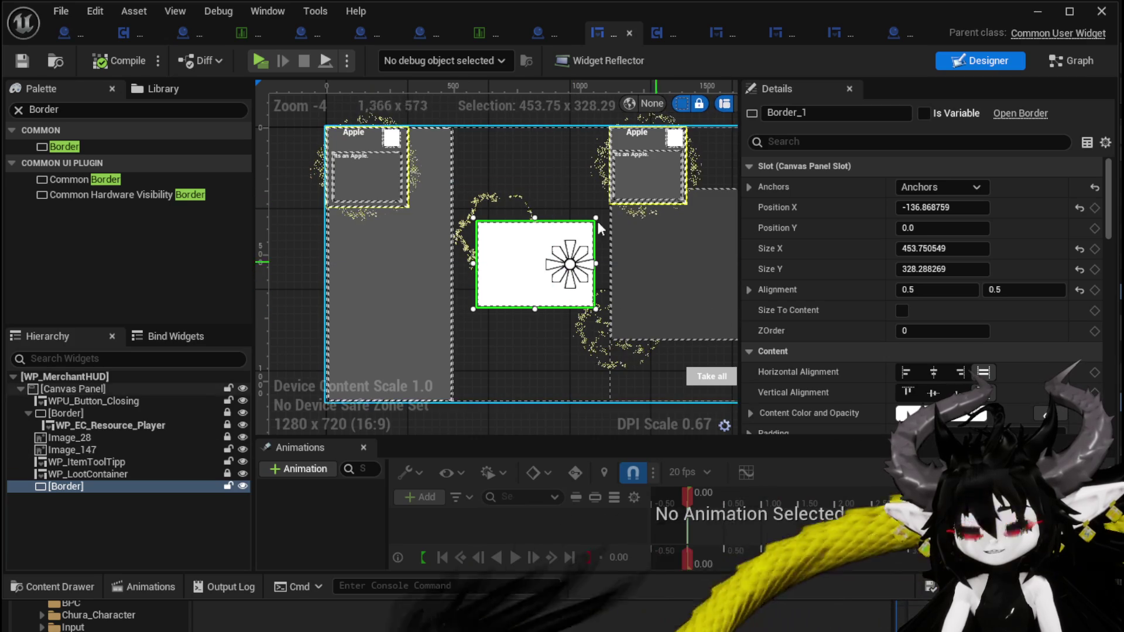
Change the centre Border's Brush Color to grey and compile
{"action": "scroll", "coordinate": [851, 325], "scroll_direction": "down", "scroll_amount": 10}
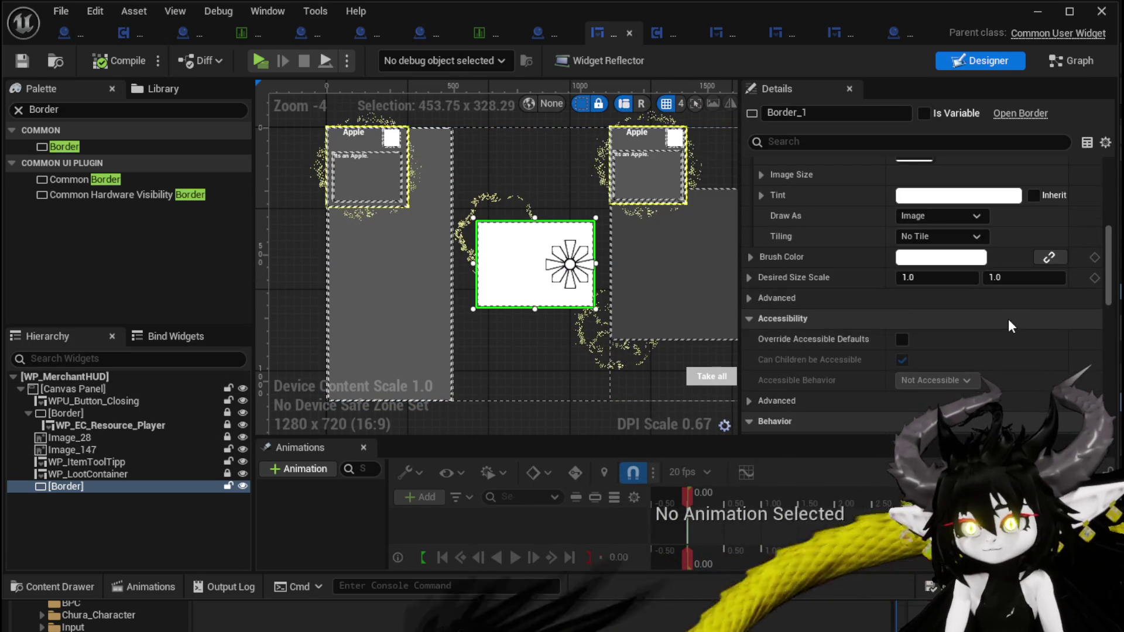
{"action": "scroll", "coordinate": [1008, 318], "scroll_direction": "up", "scroll_amount": 5}
{"action": "scroll", "coordinate": [835, 313], "scroll_direction": "down", "scroll_amount": 1}
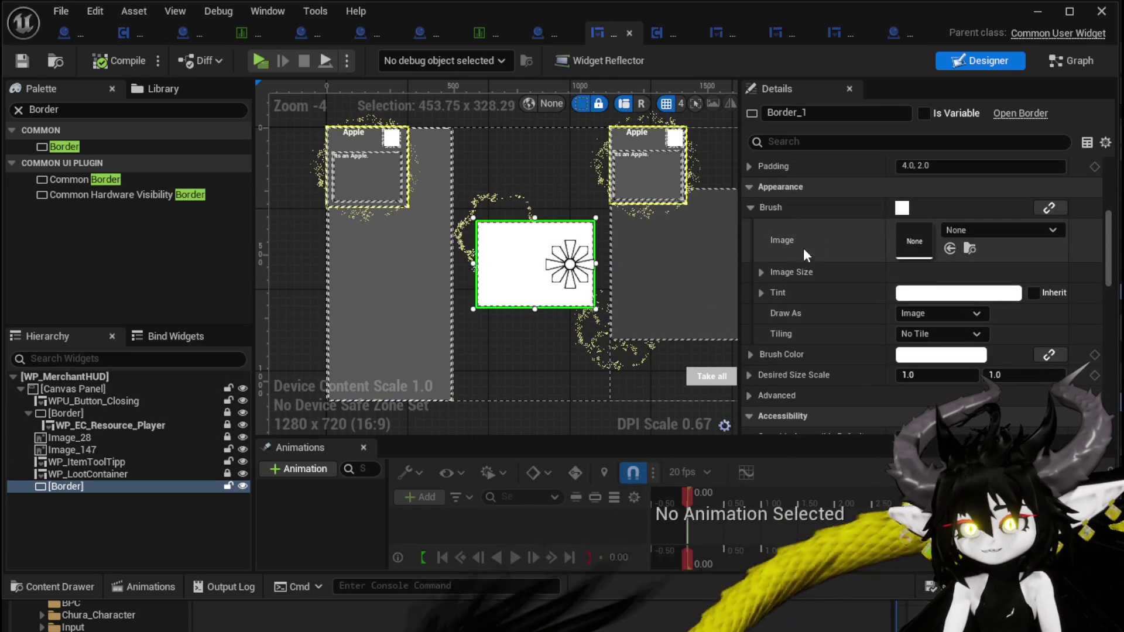
{"action": "left_click", "coordinate": [941, 354]}
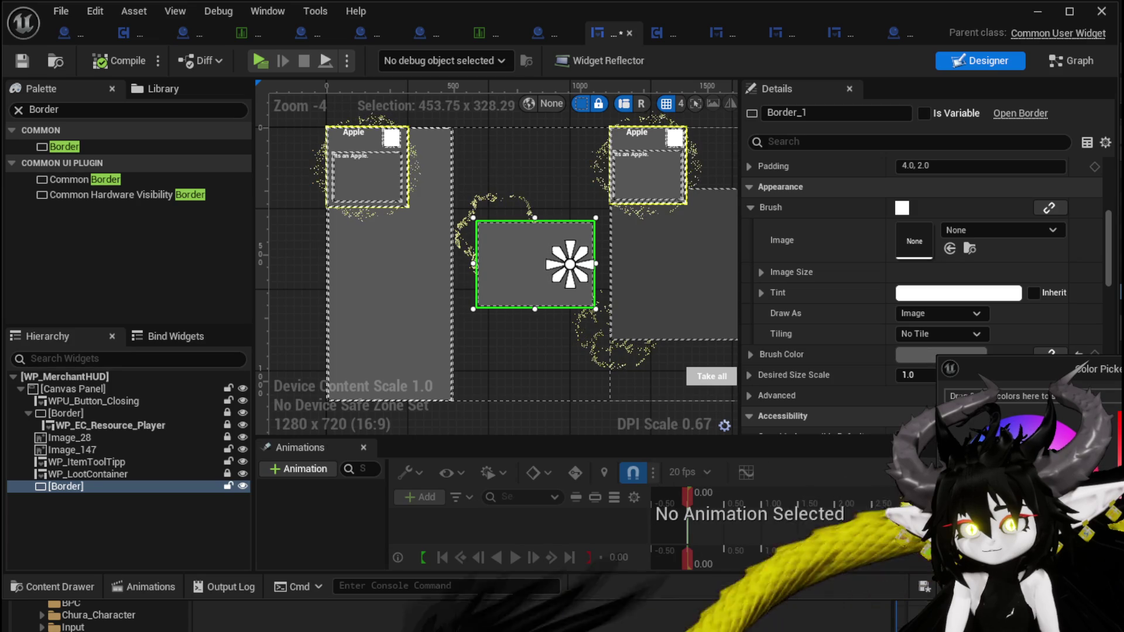
{"action": "left_click", "coordinate": [526, 286]}
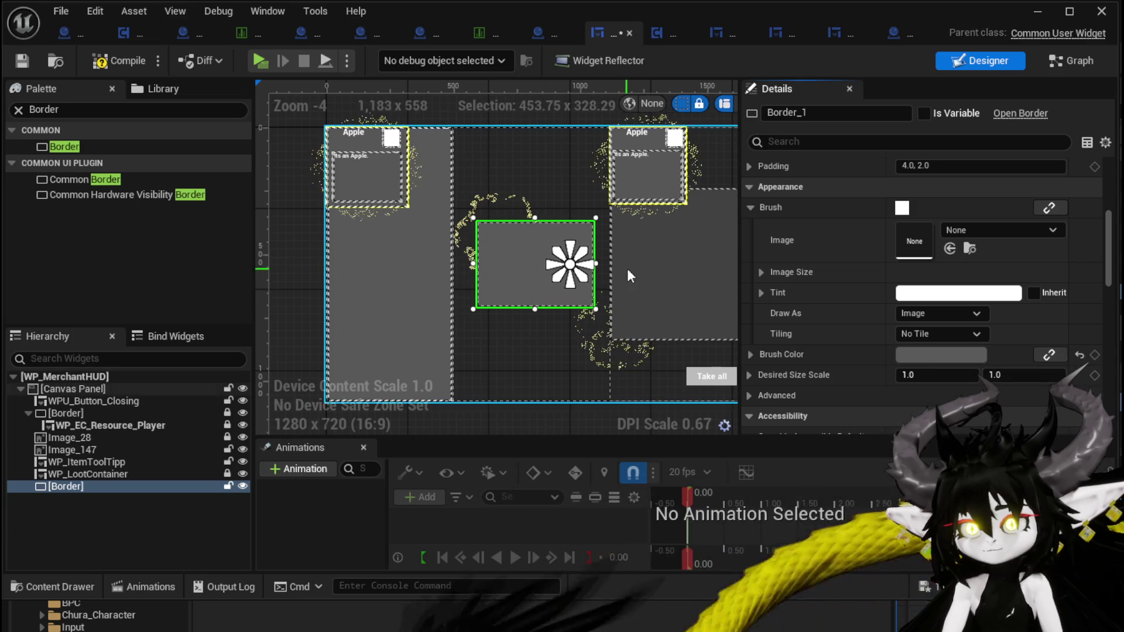
{"action": "left_click", "coordinate": [26, 58]}
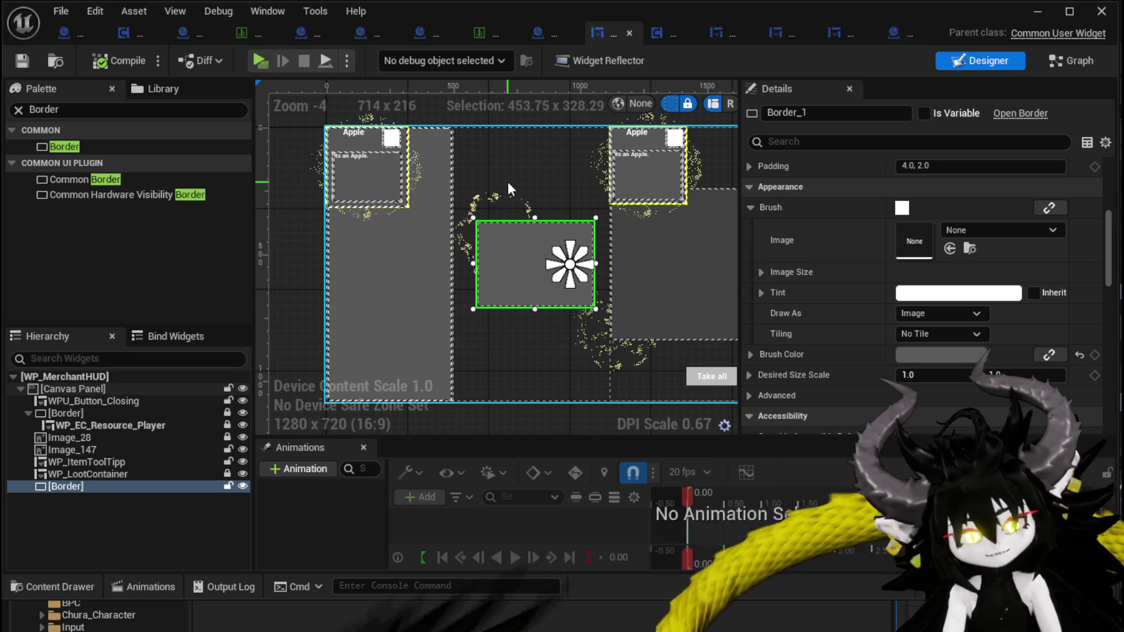
{"action": "left_click", "coordinate": [108, 424]}
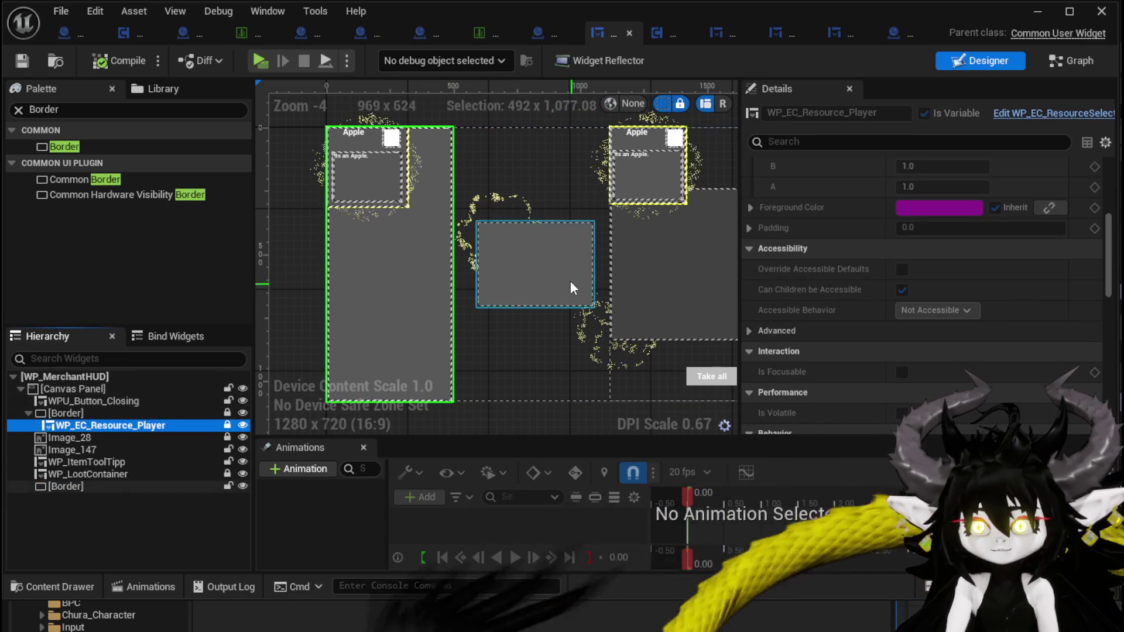
Paste the resource panel into the centre Border, rename it WP_EC_Resource_Selected, and compile
{"action": "left_click", "coordinate": [546, 268]}
{"action": "key", "text": "ctrl+v"}
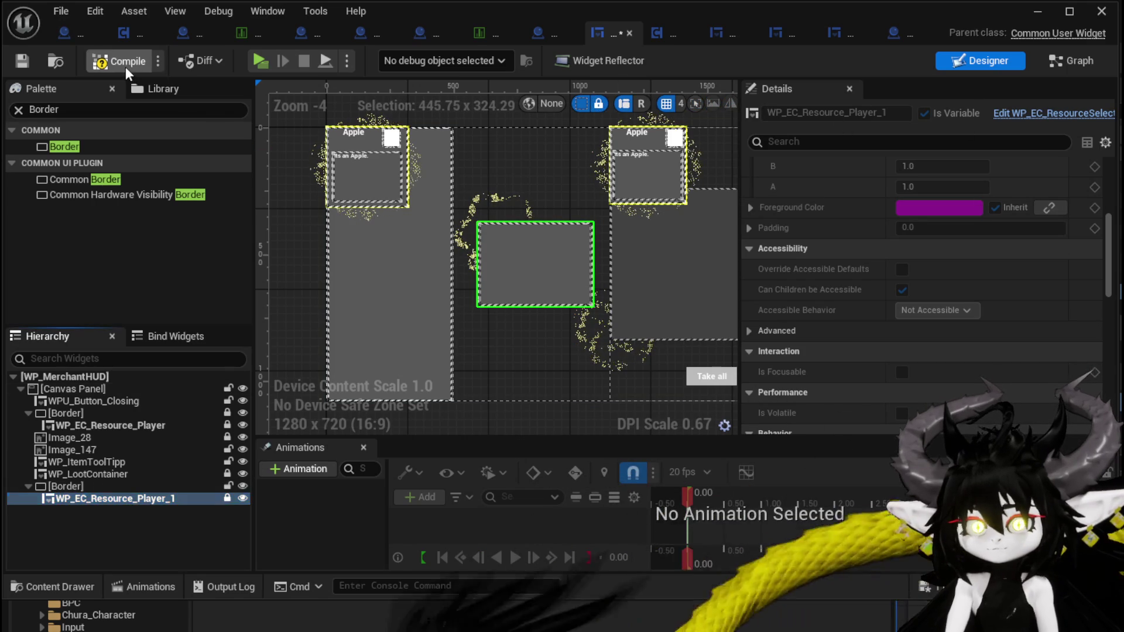
{"action": "left_click", "coordinate": [104, 66]}
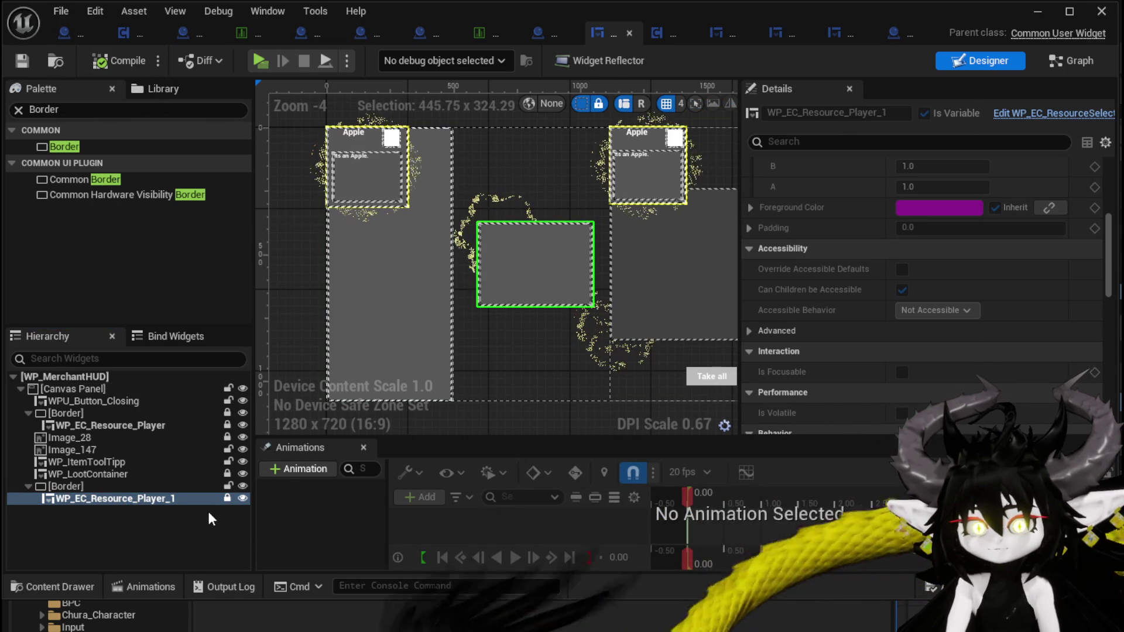
{"action": "left_click", "coordinate": [227, 498]}
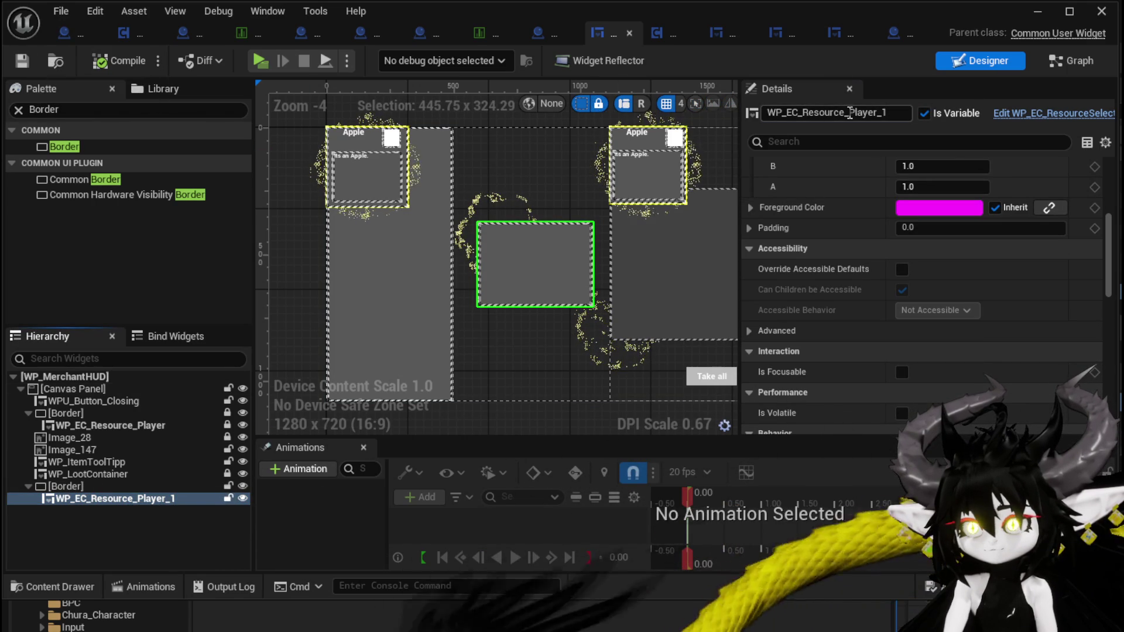
{"action": "left_click_drag", "start_coordinate": [850, 113], "coordinate": [922, 114]}
{"action": "type", "text": "Sel"}
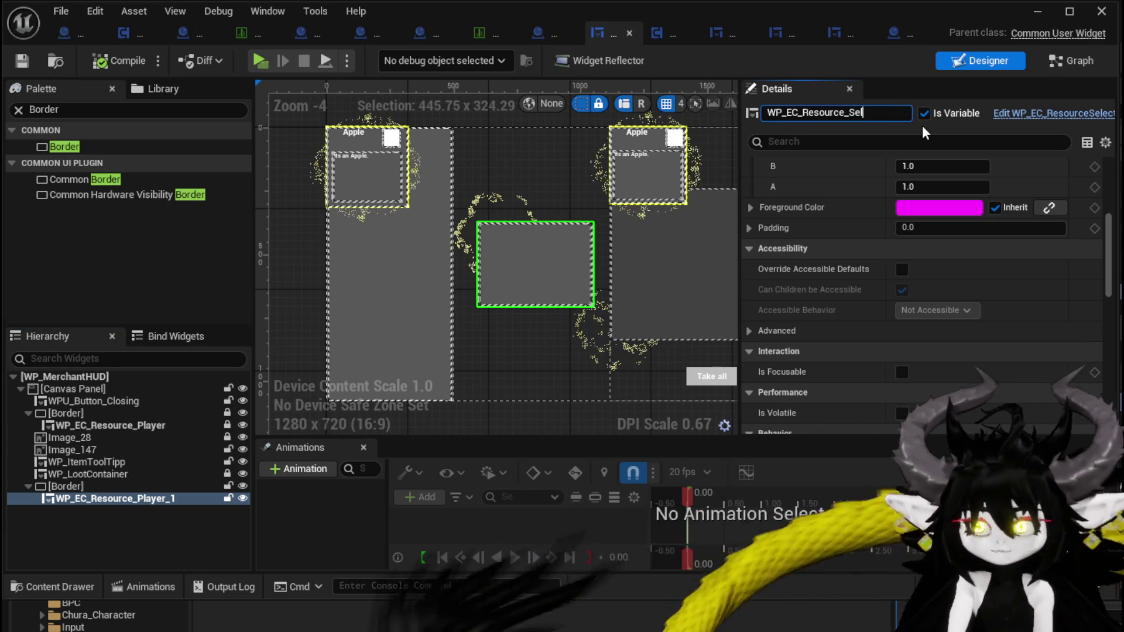
{"action": "type", "text": "ected"}
{"action": "key", "text": "Return"}
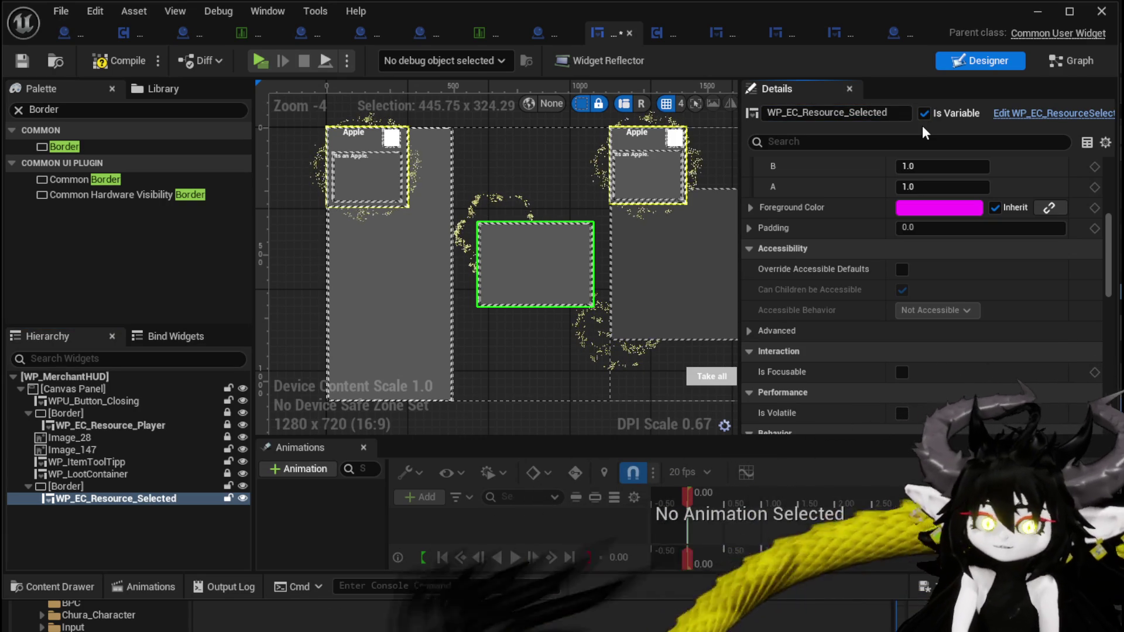
{"action": "left_click", "coordinate": [25, 65]}
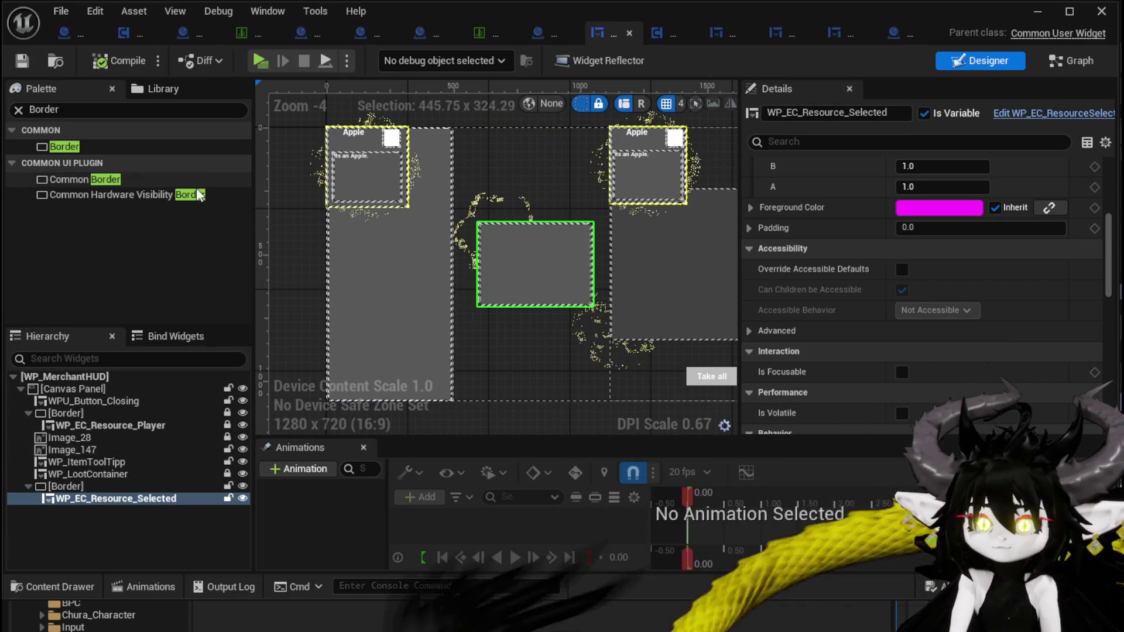
Add a Text widget above the centre panel
{"action": "left_click", "coordinate": [24, 116]}
{"action": "type", "text": "xt"}
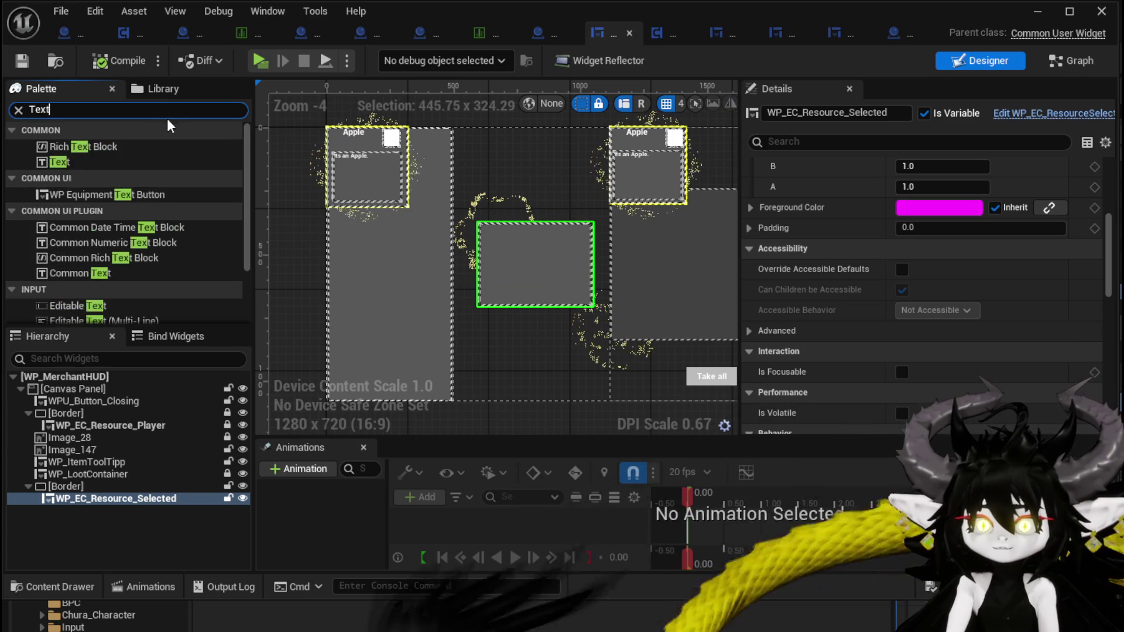
{"action": "mouse_move", "coordinate": [58, 161]}
{"action": "left_mouse_down"}
{"action": "mouse_move", "coordinate": [518, 205]}
{"action": "mouse_move", "coordinate": [485, 210]}
{"action": "left_mouse_up"}
Anchor the new label, set its Content Text to 'Value:', and save
{"action": "scroll", "coordinate": [550, 199], "scroll_direction": "up", "scroll_amount": 3}
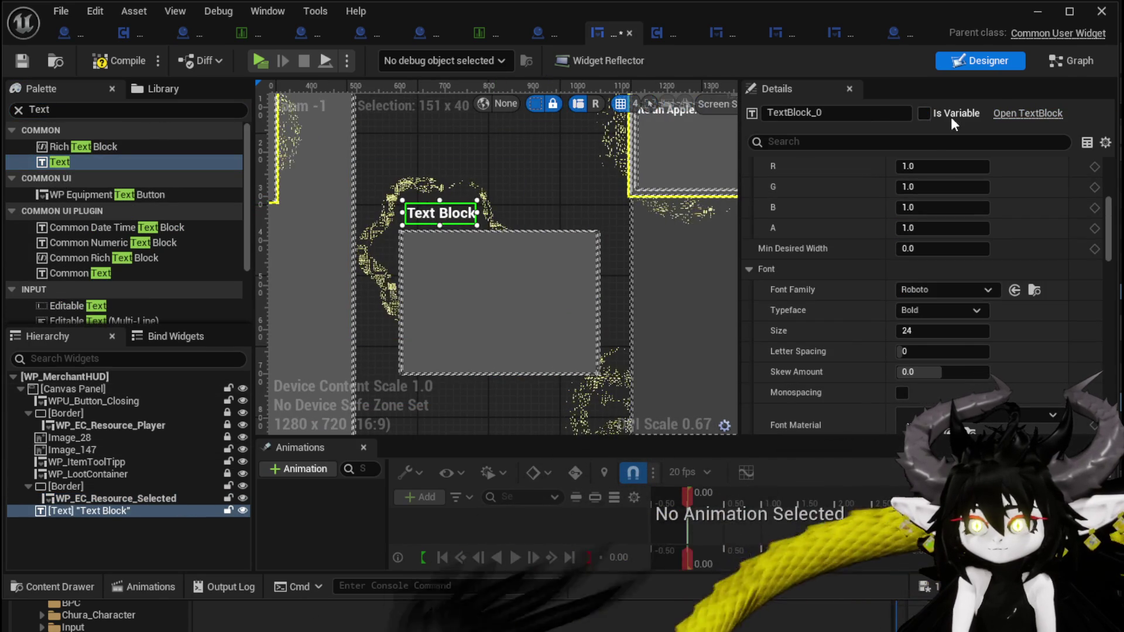
{"action": "scroll", "coordinate": [866, 179], "scroll_direction": "up", "scroll_amount": 5}
{"action": "scroll", "coordinate": [919, 182], "scroll_direction": "up", "scroll_amount": 2}
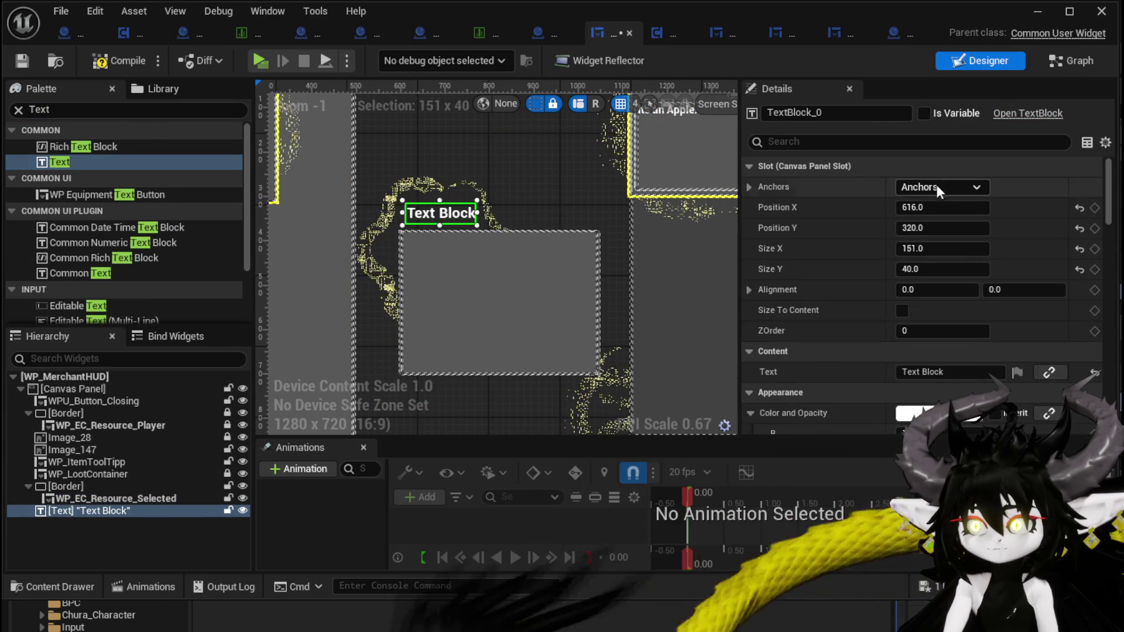
{"action": "left_click", "coordinate": [939, 187]}
{"action": "left_click", "coordinate": [968, 284]}
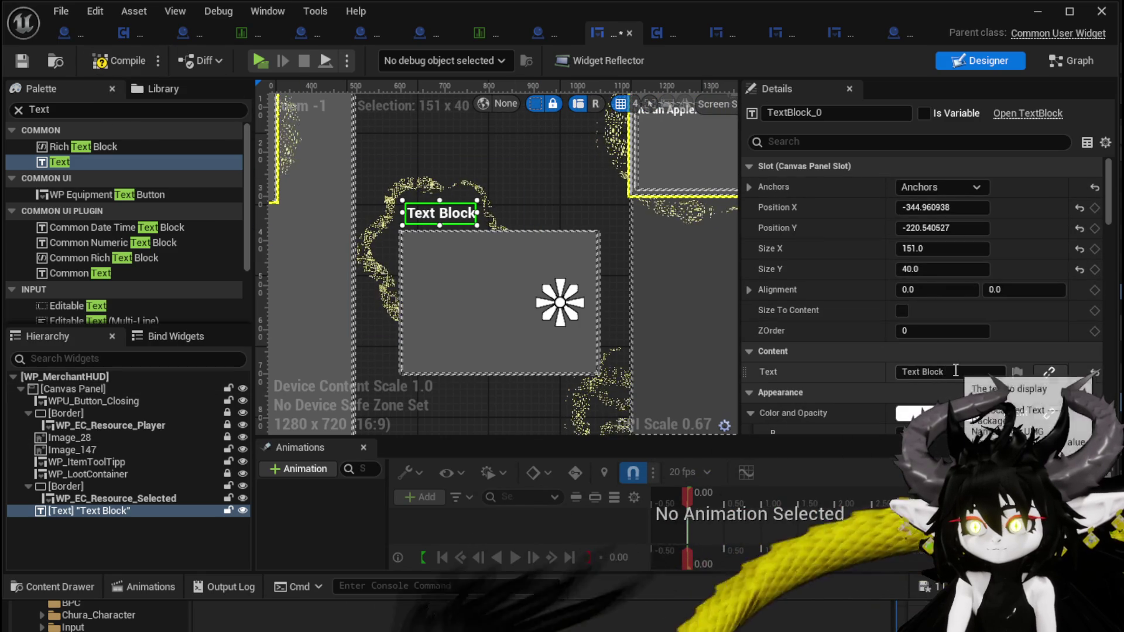
{"action": "left_click", "coordinate": [922, 372]}
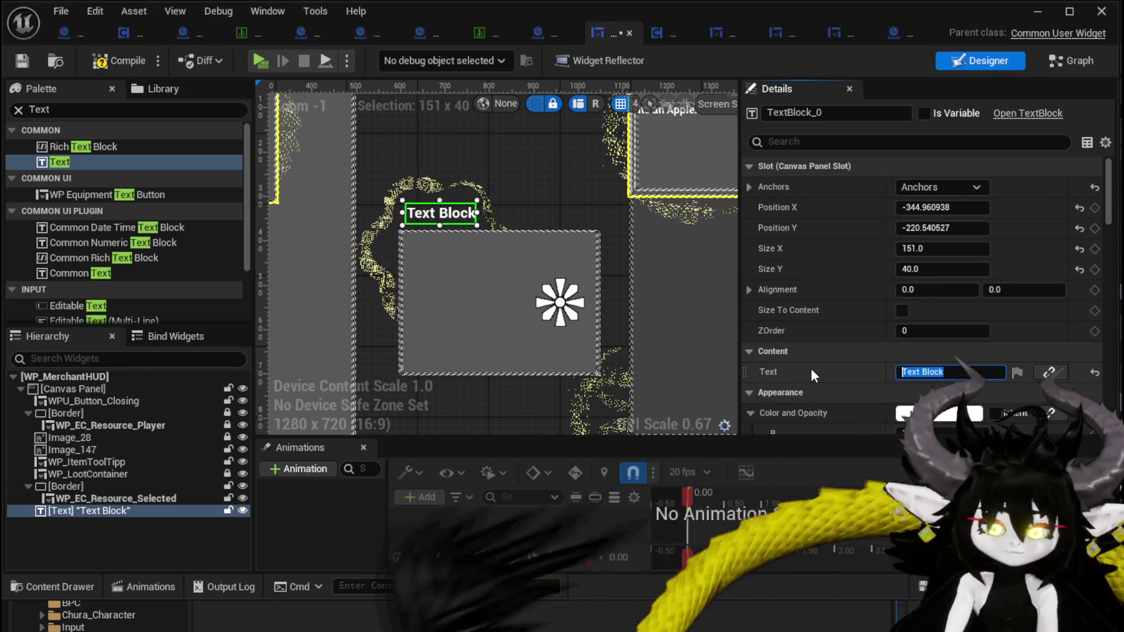
{"action": "type", "text": "Value:"}
{"action": "key", "text": "Return"}
{"action": "left_click", "coordinate": [26, 65]}
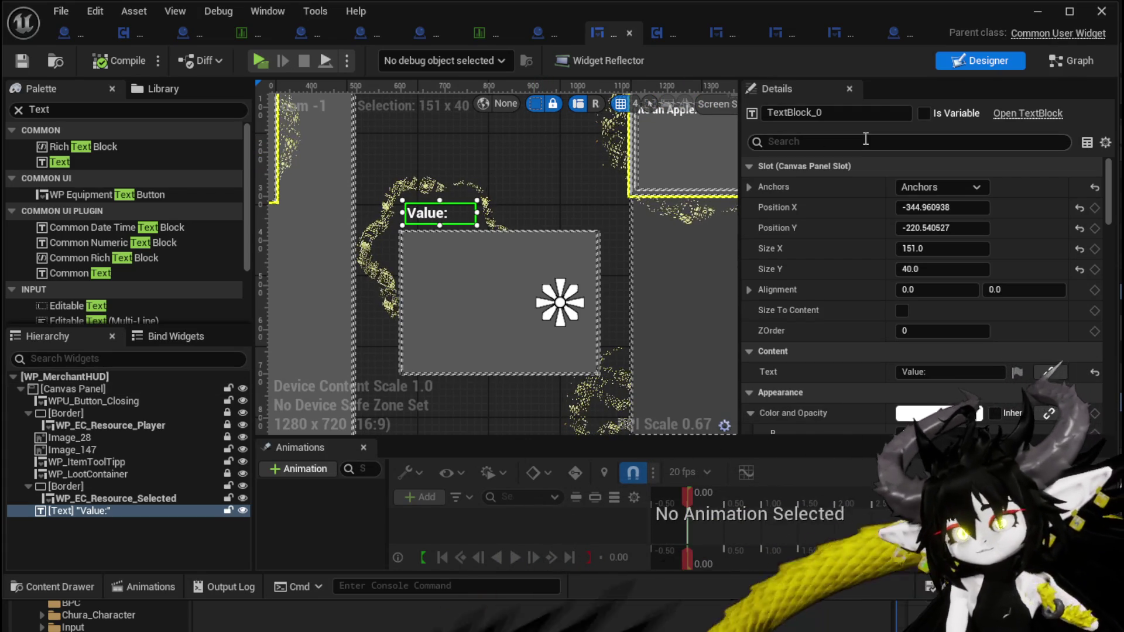
{"action": "left_click", "coordinate": [1066, 64]}
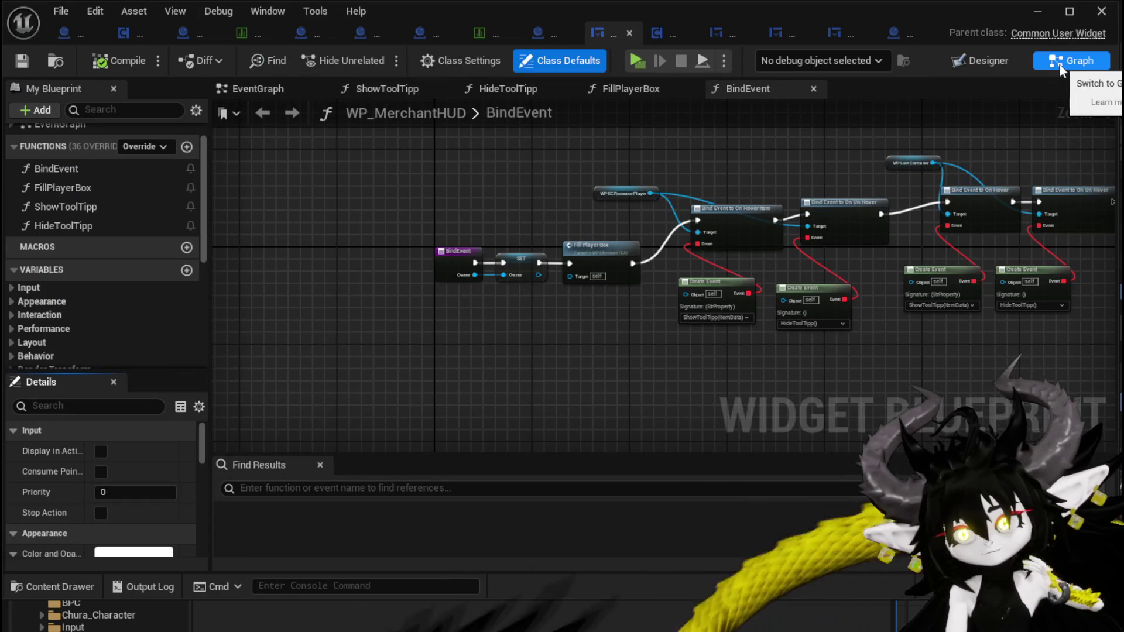
Add a function named OnSelectItem to WP_MerchantHUD and compile it
{"action": "left_click", "coordinate": [187, 147]}
{"action": "type", "text": "OnSe"}
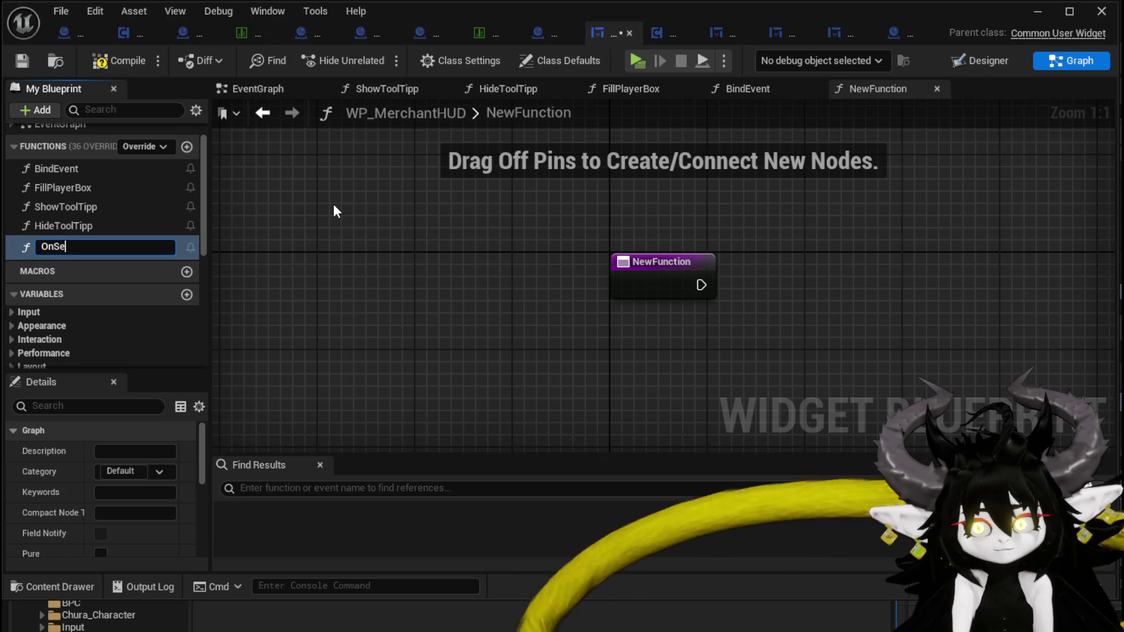
{"action": "type", "text": "lectIt"}
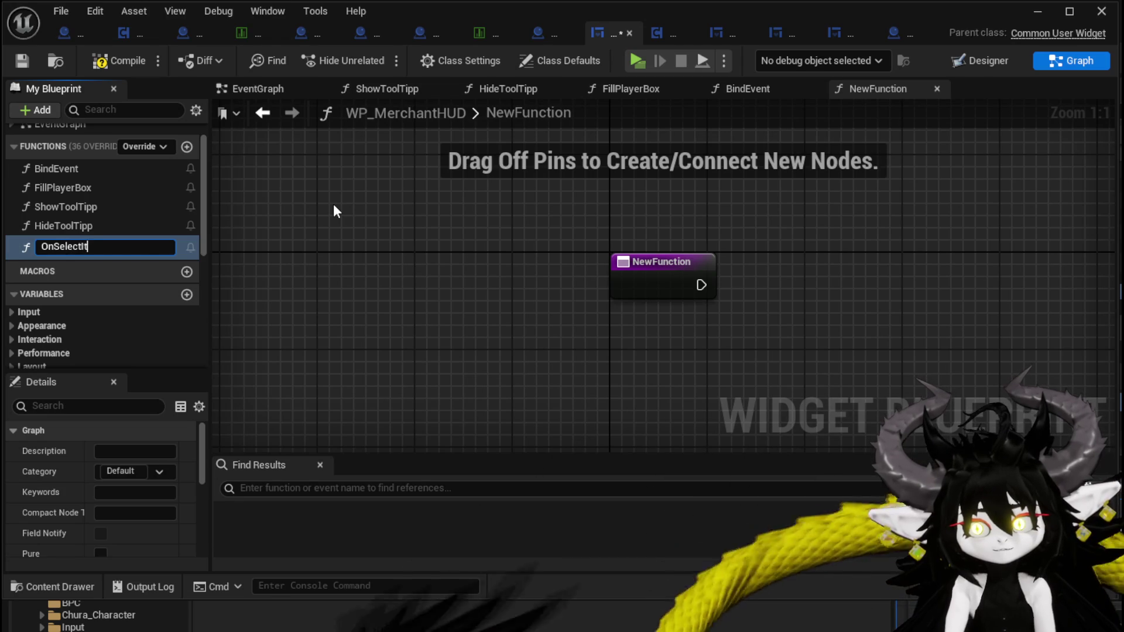
{"action": "type", "text": "em"}
{"action": "key", "text": "Return"}
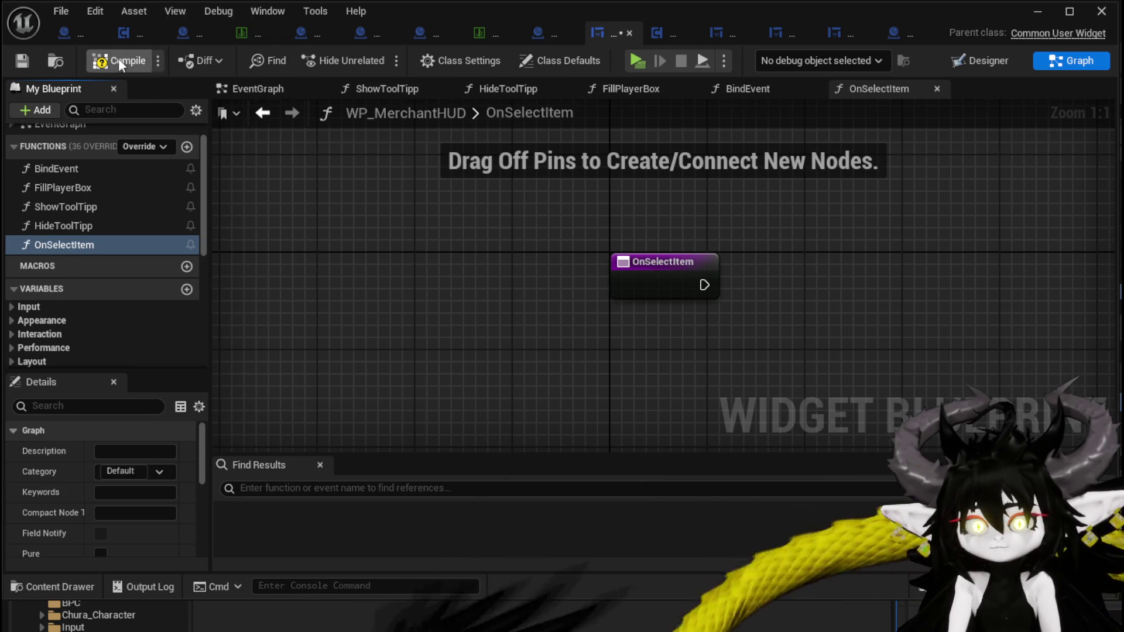
{"action": "left_click", "coordinate": [27, 57]}
{"action": "scroll", "coordinate": [101, 343], "scroll_direction": "down", "scroll_amount": 5}
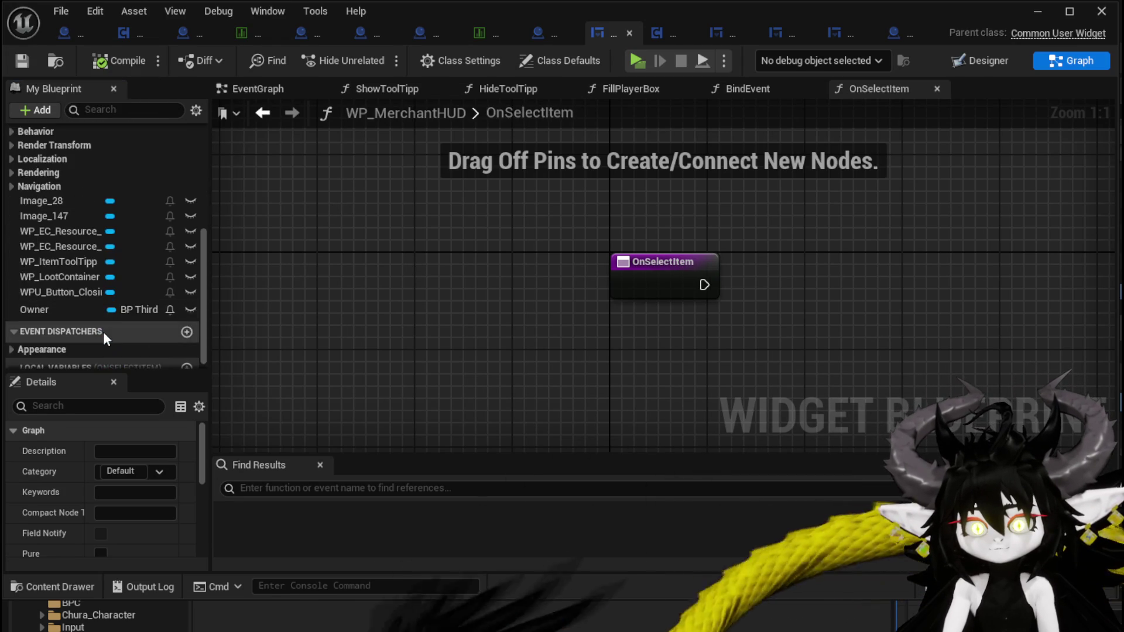
{"action": "scroll", "coordinate": [72, 316], "scroll_direction": "down", "scroll_amount": 1}
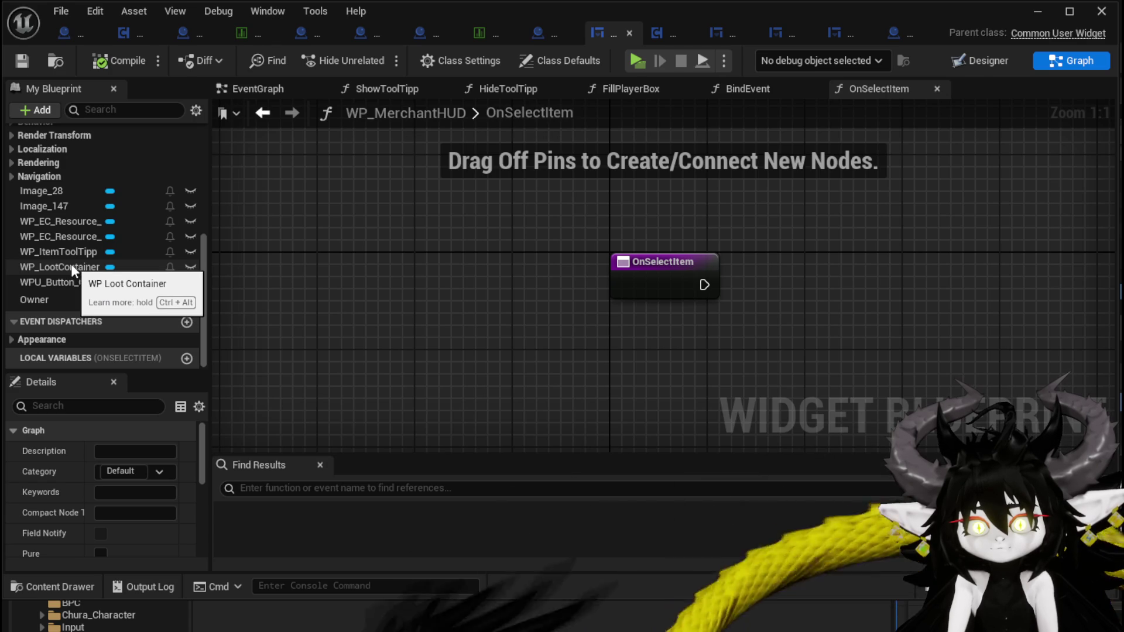
{"action": "left_click", "coordinate": [981, 61]}
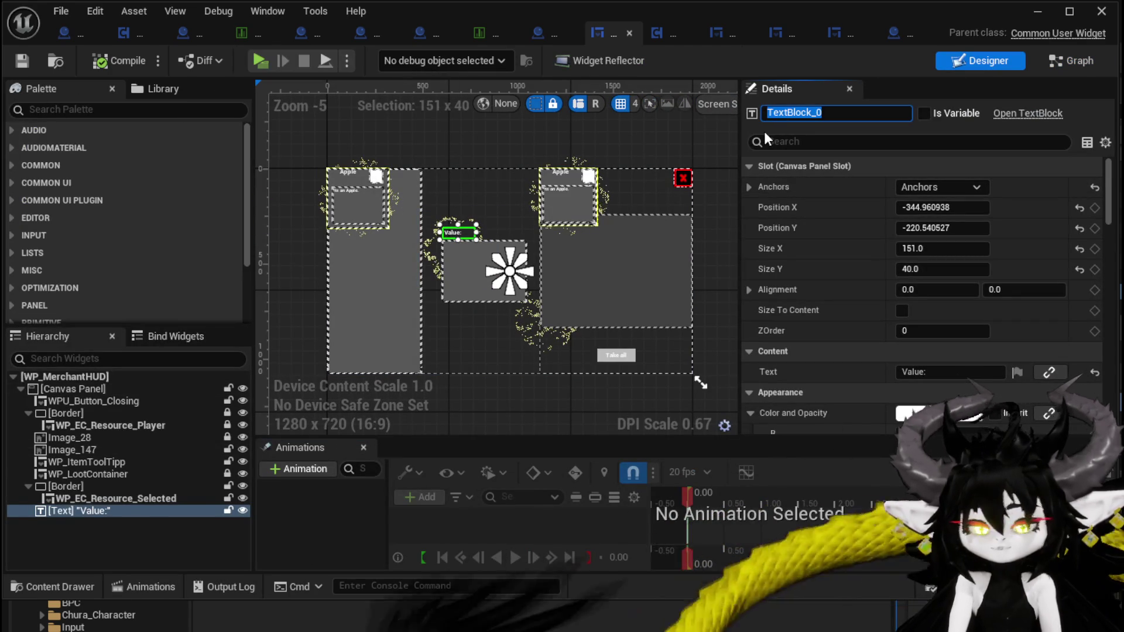
Rename the Value: label to PriceText, tick Is Variable, and save
{"action": "type", "text": "PriceText"}
{"action": "key", "text": "Return"}
{"action": "left_click", "coordinate": [924, 113]}
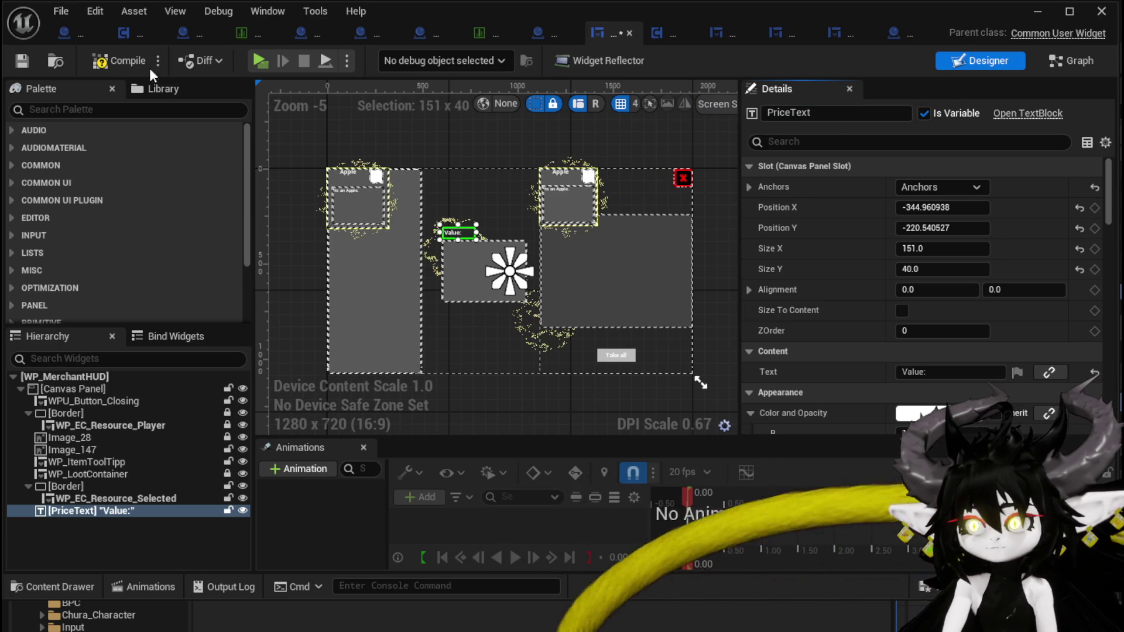
{"action": "left_click", "coordinate": [22, 61]}
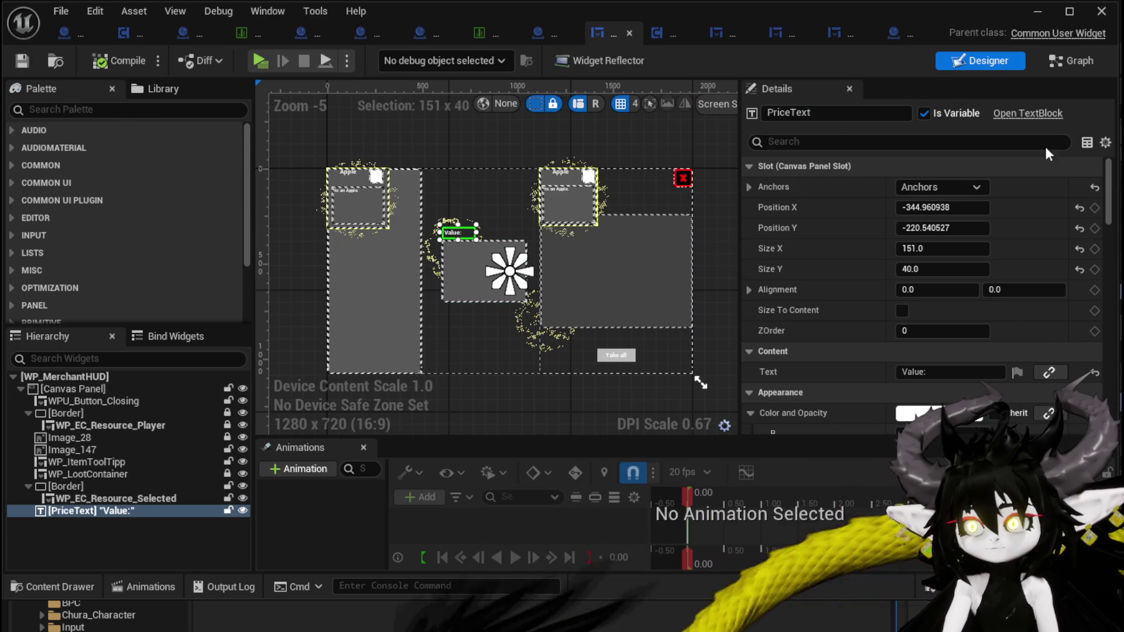
{"action": "left_click", "coordinate": [1059, 62]}
Add a Price Text getter with a SetText node targeting it, arranged side by side
{"action": "mouse_move", "coordinate": [52, 222]}
{"action": "left_mouse_down"}
{"action": "mouse_move", "coordinate": [571, 207]}
{"action": "mouse_move", "coordinate": [576, 227]}
{"action": "mouse_move", "coordinate": [581, 198]}
{"action": "left_mouse_up"}
{"action": "type", "text": "Set Text"}
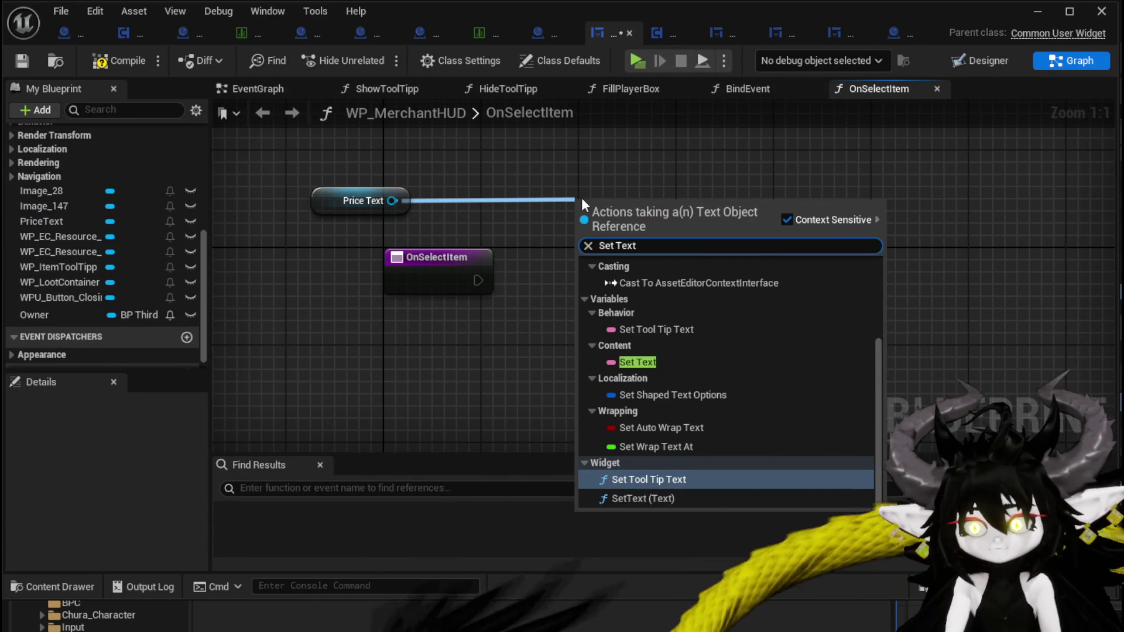
{"action": "left_click", "coordinate": [633, 497]}
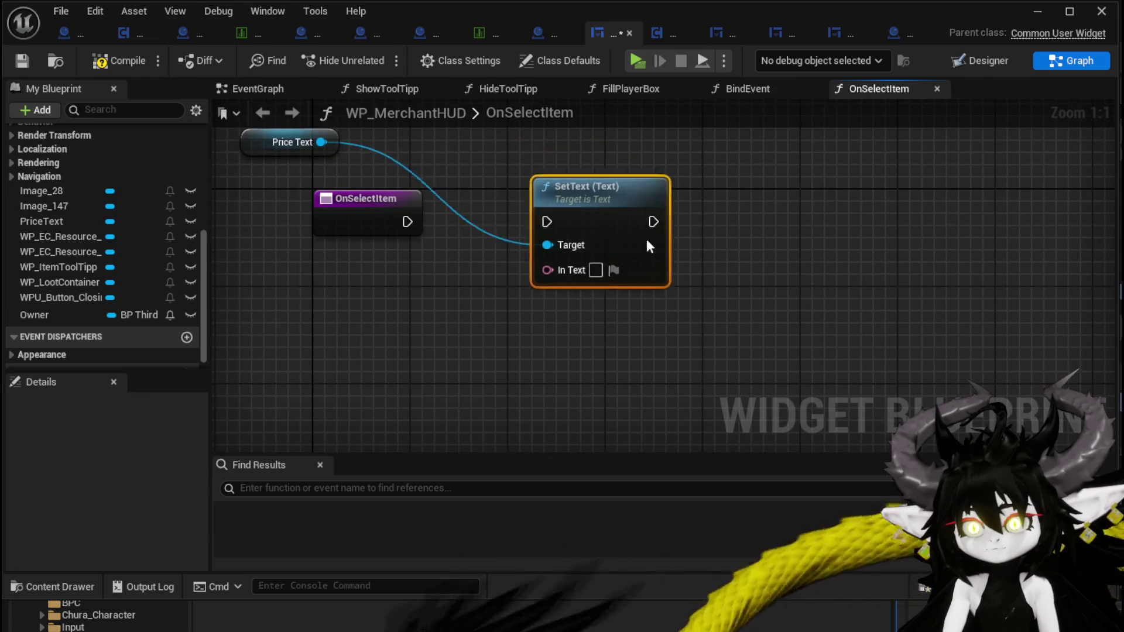
{"action": "left_click_drag", "start_coordinate": [611, 219], "coordinate": [862, 282]}
{"action": "left_click_drag", "start_coordinate": [379, 187], "coordinate": [563, 136]}
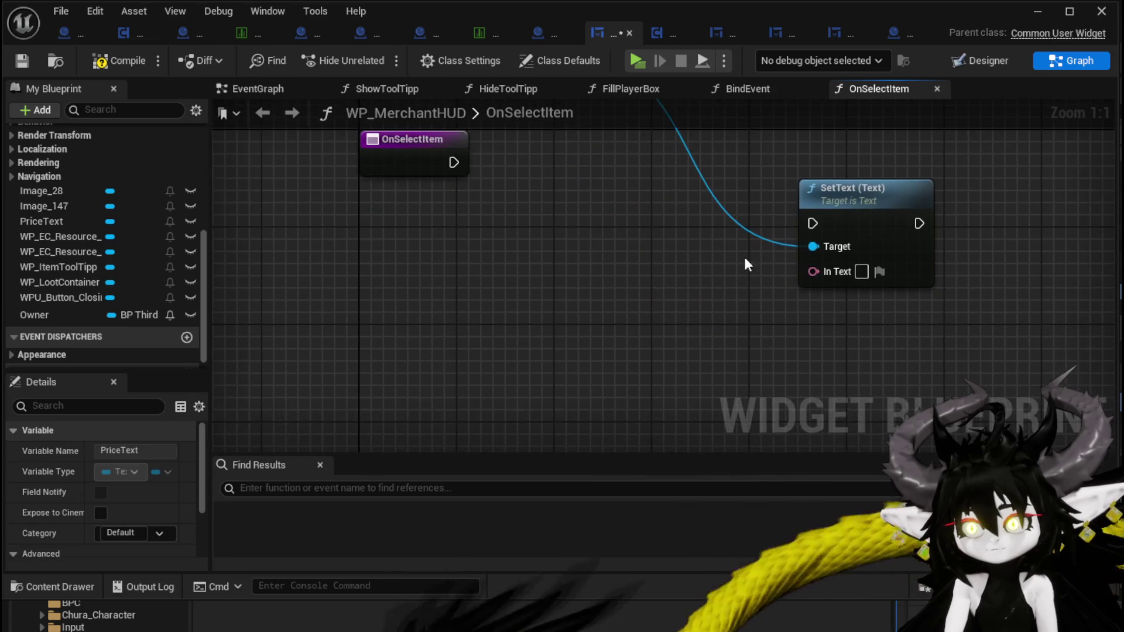
Try a Make Literal Text node on SetText's In Text, then delete it
{"action": "left_click_drag", "start_coordinate": [813, 272], "coordinate": [624, 303]}
{"action": "type", "text": "make"}
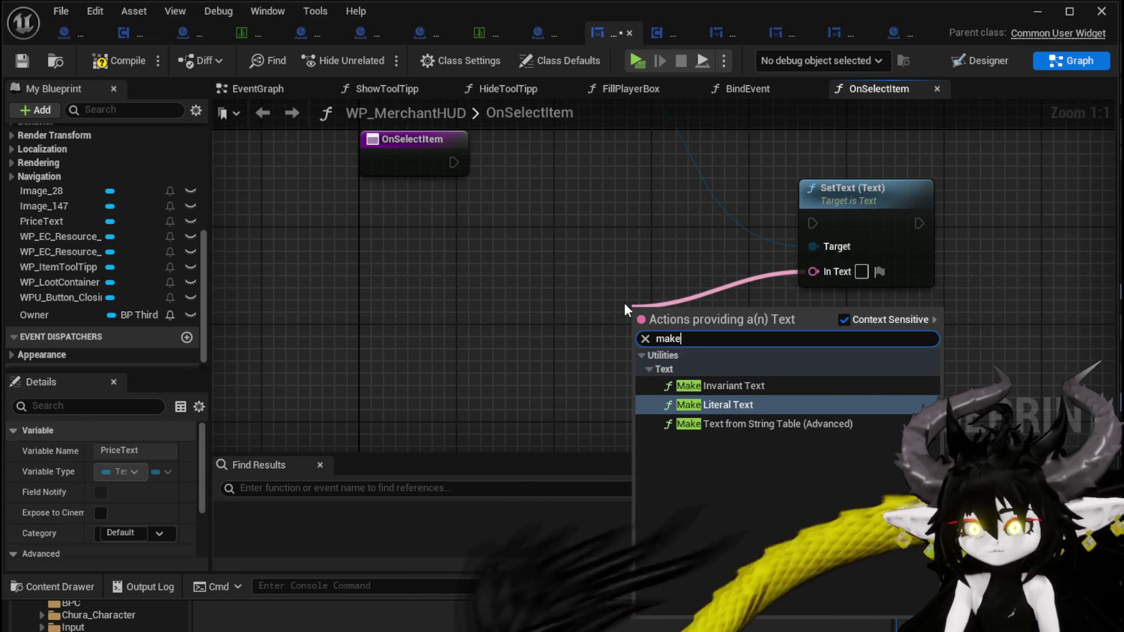
{"action": "left_click", "coordinate": [739, 405]}
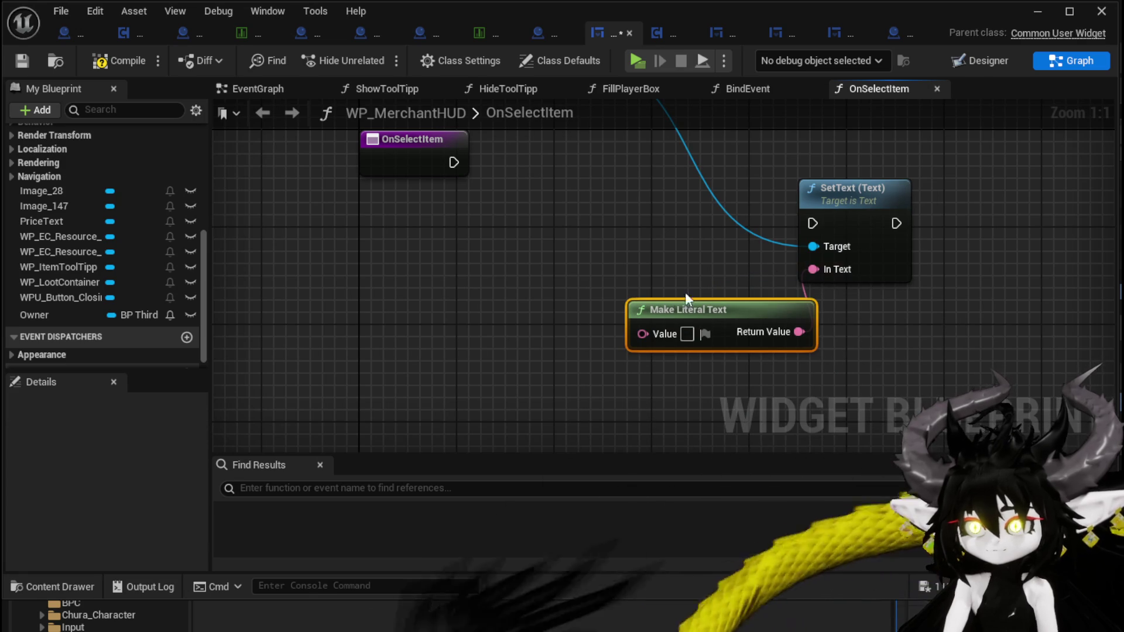
{"action": "key", "text": "Delete"}
Add a String Append node with its A input set to "Value:" and compile
{"action": "right_click", "coordinate": [577, 314]}
{"action": "type", "text": "ap"}
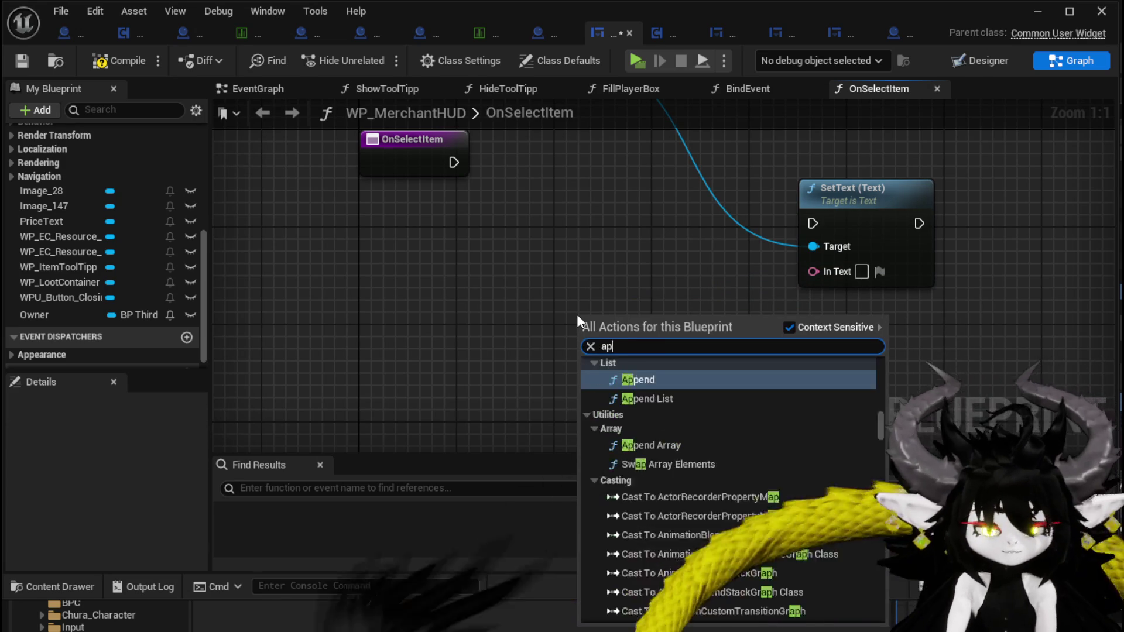
{"action": "type", "text": "pend String"}
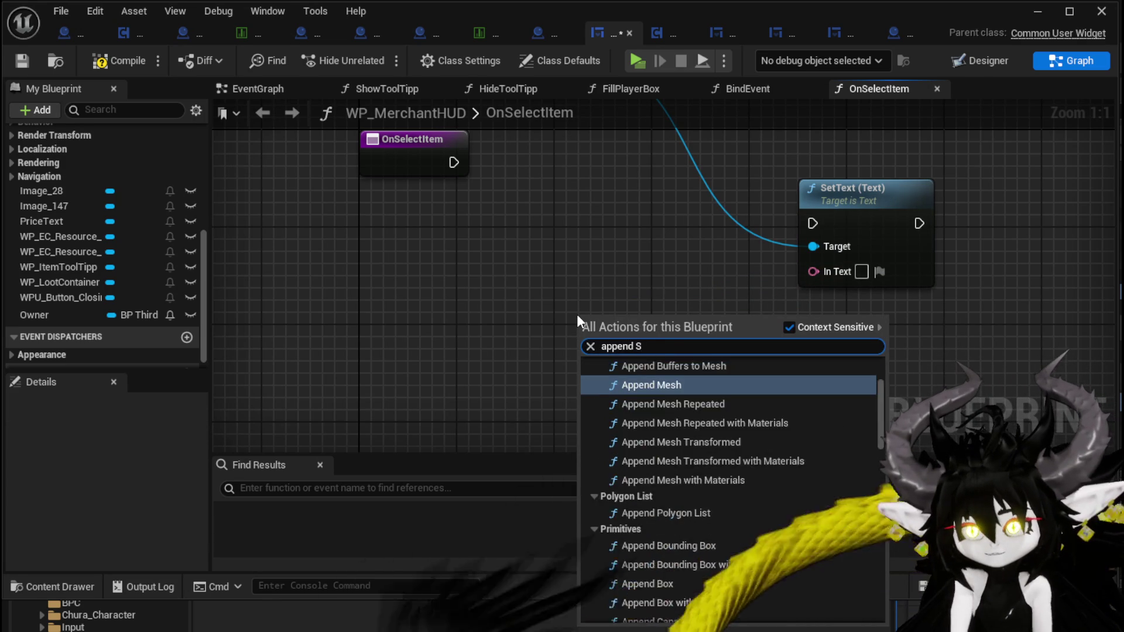
{"action": "key", "text": "Return"}
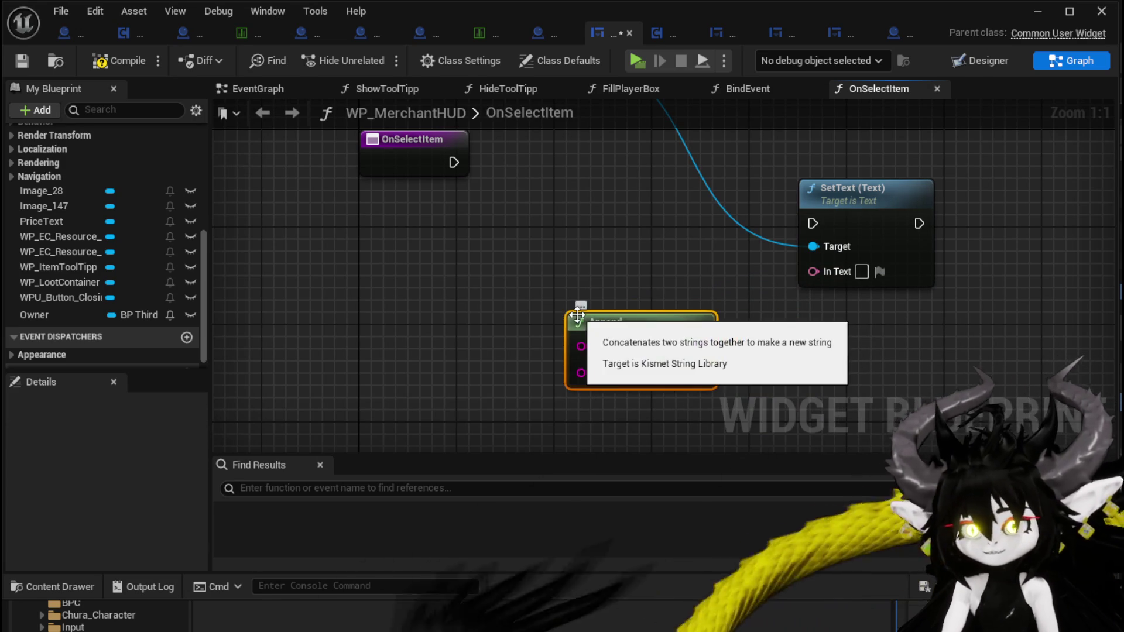
{"action": "left_click", "coordinate": [608, 346]}
{"action": "type", "text": "V"}
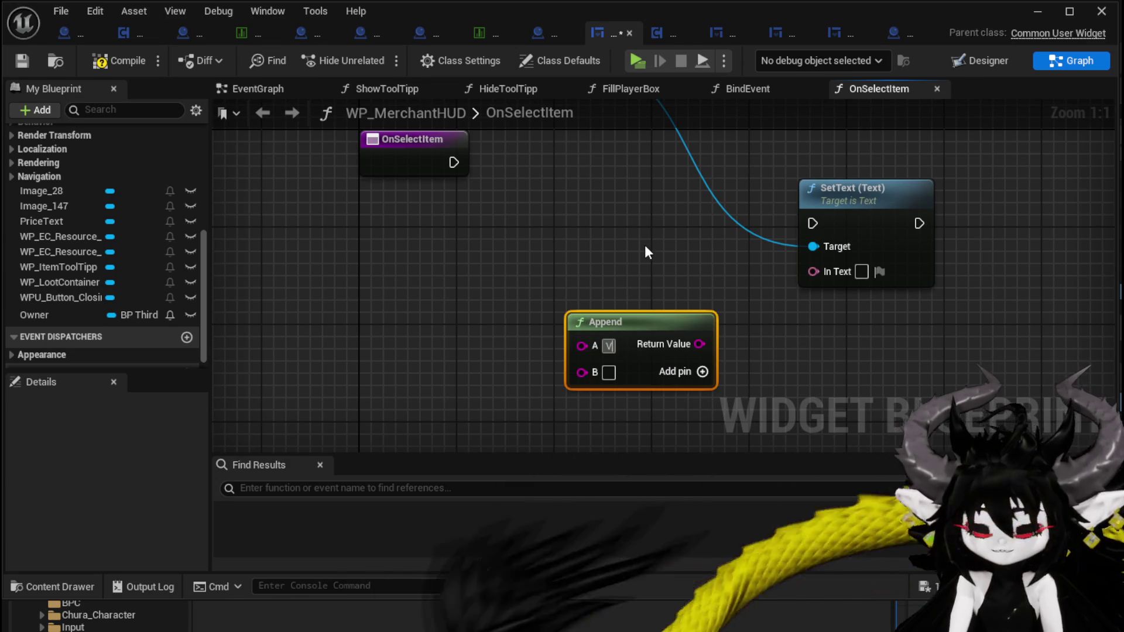
{"action": "type", "text": "alue:"}
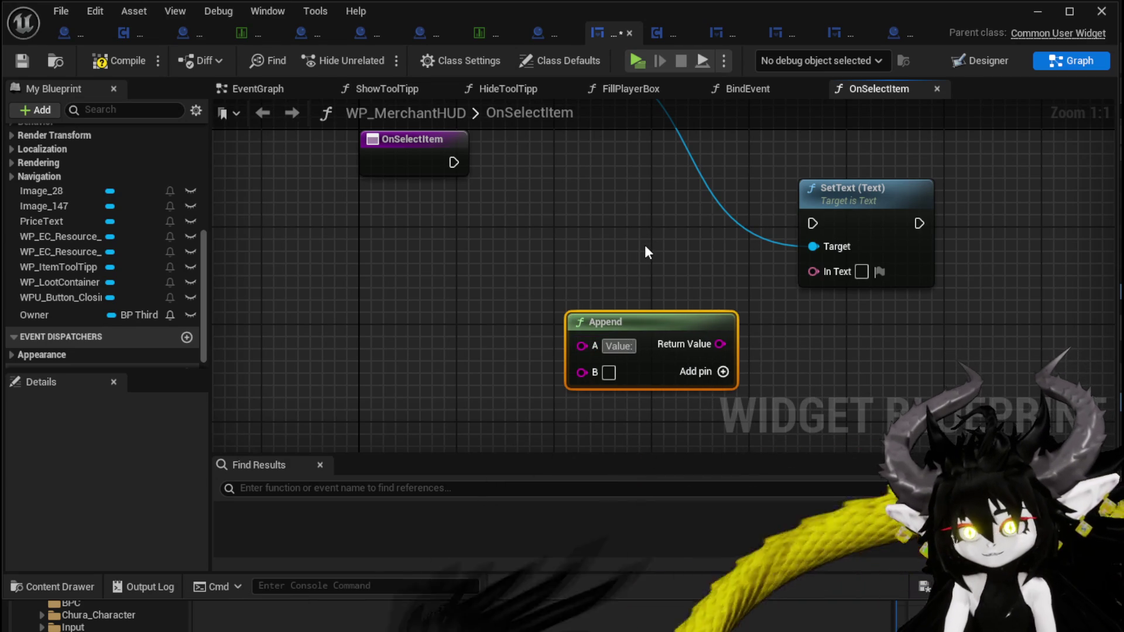
{"action": "left_click_drag", "start_coordinate": [558, 232], "coordinate": [560, 282]}
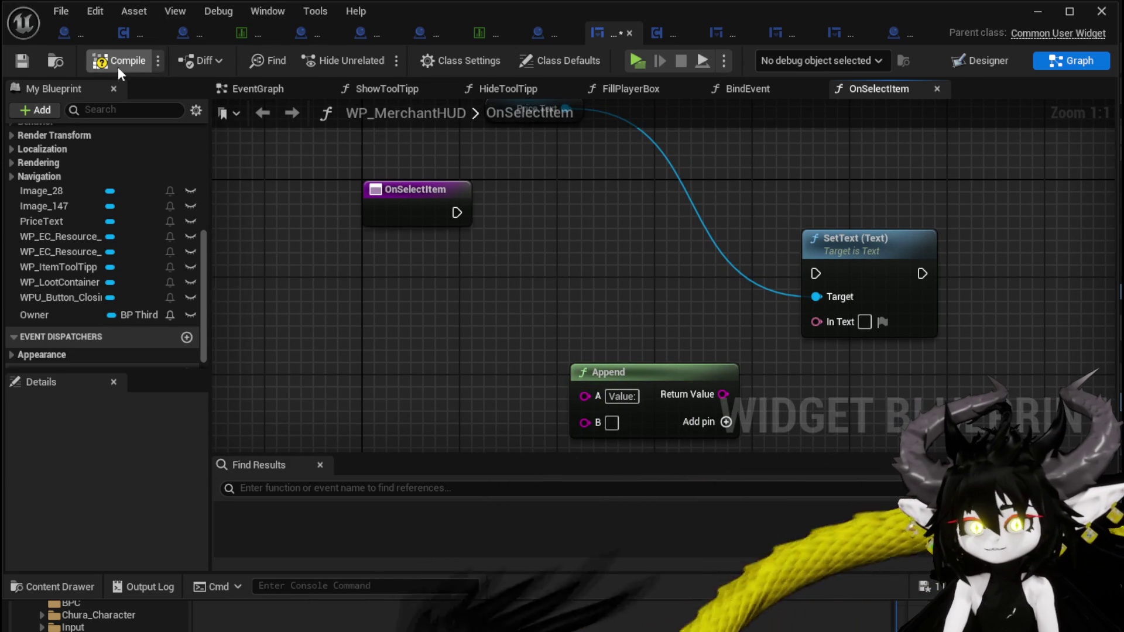
{"action": "scroll", "coordinate": [539, 244], "scroll_direction": "down", "scroll_amount": 2}
{"action": "left_click", "coordinate": [470, 232]}
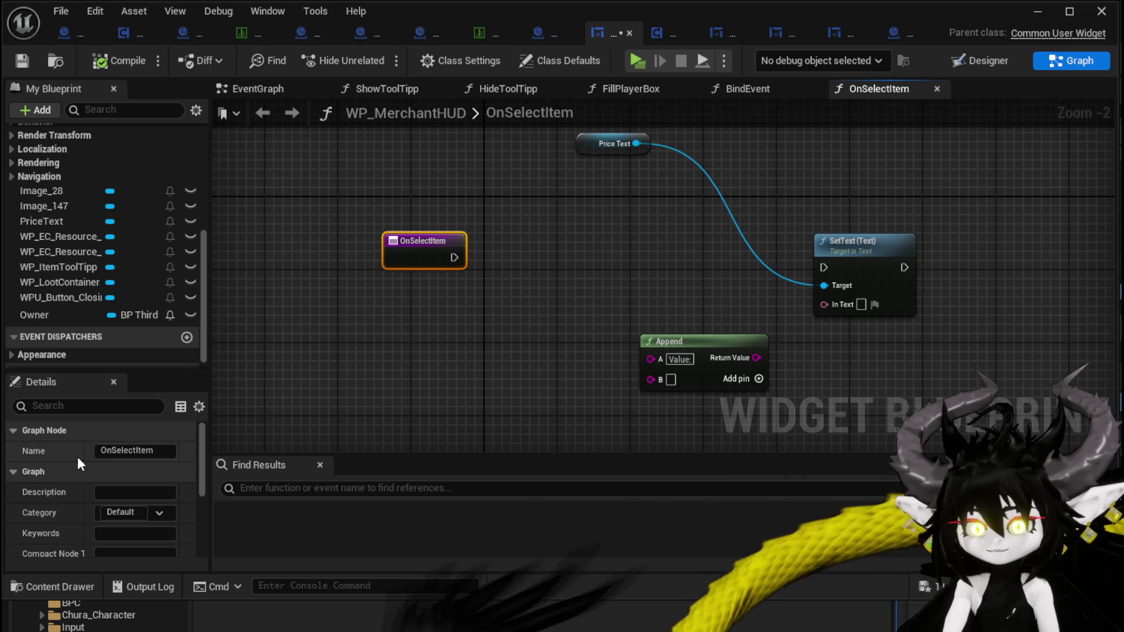
Give OnSelectItem a String input parameter named ItemData
{"action": "scroll", "coordinate": [73, 490], "scroll_direction": "down", "scroll_amount": 5}
{"action": "scroll", "coordinate": [153, 512], "scroll_direction": "down", "scroll_amount": 1}
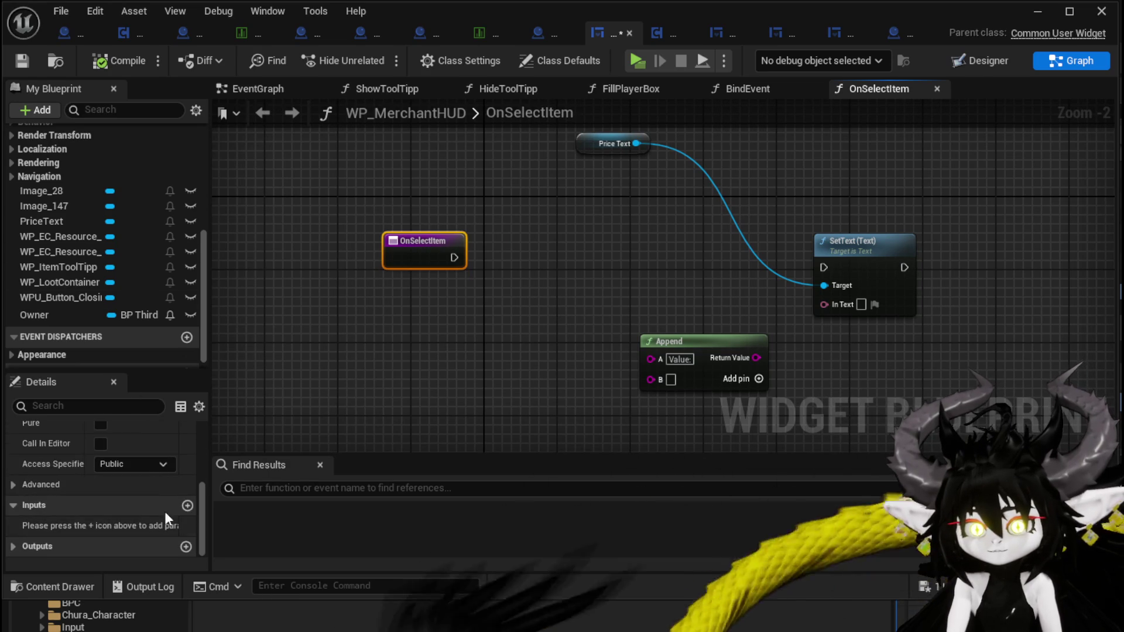
{"action": "left_click", "coordinate": [186, 503]}
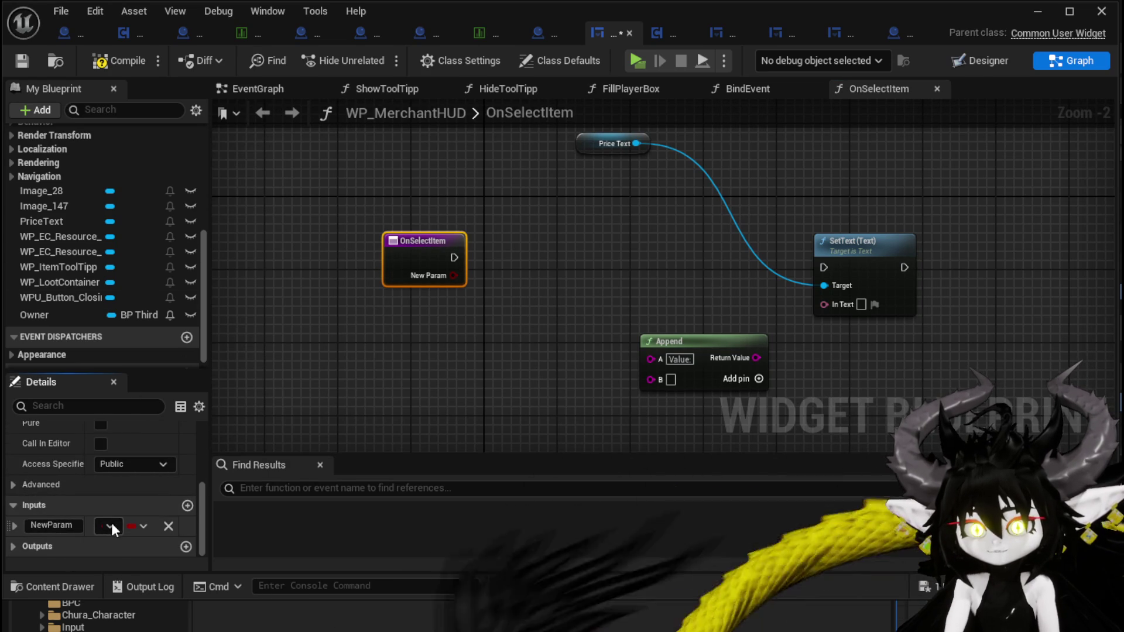
{"action": "left_click", "coordinate": [109, 526]}
{"action": "left_click", "coordinate": [161, 360]}
{"action": "left_click", "coordinate": [52, 525]}
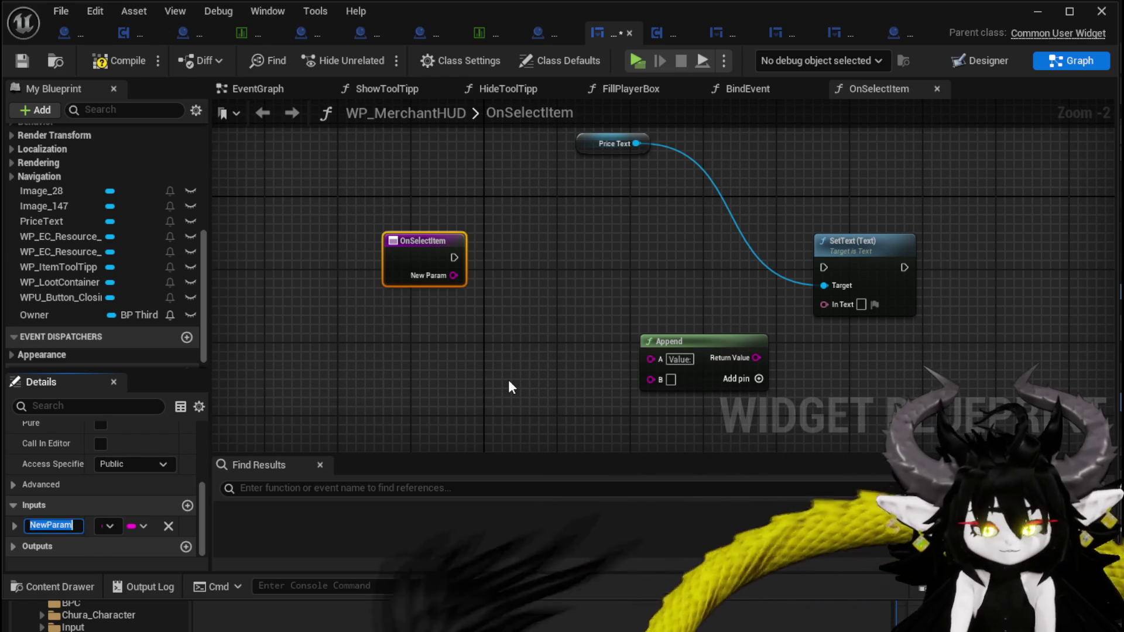
{"action": "type", "text": "ItemData"}
{"action": "key", "text": "Return"}
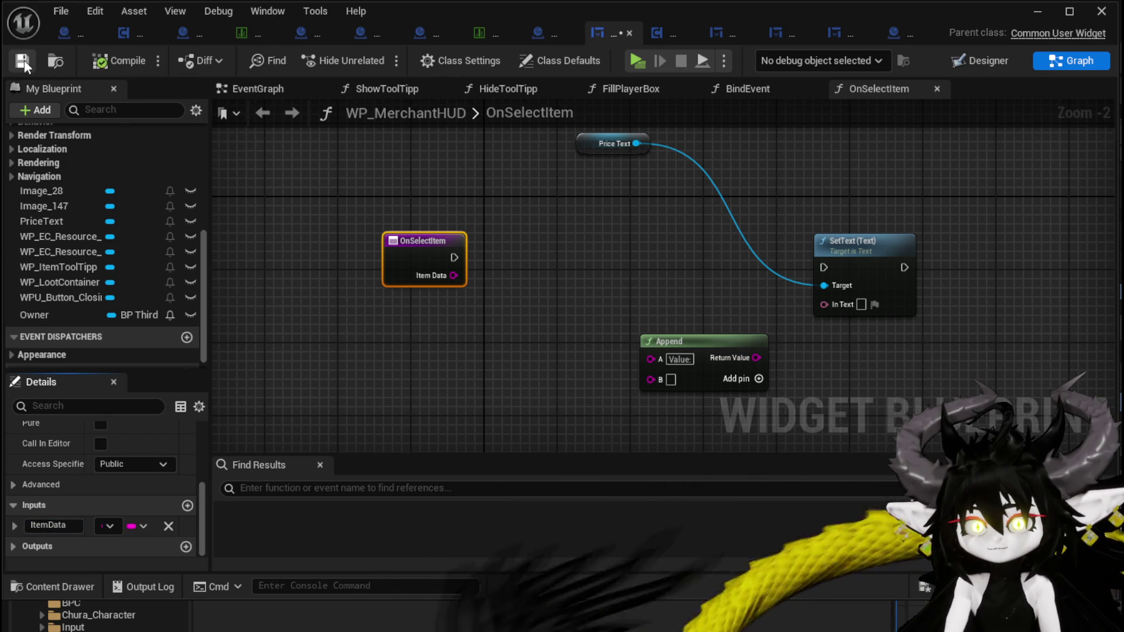
Run SetText from OnSelectItem, compile, and feed Append's result into SetText's In Text via To Text
{"action": "left_click_drag", "start_coordinate": [454, 258], "coordinate": [824, 268]}
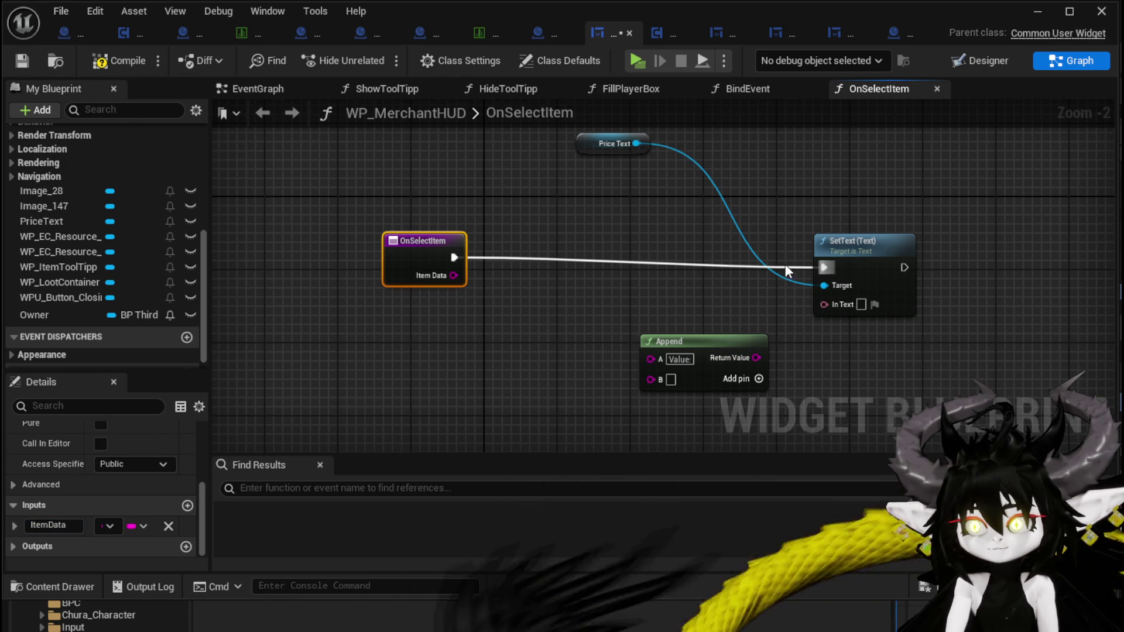
{"action": "left_click", "coordinate": [595, 223]}
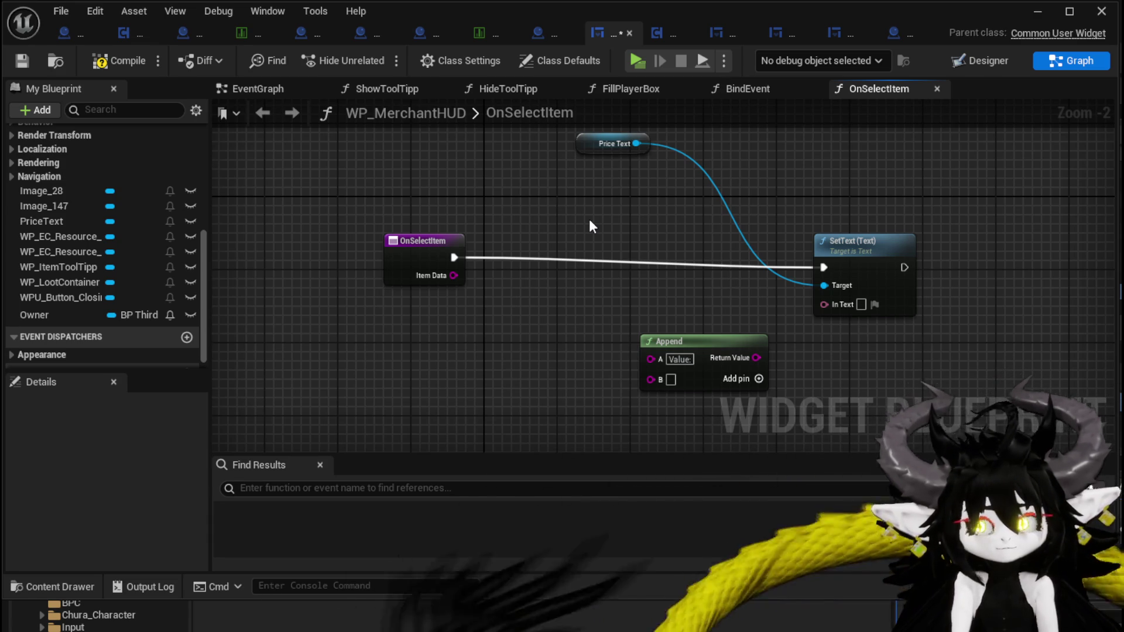
{"action": "left_click", "coordinate": [89, 60]}
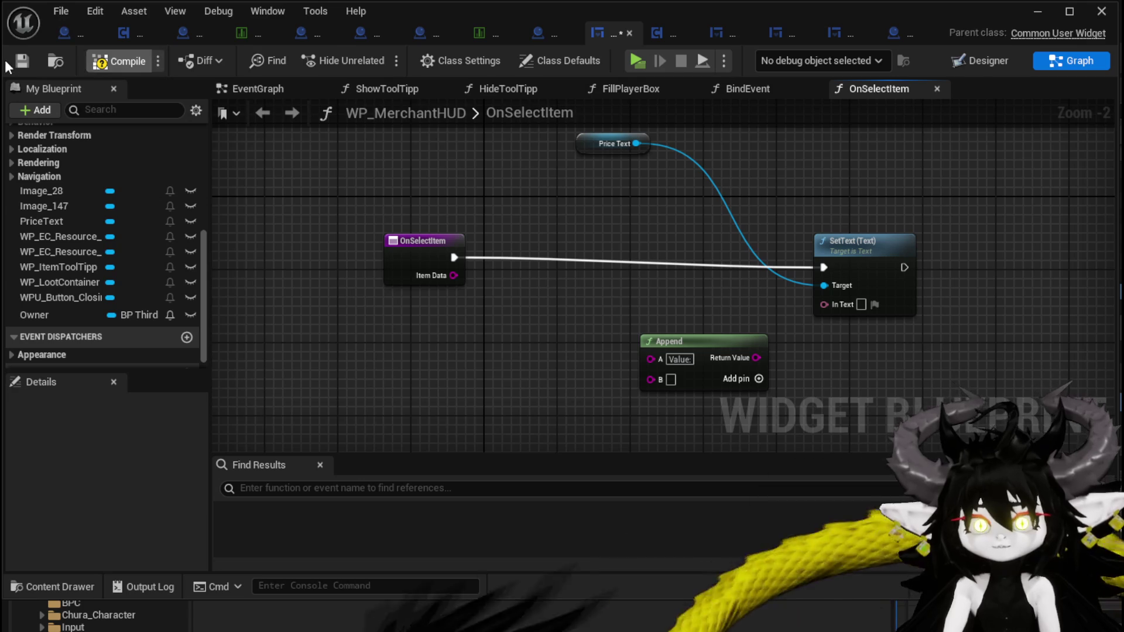
{"action": "left_click_drag", "start_coordinate": [397, 244], "coordinate": [406, 255]}
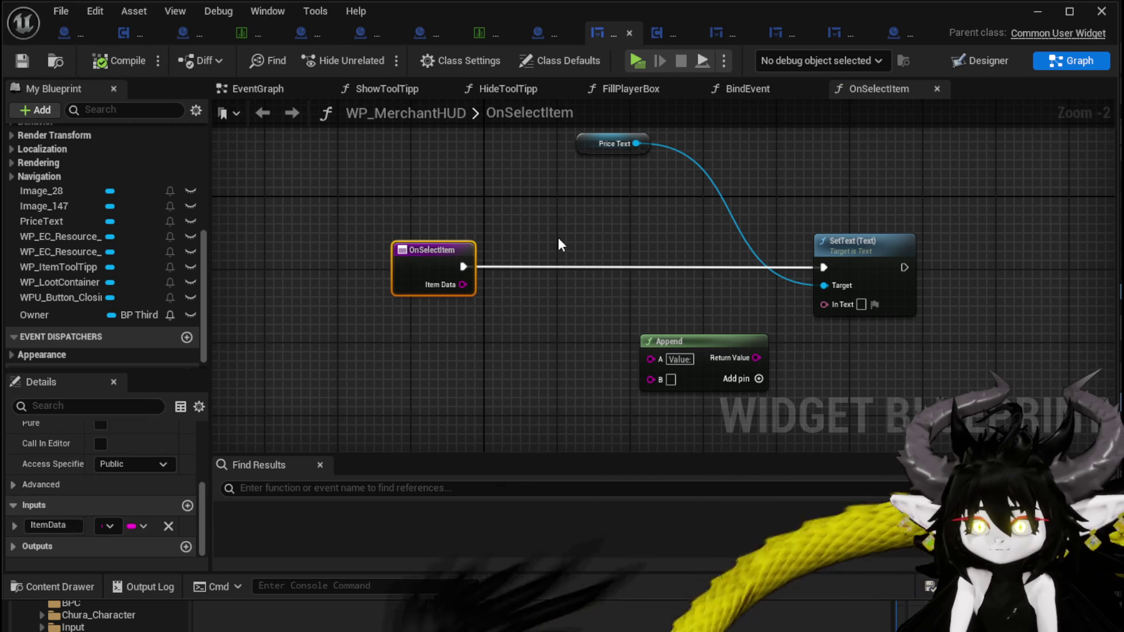
{"action": "mouse_move", "coordinate": [757, 358]}
{"action": "left_mouse_down"}
{"action": "mouse_move", "coordinate": [820, 299]}
{"action": "mouse_move", "coordinate": [696, 306]}
{"action": "left_mouse_up"}
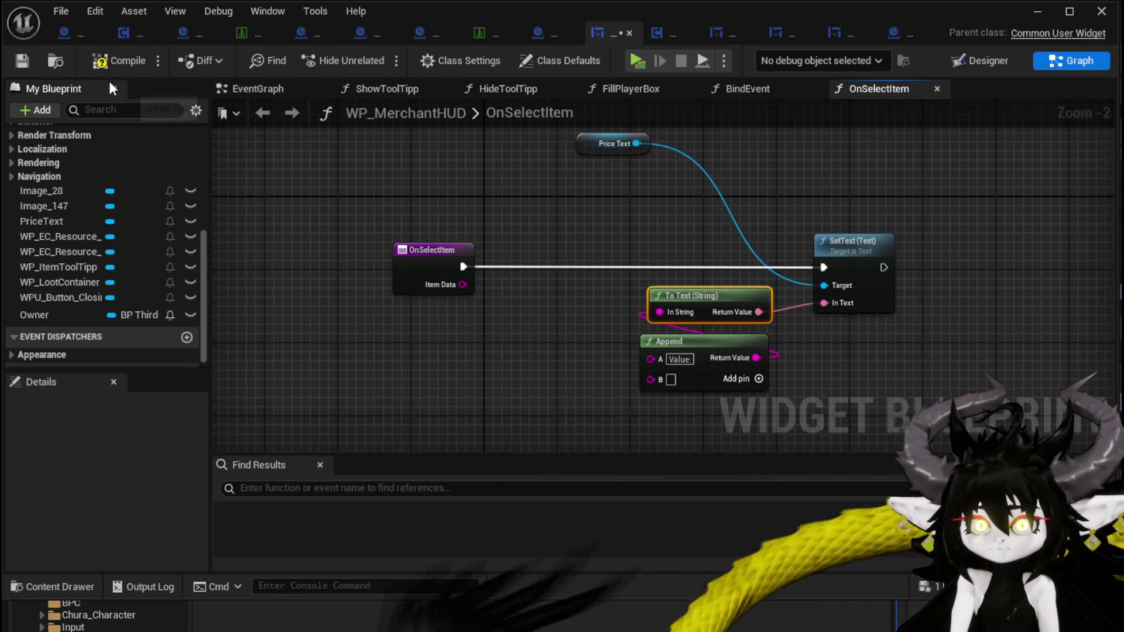
Move the Price Text getter nearer SetText and switch to the BindEvent function graph
{"action": "scroll", "coordinate": [82, 193], "scroll_direction": "up", "scroll_amount": 5}
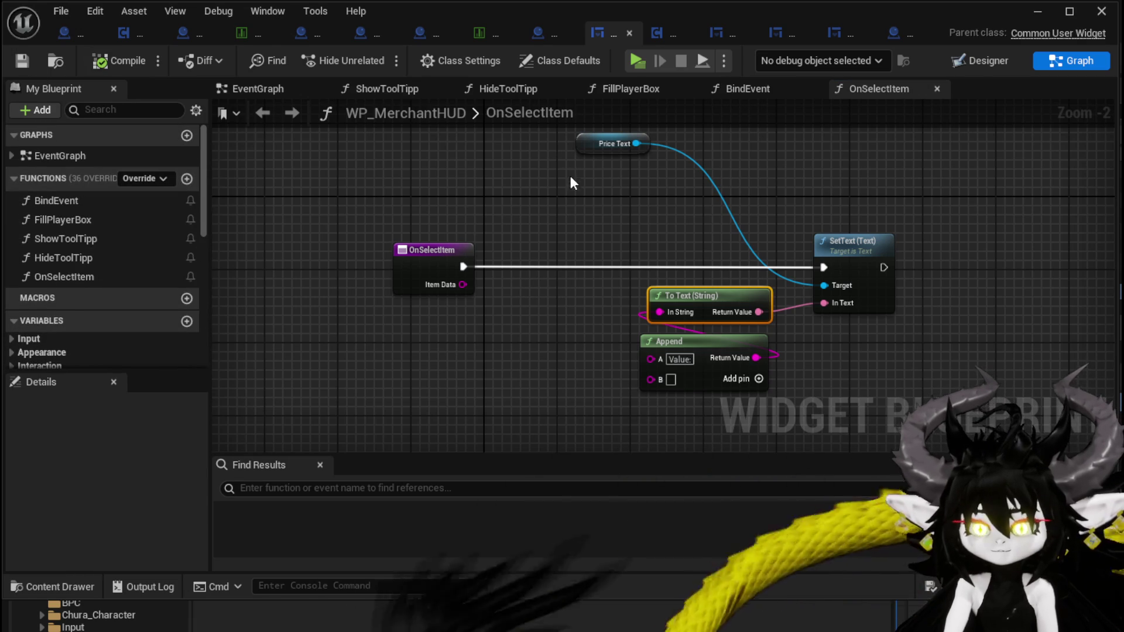
{"action": "left_click_drag", "start_coordinate": [589, 148], "coordinate": [726, 193]}
{"action": "mouse_move", "coordinate": [325, 196]}
{"action": "left_mouse_down"}
{"action": "mouse_move", "coordinate": [544, 343]}
{"action": "mouse_move", "coordinate": [539, 328]}
{"action": "left_mouse_up"}
{"action": "left_click", "coordinate": [111, 202]}
{"action": "double_click", "coordinate": [109, 199]}
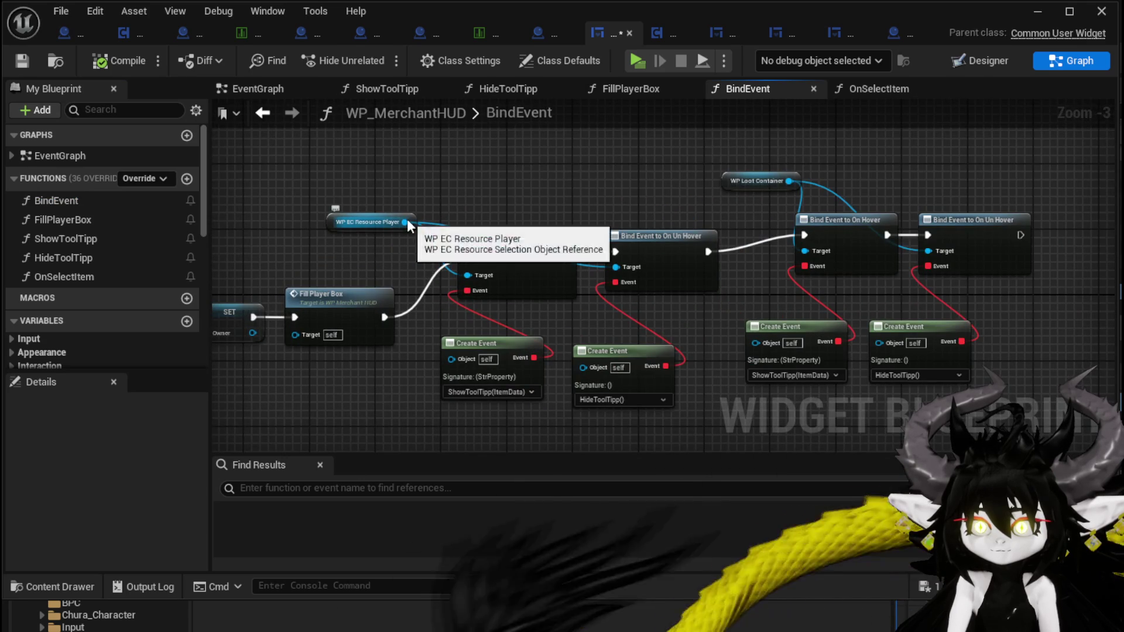
Add a Bind Event to On Press node for WP EC Resource Player after On Un Hover
{"action": "left_click_drag", "start_coordinate": [405, 222], "coordinate": [488, 166]}
{"action": "type", "text": "Bind on Pre"}
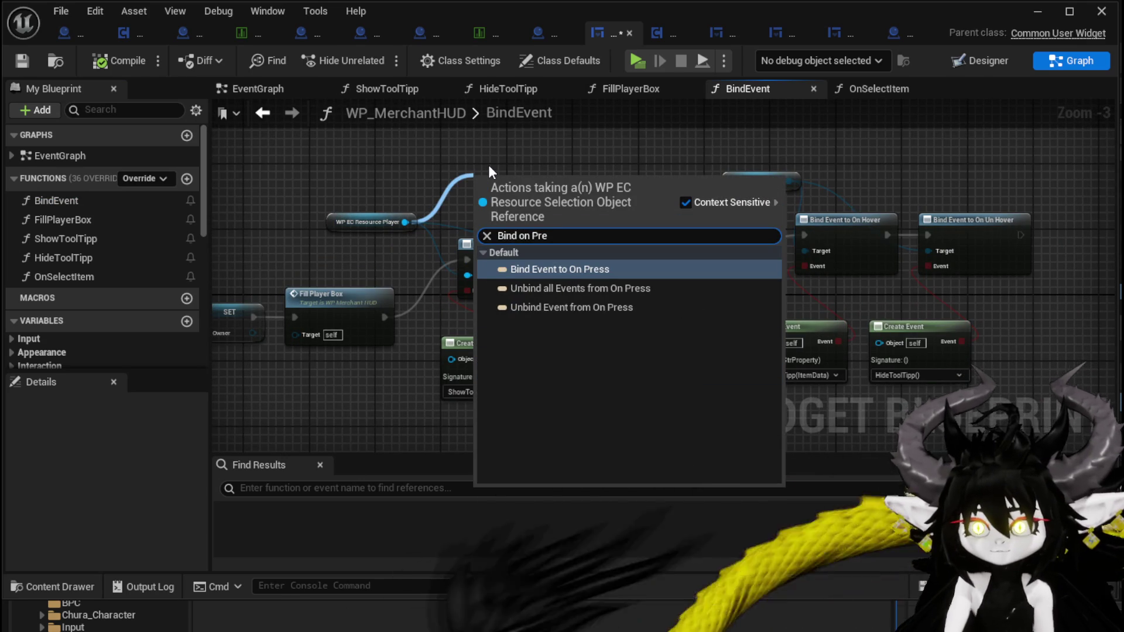
{"action": "left_click", "coordinate": [567, 269]}
{"action": "mouse_move", "coordinate": [518, 186]}
{"action": "left_mouse_down"}
{"action": "mouse_move", "coordinate": [1067, 184]}
{"action": "mouse_move", "coordinate": [1121, 234]}
{"action": "mouse_move", "coordinate": [1009, 231]}
{"action": "left_mouse_up"}
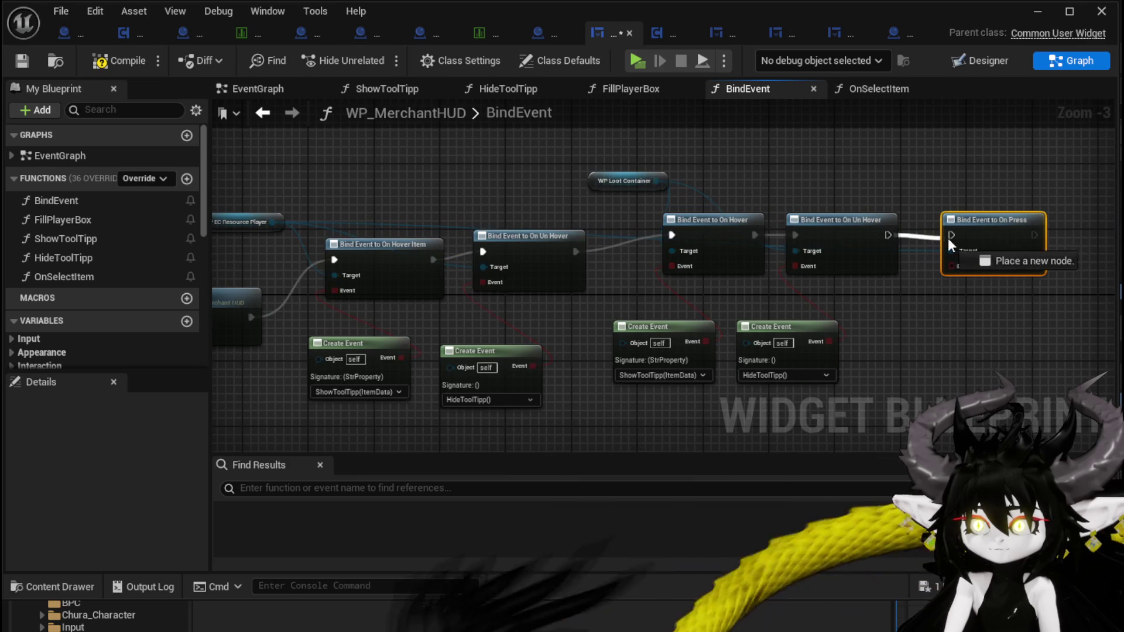
Attach a Create Event set to OnSelectItem(ItemData) to the On Press binding and save
{"action": "left_click_drag", "start_coordinate": [835, 250], "coordinate": [856, 326]}
{"action": "type", "text": "Crea"}
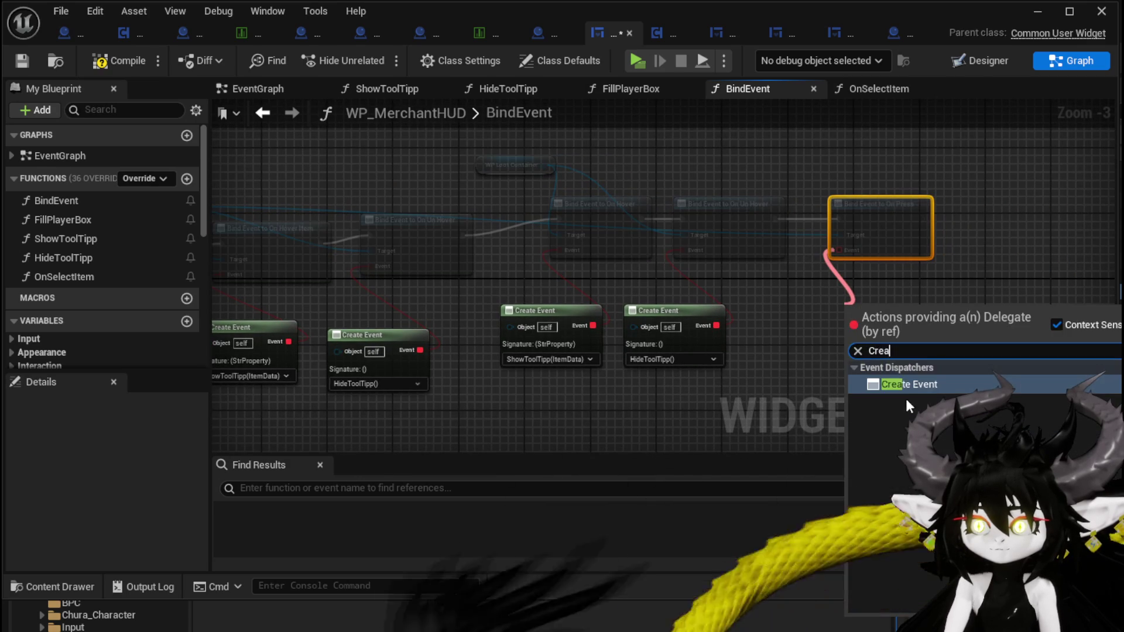
{"action": "left_click", "coordinate": [905, 391]}
{"action": "left_click", "coordinate": [887, 359]}
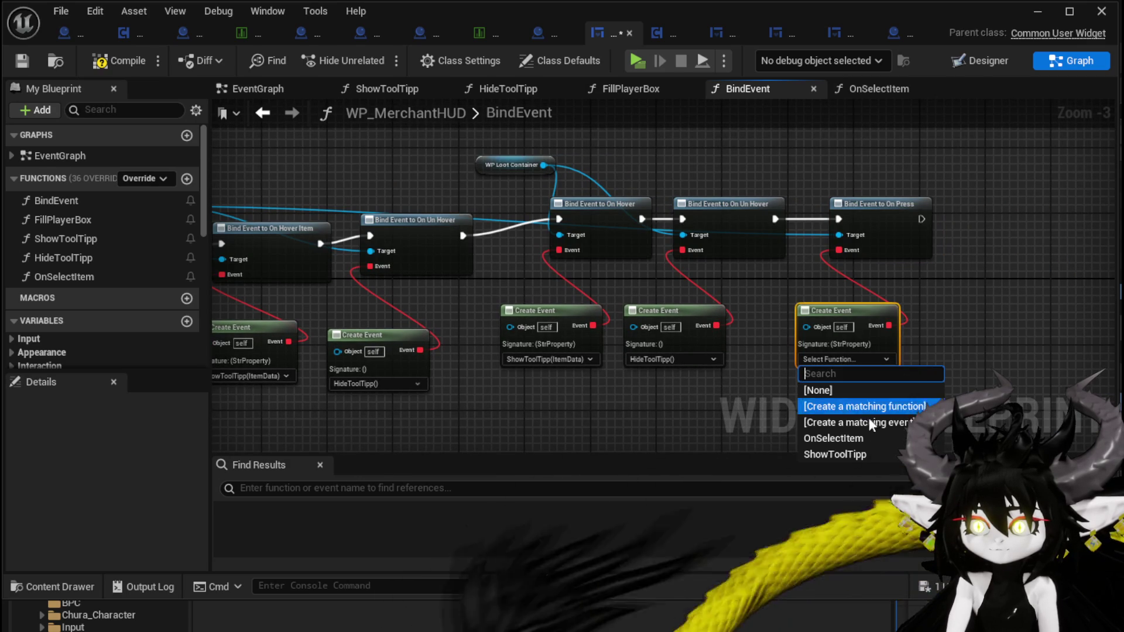
{"action": "left_click", "coordinate": [852, 438]}
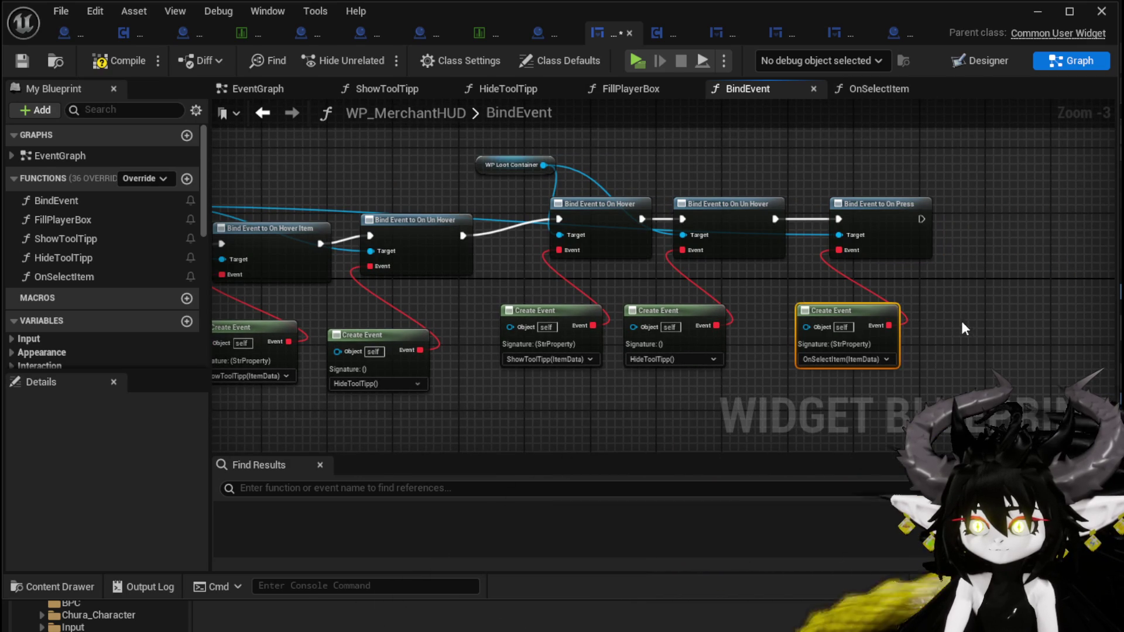
{"action": "left_click", "coordinate": [28, 60]}
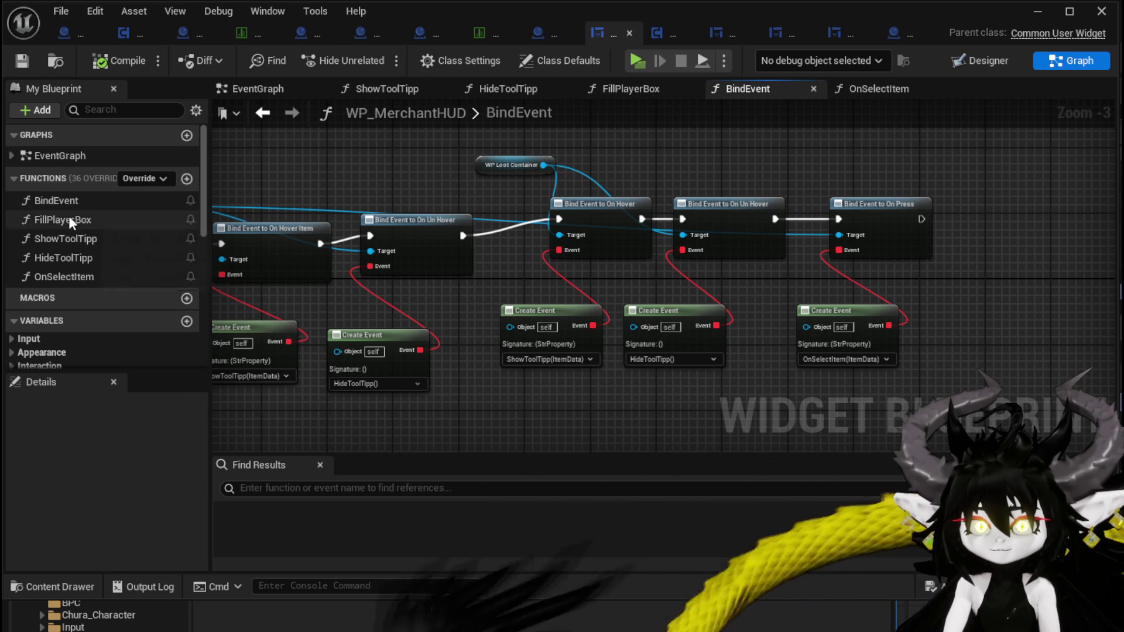
{"action": "double_click", "coordinate": [71, 277]}
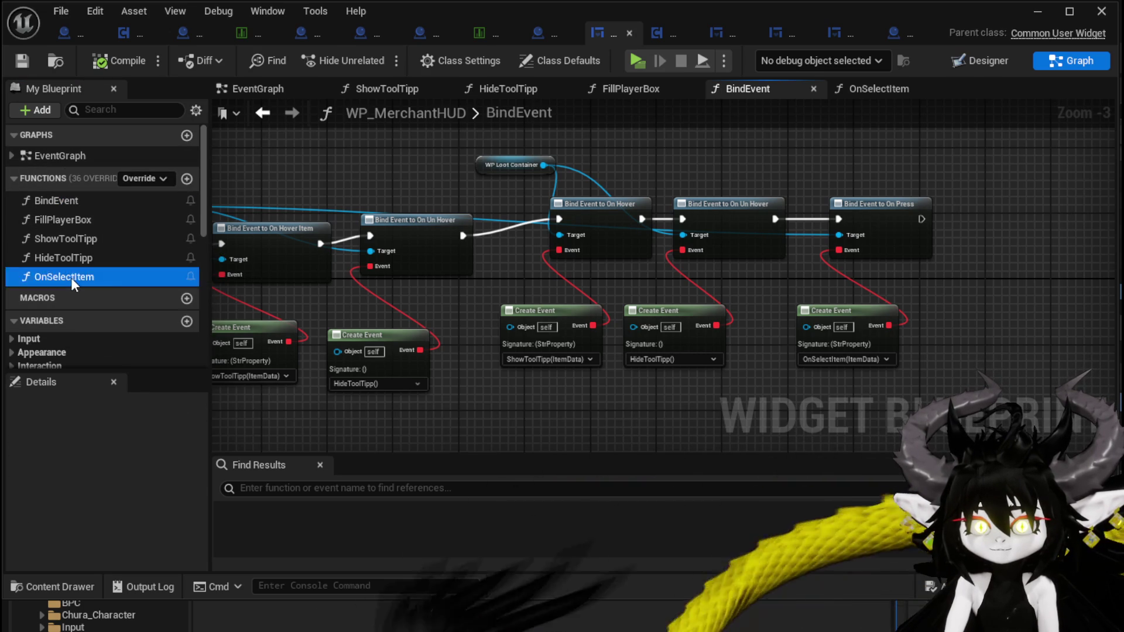
Insert a Print String after OnSelectItem that prints Item Data, then compile
{"action": "left_click_drag", "start_coordinate": [472, 264], "coordinate": [560, 244]}
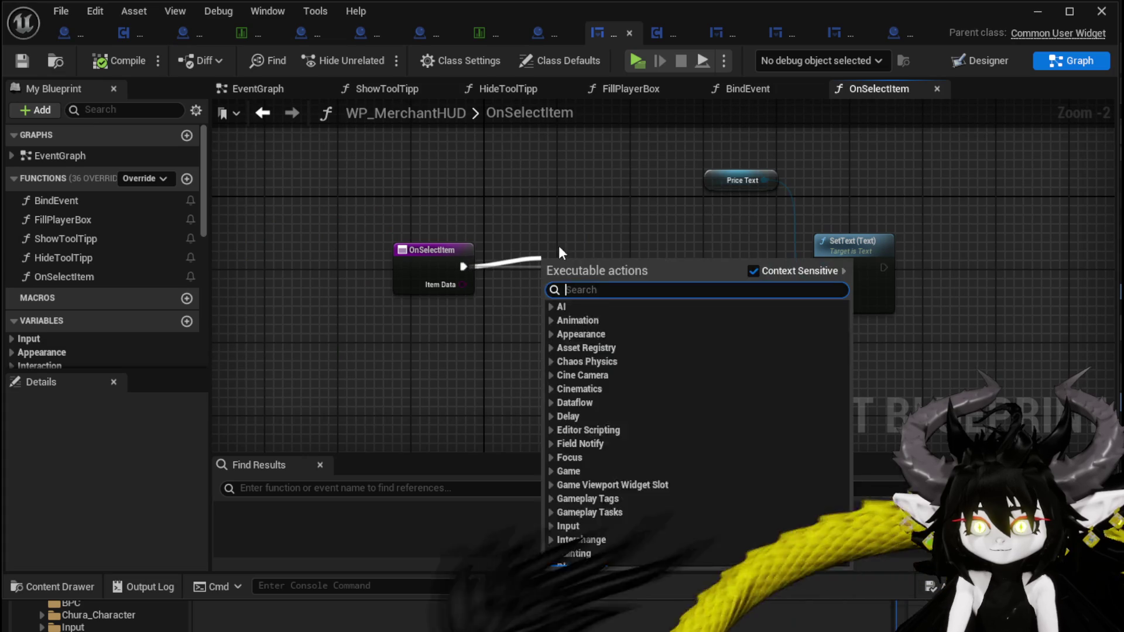
{"action": "type", "text": "Print String"}
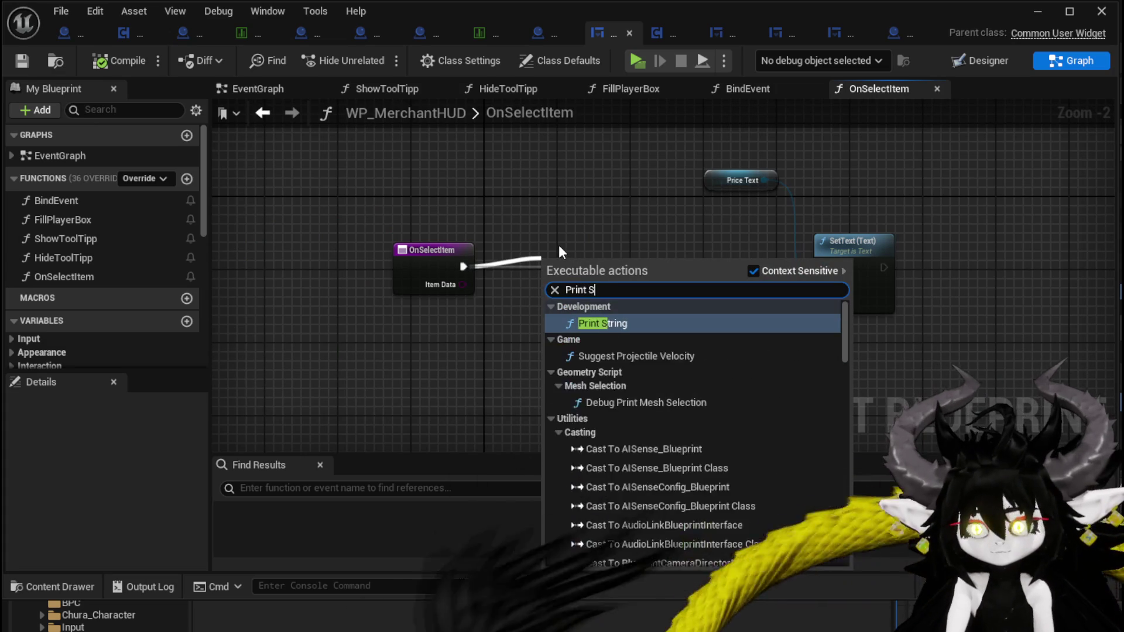
{"action": "key", "text": "Return"}
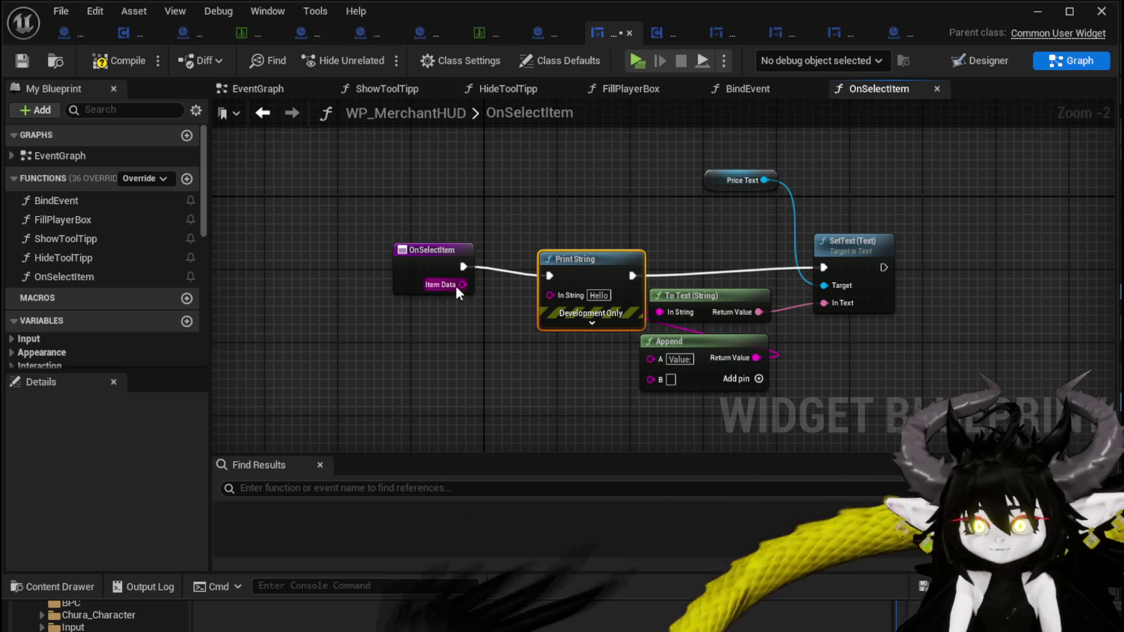
{"action": "left_click_drag", "start_coordinate": [462, 284], "coordinate": [577, 311]}
{"action": "mouse_move", "coordinate": [463, 284]}
{"action": "left_mouse_down"}
{"action": "mouse_move", "coordinate": [548, 295]}
{"action": "mouse_move", "coordinate": [560, 259]}
{"action": "left_mouse_up"}
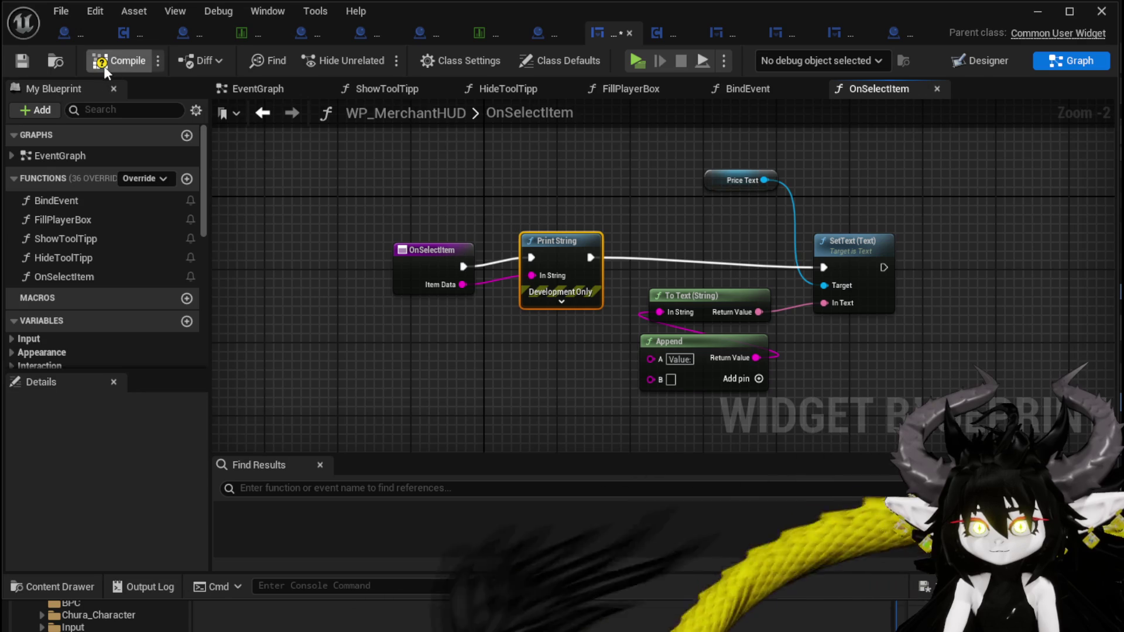
{"action": "left_click", "coordinate": [23, 66]}
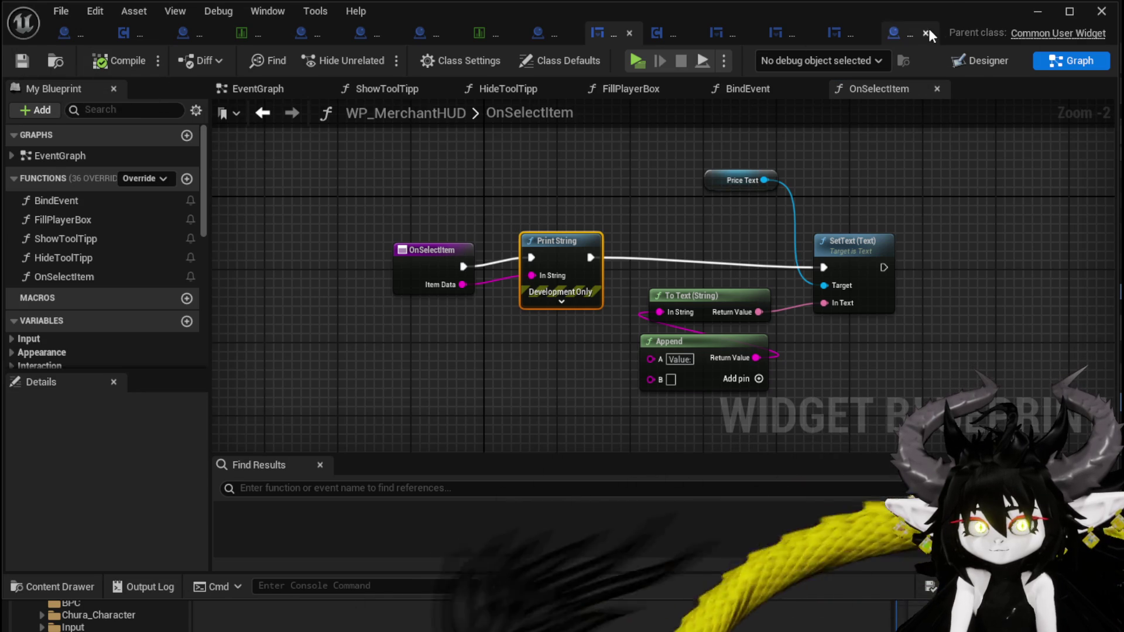
Play-test the inventory, selecting Iron_Legs to check the Value panel, then stop the session
{"action": "left_click", "coordinate": [1036, 12]}
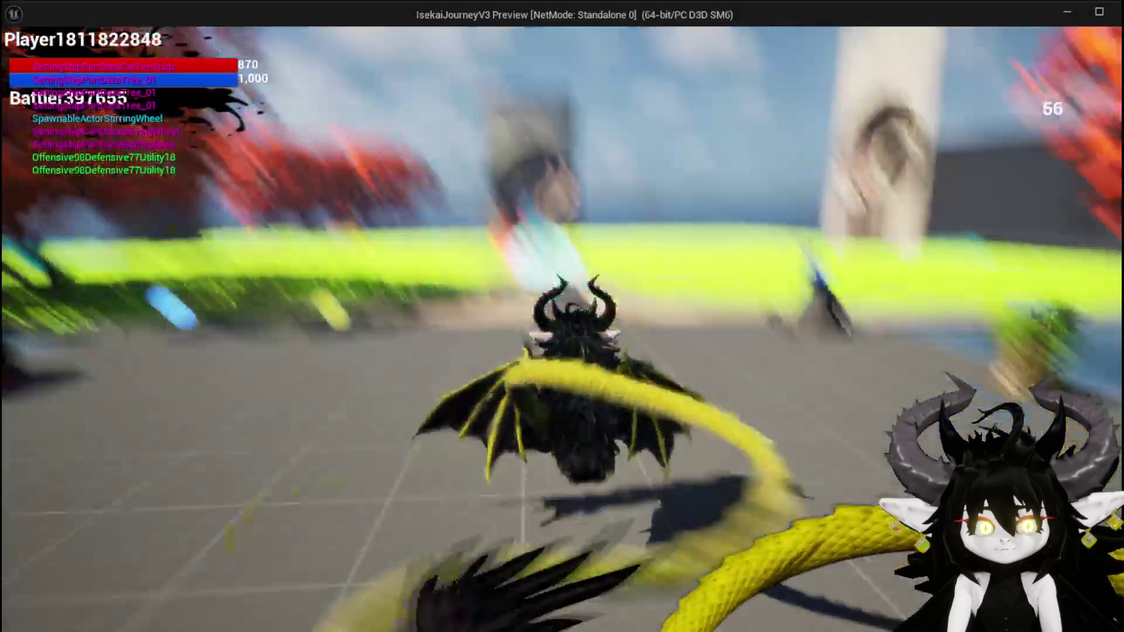
{"action": "key", "text": "i"}
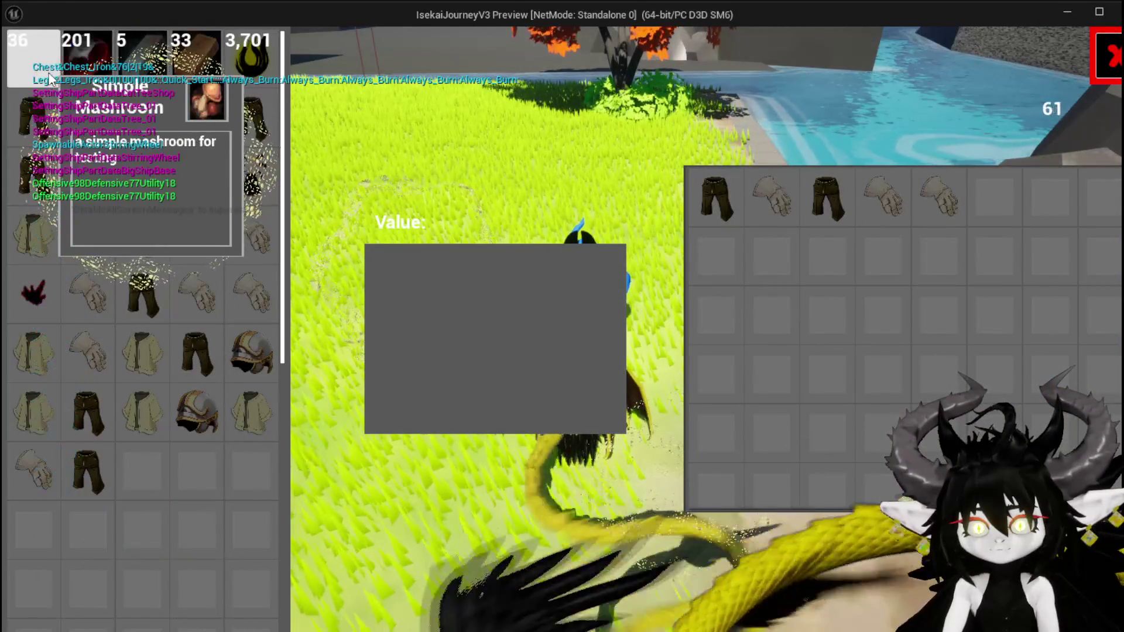
{"action": "mouse_move", "coordinate": [214, 86]}
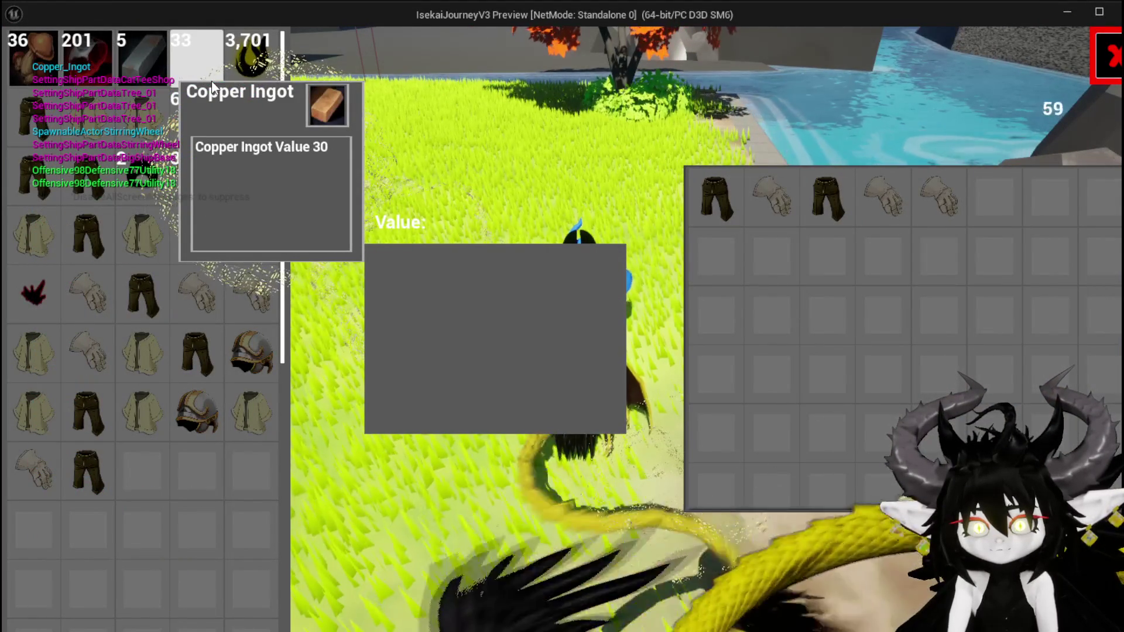
{"action": "mouse_move", "coordinate": [203, 134]}
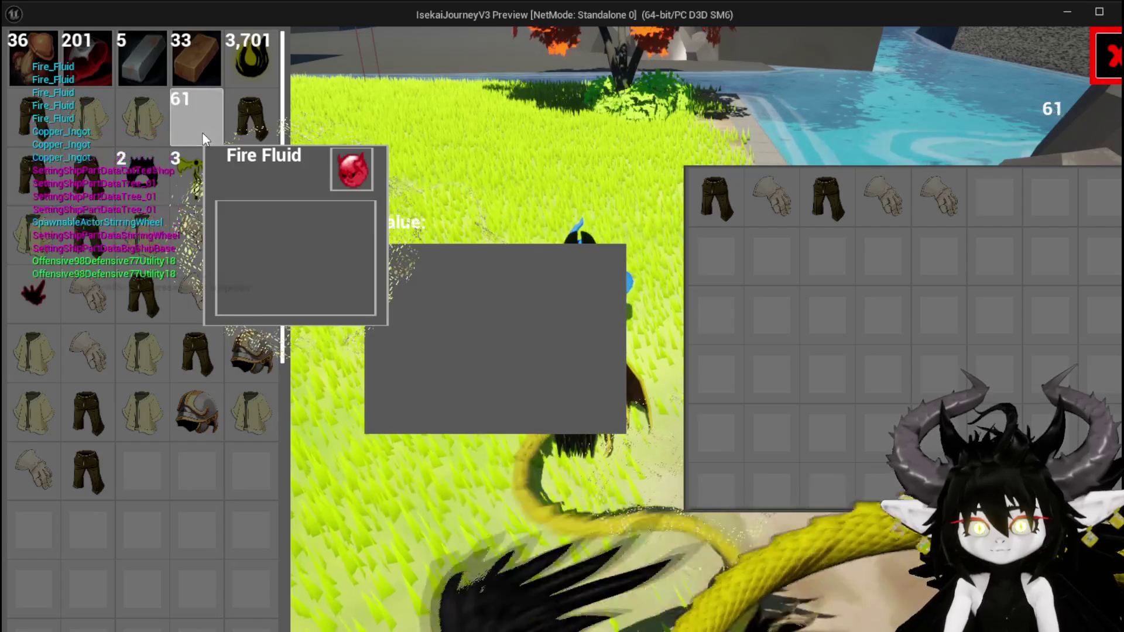
{"action": "mouse_move", "coordinate": [205, 243]}
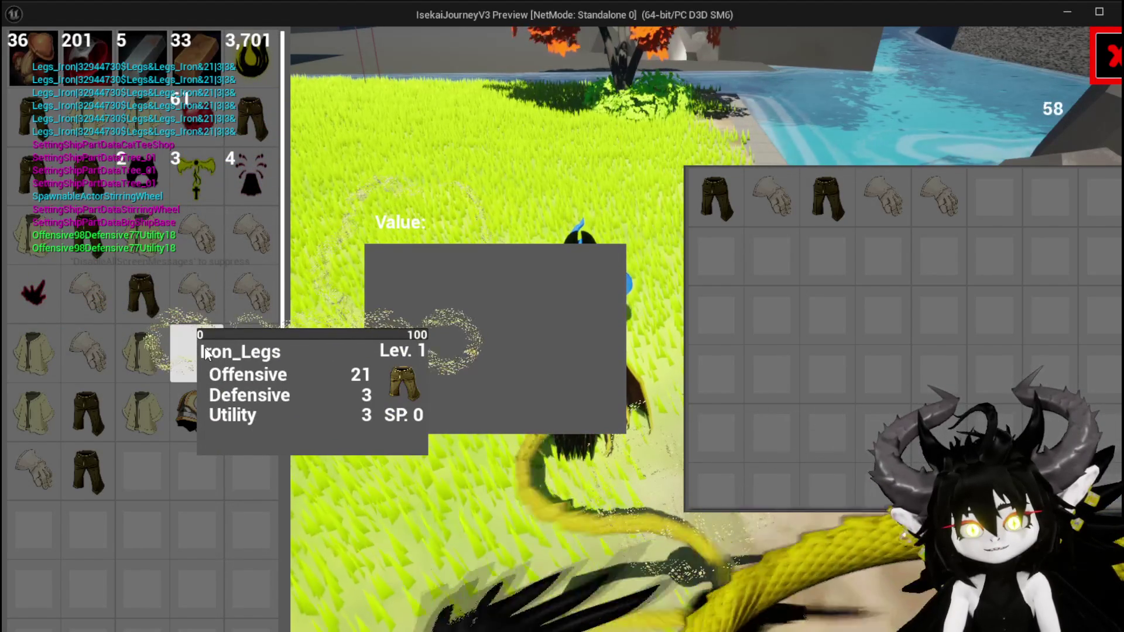
{"action": "left_click", "coordinate": [206, 354]}
{"action": "key", "text": "Escape"}
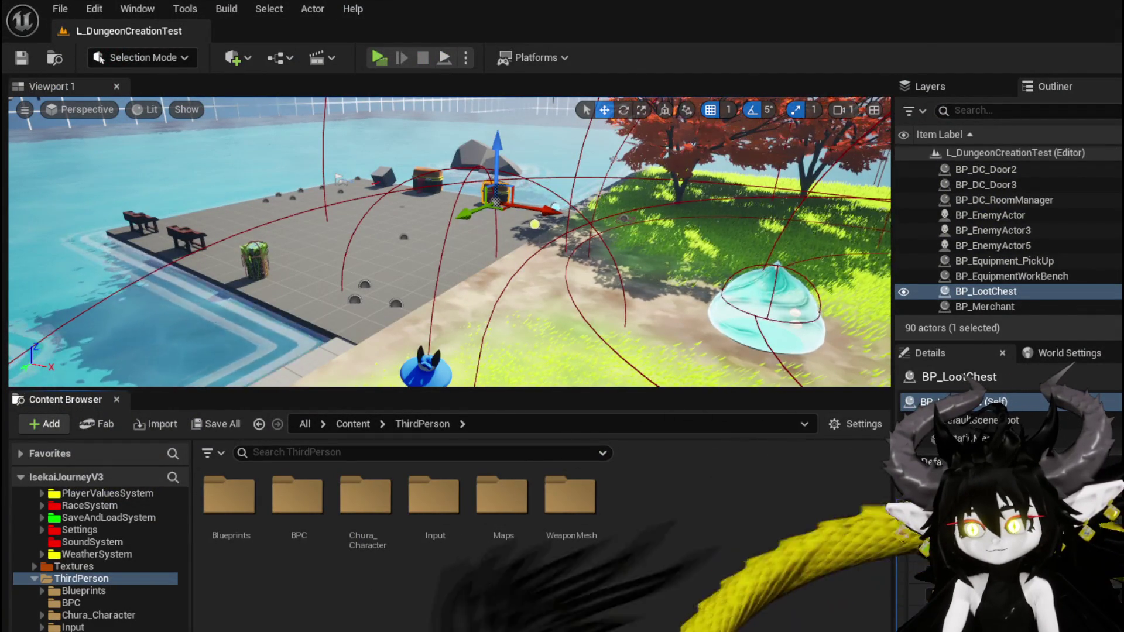
Return to the OnSelectItem graph, shift the event node left, and save WP_MerchantHUD
{"action": "key", "text": "alt+Tab"}
{"action": "mouse_move", "coordinate": [433, 250]}
{"action": "left_mouse_down"}
{"action": "mouse_move", "coordinate": [335, 241]}
{"action": "mouse_move", "coordinate": [343, 262]}
{"action": "left_mouse_up"}
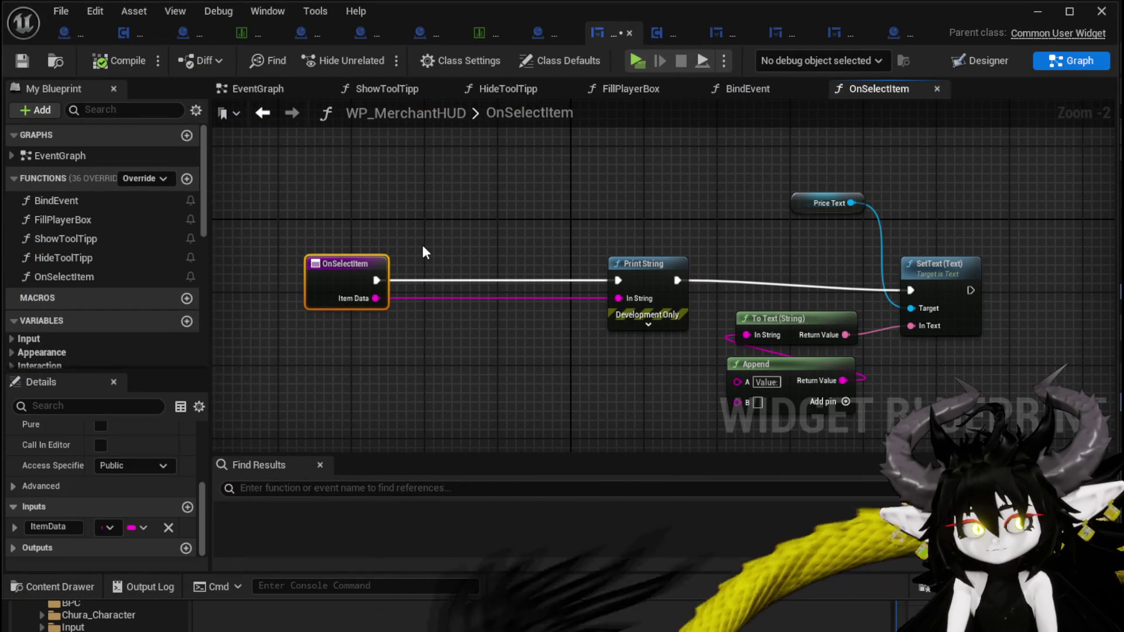
{"action": "left_click", "coordinate": [412, 231]}
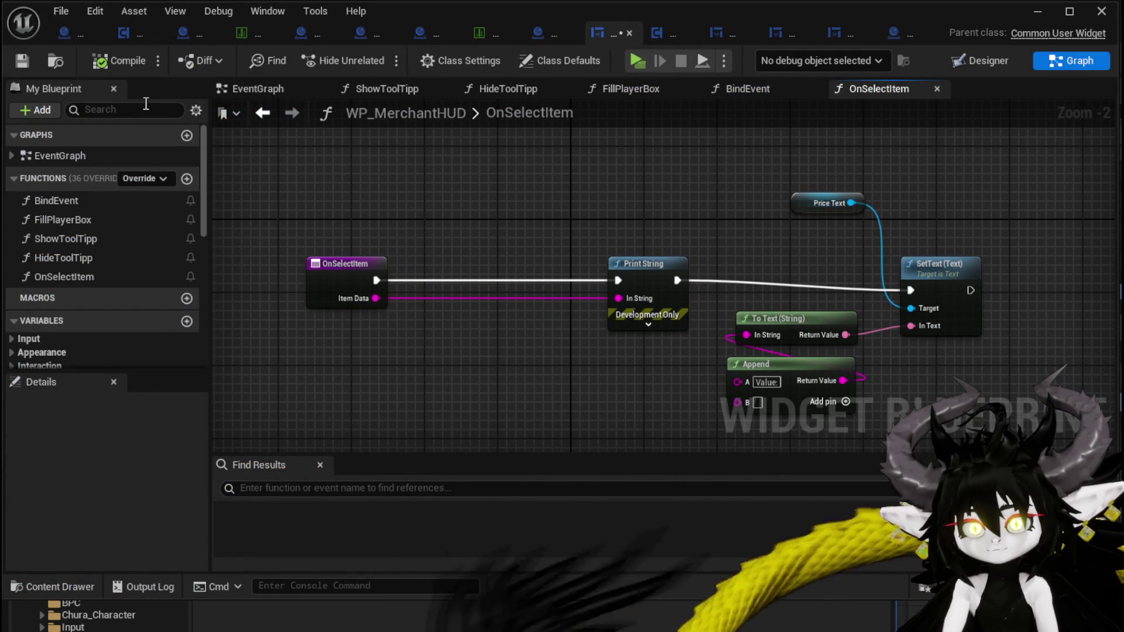
{"action": "left_click", "coordinate": [34, 59]}
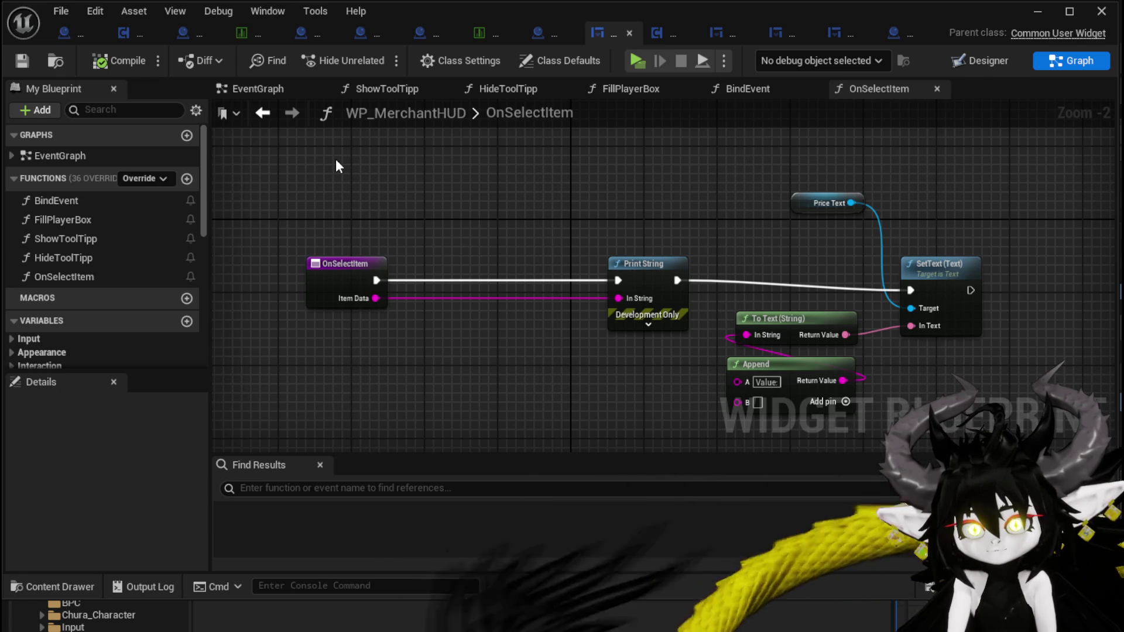
Add a Get Data Table Row node using DT_ItemInfo between OnSelectItem and Print String
{"action": "right_click", "coordinate": [336, 160]}
{"action": "type", "text": "get Da"}
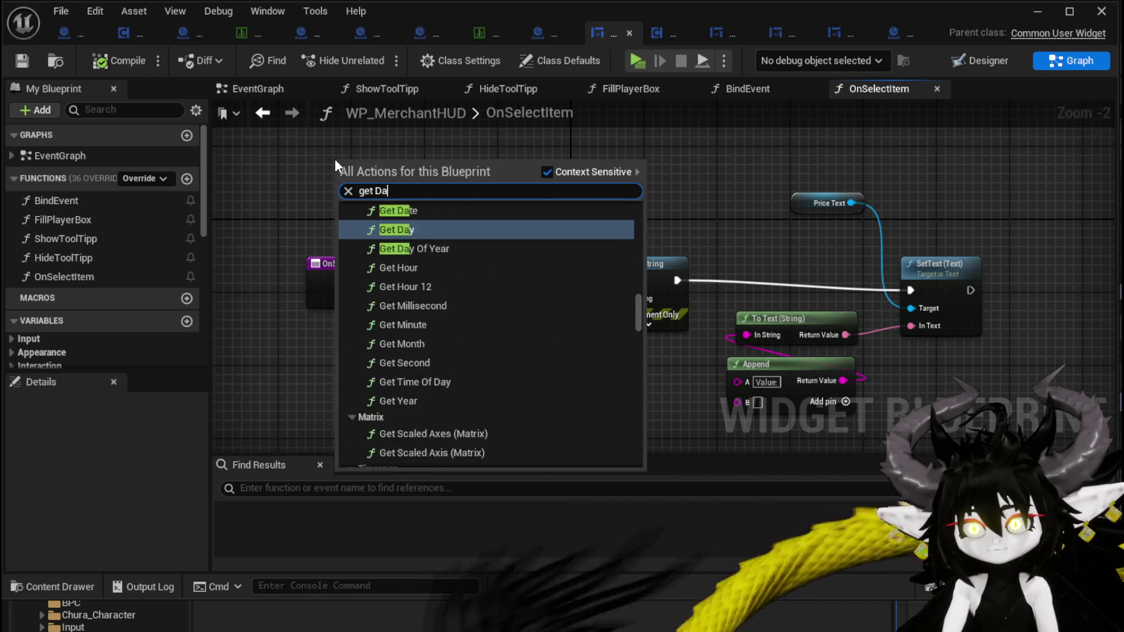
{"action": "type", "text": "tatab"}
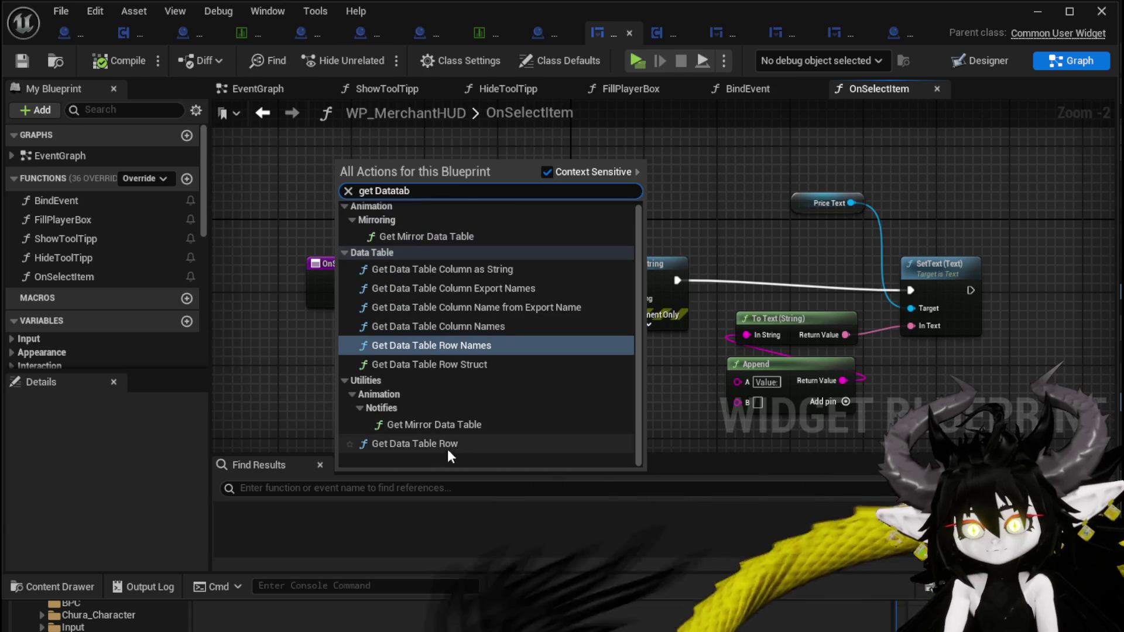
{"action": "left_click", "coordinate": [437, 444]}
{"action": "left_click", "coordinate": [379, 208]}
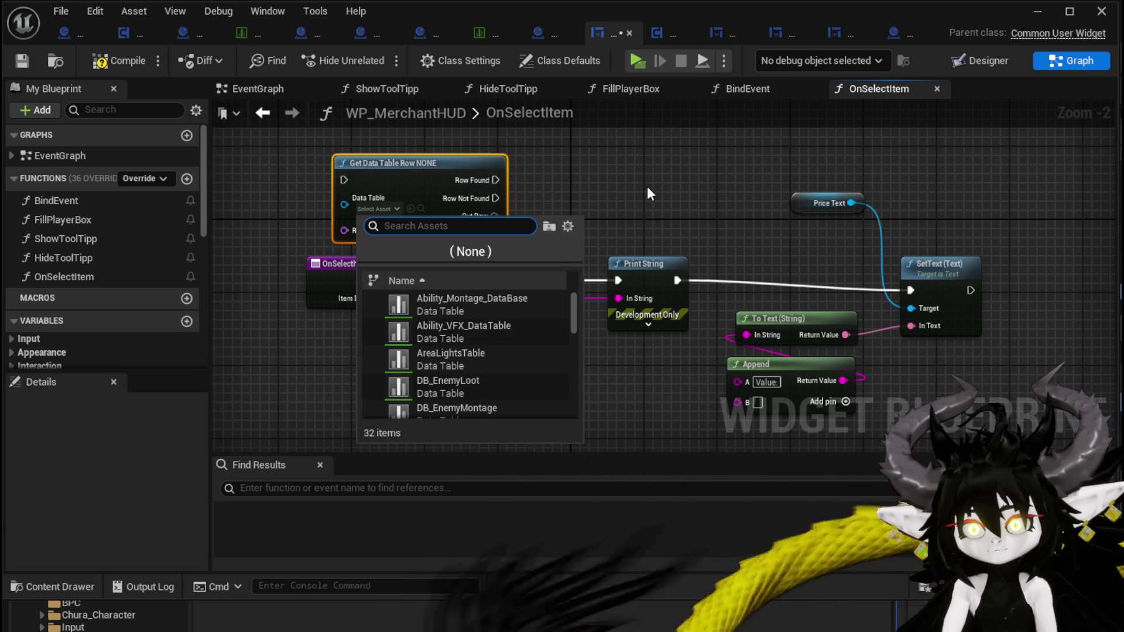
{"action": "type", "text": "ItemInf"}
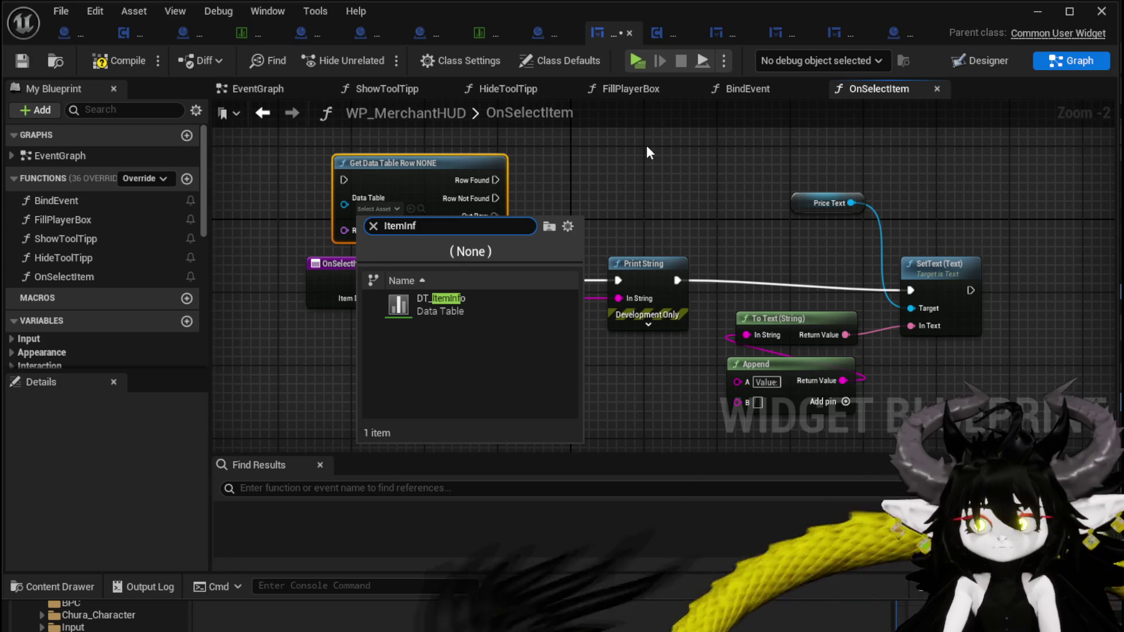
{"action": "left_click", "coordinate": [475, 302]}
{"action": "mouse_move", "coordinate": [401, 185]}
{"action": "left_mouse_down"}
{"action": "mouse_move", "coordinate": [512, 295]}
{"action": "mouse_move", "coordinate": [479, 290]}
{"action": "left_mouse_up"}
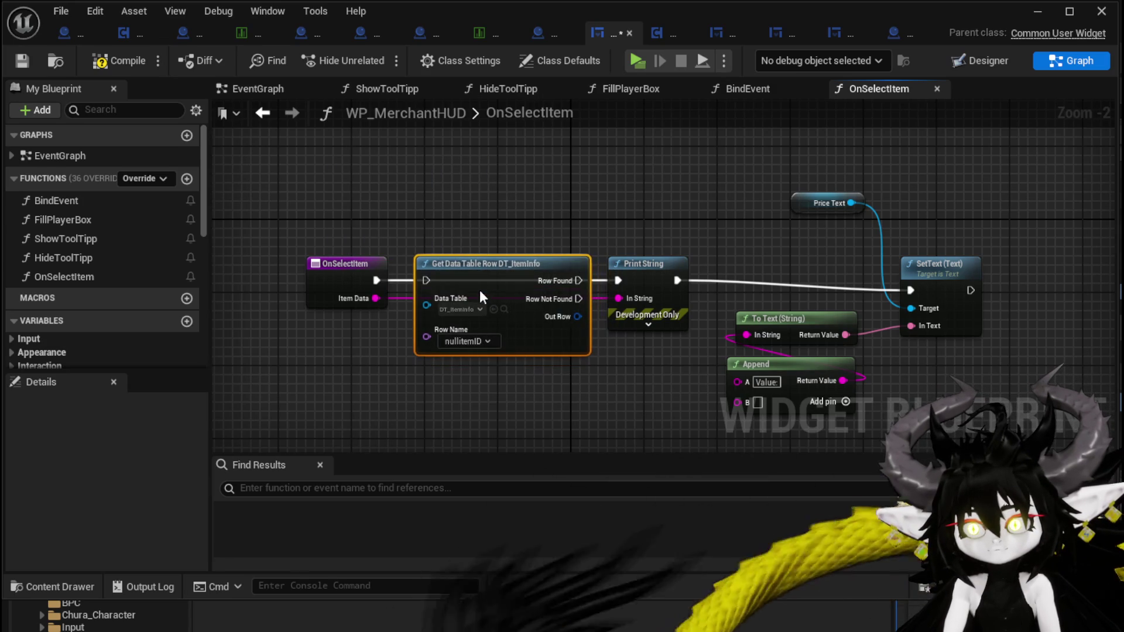
Look up Item Data as Row Name, send the row's Value to Append B, and run SetText on Row Found
{"action": "mouse_move", "coordinate": [377, 281]}
{"action": "left_mouse_down"}
{"action": "mouse_move", "coordinate": [426, 281]}
{"action": "mouse_move", "coordinate": [426, 329]}
{"action": "mouse_move", "coordinate": [449, 307]}
{"action": "mouse_move", "coordinate": [368, 349]}
{"action": "left_mouse_up"}
{"action": "type", "text": "brea"}
{"action": "left_click", "coordinate": [410, 421]}
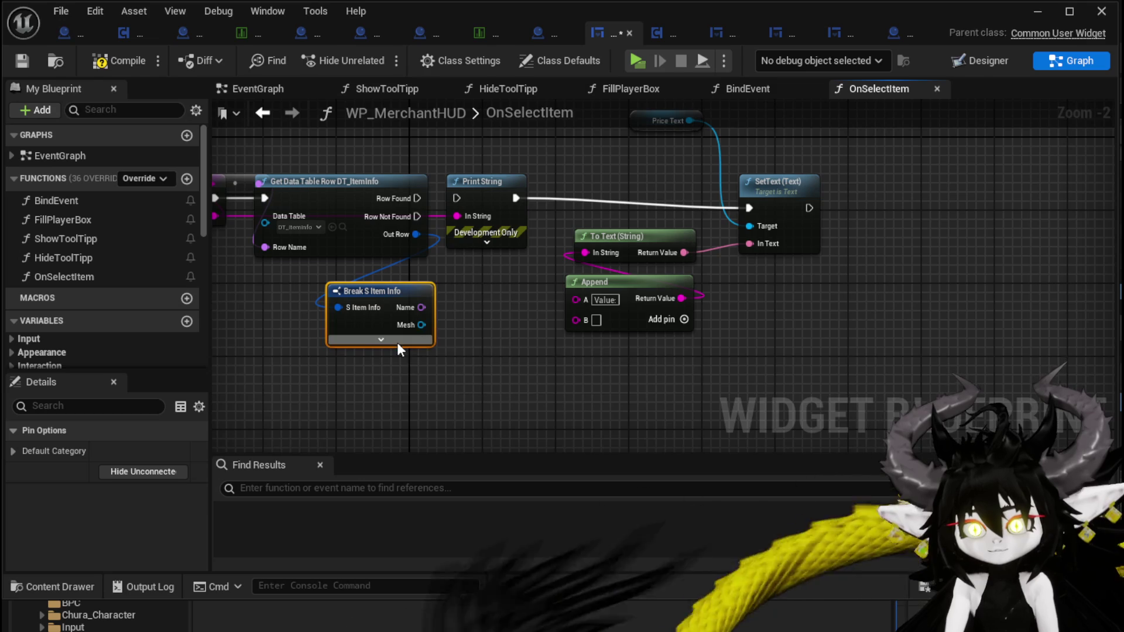
{"action": "left_click", "coordinate": [381, 341]}
{"action": "left_click_drag", "start_coordinate": [391, 288], "coordinate": [363, 269]}
{"action": "mouse_move", "coordinate": [410, 395]}
{"action": "left_mouse_down"}
{"action": "mouse_move", "coordinate": [568, 310]}
{"action": "mouse_move", "coordinate": [576, 319]}
{"action": "left_mouse_up"}
{"action": "mouse_move", "coordinate": [563, 242]}
{"action": "left_mouse_down"}
{"action": "mouse_move", "coordinate": [915, 240]}
{"action": "mouse_move", "coordinate": [897, 251]}
{"action": "mouse_move", "coordinate": [960, 214]}
{"action": "mouse_move", "coordinate": [968, 222]}
{"action": "left_mouse_up"}
Tidy the reroute and Print String nodes, compile, and launch a standalone preview
{"action": "left_click", "coordinate": [411, 211]}
{"action": "left_click_drag", "start_coordinate": [373, 229], "coordinate": [302, 200]}
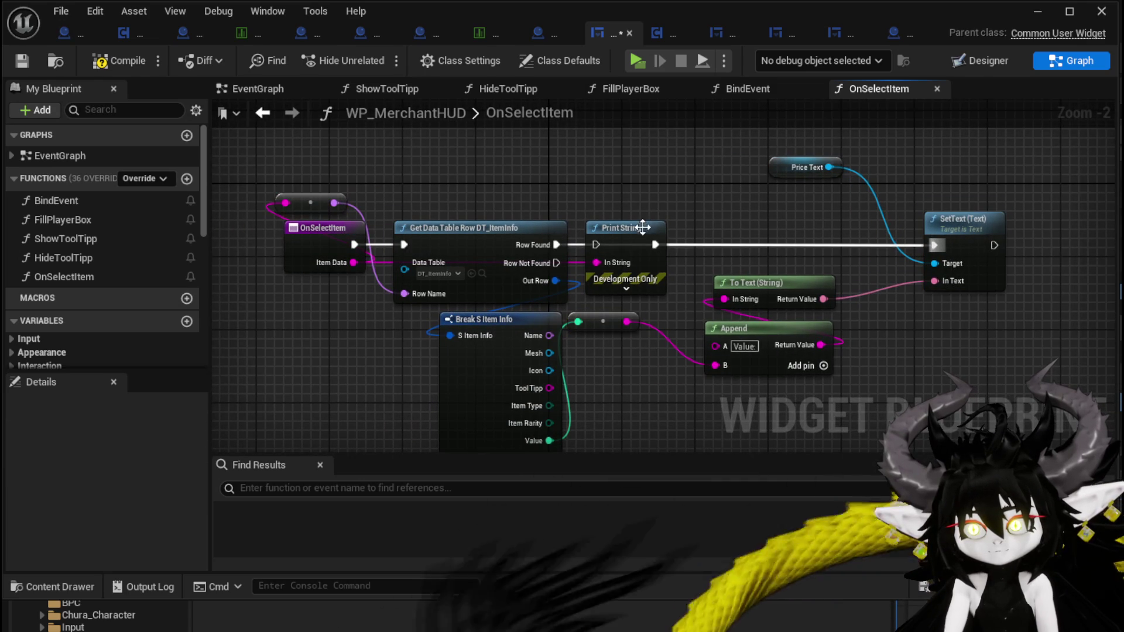
{"action": "left_click_drag", "start_coordinate": [642, 226], "coordinate": [613, 166]}
{"action": "left_click", "coordinate": [122, 62]}
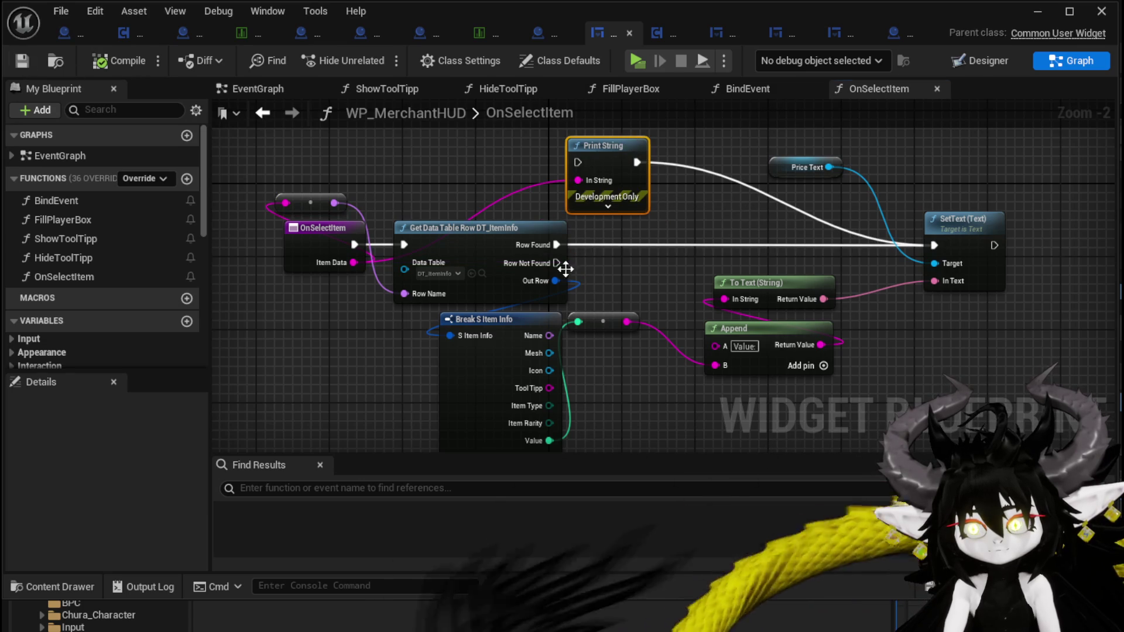
{"action": "left_click", "coordinate": [1036, 18]}
{"action": "left_click", "coordinate": [376, 55]}
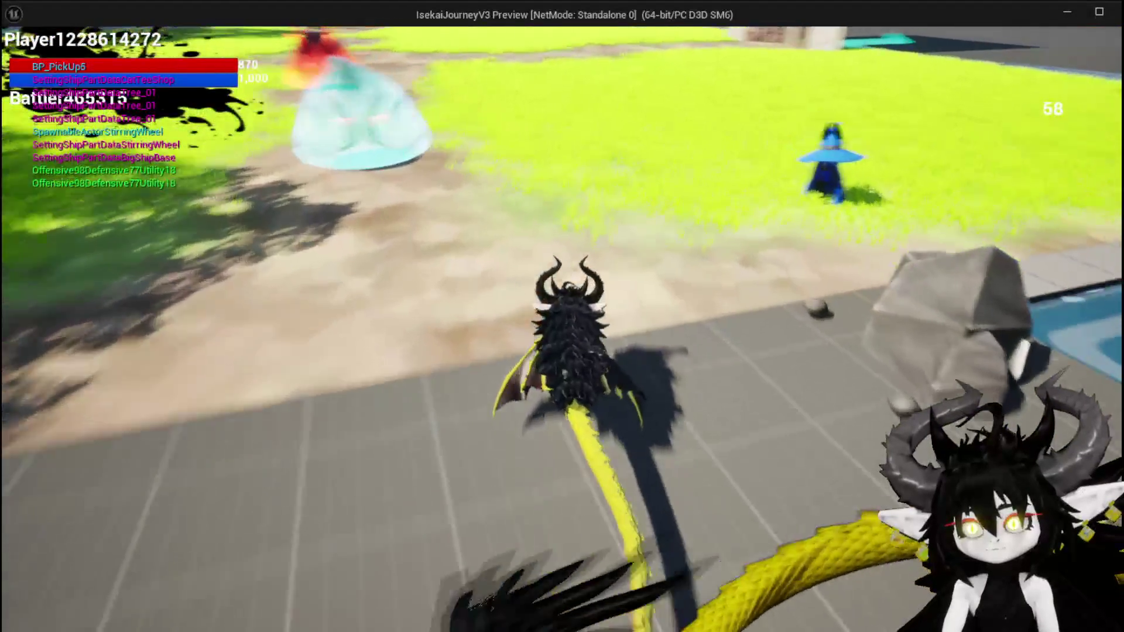
Select Copper Ingot, Iron Ingot, Copper Ore and the cloak in play to check their Values, then stop
{"action": "key", "text": "i"}
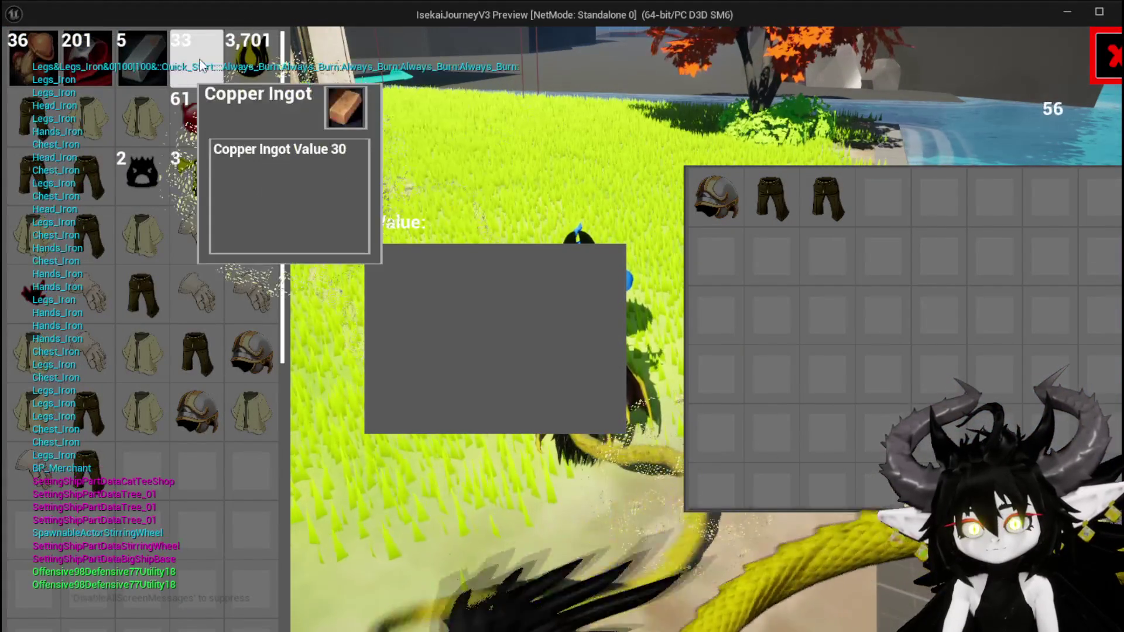
{"action": "left_click", "coordinate": [197, 59]}
{"action": "left_click_drag", "start_coordinate": [146, 53], "coordinate": [505, 266]}
{"action": "left_click", "coordinate": [82, 52]}
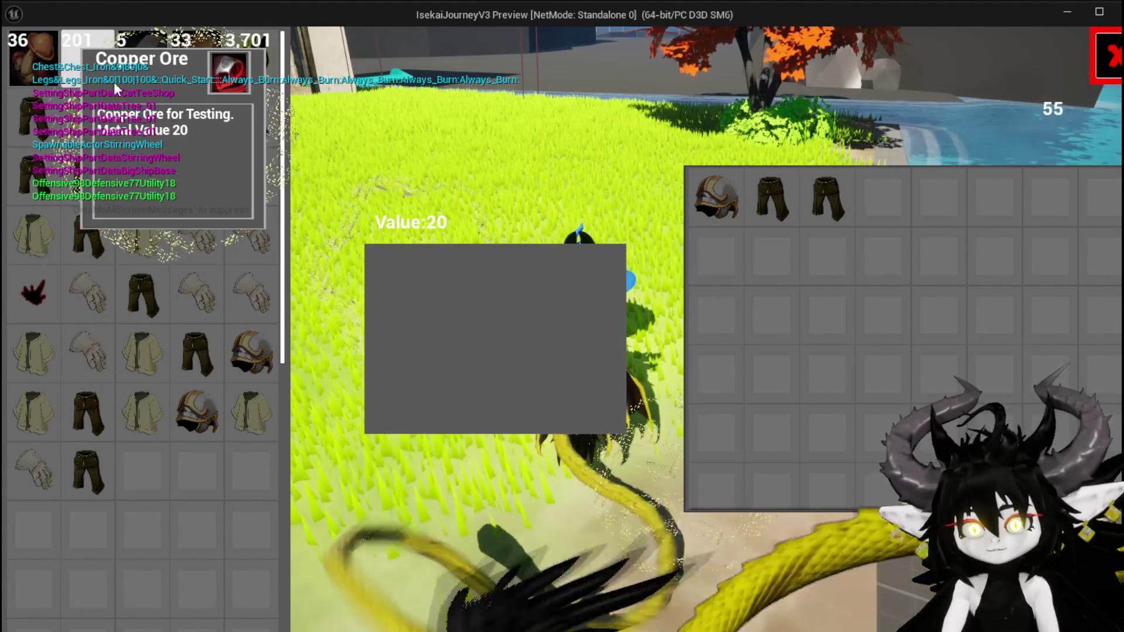
{"action": "mouse_move", "coordinate": [32, 55]}
{"action": "left_mouse_down"}
{"action": "mouse_move", "coordinate": [128, 111]}
{"action": "mouse_move", "coordinate": [117, 88]}
{"action": "mouse_move", "coordinate": [171, 86]}
{"action": "mouse_move", "coordinate": [499, 226]}
{"action": "left_mouse_up"}
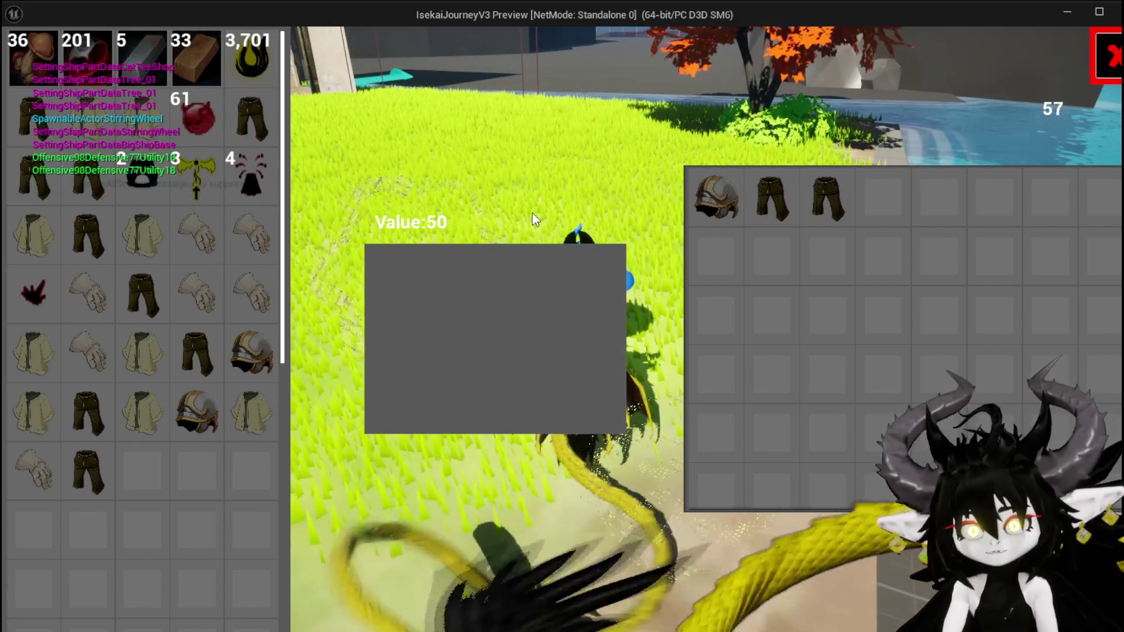
{"action": "mouse_move", "coordinate": [252, 176]}
{"action": "left_mouse_down"}
{"action": "mouse_move", "coordinate": [242, 209]}
{"action": "mouse_move", "coordinate": [236, 185]}
{"action": "mouse_move", "coordinate": [156, 184]}
{"action": "mouse_move", "coordinate": [201, 188]}
{"action": "mouse_move", "coordinate": [234, 279]}
{"action": "left_mouse_up"}
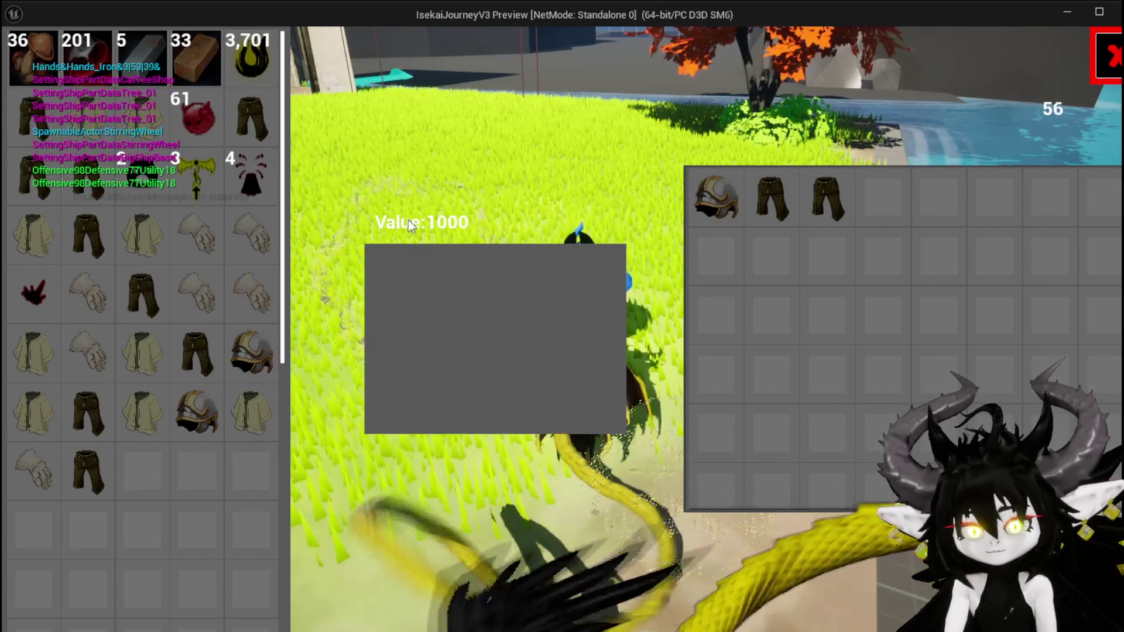
{"action": "left_click", "coordinate": [1101, 58]}
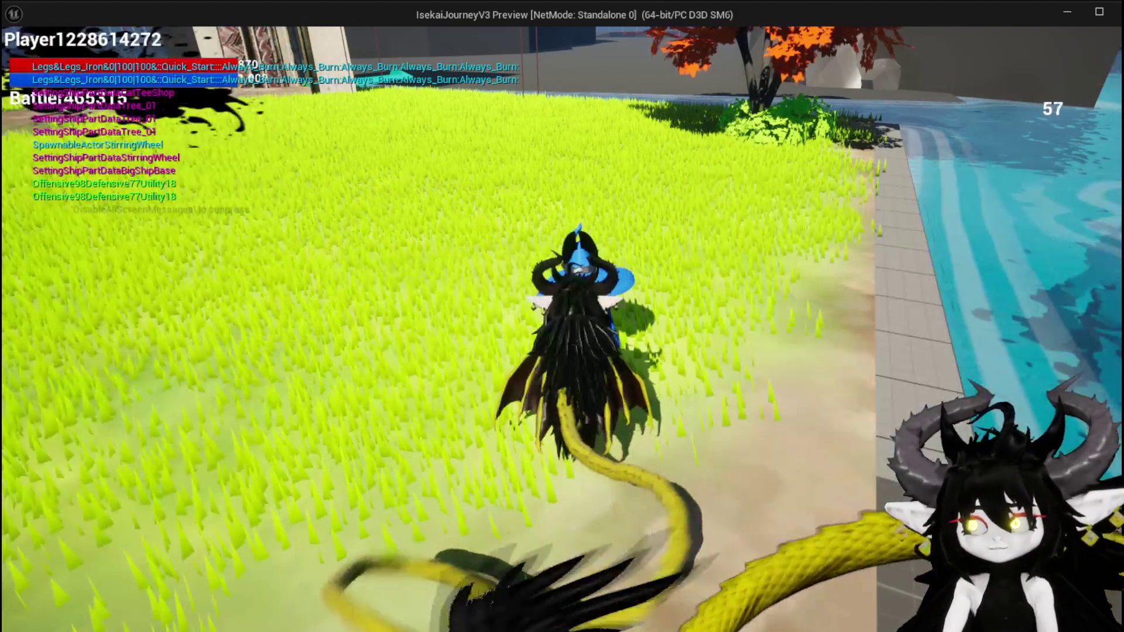
{"action": "key", "text": "alt+Tab"}
{"action": "key", "text": "Escape"}
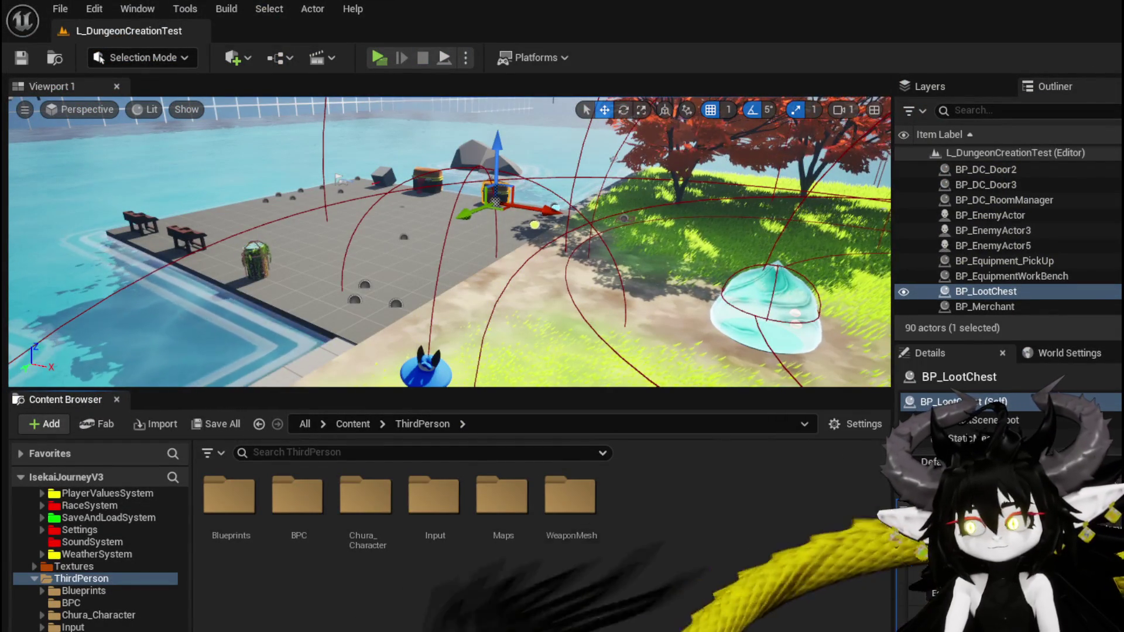
{"action": "key", "text": "alt+Tab"}
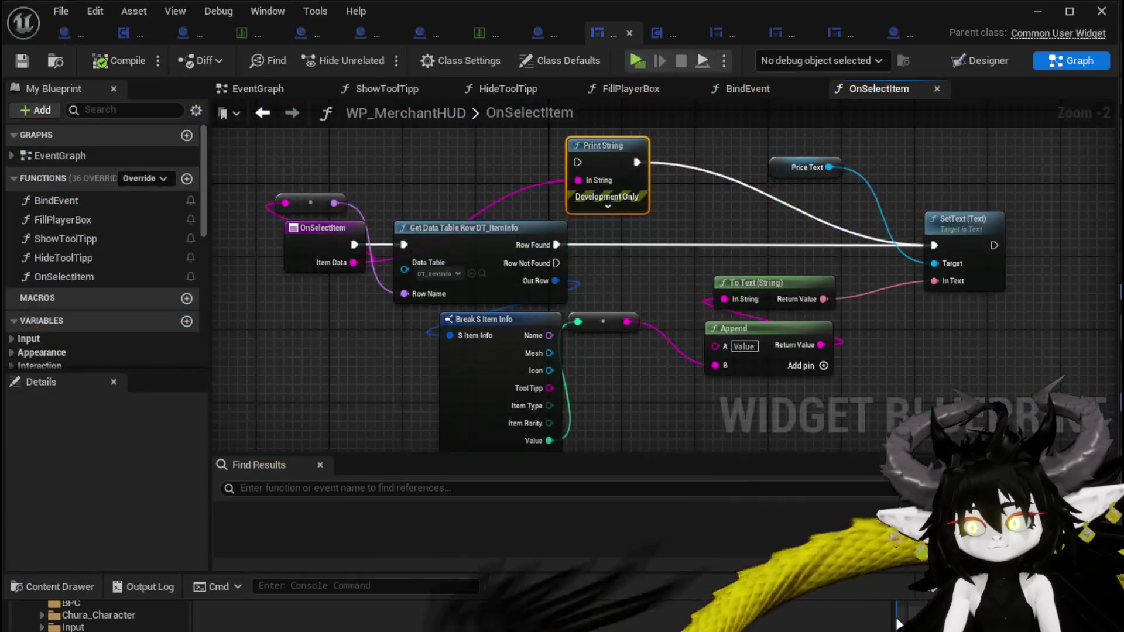
Rearrange the OnSelectItem node and delete the Print String node
{"action": "left_click_drag", "start_coordinate": [467, 202], "coordinate": [571, 194]}
{"action": "mouse_move", "coordinate": [410, 231]}
{"action": "left_mouse_down"}
{"action": "mouse_move", "coordinate": [240, 222]}
{"action": "mouse_move", "coordinate": [239, 242]}
{"action": "left_mouse_up"}
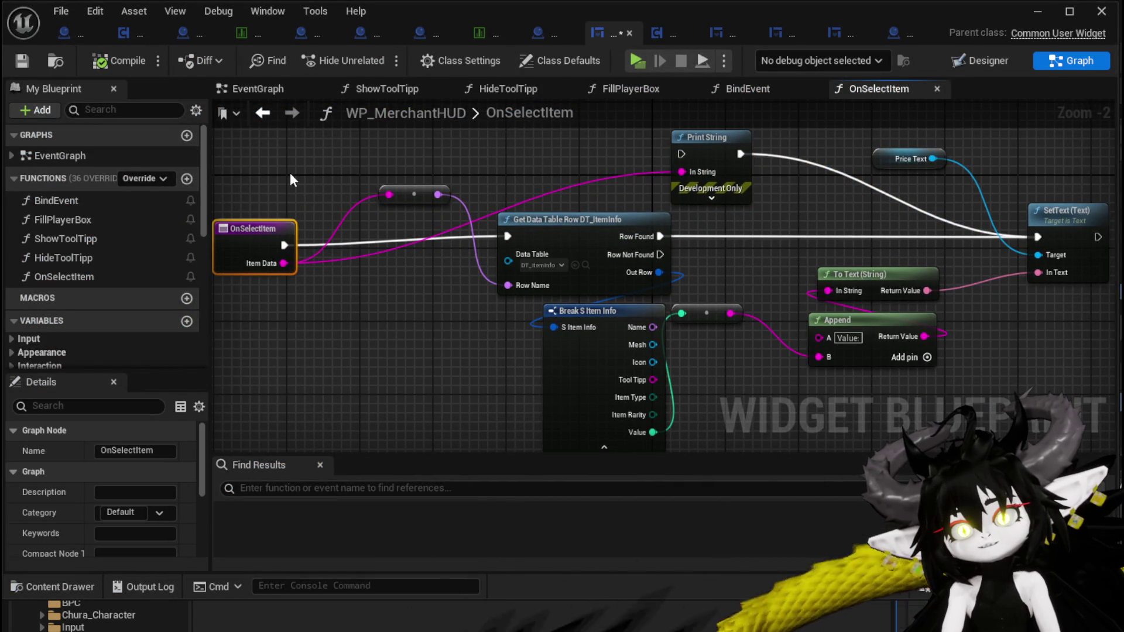
{"action": "left_click_drag", "start_coordinate": [286, 171], "coordinate": [316, 225]}
{"action": "left_click_drag", "start_coordinate": [783, 230], "coordinate": [729, 190]}
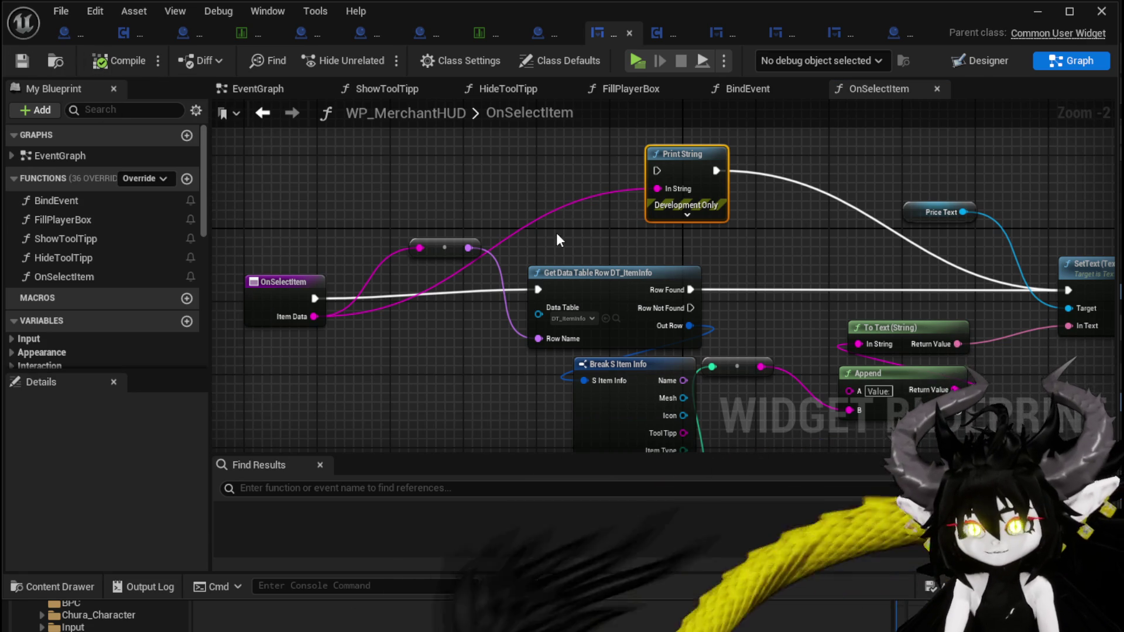
{"action": "left_click_drag", "start_coordinate": [580, 209], "coordinate": [736, 144]}
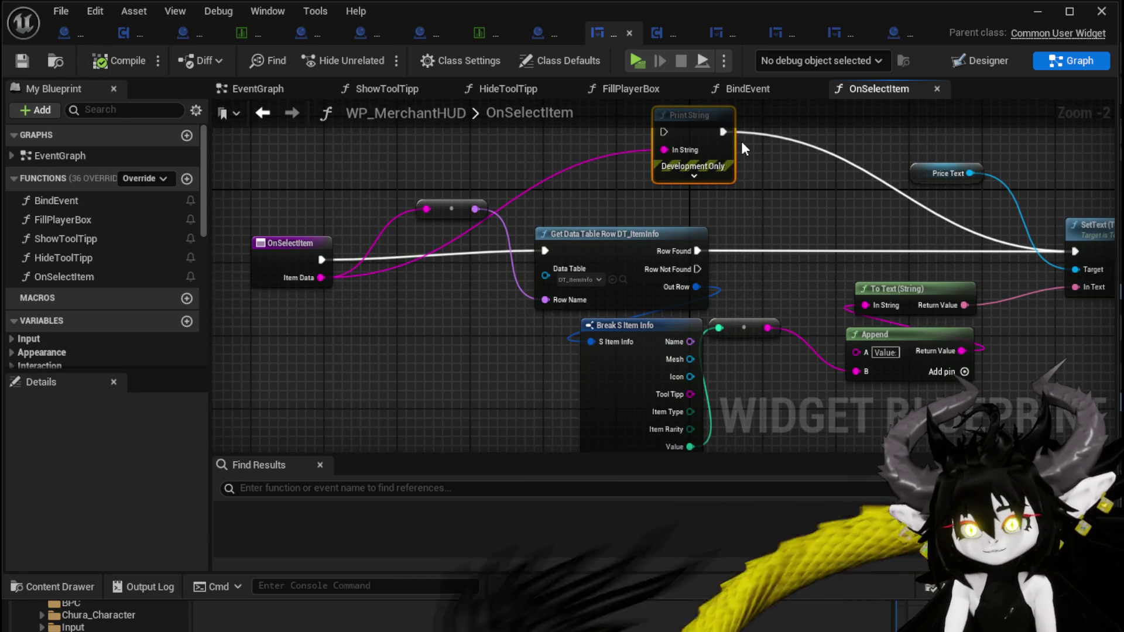
{"action": "key", "text": "Delete"}
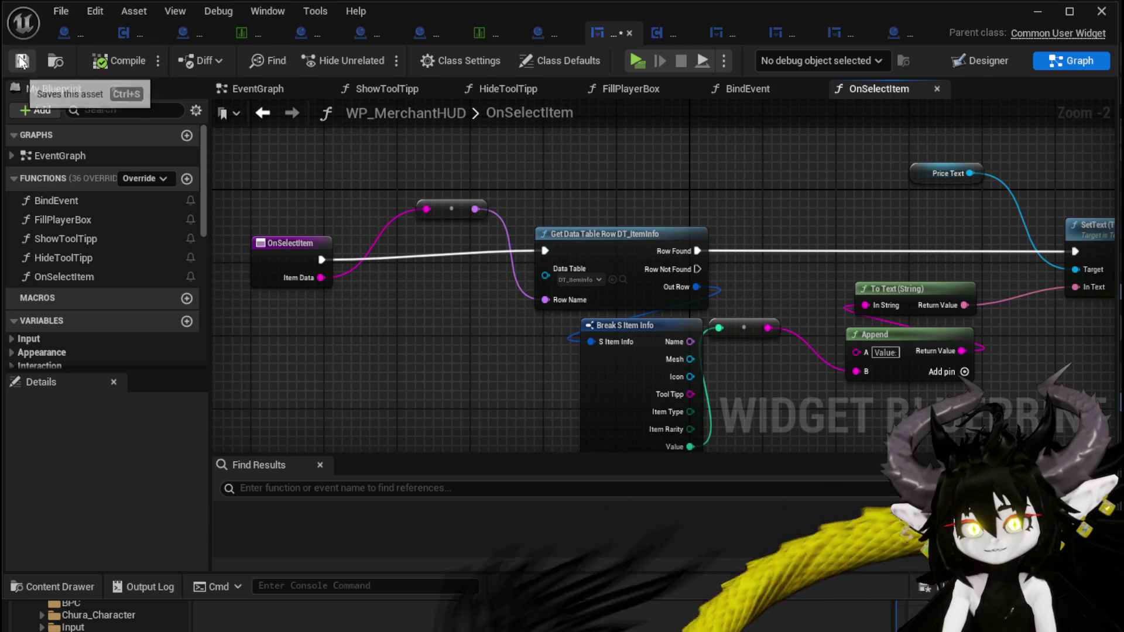
Shift Get Data Table Row and Break S Item Info left and search for a Parse node from Item Data
{"action": "mouse_move", "coordinate": [648, 171]}
{"action": "left_mouse_down"}
{"action": "mouse_move", "coordinate": [439, 153]}
{"action": "mouse_move", "coordinate": [654, 180]}
{"action": "mouse_move", "coordinate": [752, 177]}
{"action": "left_mouse_up"}
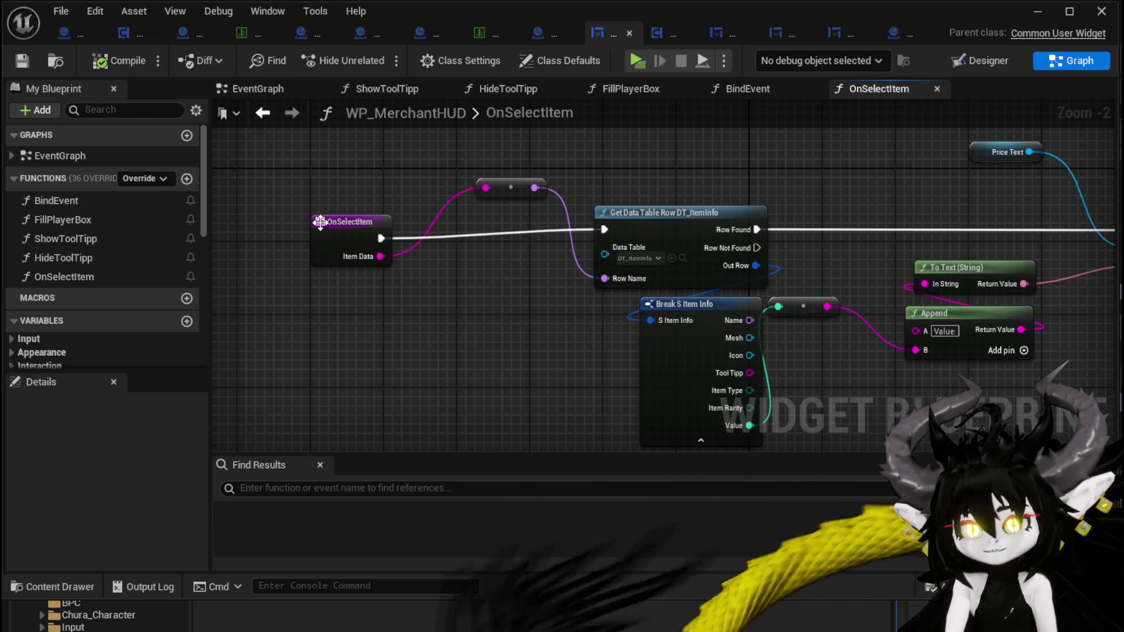
{"action": "left_click_drag", "start_coordinate": [338, 224], "coordinate": [310, 214]}
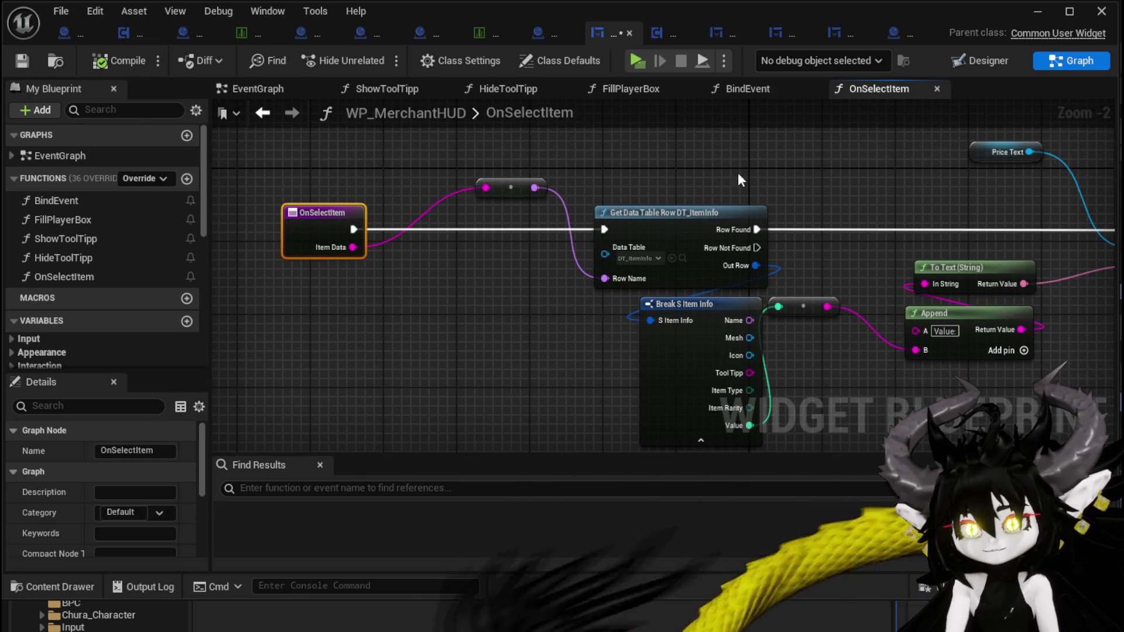
{"action": "left_click_drag", "start_coordinate": [348, 286], "coordinate": [364, 266]}
{"action": "mouse_move", "coordinate": [484, 326]}
{"action": "left_mouse_down"}
{"action": "mouse_move", "coordinate": [625, 233]}
{"action": "mouse_move", "coordinate": [632, 240]}
{"action": "left_mouse_up"}
{"action": "left_click_drag", "start_coordinate": [651, 202], "coordinate": [489, 207]}
{"action": "mouse_move", "coordinate": [335, 224]}
{"action": "left_mouse_down"}
{"action": "mouse_move", "coordinate": [557, 329]}
{"action": "mouse_move", "coordinate": [583, 389]}
{"action": "mouse_move", "coordinate": [568, 378]}
{"action": "left_mouse_up"}
{"action": "type", "text": "Parse"}
{"action": "key", "text": "Escape"}
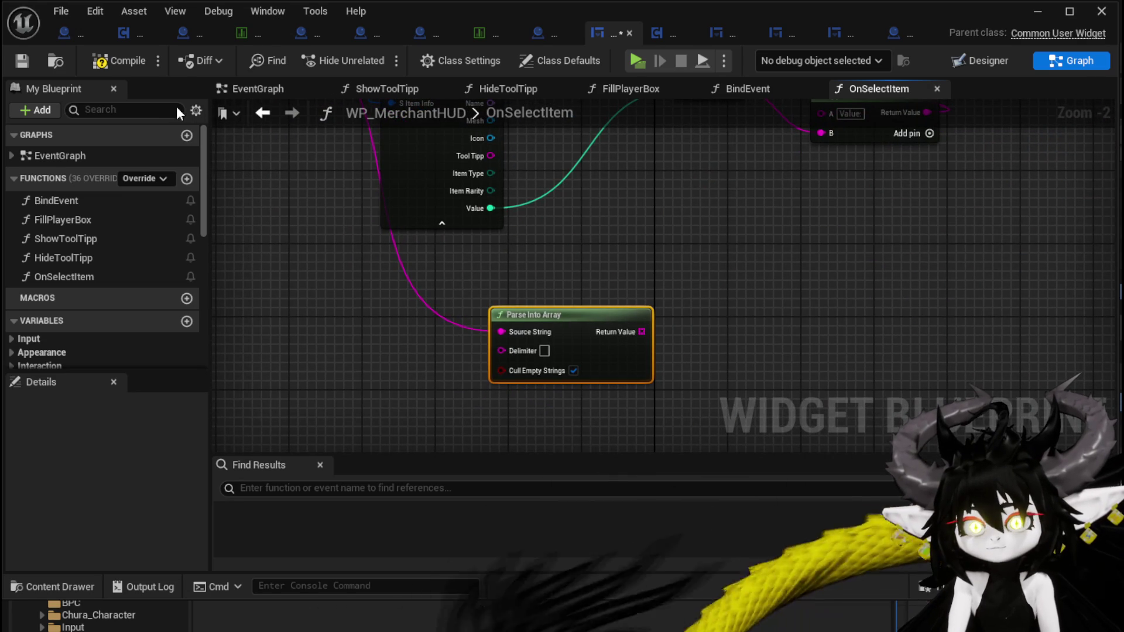
Save the merchant HUD blueprint and launch a standalone game preview
{"action": "left_click", "coordinate": [22, 61]}
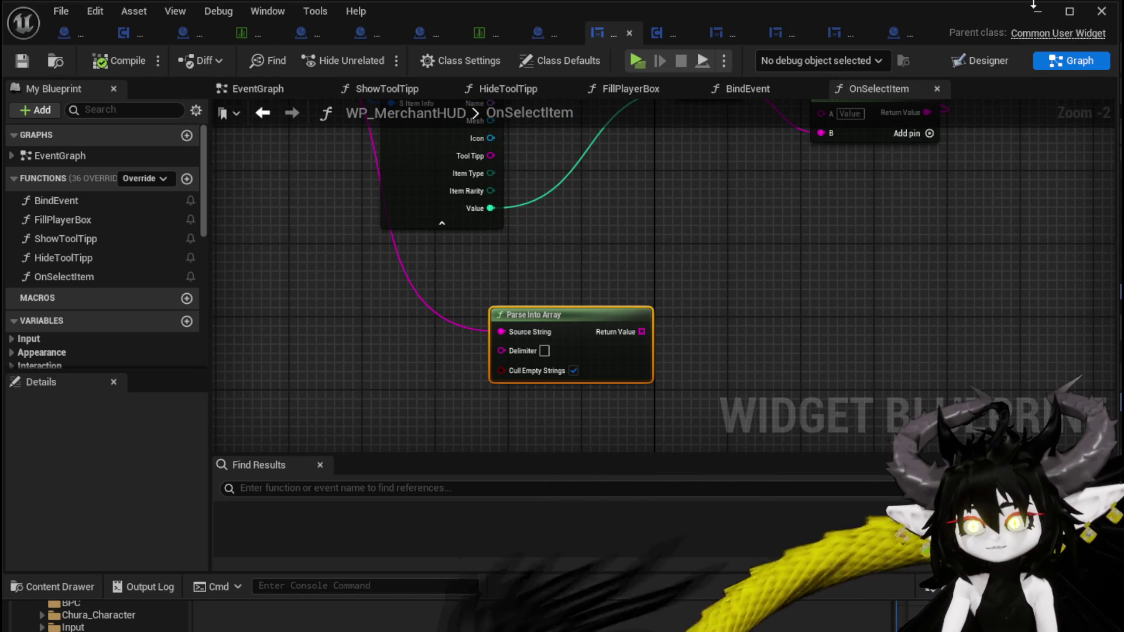
{"action": "left_click", "coordinate": [1038, 12]}
{"action": "left_click", "coordinate": [333, 62]}
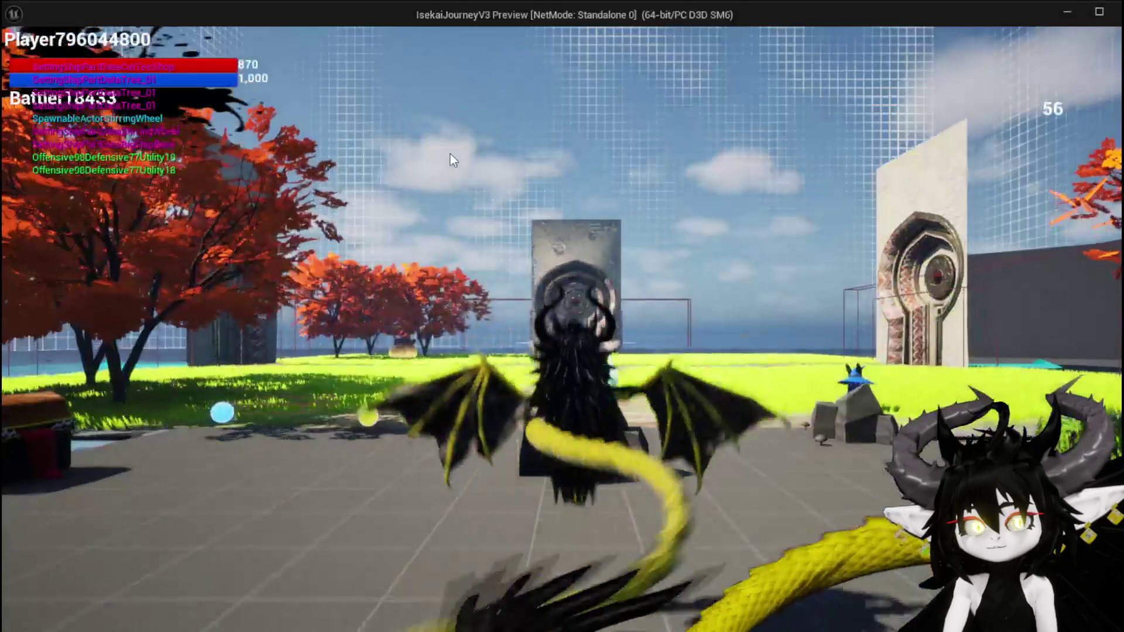
Walk to the merchant, open trade, and check item cards' Value display before stopping the preview
{"action": "key", "text": "w"}
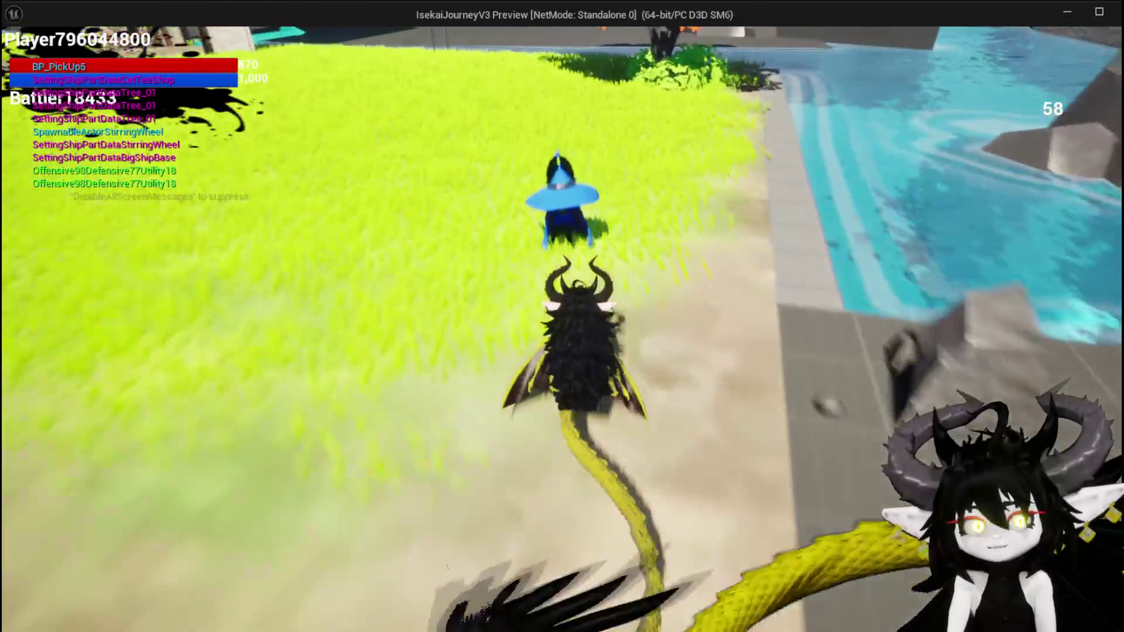
{"action": "key", "text": "e"}
{"action": "mouse_move", "coordinate": [244, 243]}
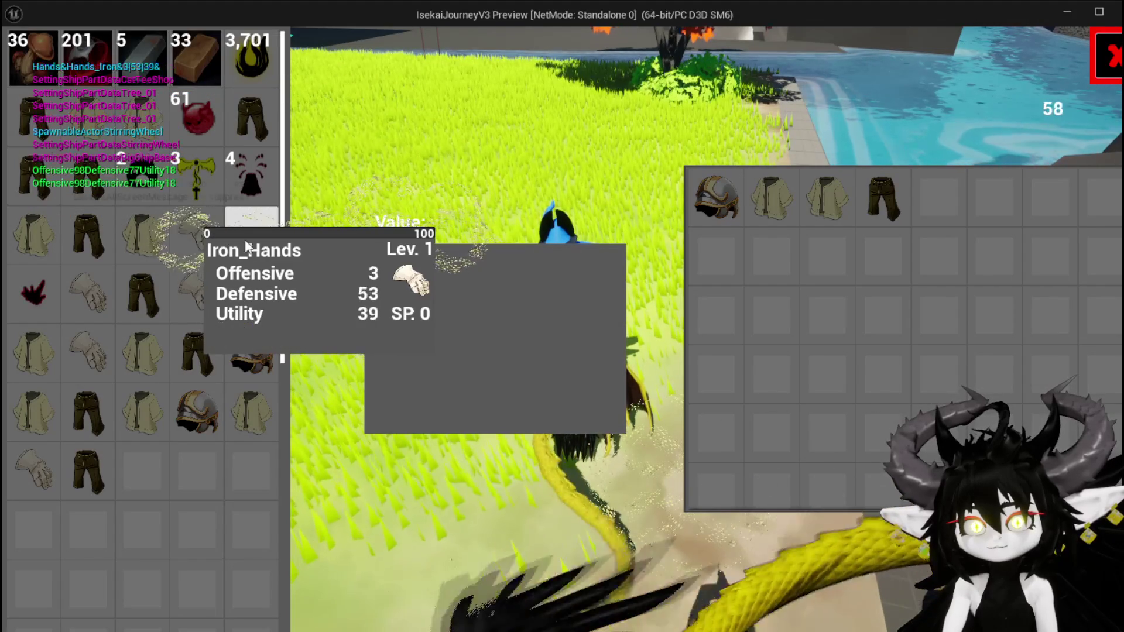
{"action": "mouse_move", "coordinate": [268, 283]}
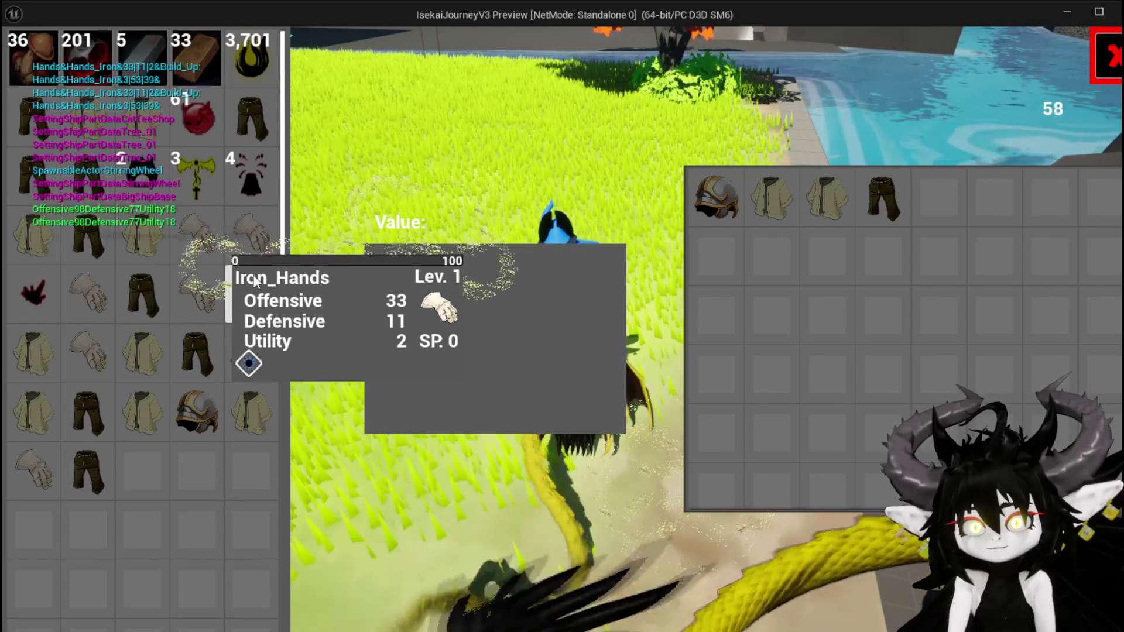
{"action": "mouse_move", "coordinate": [206, 277]}
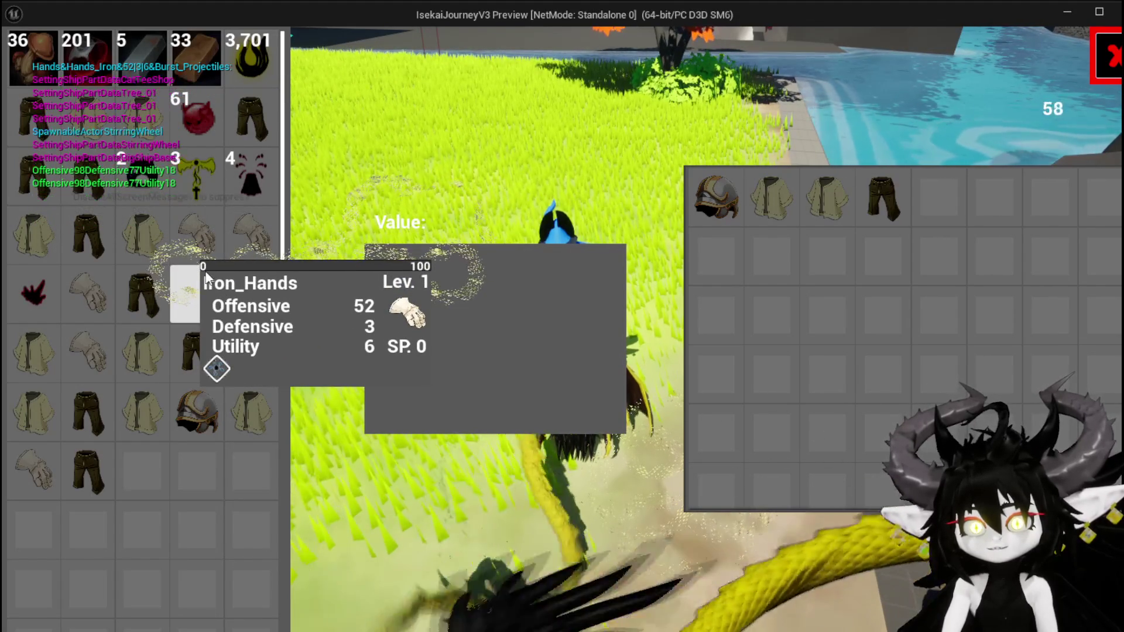
{"action": "key", "text": "Escape"}
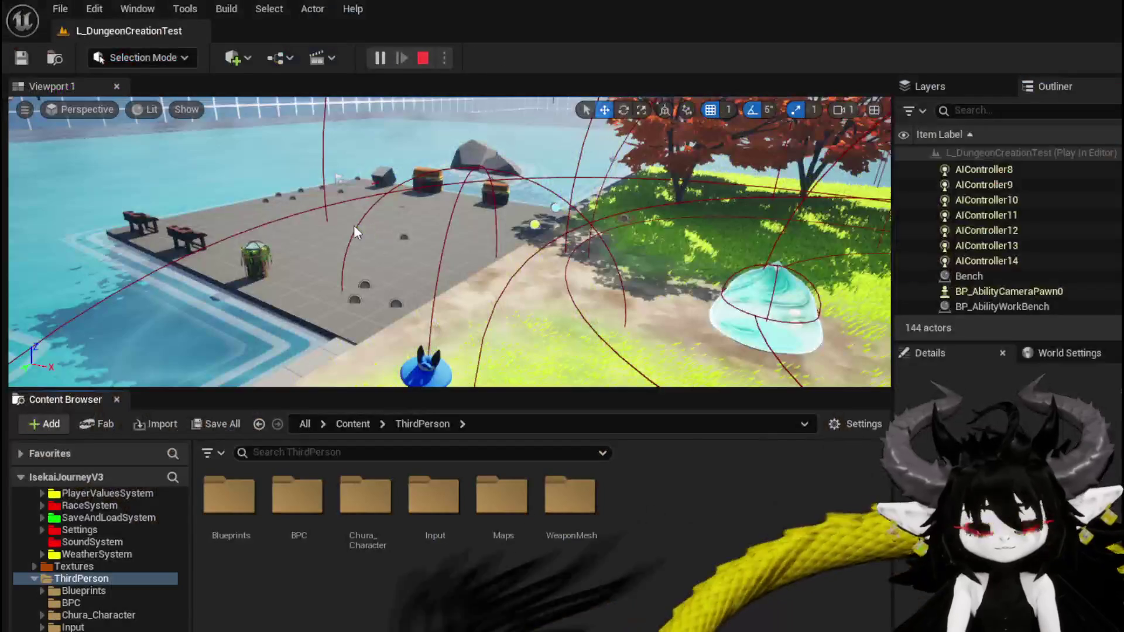
{"action": "key", "text": "ctrl+s"}
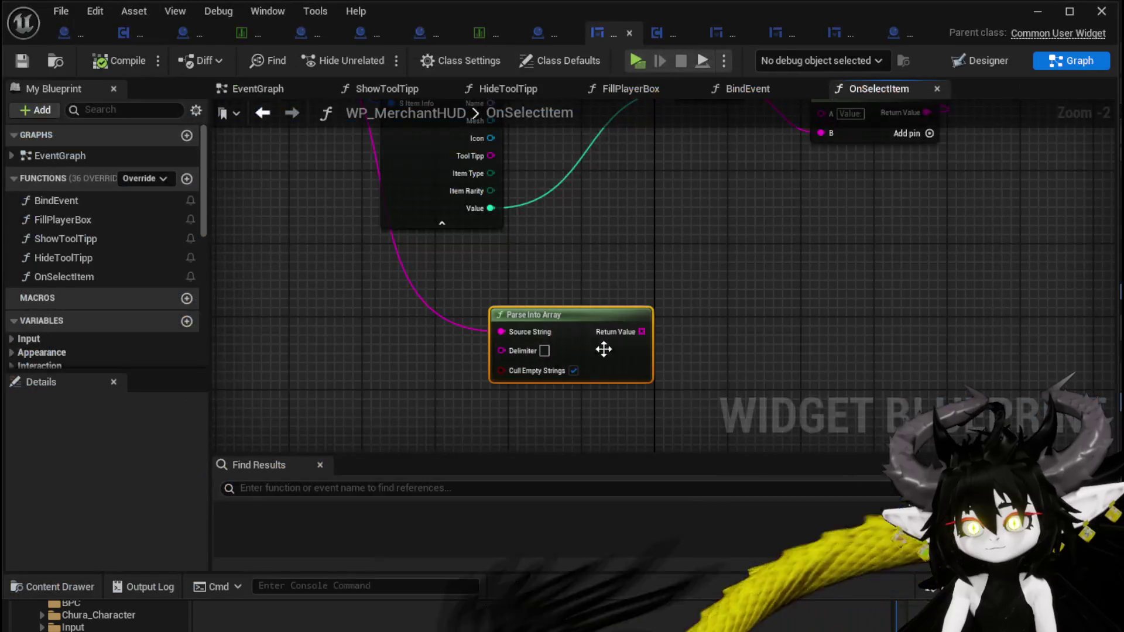
Add a GET node on Parse Into Array's Return Value and arrange the nodes
{"action": "left_click_drag", "start_coordinate": [584, 332], "coordinate": [429, 314]}
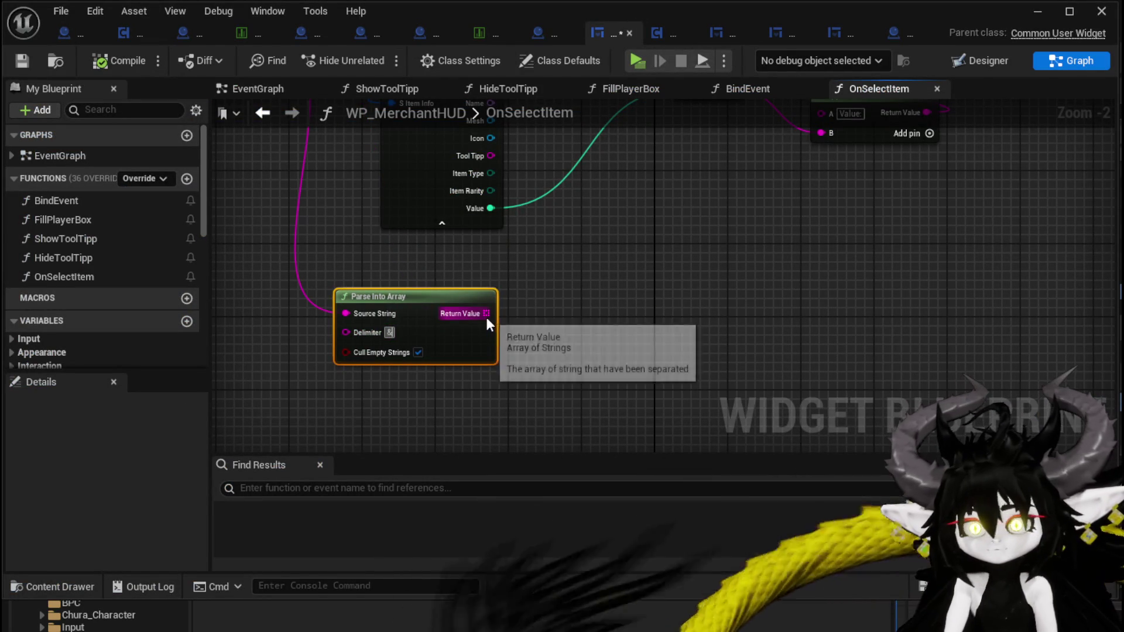
{"action": "left_click_drag", "start_coordinate": [486, 316], "coordinate": [528, 265]}
{"action": "type", "text": "get"}
{"action": "left_click", "coordinate": [607, 374]}
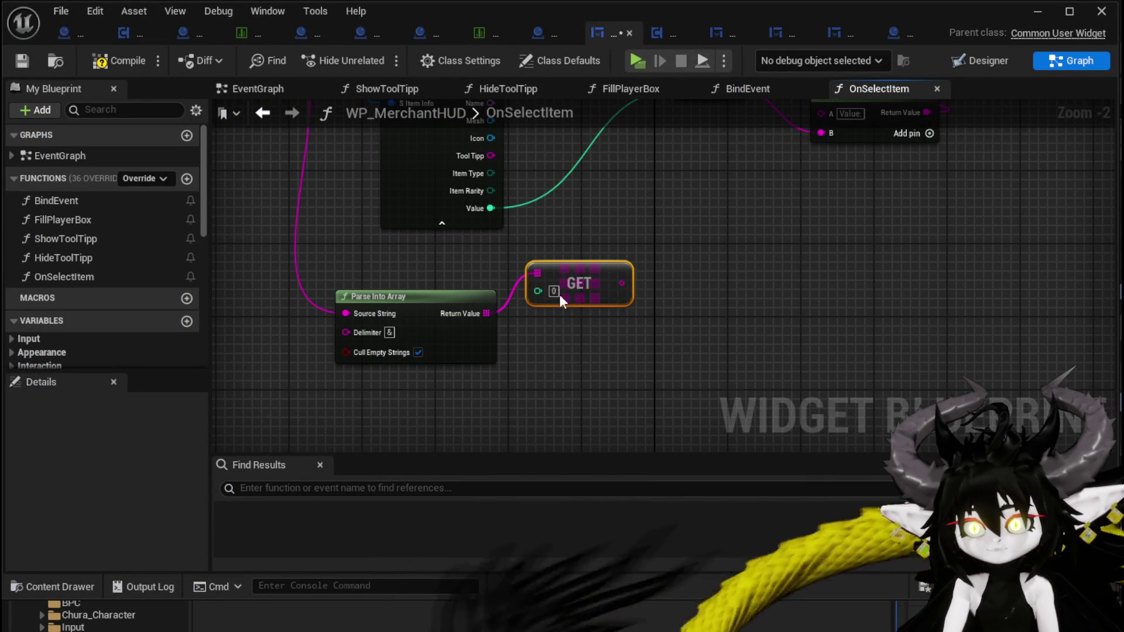
{"action": "left_click_drag", "start_coordinate": [564, 270], "coordinate": [557, 244]}
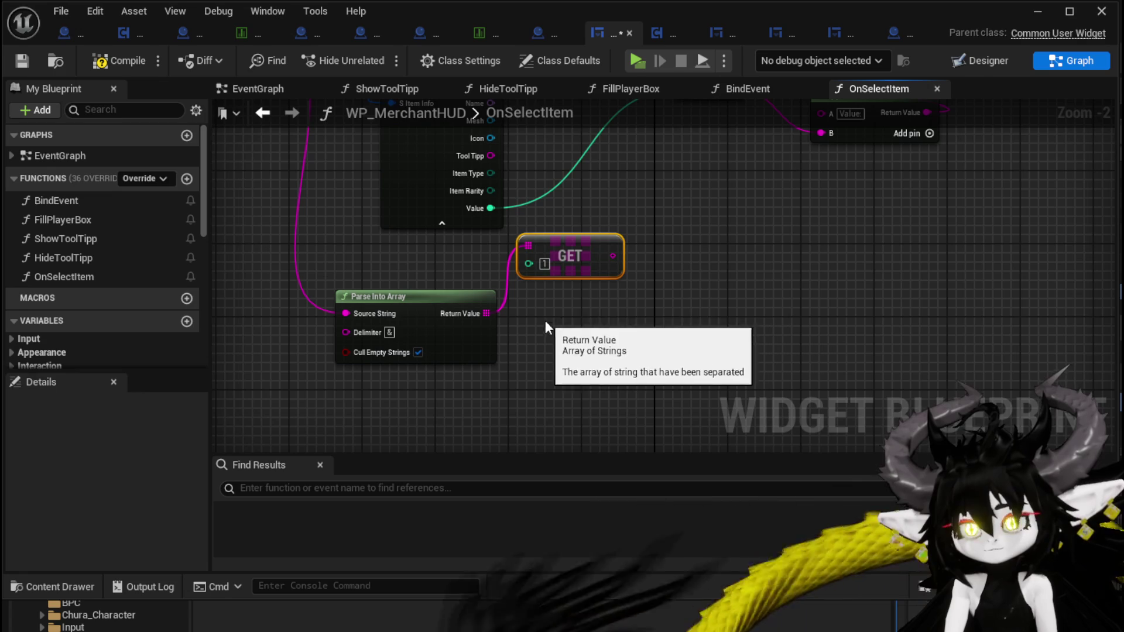
{"action": "left_click_drag", "start_coordinate": [435, 304], "coordinate": [380, 303]}
{"action": "left_click_drag", "start_coordinate": [562, 256], "coordinate": [489, 265]}
{"action": "mouse_move", "coordinate": [574, 182]}
{"action": "left_mouse_down"}
{"action": "mouse_move", "coordinate": [554, 325]}
{"action": "mouse_move", "coordinate": [525, 209]}
{"action": "left_mouse_up"}
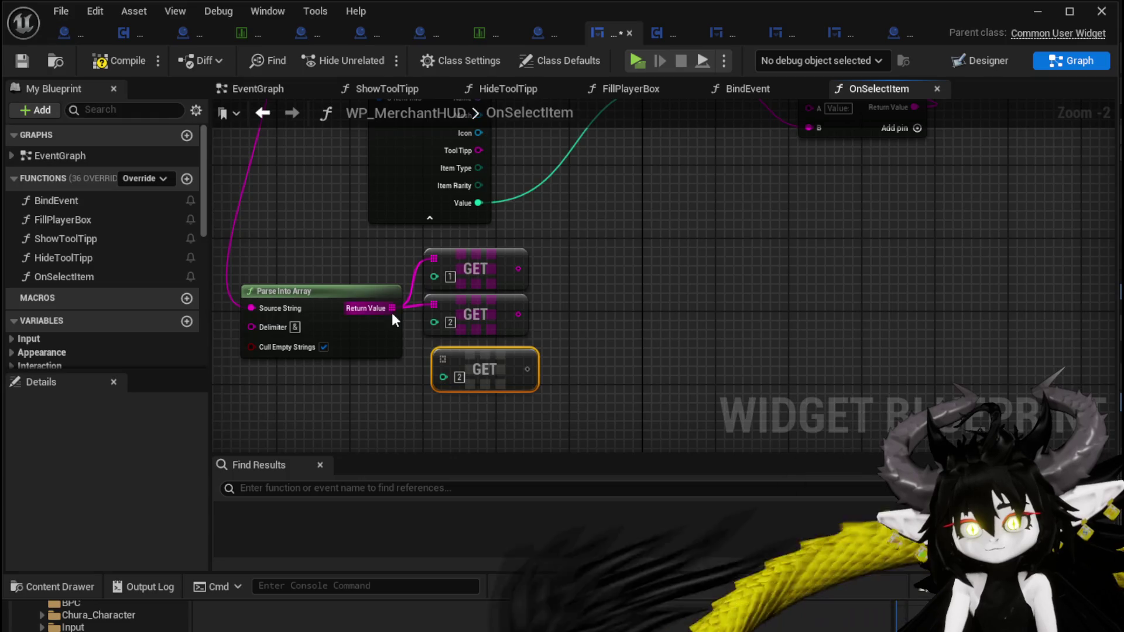
Wire a third GET node to the parsed array, set its index to 3, and compile
{"action": "left_click_drag", "start_coordinate": [433, 356], "coordinate": [443, 359]}
{"action": "left_click", "coordinate": [460, 378]}
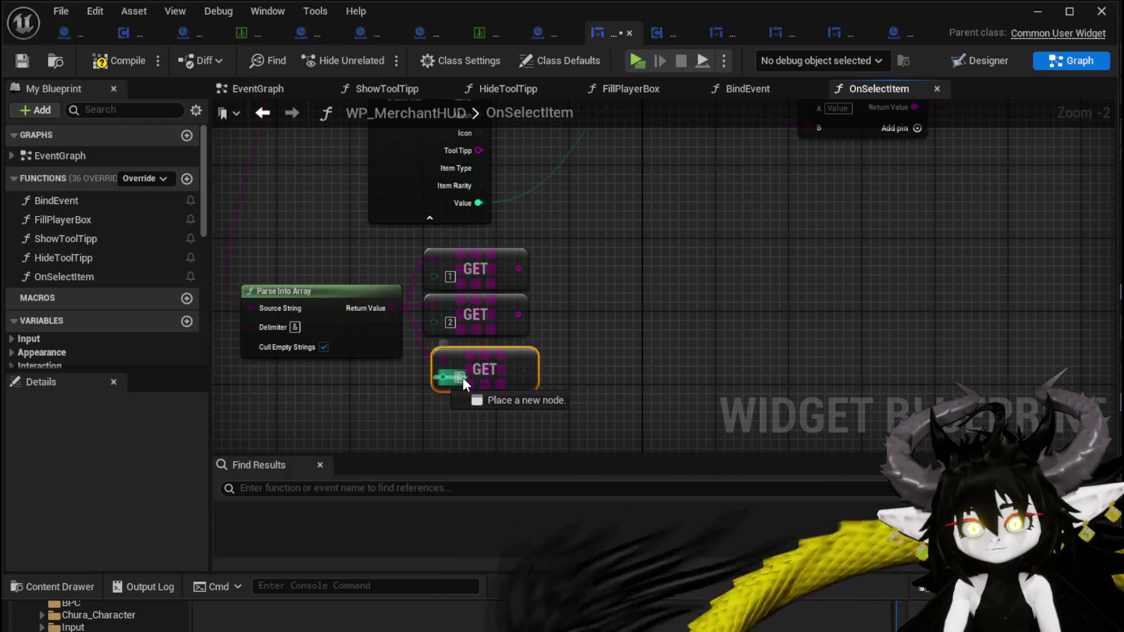
{"action": "type", "text": "3"}
{"action": "left_click_drag", "start_coordinate": [469, 366], "coordinate": [459, 356]}
{"action": "left_click", "coordinate": [575, 344]}
{"action": "left_click_drag", "start_coordinate": [574, 344], "coordinate": [550, 364]}
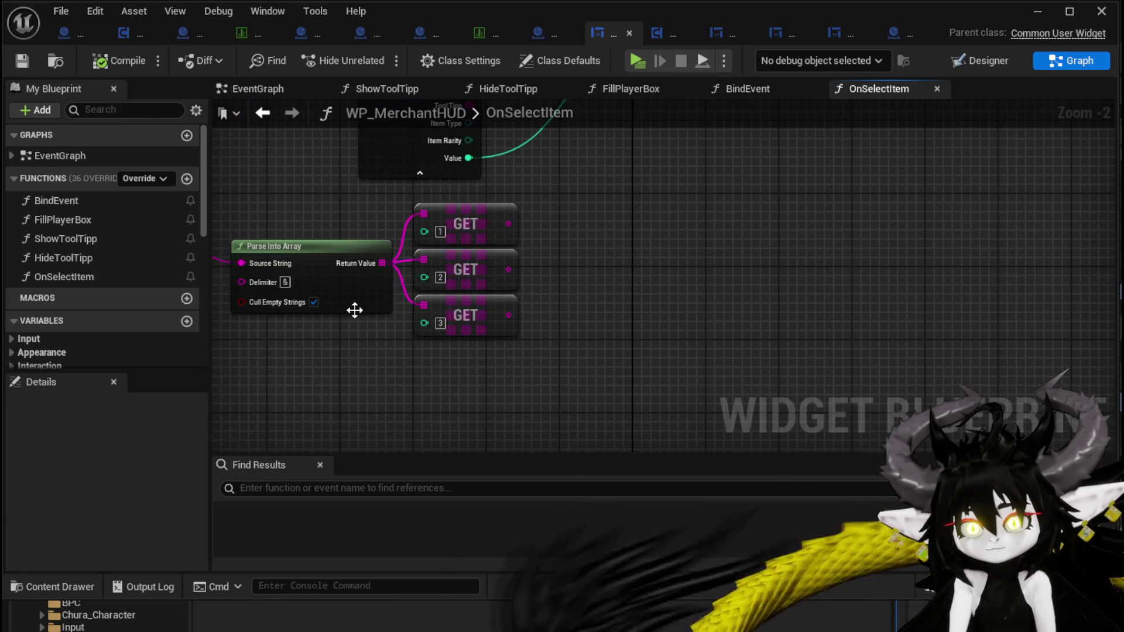
{"action": "left_click", "coordinate": [358, 268]}
Paste a Parse Into Array copy fed by GET 3 and clear its & delimiter
{"action": "key", "text": "ctrl+v"}
{"action": "left_click_drag", "start_coordinate": [509, 315], "coordinate": [525, 335]}
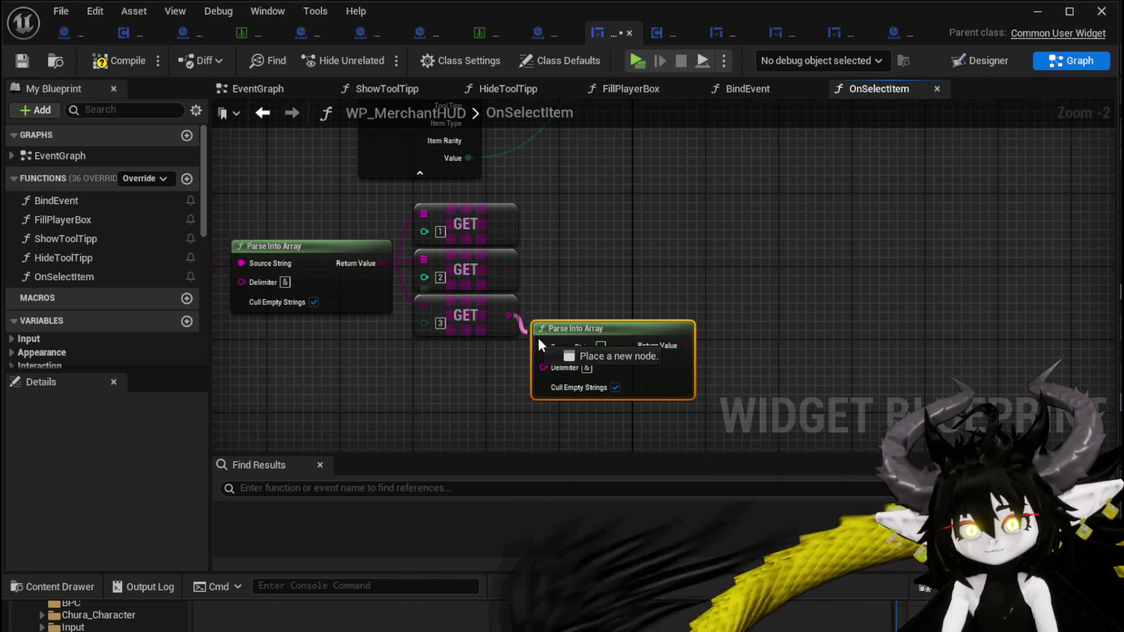
{"action": "left_click", "coordinate": [587, 365]}
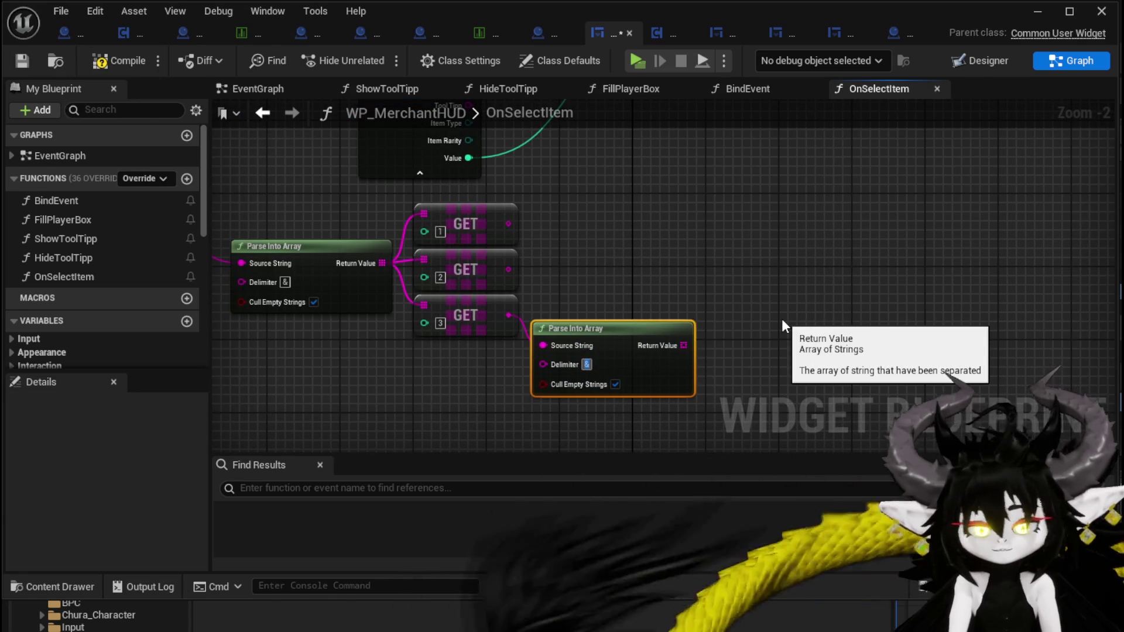
{"action": "key", "text": "BackSpace"}
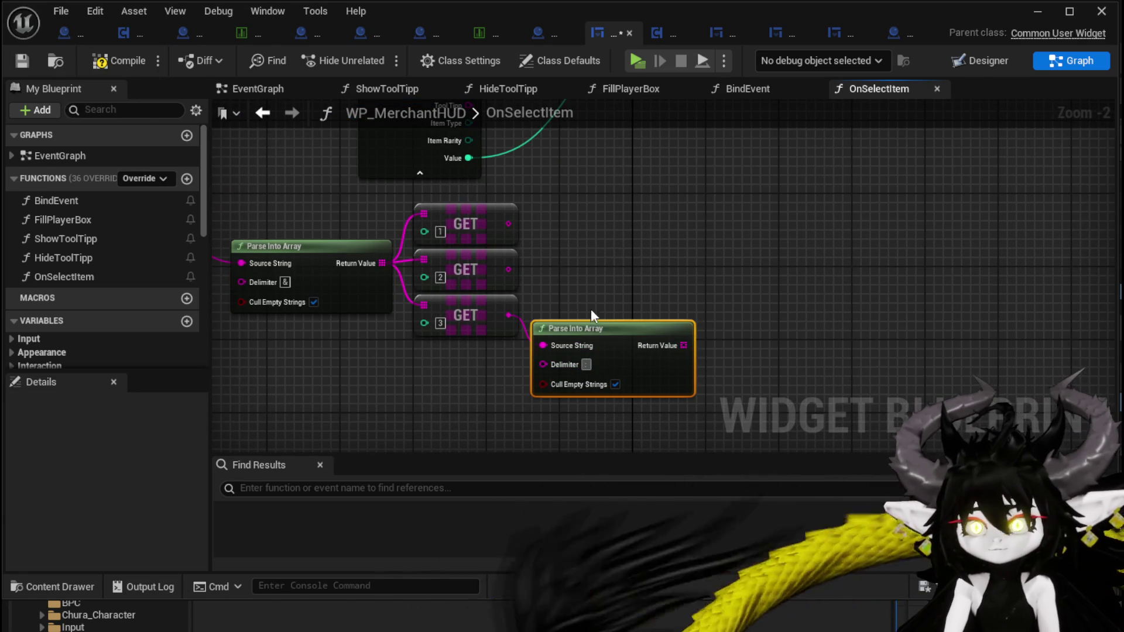
{"action": "left_click_drag", "start_coordinate": [623, 328], "coordinate": [627, 376]}
Paste another Parse Into Array fed by GET 2, compile, and line up both copies
{"action": "key", "text": "ctrl+v"}
{"action": "left_click_drag", "start_coordinate": [509, 270], "coordinate": [601, 285]}
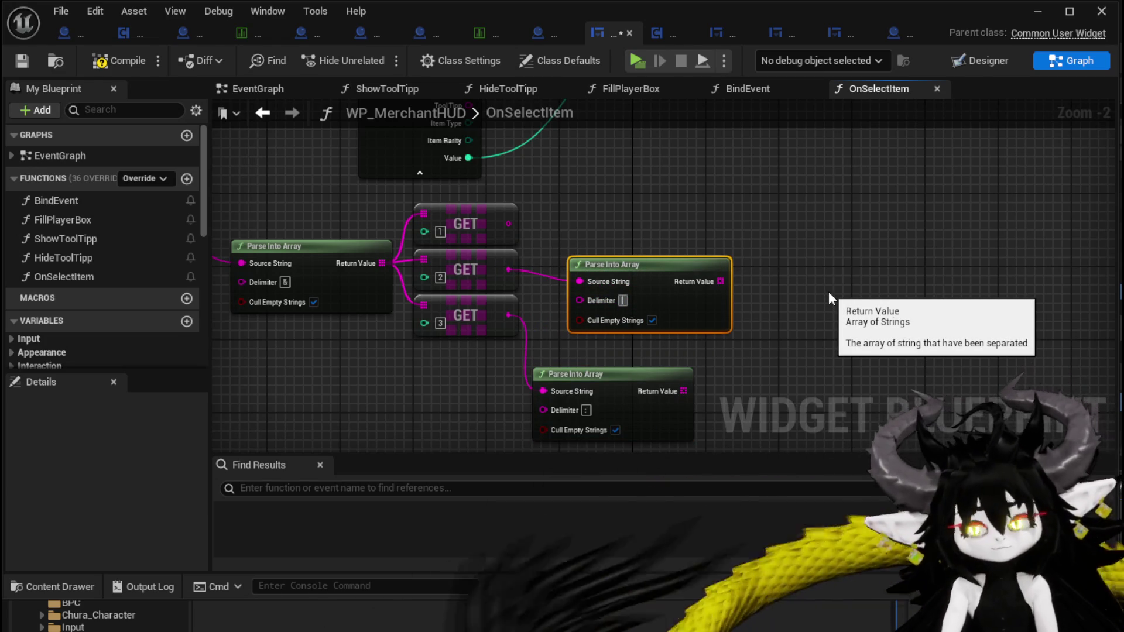
{"action": "left_click_drag", "start_coordinate": [647, 281], "coordinate": [612, 301]}
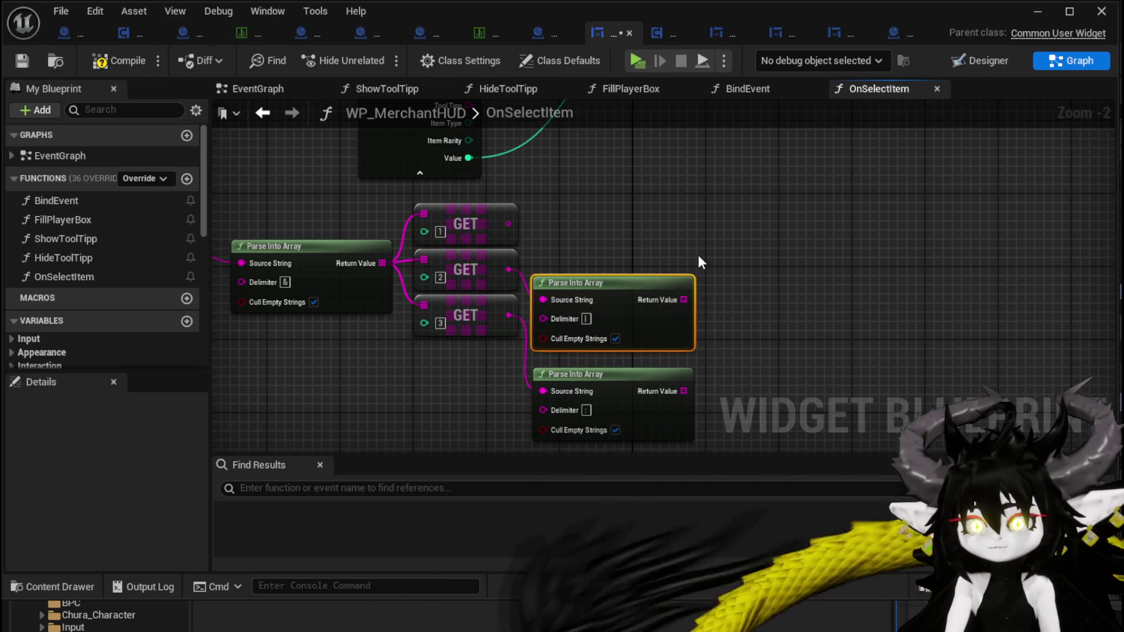
{"action": "left_click", "coordinate": [130, 69]}
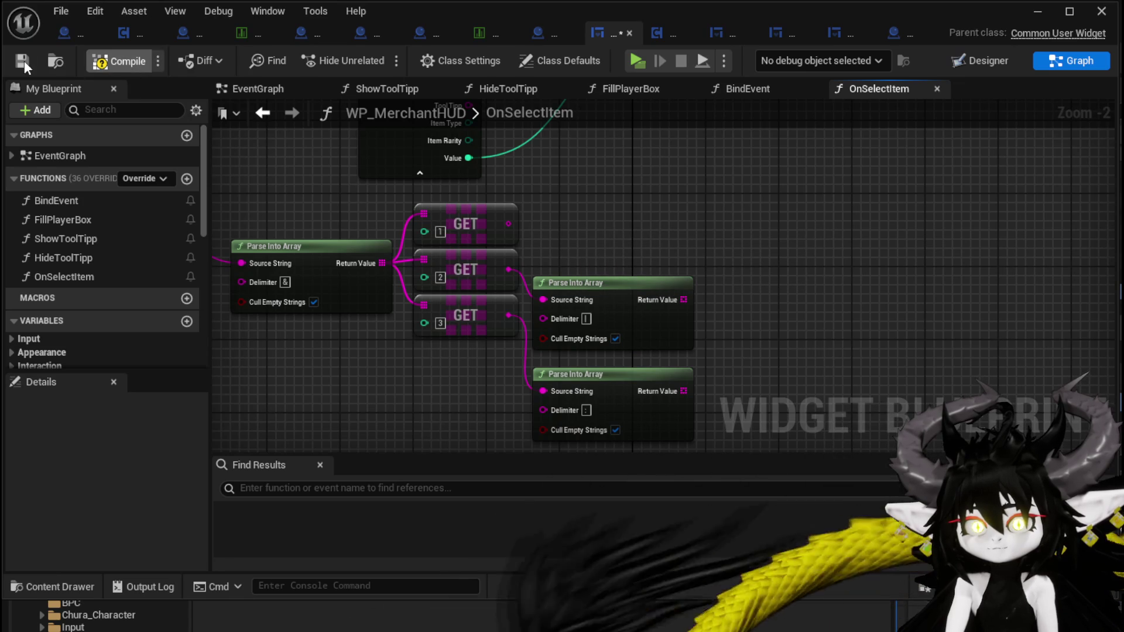
{"action": "scroll", "coordinate": [622, 251], "scroll_direction": "down", "scroll_amount": 1}
{"action": "mouse_move", "coordinate": [622, 251]}
{"action": "left_mouse_down"}
{"action": "mouse_move", "coordinate": [511, 269]}
{"action": "mouse_move", "coordinate": [576, 393]}
{"action": "left_mouse_up"}
{"action": "left_click_drag", "start_coordinate": [532, 315], "coordinate": [547, 315]}
{"action": "left_click", "coordinate": [548, 262]}
{"action": "mouse_move", "coordinate": [547, 238]}
{"action": "left_mouse_down"}
{"action": "mouse_move", "coordinate": [562, 316]}
{"action": "mouse_move", "coordinate": [584, 349]}
{"action": "mouse_move", "coordinate": [523, 332]}
{"action": "mouse_move", "coordinate": [605, 301]}
{"action": "left_mouse_up"}
Loop over the lower Parse Into Array's output with a For Each Loop
{"action": "type", "text": "Loop"}
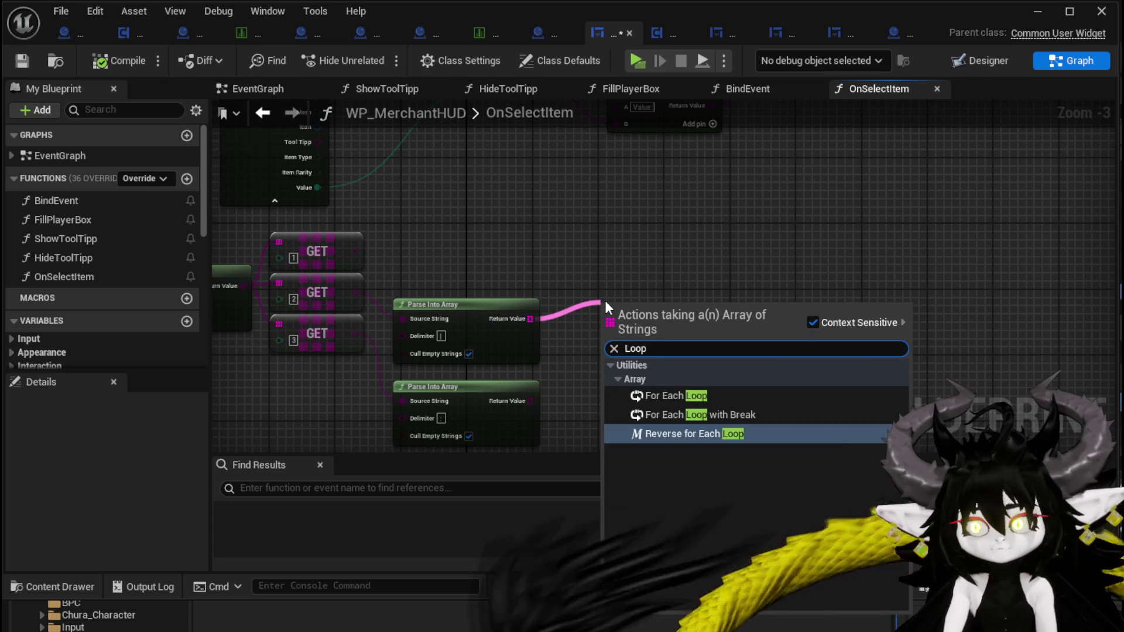
{"action": "left_click", "coordinate": [673, 396]}
{"action": "left_click_drag", "start_coordinate": [639, 306], "coordinate": [627, 236]}
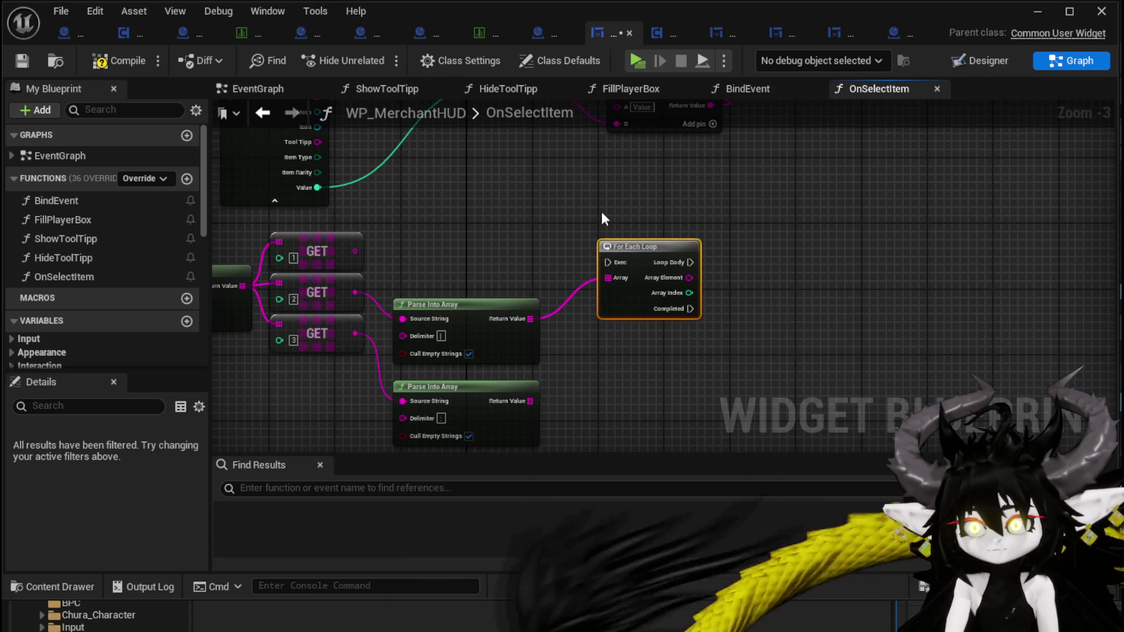
{"action": "key", "text": "ctrl+c"}
{"action": "key", "text": "ctrl+v"}
{"action": "mouse_move", "coordinate": [530, 401]}
{"action": "left_mouse_down"}
{"action": "mouse_move", "coordinate": [613, 414]}
{"action": "mouse_move", "coordinate": [635, 371]}
{"action": "left_mouse_up"}
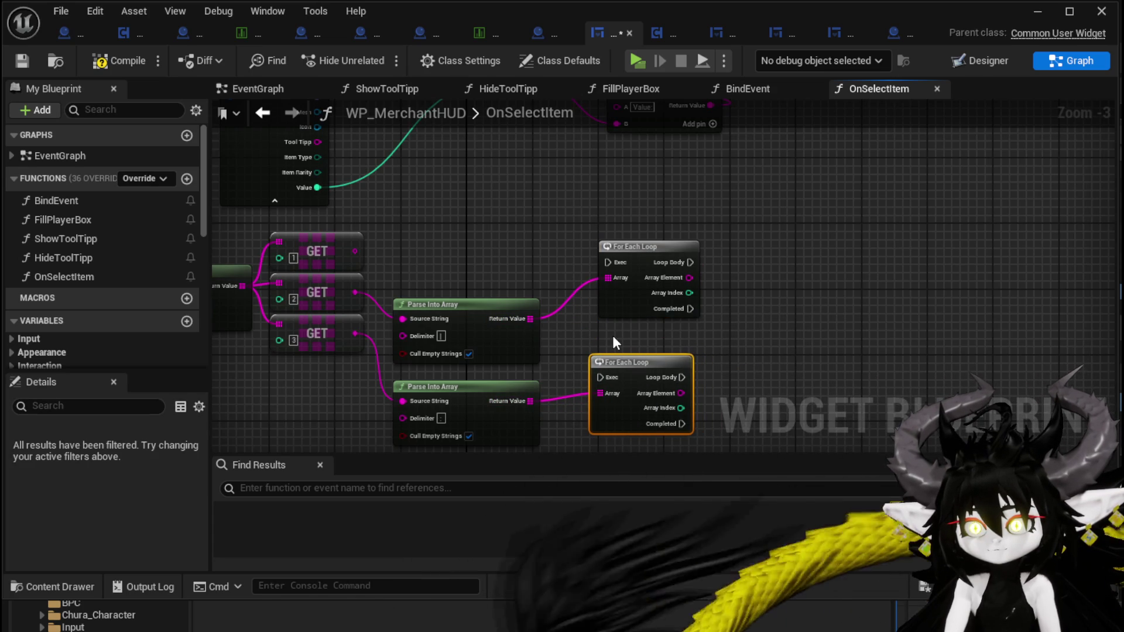
{"action": "left_click", "coordinate": [647, 258]}
{"action": "key", "text": "Delete"}
Wire three GET nodes to the upper Parse Into Array's Return Value
{"action": "left_click_drag", "start_coordinate": [521, 321], "coordinate": [594, 247]}
{"action": "type", "text": "get"}
{"action": "left_click", "coordinate": [654, 351]}
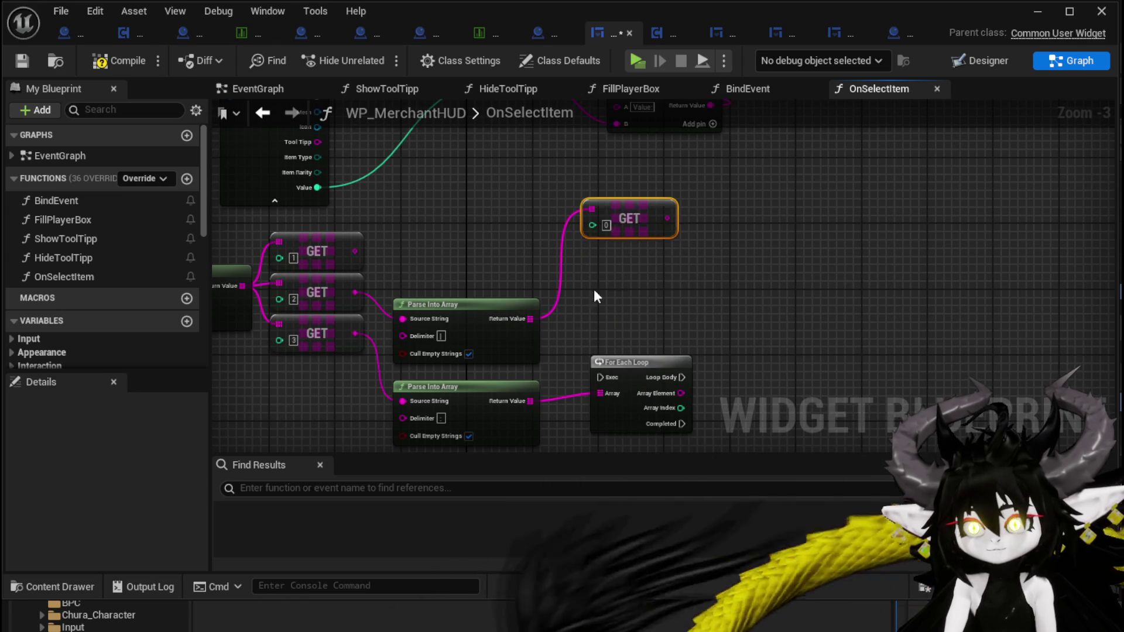
{"action": "key", "text": "ctrl+d"}
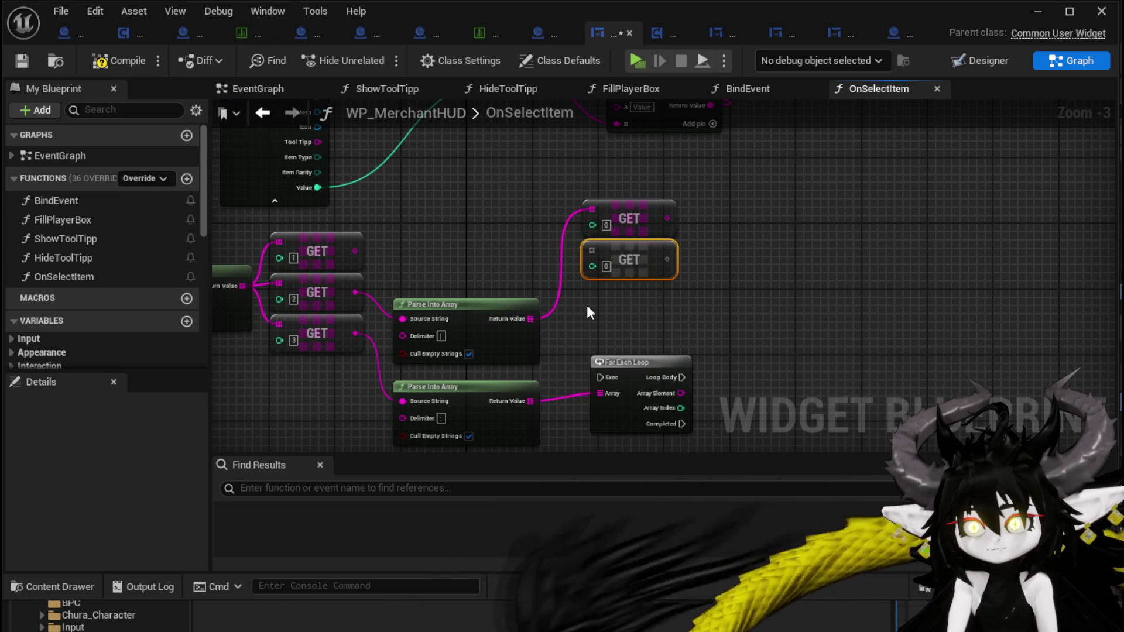
{"action": "key", "text": "ctrl+d"}
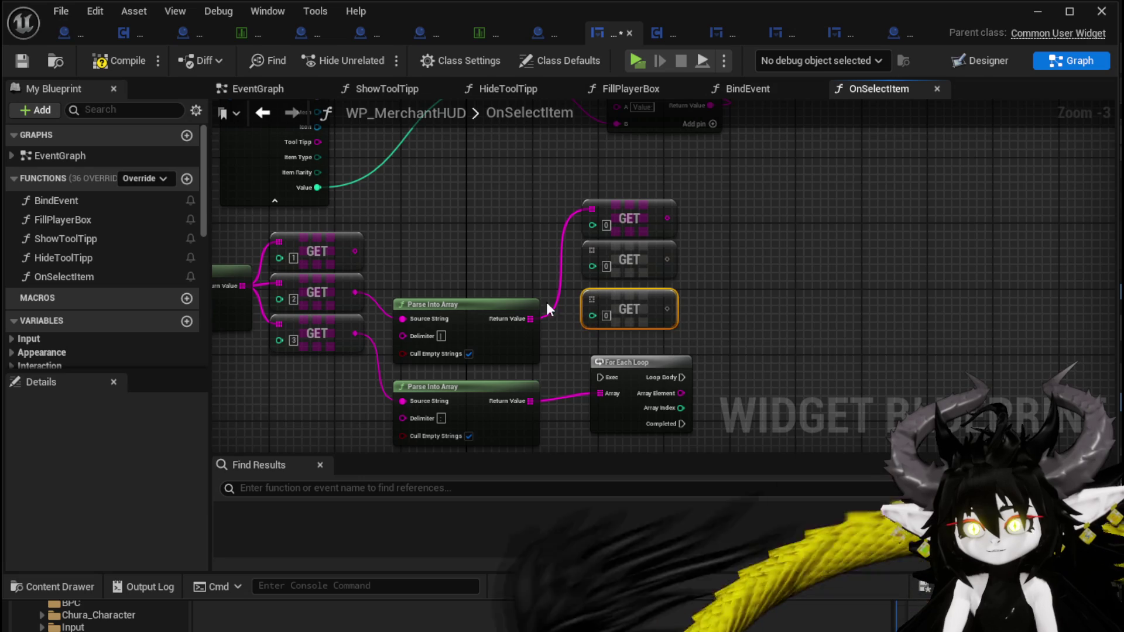
{"action": "left_click_drag", "start_coordinate": [529, 318], "coordinate": [595, 254]}
{"action": "left_click_drag", "start_coordinate": [532, 318], "coordinate": [571, 316]}
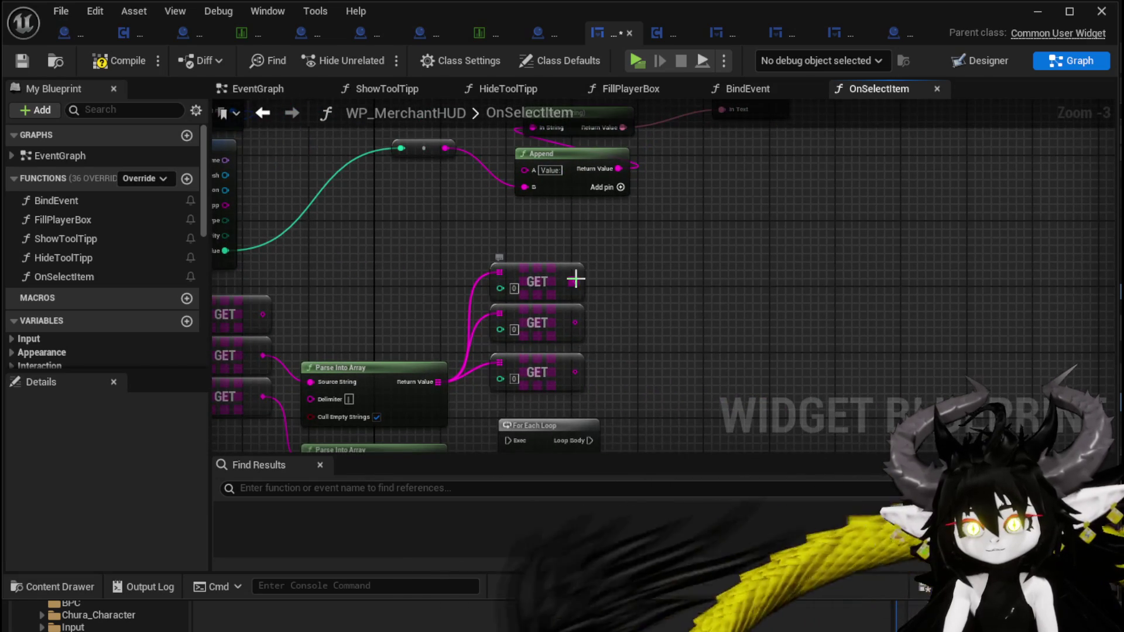
Promote the top GET's output to a Float local variable named TempFloat, discarding its SET node
{"action": "right_click", "coordinate": [576, 283]}
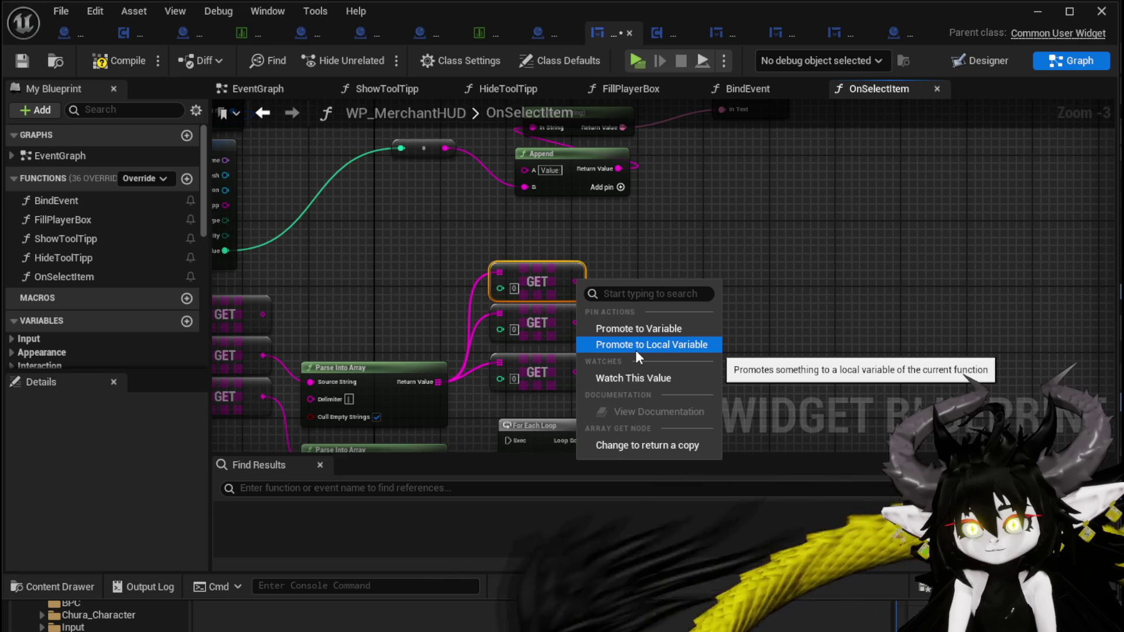
{"action": "left_click", "coordinate": [636, 350]}
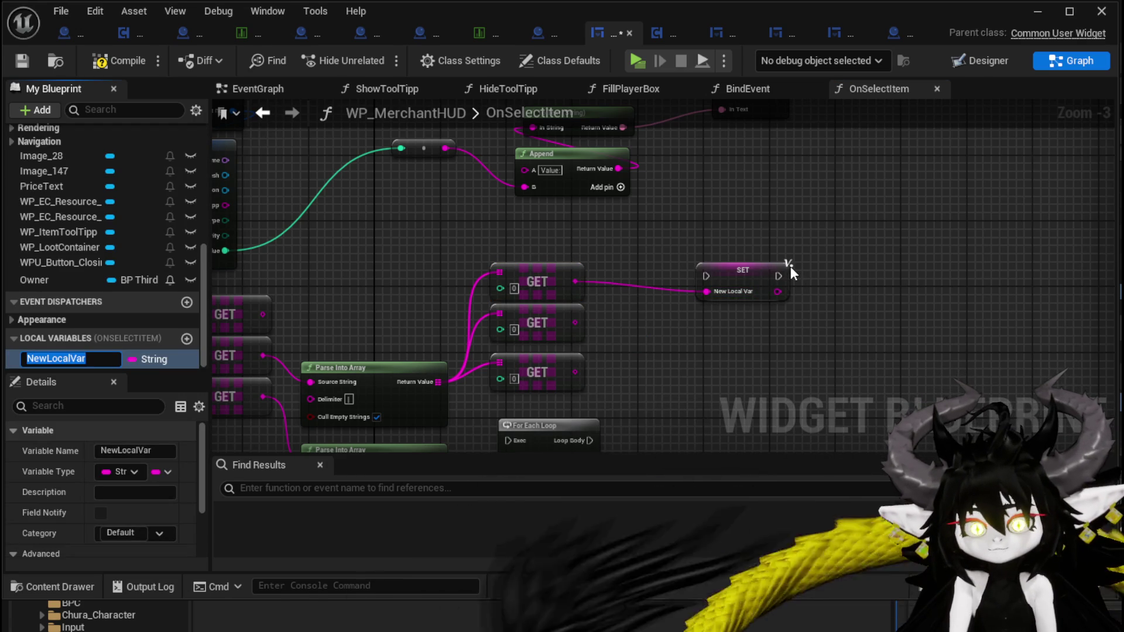
{"action": "left_click", "coordinate": [745, 287]}
{"action": "key", "text": "Delete"}
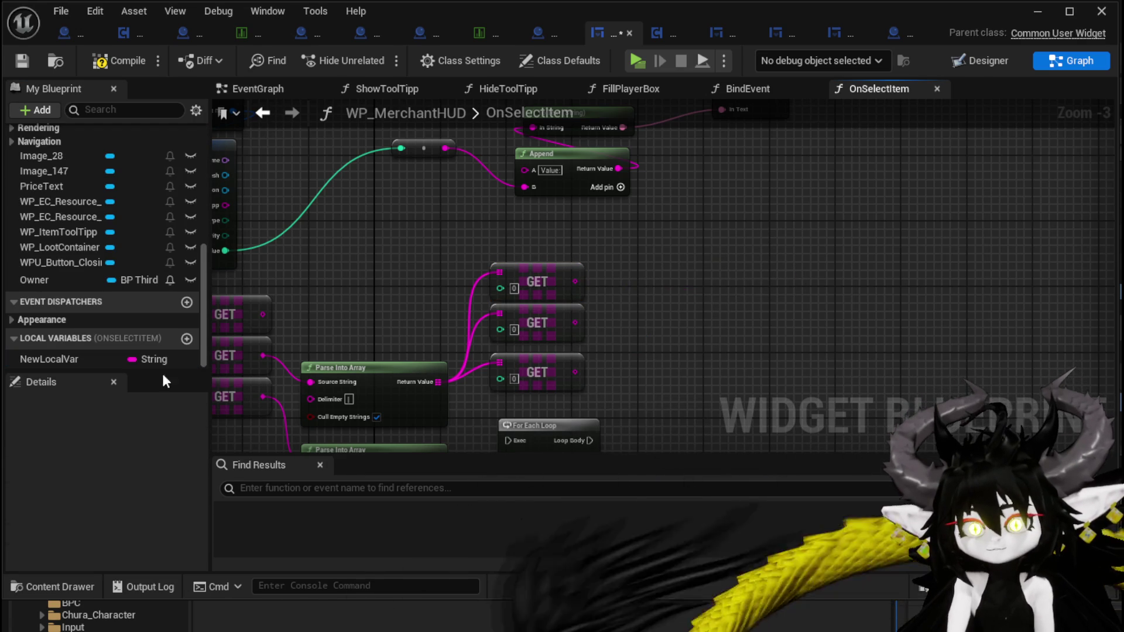
{"action": "left_click", "coordinate": [141, 358]}
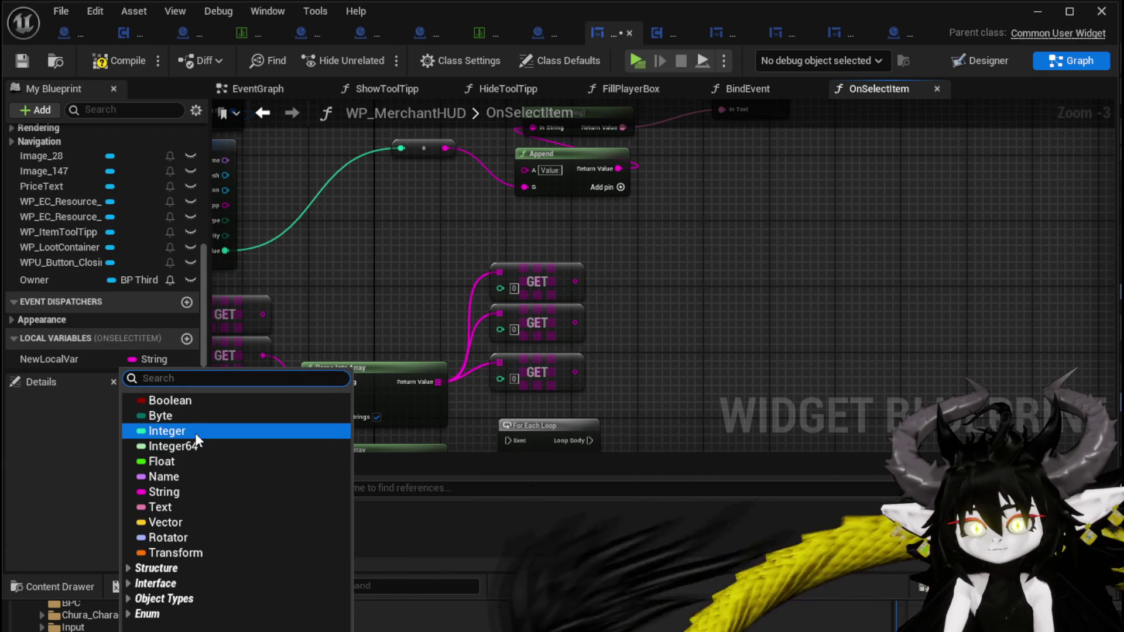
{"action": "left_click", "coordinate": [184, 465]}
{"action": "right_click", "coordinate": [27, 359]}
{"action": "left_click", "coordinate": [82, 391]}
{"action": "type", "text": "TempF"}
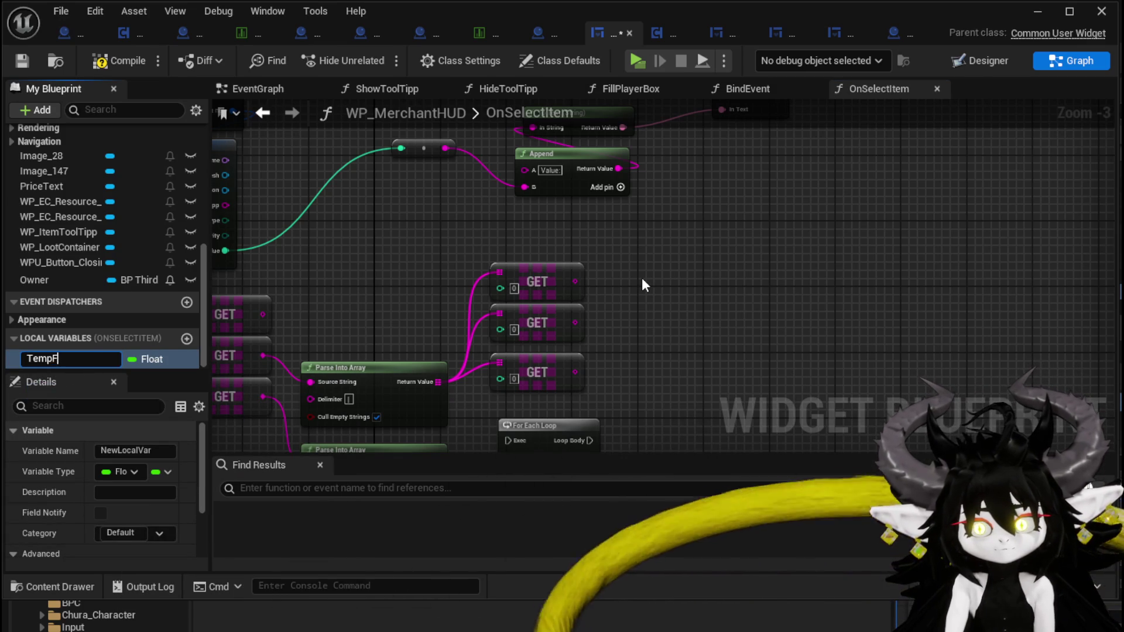
{"action": "type", "text": "loat"}
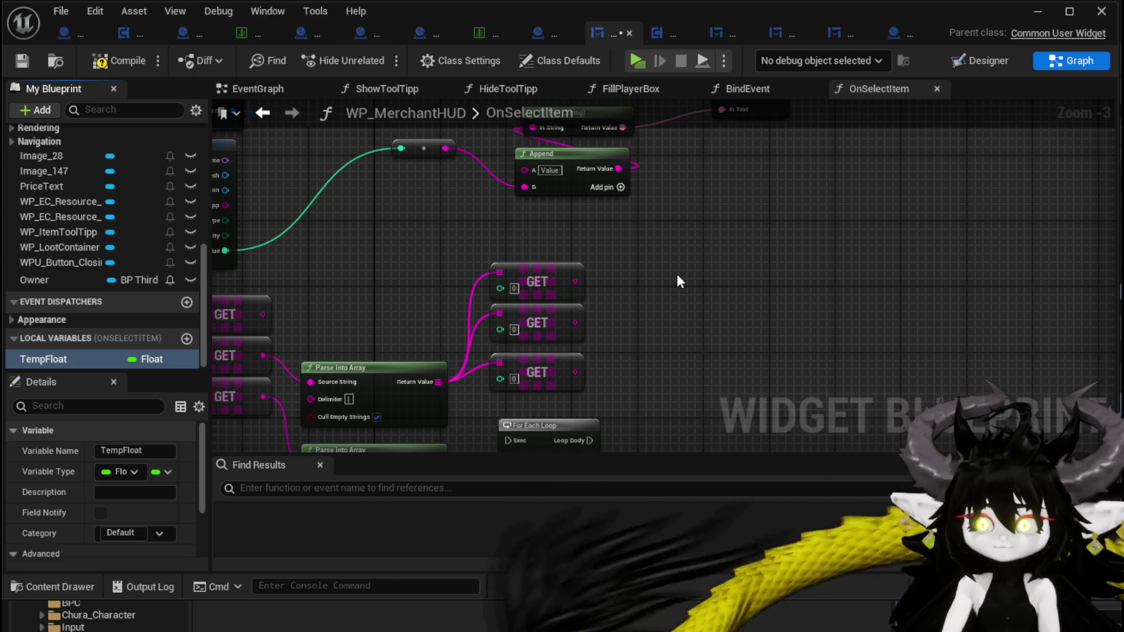
{"action": "scroll", "coordinate": [547, 237], "scroll_direction": "down", "scroll_amount": 3}
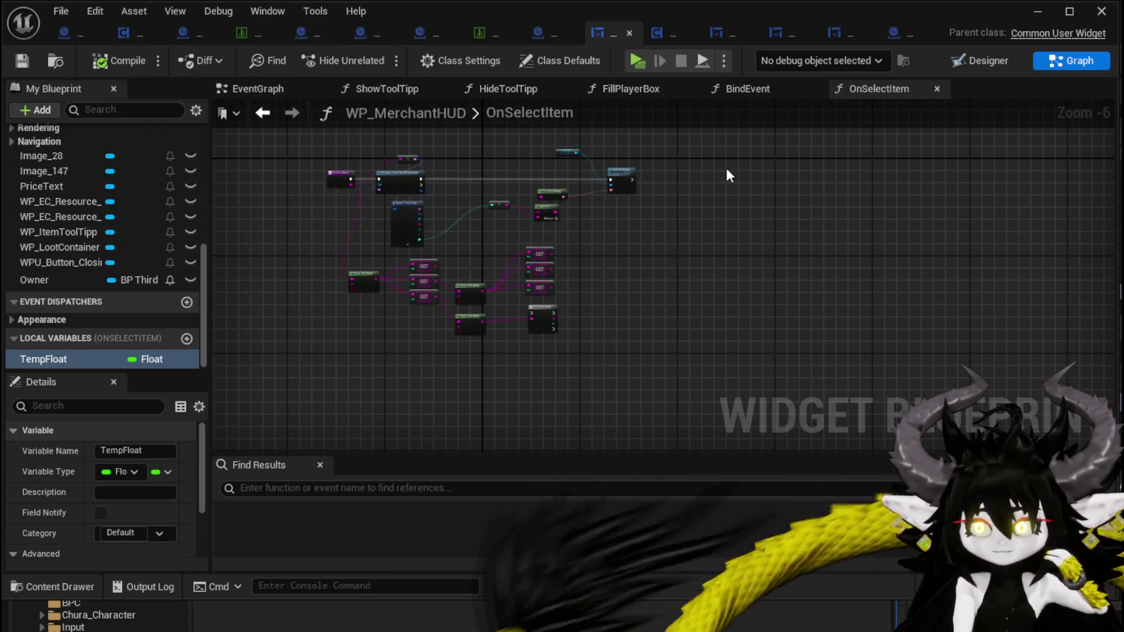
Add a Sequence node off the row lookup's Row Not Found pin
{"action": "scroll", "coordinate": [648, 237], "scroll_direction": "up", "scroll_amount": 4}
{"action": "mouse_move", "coordinate": [647, 236]}
{"action": "left_mouse_down"}
{"action": "mouse_move", "coordinate": [668, 281]}
{"action": "mouse_move", "coordinate": [686, 273]}
{"action": "mouse_move", "coordinate": [667, 264]}
{"action": "left_mouse_up"}
{"action": "scroll", "coordinate": [683, 311], "scroll_direction": "down", "scroll_amount": 1}
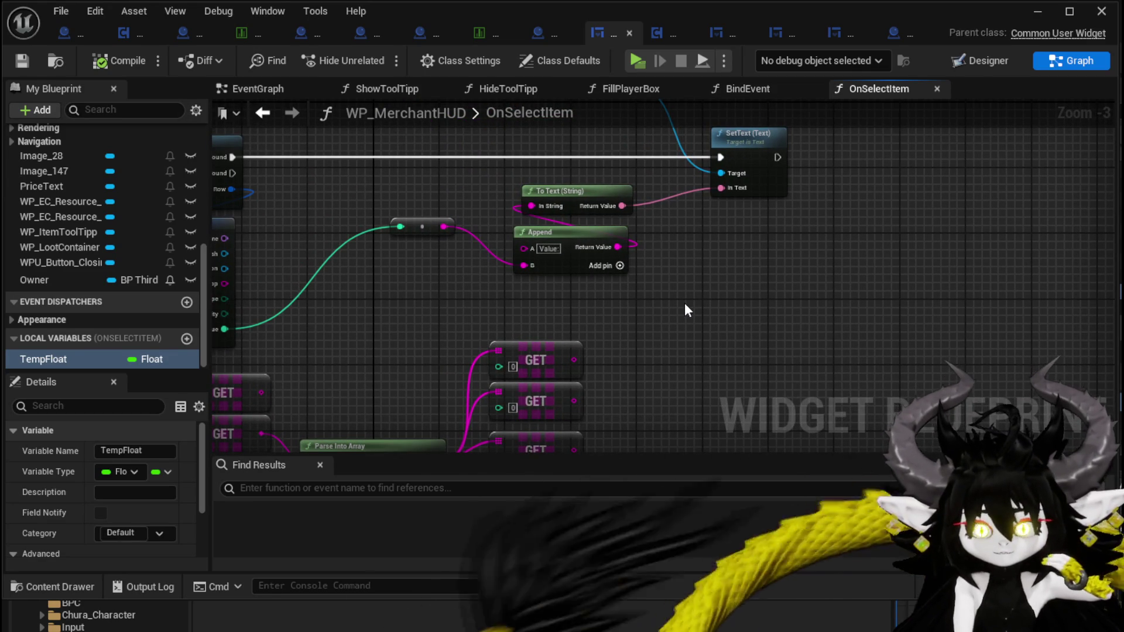
{"action": "mouse_move", "coordinate": [282, 209]}
{"action": "left_mouse_down"}
{"action": "mouse_move", "coordinate": [498, 248]}
{"action": "mouse_move", "coordinate": [565, 246]}
{"action": "mouse_move", "coordinate": [508, 262]}
{"action": "left_mouse_up"}
{"action": "left_click", "coordinate": [642, 234]}
{"action": "mouse_move", "coordinate": [465, 197]}
{"action": "left_mouse_down"}
{"action": "mouse_move", "coordinate": [571, 325]}
{"action": "mouse_move", "coordinate": [554, 346]}
{"action": "left_mouse_up"}
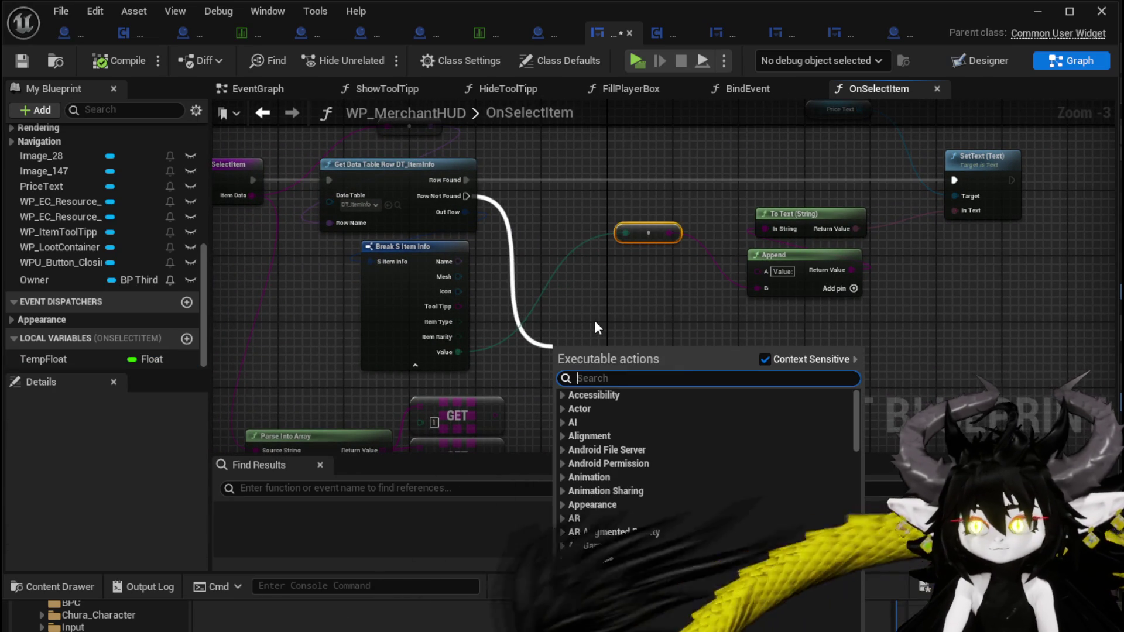
{"action": "type", "text": "Sequence"}
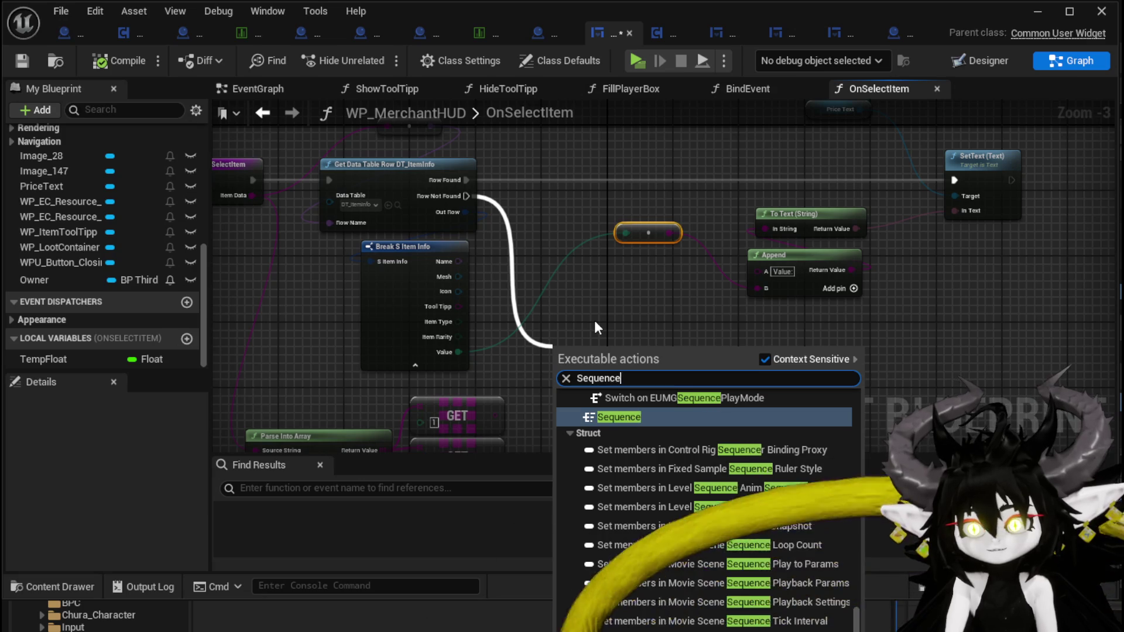
{"action": "key", "text": "Return"}
Paste a Get Data Table Row DT_ItemInfo node near the loop and compile, hitting a None row-name error
{"action": "mouse_move", "coordinate": [594, 321]}
{"action": "left_mouse_down"}
{"action": "mouse_move", "coordinate": [502, 197]}
{"action": "mouse_move", "coordinate": [472, 219]}
{"action": "left_mouse_up"}
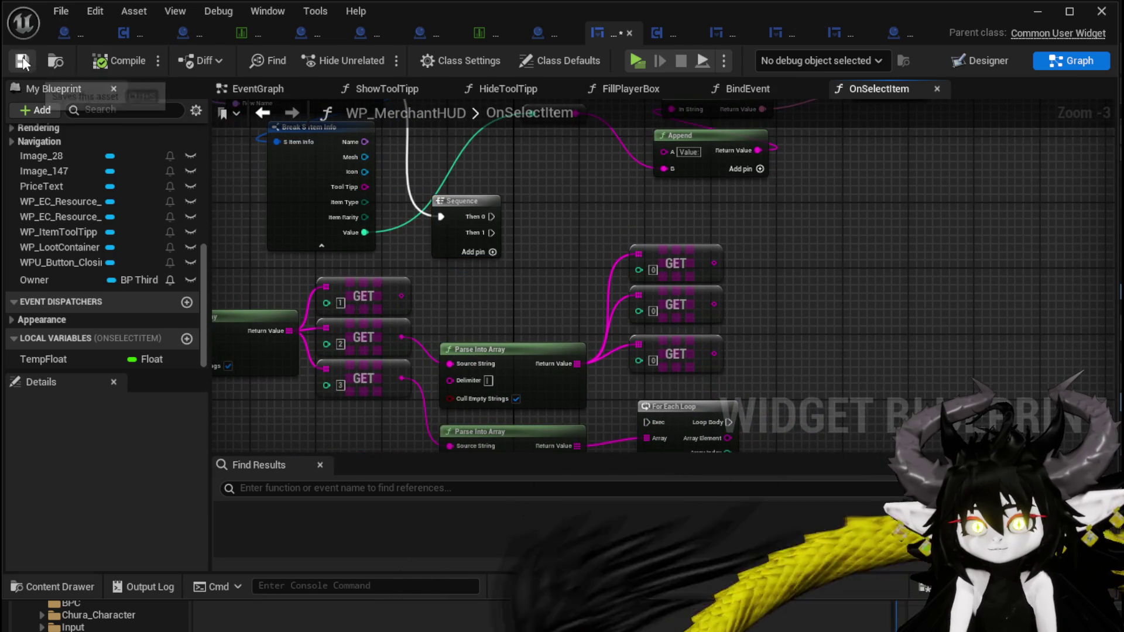
{"action": "mouse_move", "coordinate": [375, 136]}
{"action": "left_mouse_down"}
{"action": "mouse_move", "coordinate": [483, 234]}
{"action": "mouse_move", "coordinate": [525, 245]}
{"action": "left_mouse_up"}
{"action": "mouse_move", "coordinate": [948, 433]}
{"action": "left_mouse_down"}
{"action": "mouse_move", "coordinate": [868, 398]}
{"action": "mouse_move", "coordinate": [725, 290]}
{"action": "left_mouse_up"}
{"action": "key", "text": "ctrl+v"}
{"action": "left_click_drag", "start_coordinate": [862, 369], "coordinate": [802, 288]}
{"action": "mouse_move", "coordinate": [595, 308]}
{"action": "left_mouse_down"}
{"action": "mouse_move", "coordinate": [733, 316]}
{"action": "mouse_move", "coordinate": [766, 302]}
{"action": "left_mouse_up"}
{"action": "key", "text": "F7"}
{"action": "scroll", "coordinate": [528, 245], "scroll_direction": "down", "scroll_amount": 1}
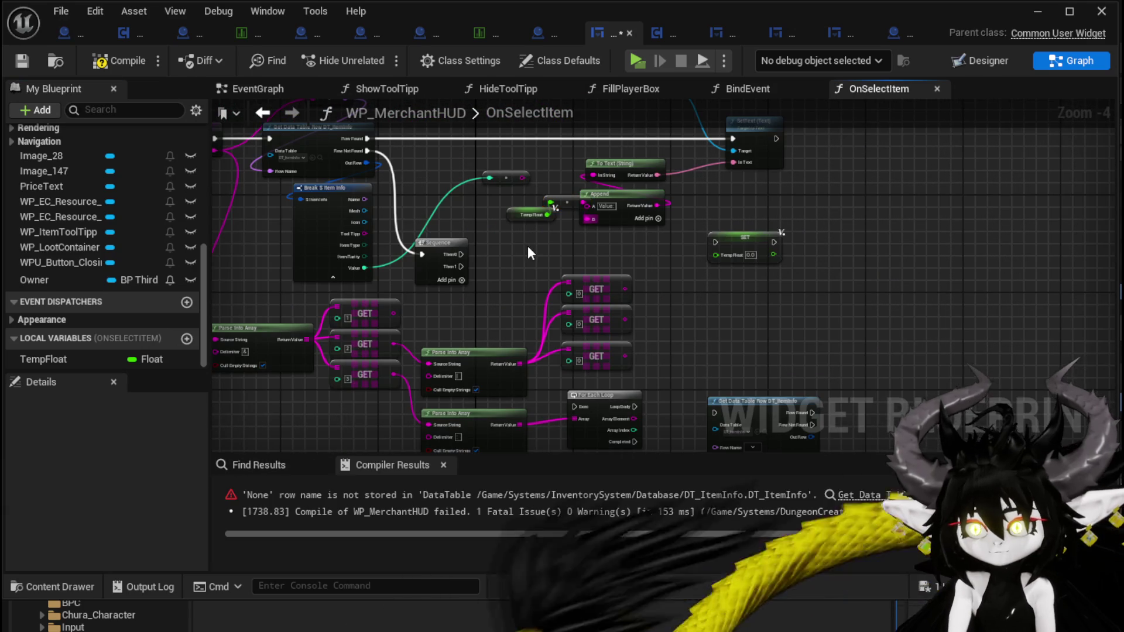
Build SET TempFloat = TempFloat + the top GET value
{"action": "key", "text": "ctrl+z"}
{"action": "mouse_move", "coordinate": [108, 360]}
{"action": "left_mouse_down"}
{"action": "mouse_move", "coordinate": [583, 244]}
{"action": "mouse_move", "coordinate": [731, 244]}
{"action": "left_mouse_up"}
{"action": "left_click", "coordinate": [565, 265]}
{"action": "type", "text": "+"}
{"action": "left_click", "coordinate": [679, 387]}
{"action": "scroll", "coordinate": [683, 273], "scroll_direction": "up", "scroll_amount": 2}
{"action": "left_click_drag", "start_coordinate": [621, 242], "coordinate": [657, 287]}
{"action": "mouse_move", "coordinate": [589, 299]}
{"action": "left_mouse_down"}
{"action": "mouse_move", "coordinate": [674, 267]}
{"action": "mouse_move", "coordinate": [742, 270]}
{"action": "left_mouse_up"}
{"action": "left_click_drag", "start_coordinate": [622, 225], "coordinate": [553, 252]}
{"action": "left_click_drag", "start_coordinate": [531, 215], "coordinate": [687, 243]}
{"action": "left_click_drag", "start_coordinate": [798, 221], "coordinate": [808, 240]}
Duplicate the add-and-set group twice, feeding the middle and third GET values
{"action": "mouse_move", "coordinate": [641, 220]}
{"action": "left_mouse_down"}
{"action": "mouse_move", "coordinate": [757, 315]}
{"action": "mouse_move", "coordinate": [762, 272]}
{"action": "left_mouse_up"}
{"action": "key", "text": "ctrl+d"}
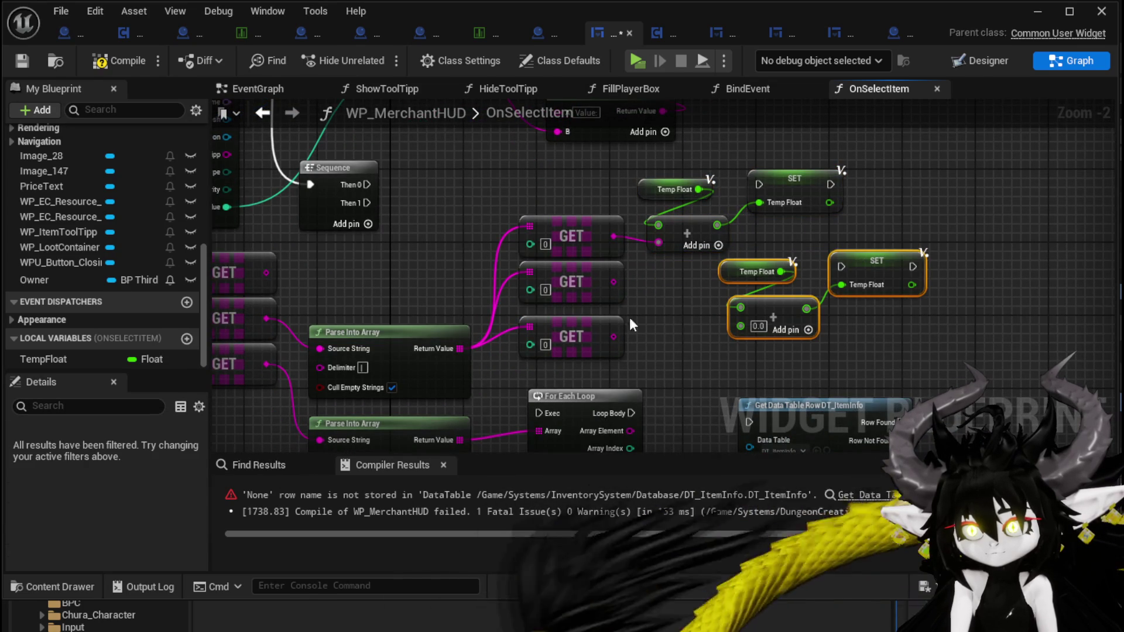
{"action": "left_click_drag", "start_coordinate": [614, 281], "coordinate": [741, 325]}
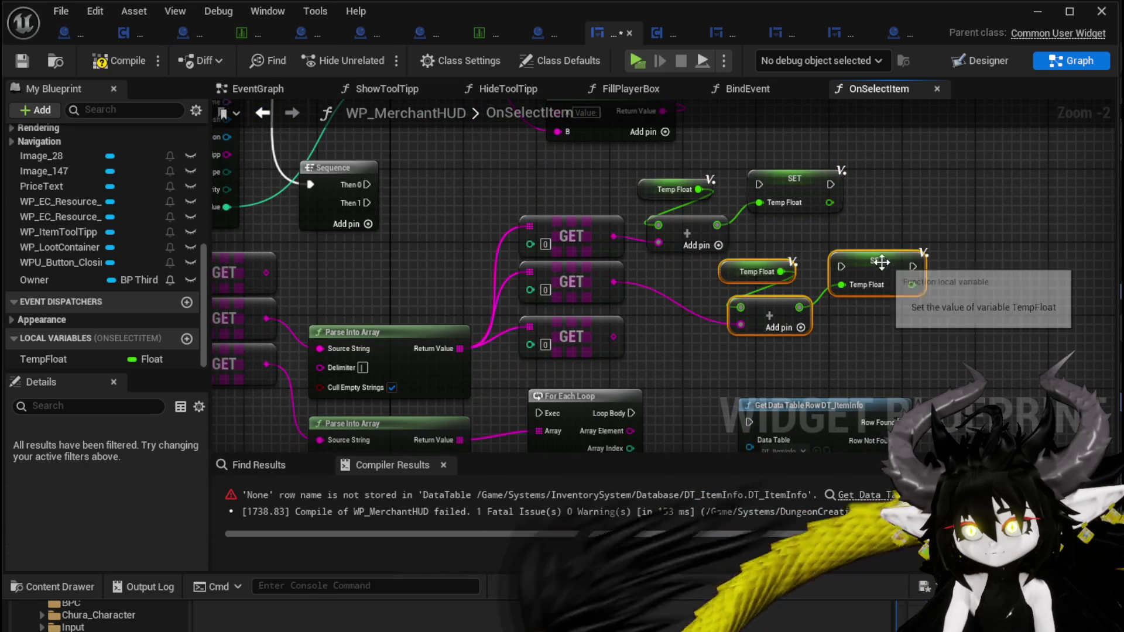
{"action": "left_click_drag", "start_coordinate": [884, 274], "coordinate": [985, 229]}
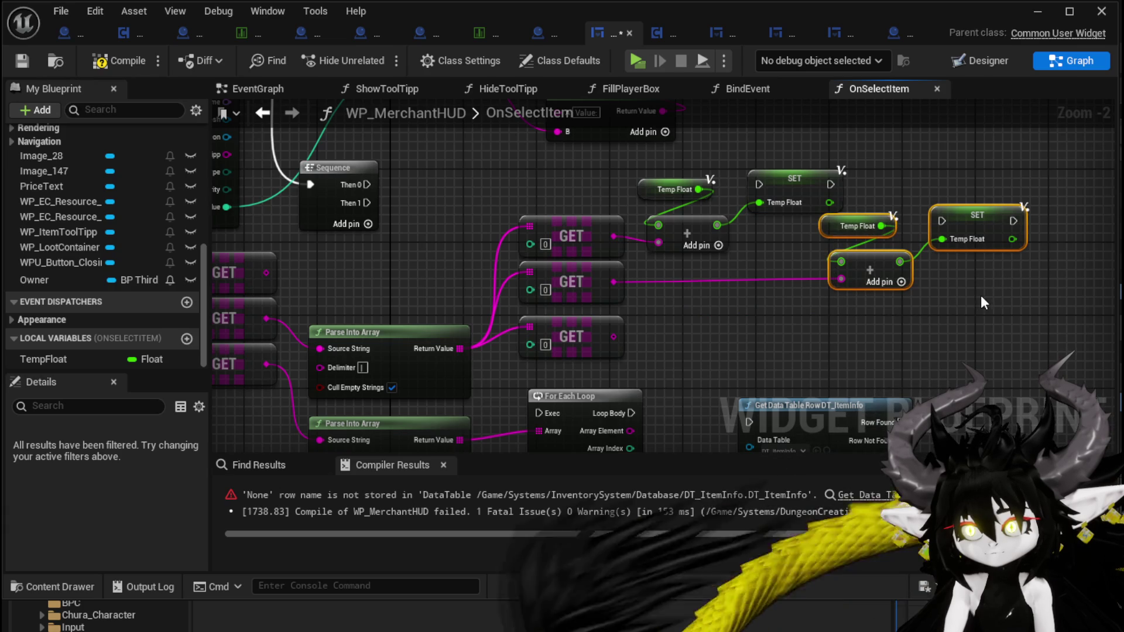
{"action": "key", "text": "ctrl+v"}
{"action": "left_click_drag", "start_coordinate": [614, 336], "coordinate": [959, 343]}
Chain the three SET TempFloat nodes in a row from Sequence Then 0
{"action": "mouse_move", "coordinate": [898, 315]}
{"action": "left_mouse_down"}
{"action": "mouse_move", "coordinate": [788, 314]}
{"action": "mouse_move", "coordinate": [784, 287]}
{"action": "mouse_move", "coordinate": [463, 226]}
{"action": "left_mouse_up"}
{"action": "left_click_drag", "start_coordinate": [408, 199], "coordinate": [687, 202]}
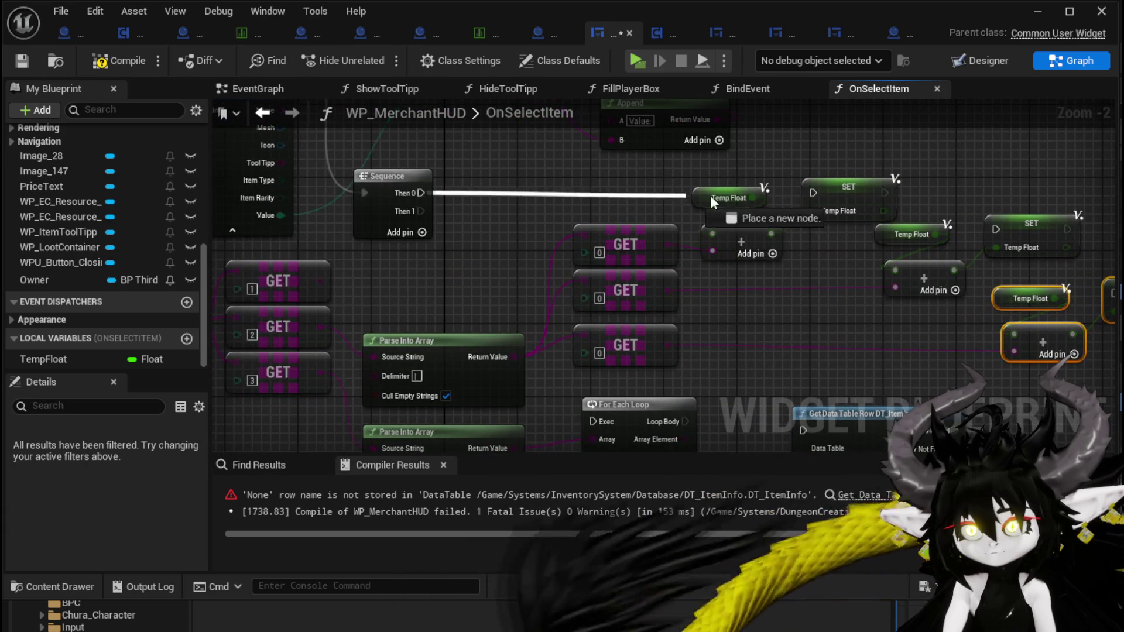
{"action": "left_click_drag", "start_coordinate": [810, 188], "coordinate": [812, 190]}
{"action": "mouse_move", "coordinate": [883, 192]}
{"action": "left_mouse_down"}
{"action": "mouse_move", "coordinate": [994, 219]}
{"action": "mouse_move", "coordinate": [1101, 223]}
{"action": "mouse_move", "coordinate": [915, 213]}
{"action": "mouse_move", "coordinate": [969, 281]}
{"action": "left_mouse_up"}
{"action": "mouse_move", "coordinate": [866, 234]}
{"action": "left_mouse_down"}
{"action": "mouse_move", "coordinate": [867, 174]}
{"action": "mouse_move", "coordinate": [934, 184]}
{"action": "left_mouse_up"}
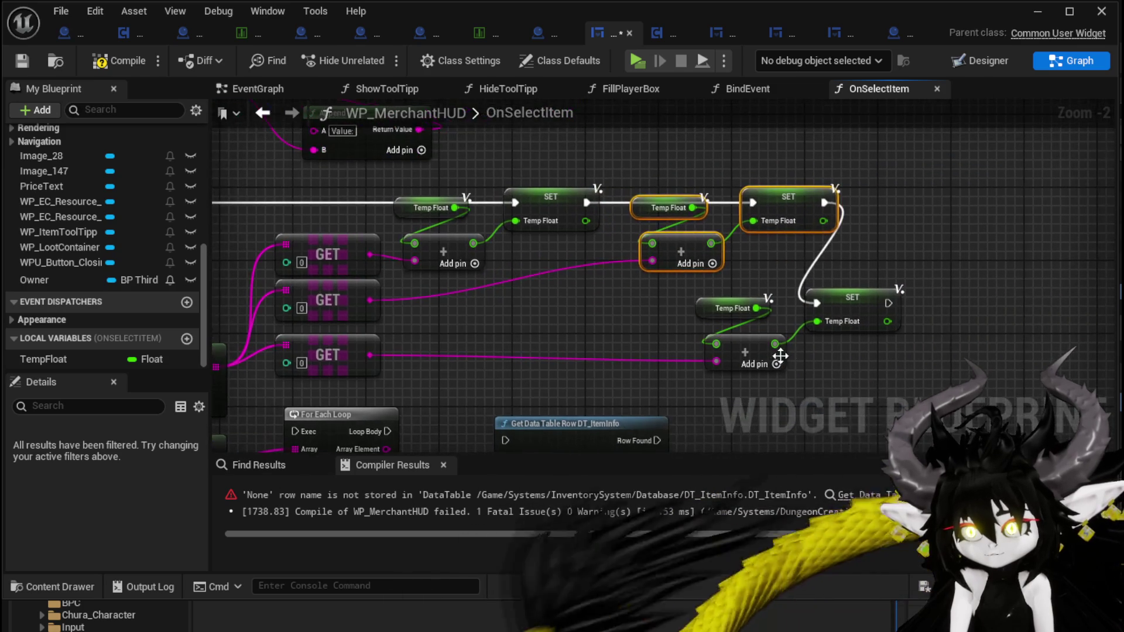
{"action": "left_click_drag", "start_coordinate": [873, 298], "coordinate": [1038, 189]}
Group and select the SetText, To Text, Append and Price Text nodes
{"action": "mouse_move", "coordinate": [622, 303]}
{"action": "left_mouse_down"}
{"action": "mouse_move", "coordinate": [860, 307]}
{"action": "mouse_move", "coordinate": [337, 353]}
{"action": "left_mouse_up"}
{"action": "mouse_move", "coordinate": [332, 259]}
{"action": "left_mouse_down"}
{"action": "mouse_move", "coordinate": [423, 339]}
{"action": "mouse_move", "coordinate": [792, 132]}
{"action": "mouse_move", "coordinate": [788, 151]}
{"action": "left_mouse_up"}
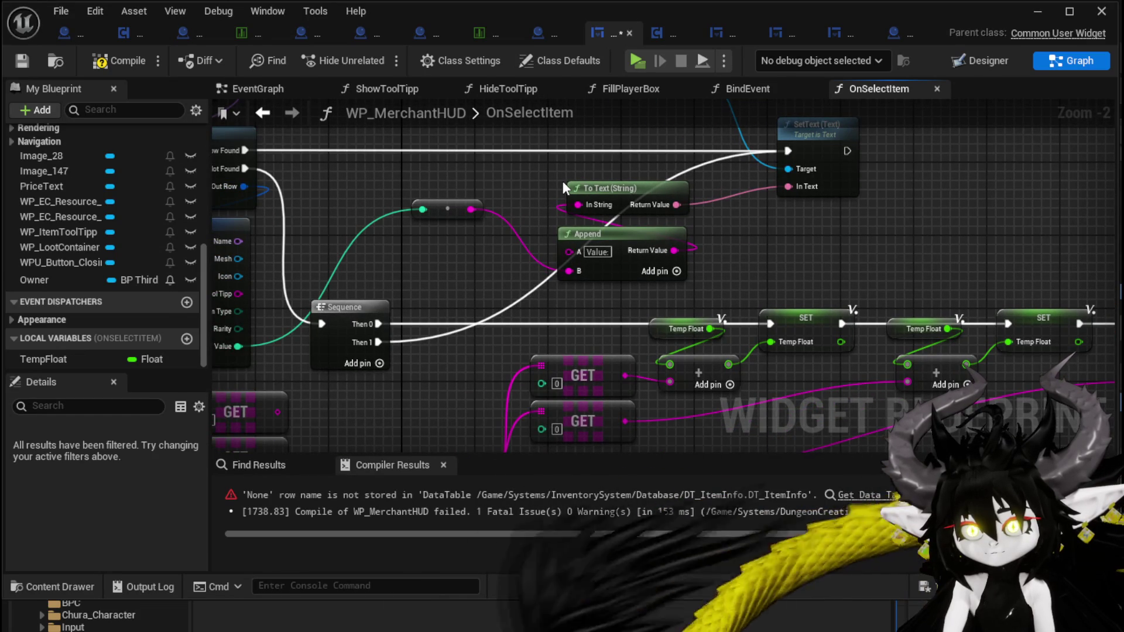
{"action": "left_click_drag", "start_coordinate": [790, 216], "coordinate": [697, 317]}
{"action": "left_click_drag", "start_coordinate": [554, 185], "coordinate": [731, 188]}
{"action": "left_click_drag", "start_coordinate": [492, 158], "coordinate": [784, 340]}
{"action": "scroll", "coordinate": [799, 343], "scroll_direction": "down", "scroll_amount": 2}
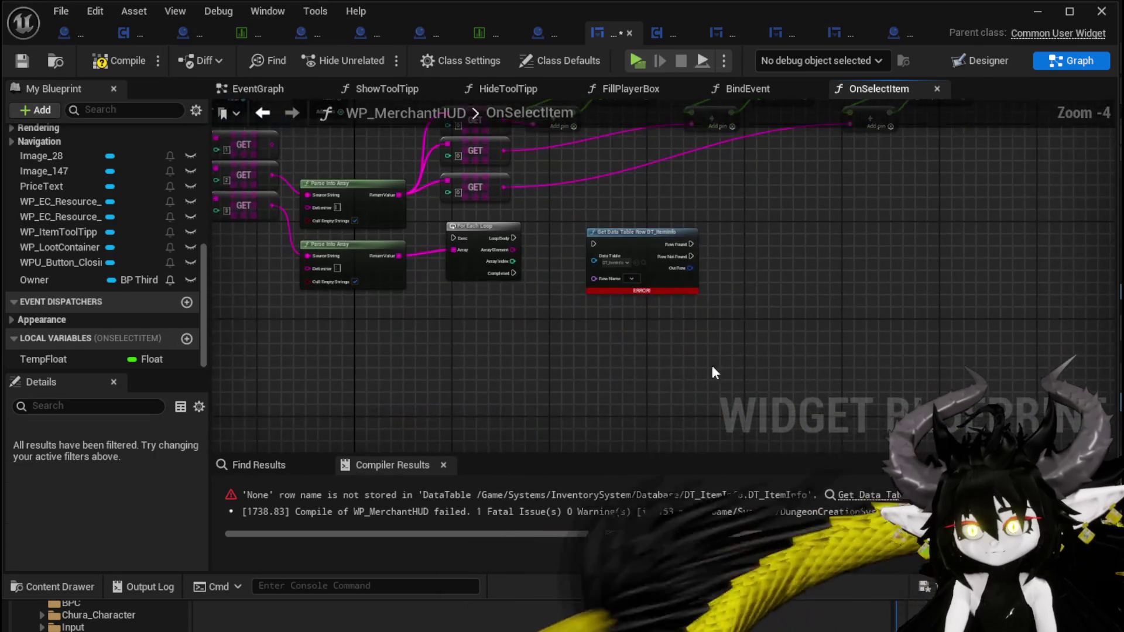
Paste a copy of the Price Text nodes and run its SetText from Sequence Then 1
{"action": "key", "text": "ctrl+v"}
{"action": "left_click_drag", "start_coordinate": [533, 326], "coordinate": [566, 359]}
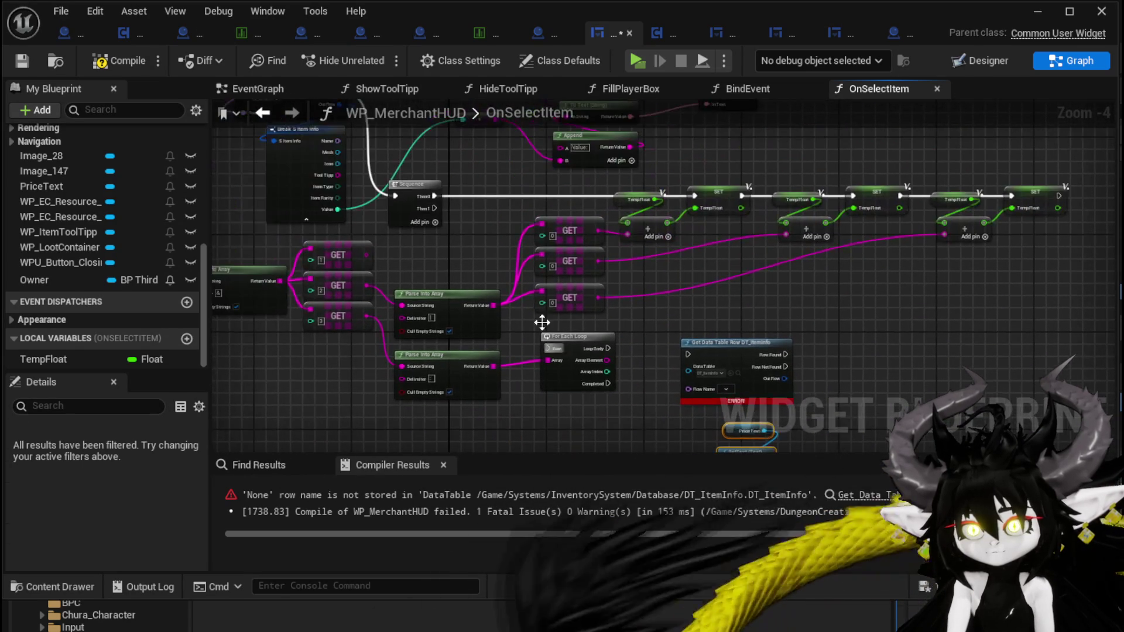
{"action": "mouse_move", "coordinate": [434, 208]}
{"action": "left_mouse_down"}
{"action": "mouse_move", "coordinate": [669, 408]}
{"action": "mouse_move", "coordinate": [724, 321]}
{"action": "left_mouse_up"}
{"action": "scroll", "coordinate": [385, 265], "scroll_direction": "up", "scroll_amount": 2}
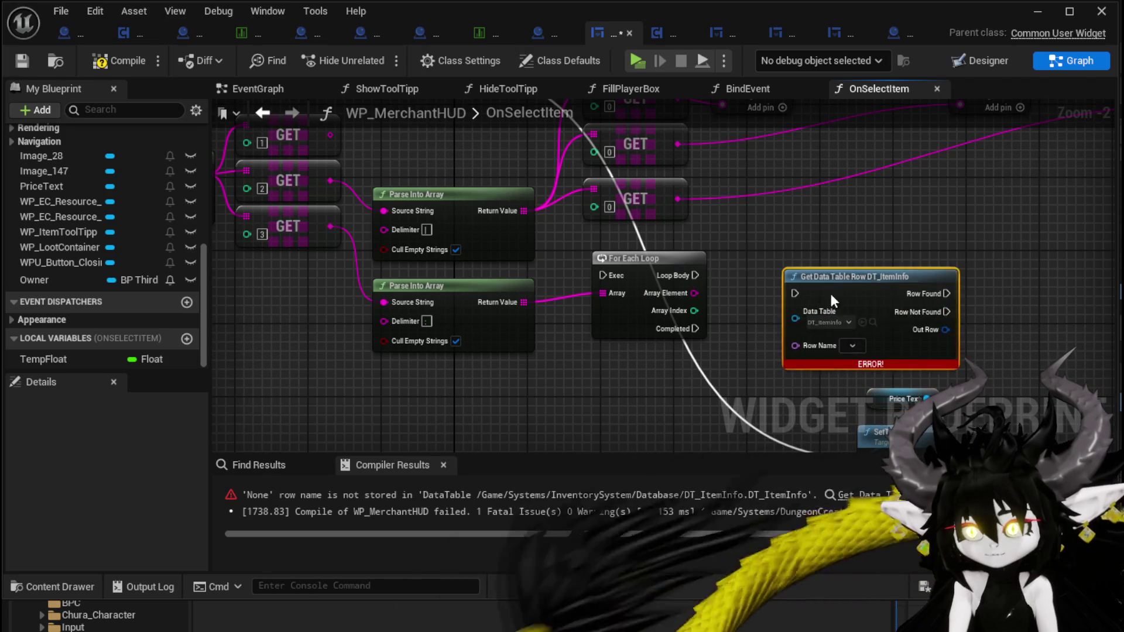
{"action": "left_click_drag", "start_coordinate": [740, 275], "coordinate": [757, 424]}
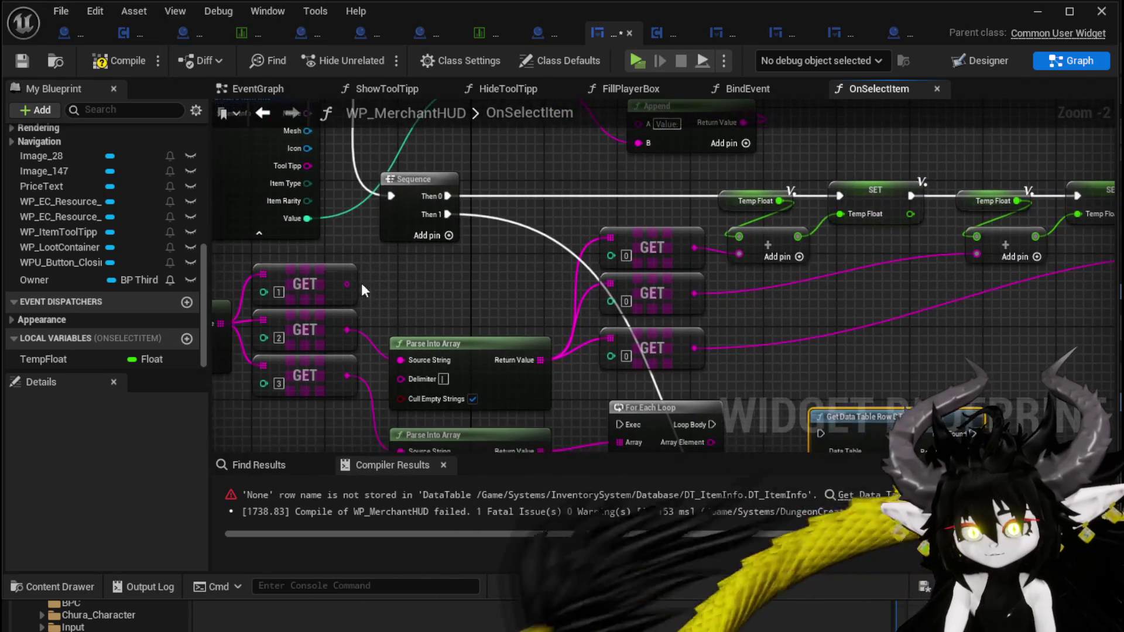
Set the new DT_ItemInfo lookup's Row Name to nullitemID and compile
{"action": "left_click_drag", "start_coordinate": [319, 292], "coordinate": [319, 282]}
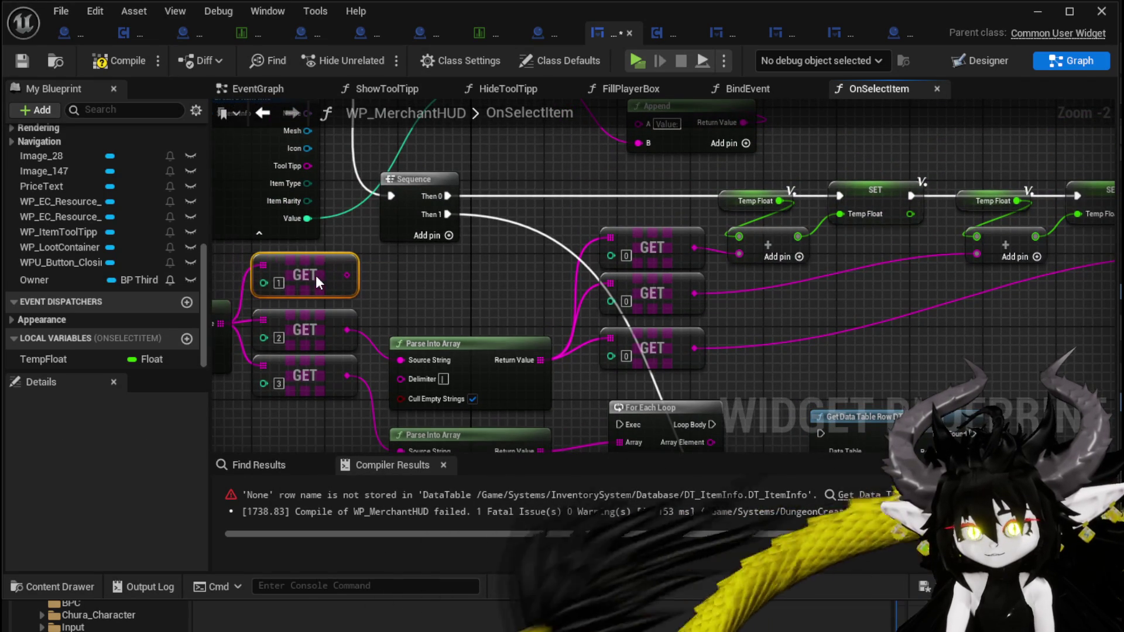
{"action": "mouse_move", "coordinate": [802, 420]}
{"action": "left_mouse_down"}
{"action": "mouse_move", "coordinate": [702, 331]}
{"action": "mouse_move", "coordinate": [663, 263]}
{"action": "left_mouse_up"}
{"action": "left_click", "coordinate": [737, 328]}
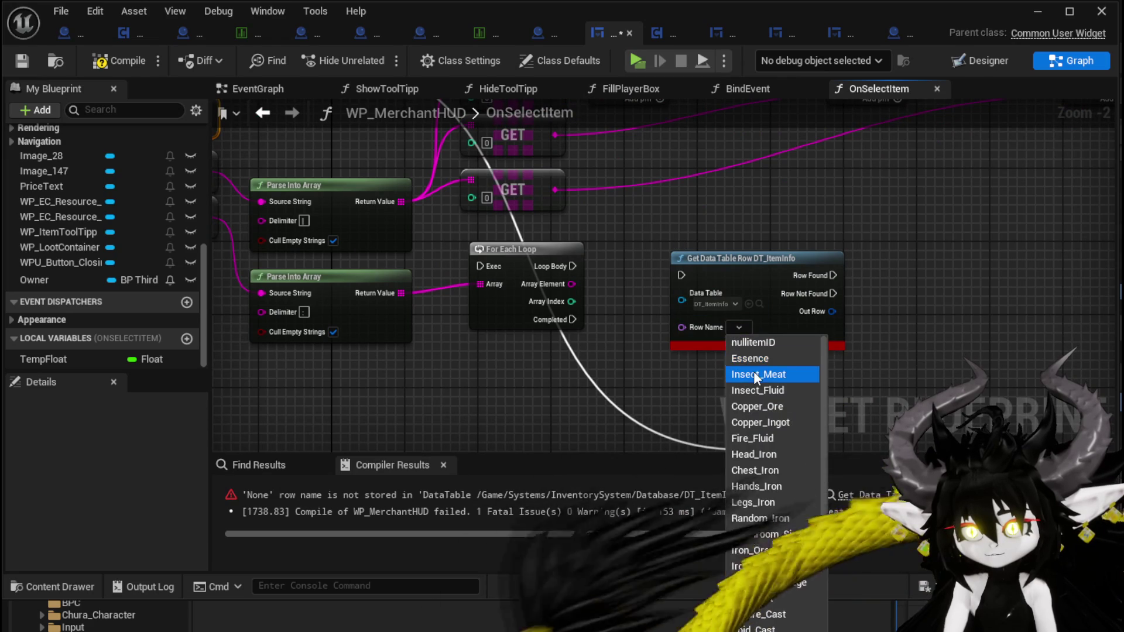
{"action": "left_click", "coordinate": [734, 339]}
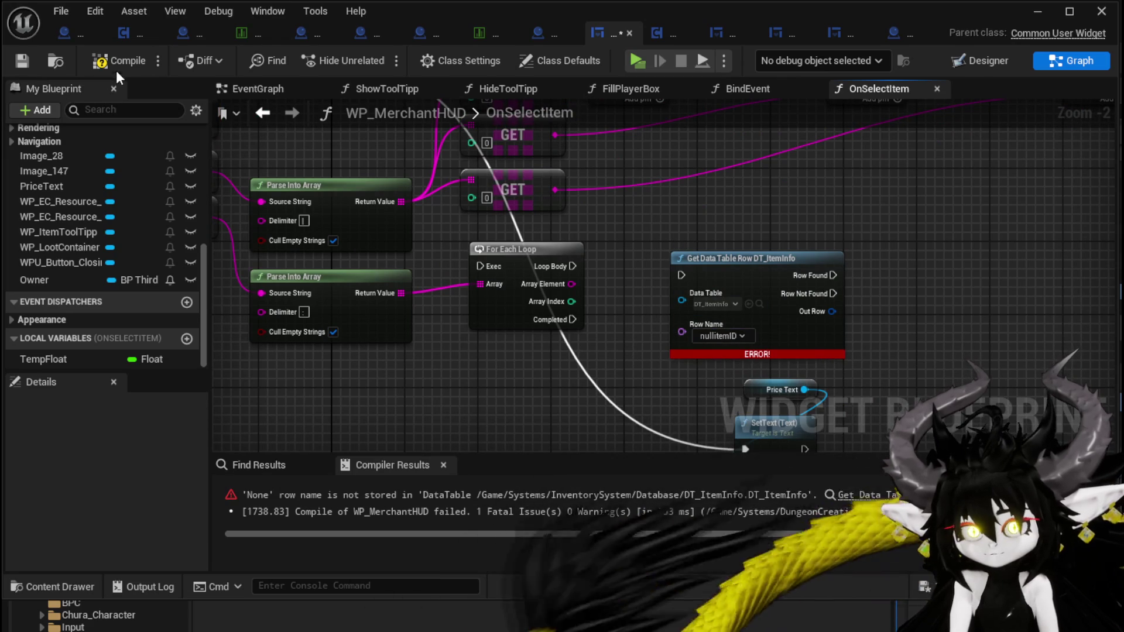
{"action": "left_click", "coordinate": [116, 69]}
Feed TempFloat into the copied Append node
{"action": "mouse_move", "coordinate": [575, 379]}
{"action": "left_mouse_down"}
{"action": "mouse_move", "coordinate": [641, 325]}
{"action": "mouse_move", "coordinate": [511, 333]}
{"action": "mouse_move", "coordinate": [549, 366]}
{"action": "mouse_move", "coordinate": [539, 280]}
{"action": "left_mouse_up"}
{"action": "mouse_move", "coordinate": [114, 360]}
{"action": "left_mouse_down"}
{"action": "mouse_move", "coordinate": [538, 387]}
{"action": "mouse_move", "coordinate": [467, 400]}
{"action": "mouse_move", "coordinate": [618, 388]}
{"action": "left_mouse_up"}
{"action": "scroll", "coordinate": [591, 352], "scroll_direction": "down", "scroll_amount": 3}
{"action": "mouse_move", "coordinate": [580, 428]}
{"action": "left_mouse_down"}
{"action": "mouse_move", "coordinate": [586, 448]}
{"action": "mouse_move", "coordinate": [586, 434]}
{"action": "left_mouse_up"}
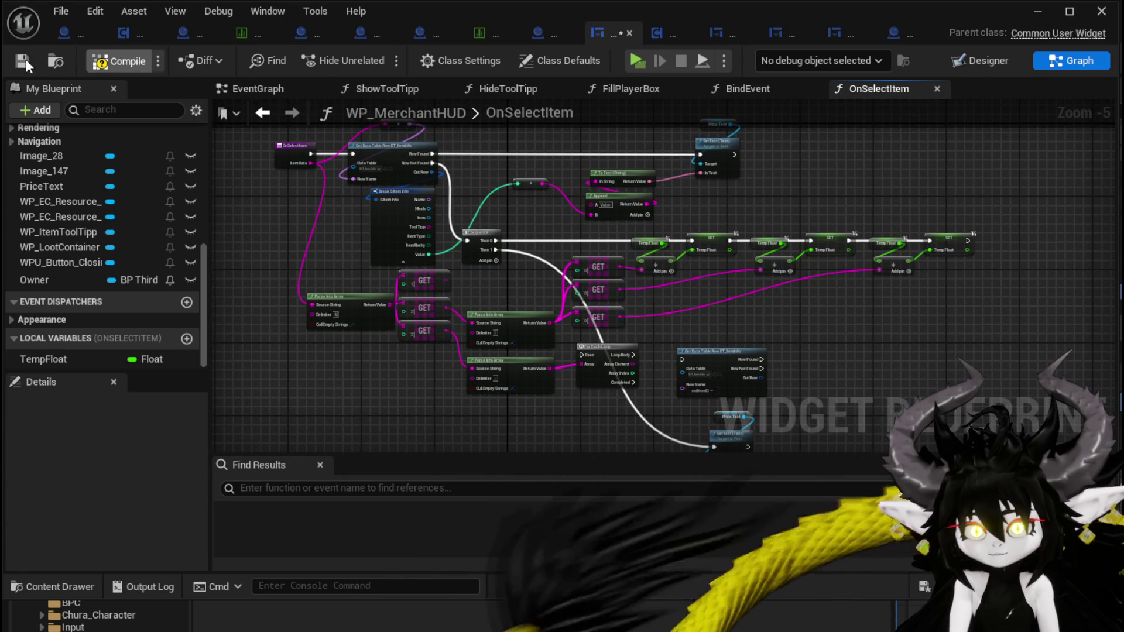
Play-test the level and confirm the copper ingot shows Value:30 in the inventory
{"action": "left_click", "coordinate": [1037, 11]}
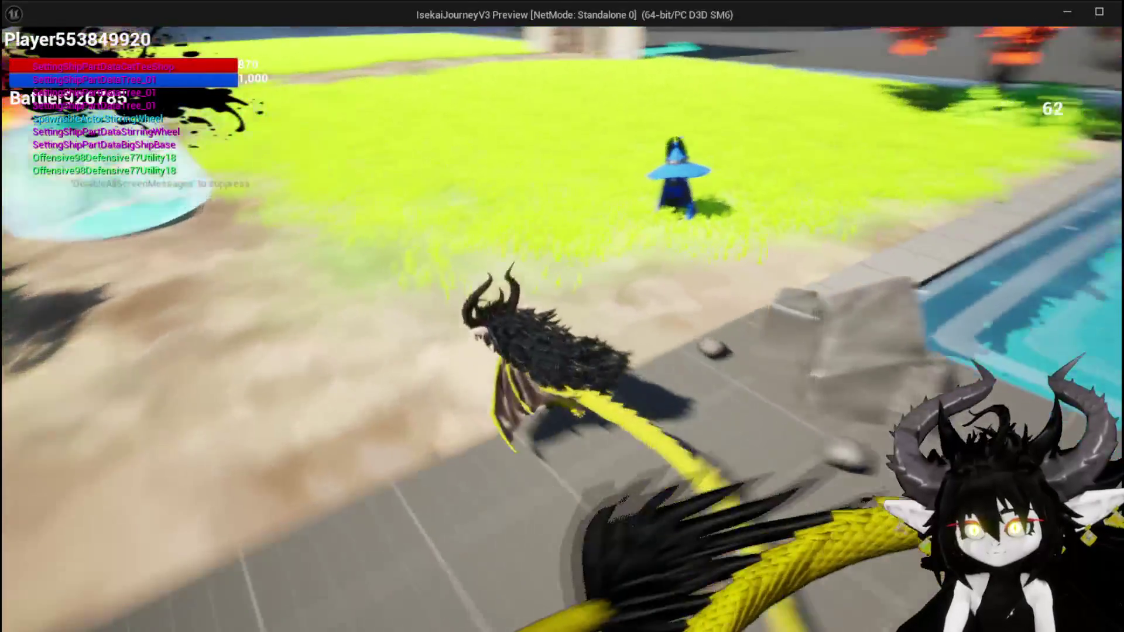
{"action": "key", "text": "i"}
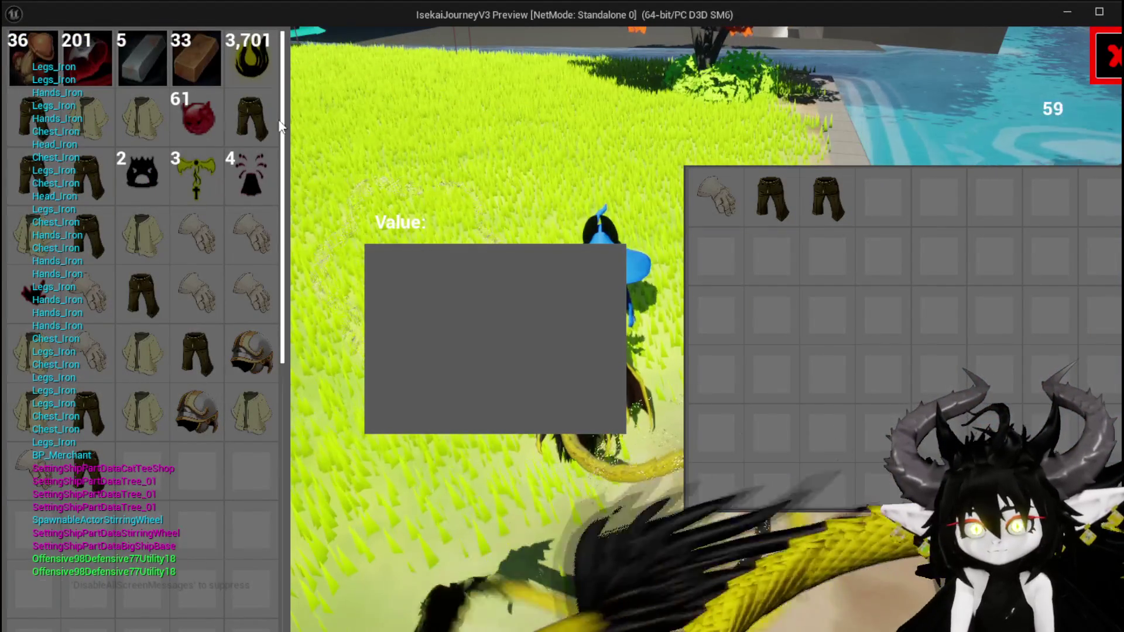
{"action": "mouse_move", "coordinate": [265, 116]}
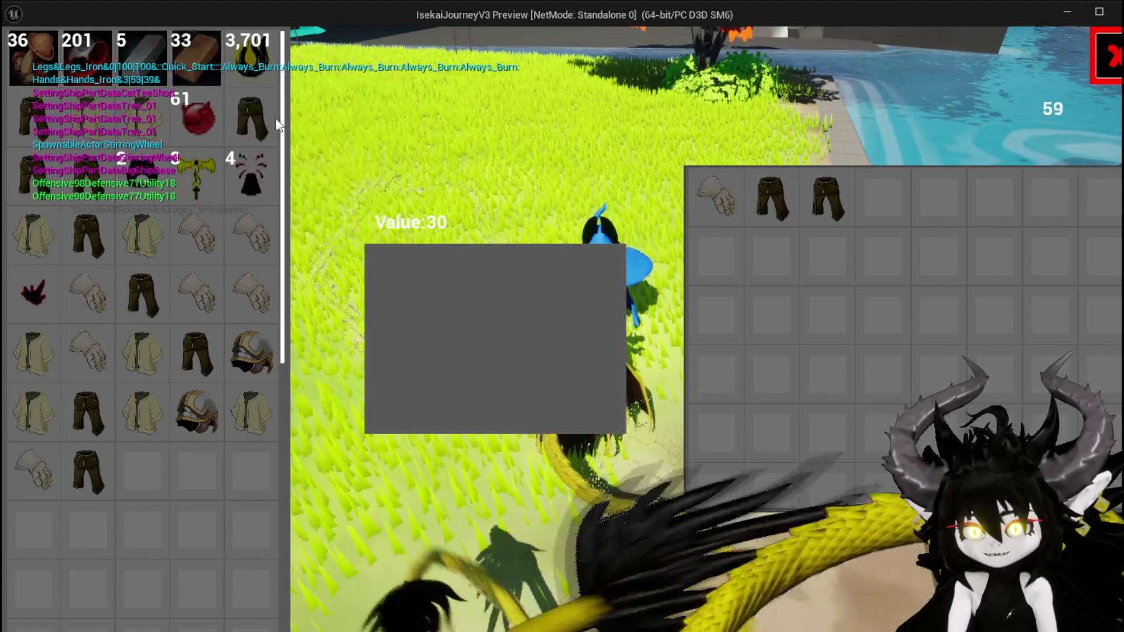
{"action": "mouse_move", "coordinate": [244, 84]}
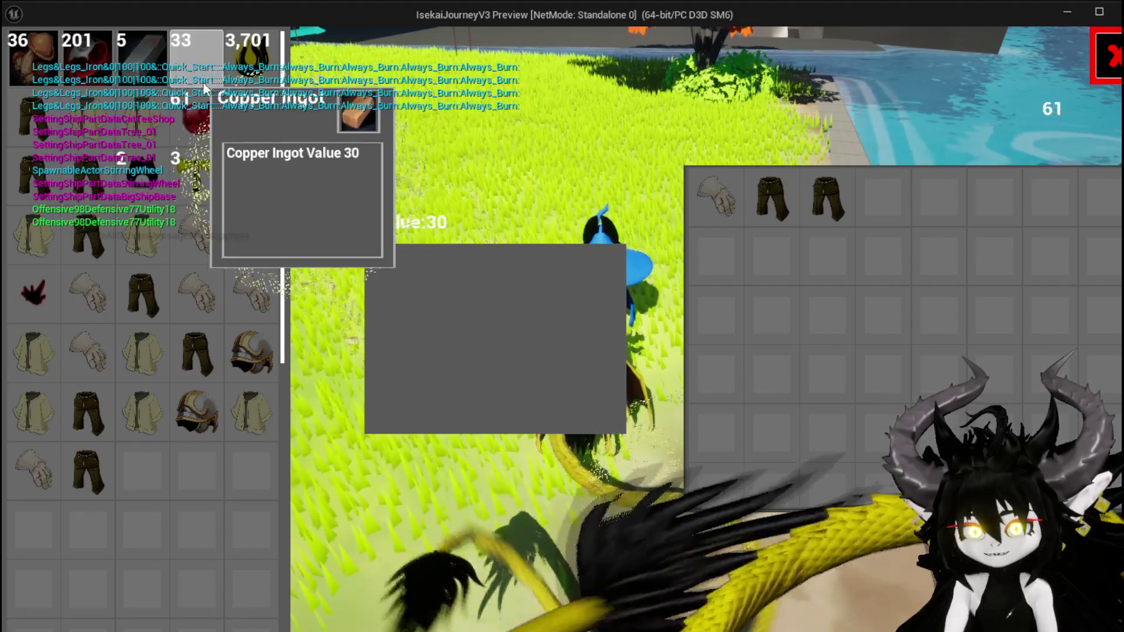
{"action": "key", "text": "Escape"}
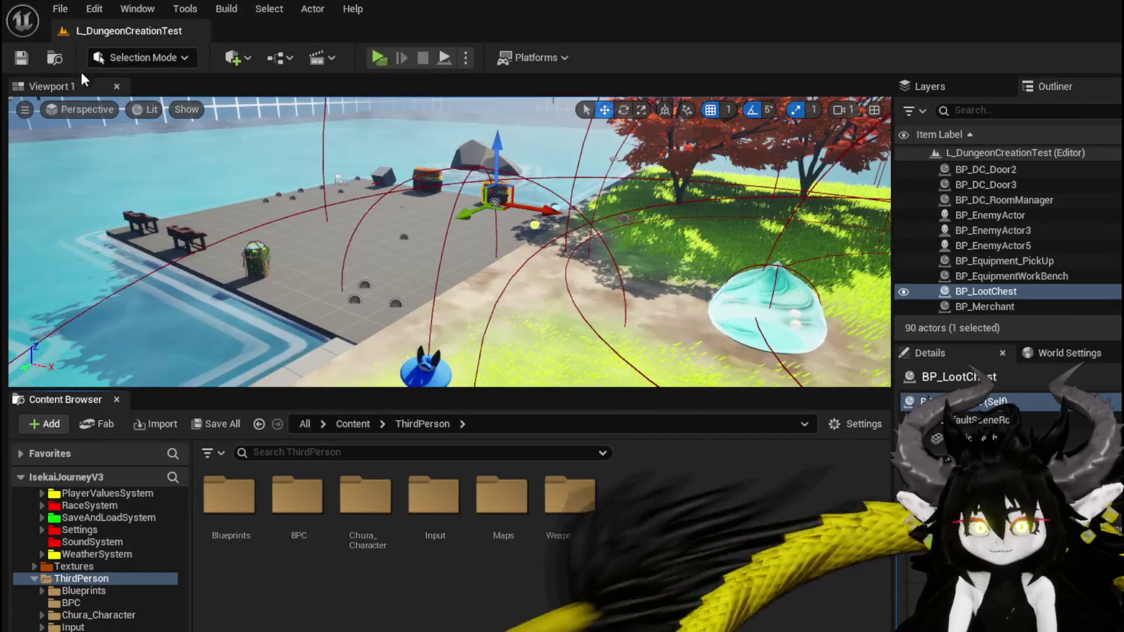
Save the level, return to WP_MerchantHUD, and turn off Cull Empty Strings on the first parser
{"action": "left_click", "coordinate": [27, 55]}
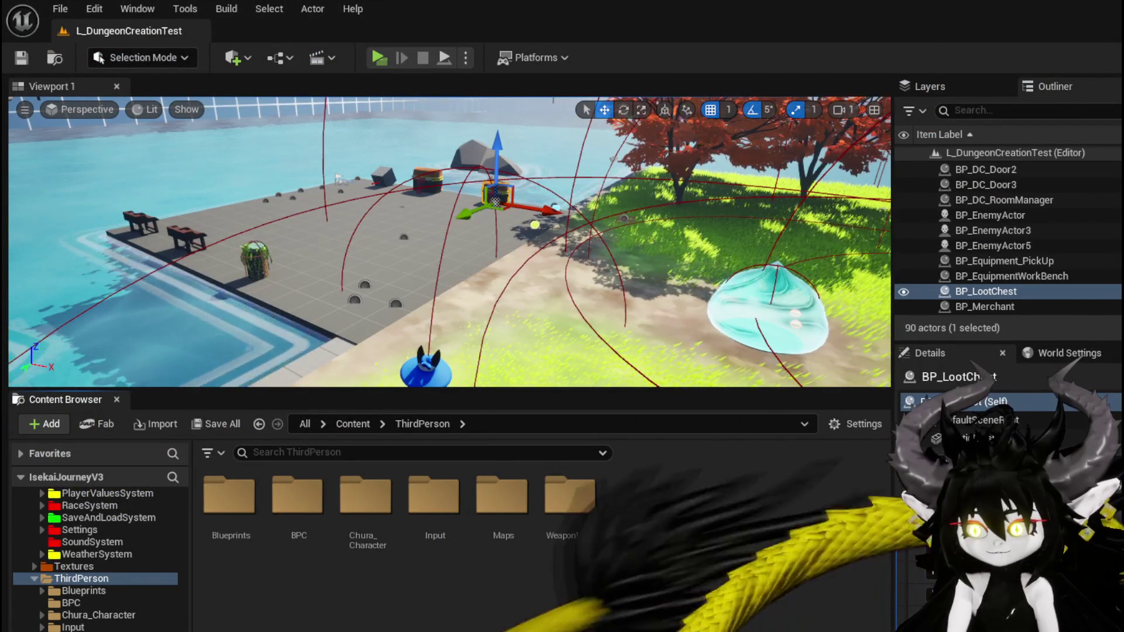
{"action": "key", "text": "alt+Tab"}
{"action": "scroll", "coordinate": [459, 300], "scroll_direction": "up", "scroll_amount": 2}
{"action": "left_click_drag", "start_coordinate": [538, 297], "coordinate": [654, 291]}
{"action": "left_click", "coordinate": [369, 355]}
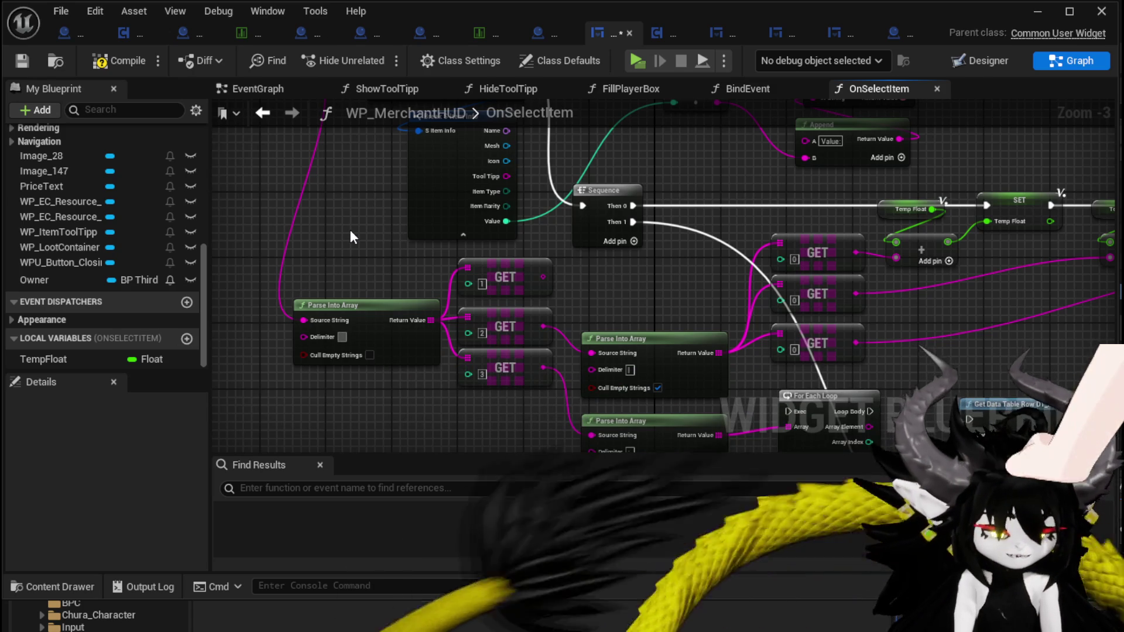
Set the first parser's delimiter to &, recompile, and turn off Cull Empty Strings on the middle parser
{"action": "type", "text": "&"}
{"action": "left_click", "coordinate": [106, 61]}
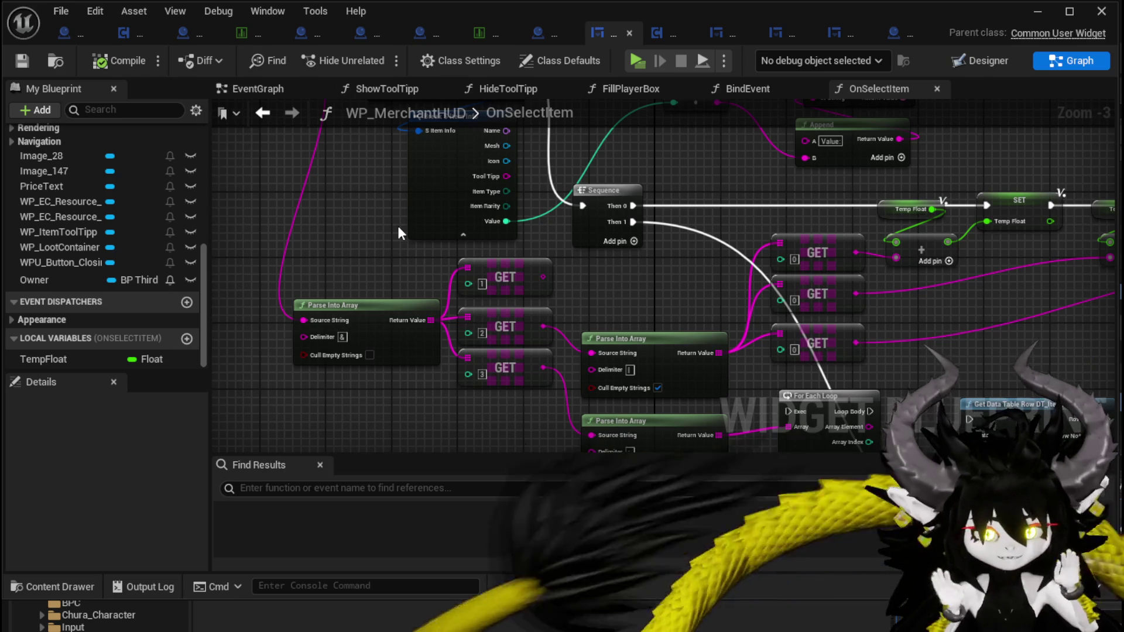
{"action": "mouse_move", "coordinate": [397, 223]}
{"action": "left_mouse_down"}
{"action": "mouse_move", "coordinate": [379, 296]}
{"action": "mouse_move", "coordinate": [365, 164]}
{"action": "left_mouse_up"}
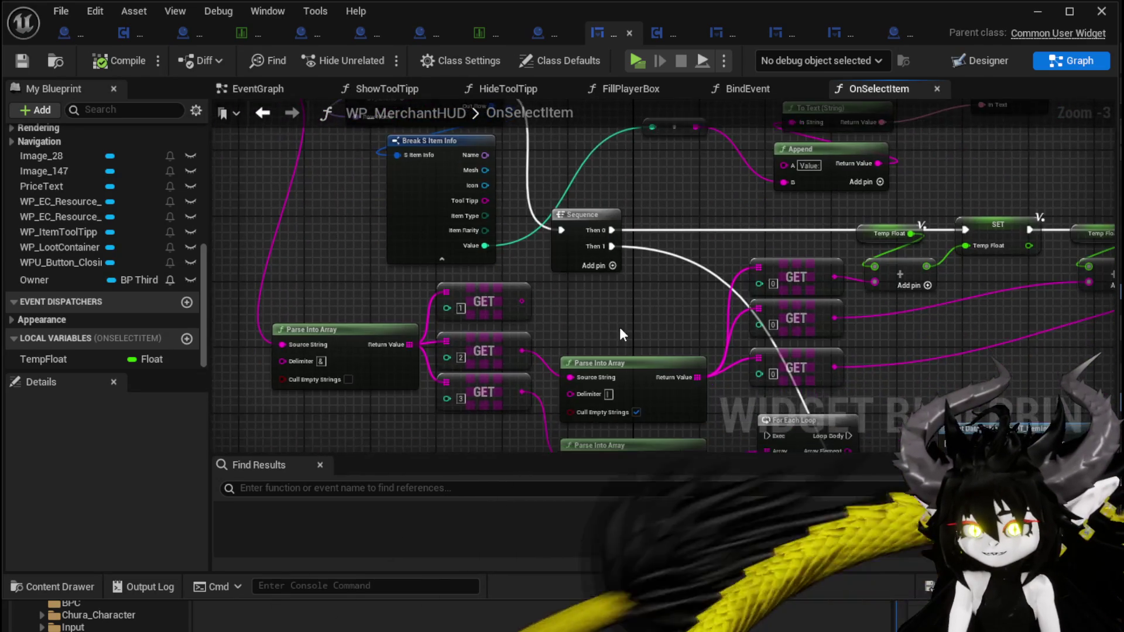
{"action": "left_click_drag", "start_coordinate": [620, 327], "coordinate": [621, 279]}
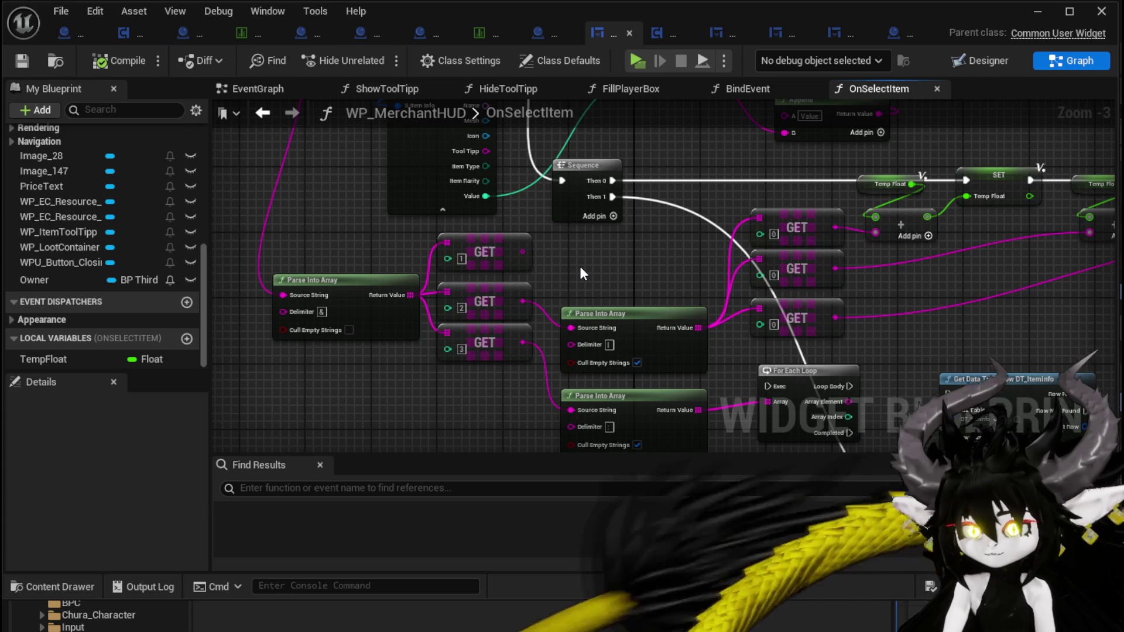
{"action": "left_click", "coordinate": [637, 363]}
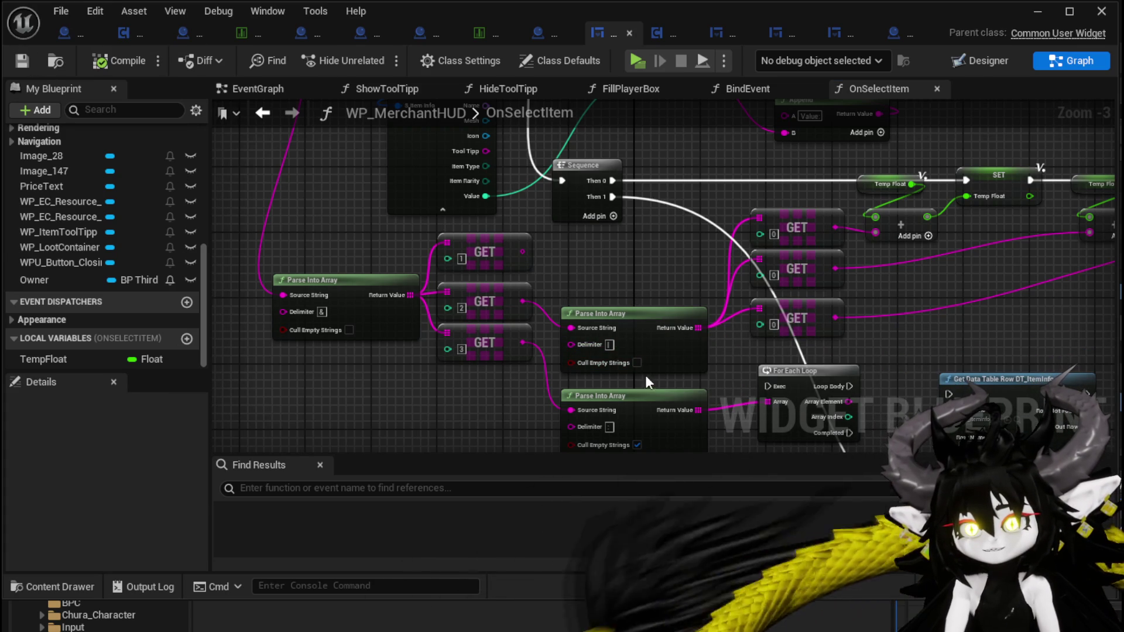
Add a Print String right after OnSelectItem, then compile and save the merchant HUD widget
{"action": "left_click", "coordinate": [611, 345]}
{"action": "mouse_move", "coordinate": [589, 253]}
{"action": "left_mouse_down"}
{"action": "mouse_move", "coordinate": [472, 276]}
{"action": "mouse_move", "coordinate": [603, 217]}
{"action": "mouse_move", "coordinate": [445, 192]}
{"action": "mouse_move", "coordinate": [515, 228]}
{"action": "left_mouse_up"}
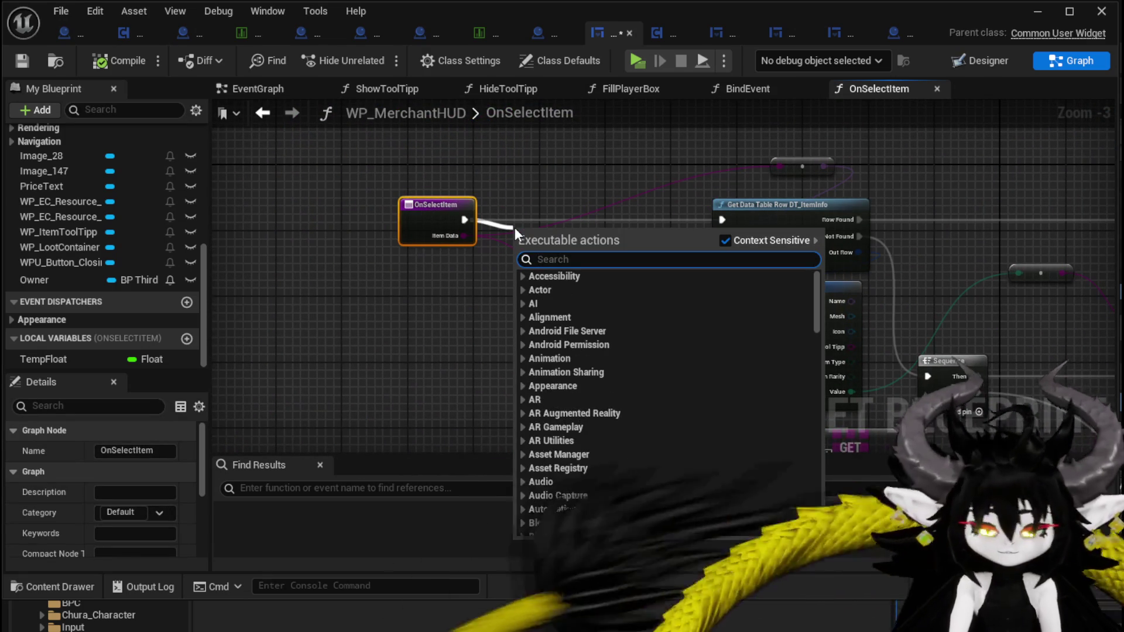
{"action": "type", "text": "Print String"}
{"action": "key", "text": "Return"}
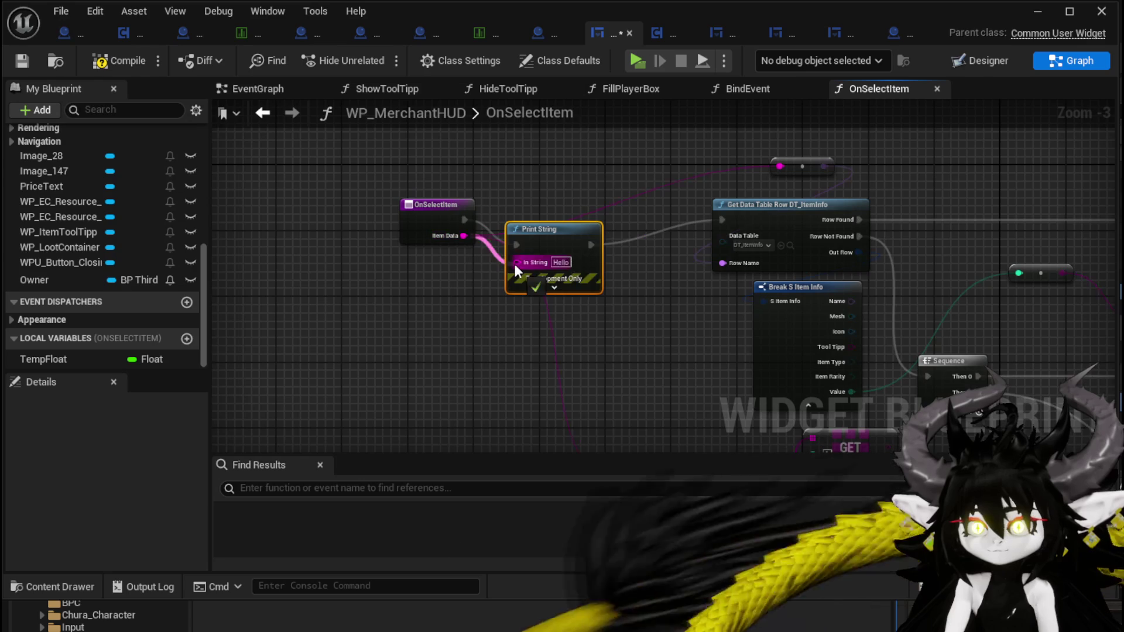
{"action": "left_click", "coordinate": [27, 57]}
{"action": "left_click", "coordinate": [1037, 10]}
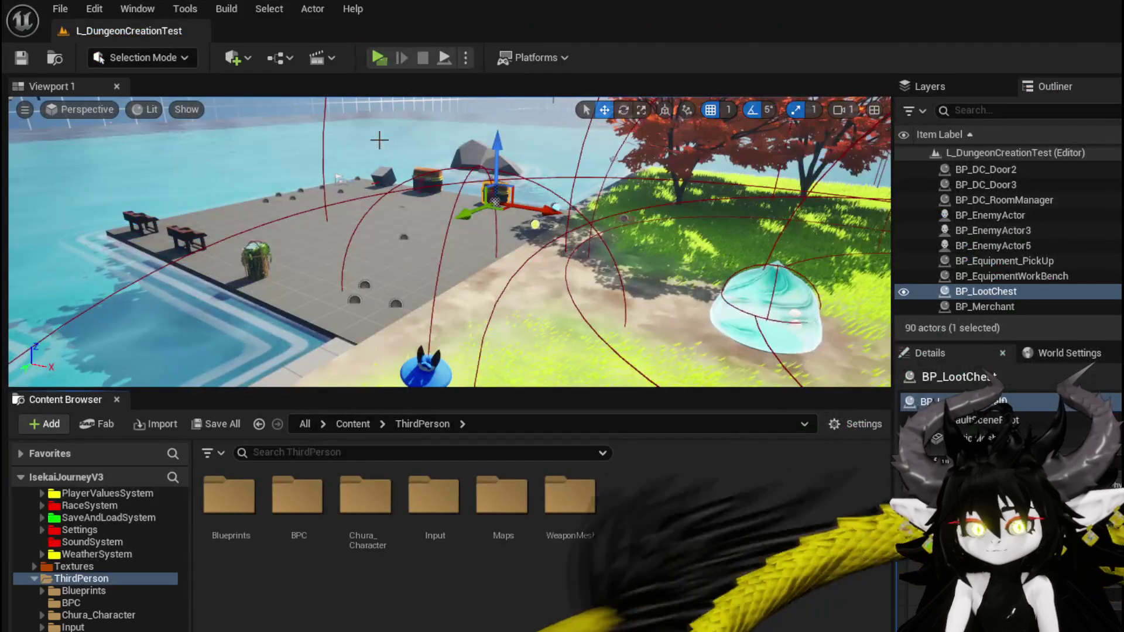
Play-test the merchant shop, confirm Iron_Hands shows Value:150.0, then save the level
{"action": "left_click", "coordinate": [379, 57]}
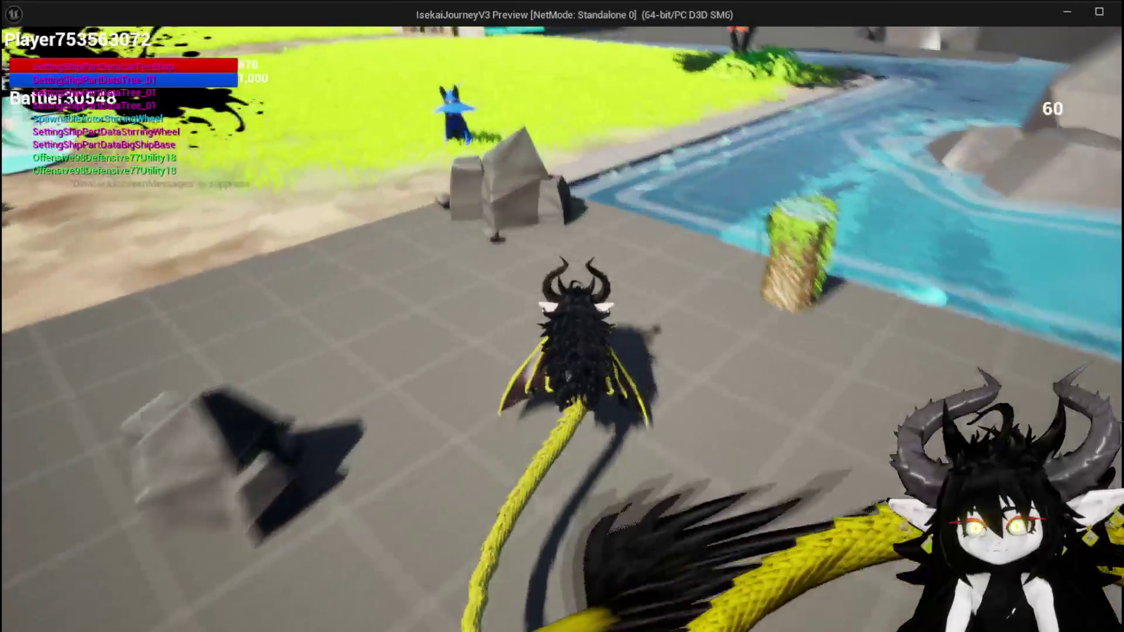
{"action": "key", "text": "w"}
{"action": "key", "text": "i"}
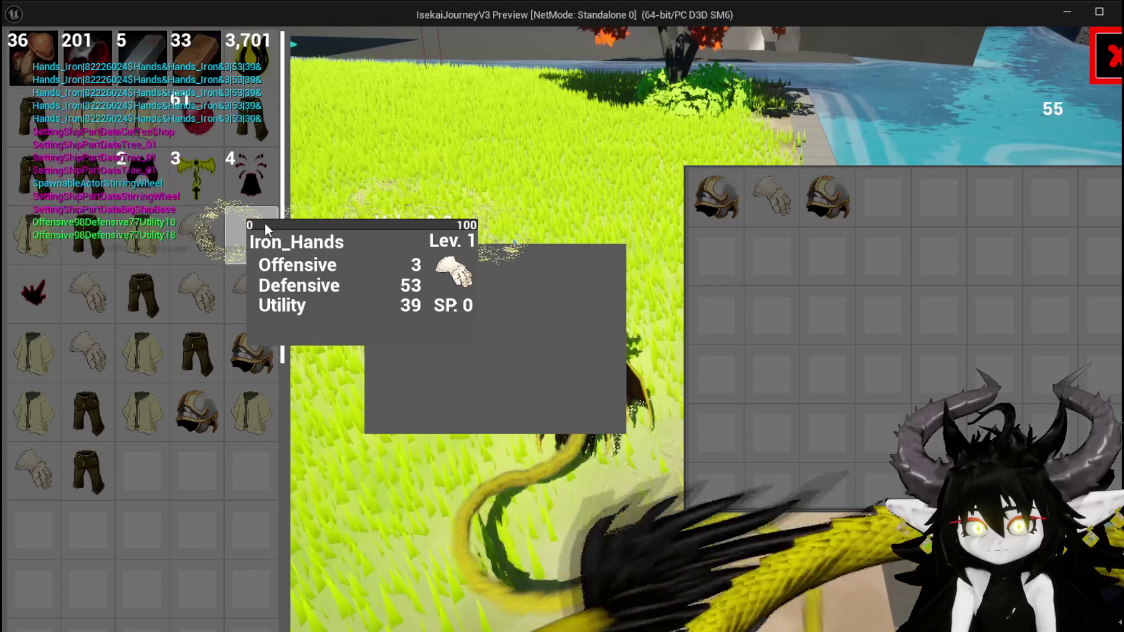
{"action": "mouse_move", "coordinate": [203, 236]}
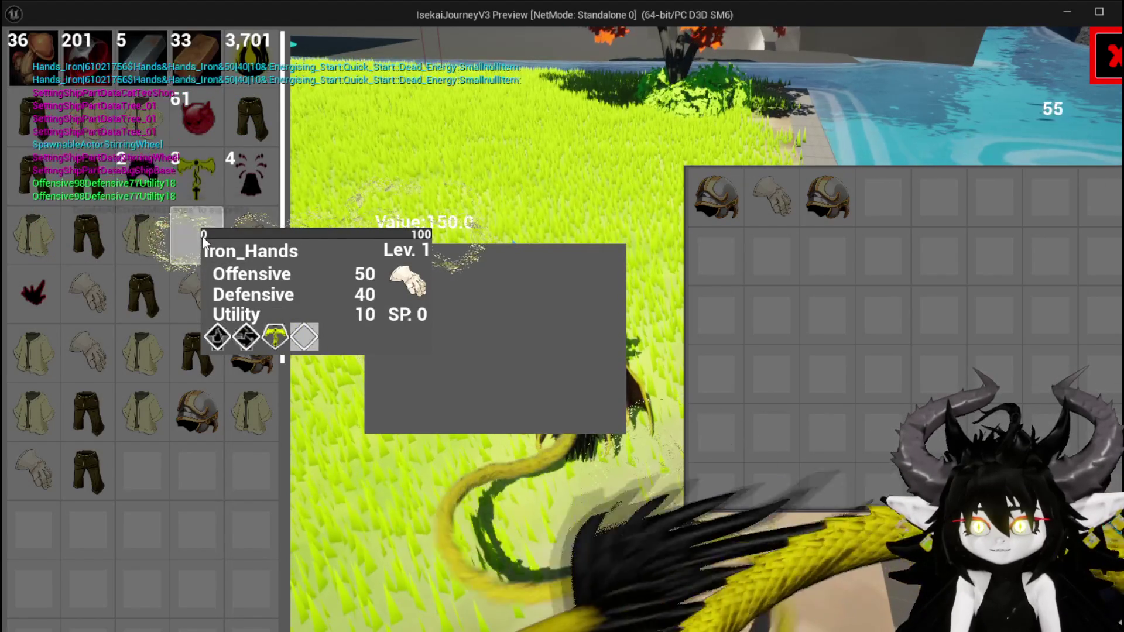
{"action": "key", "text": "Escape"}
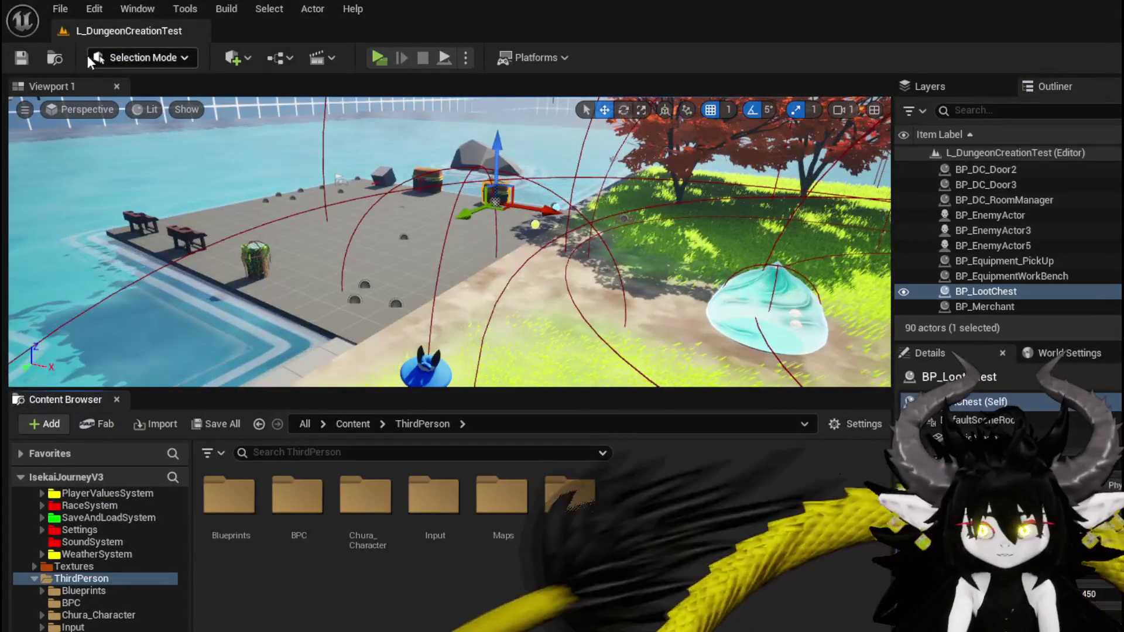
{"action": "key", "text": "ctrl+s"}
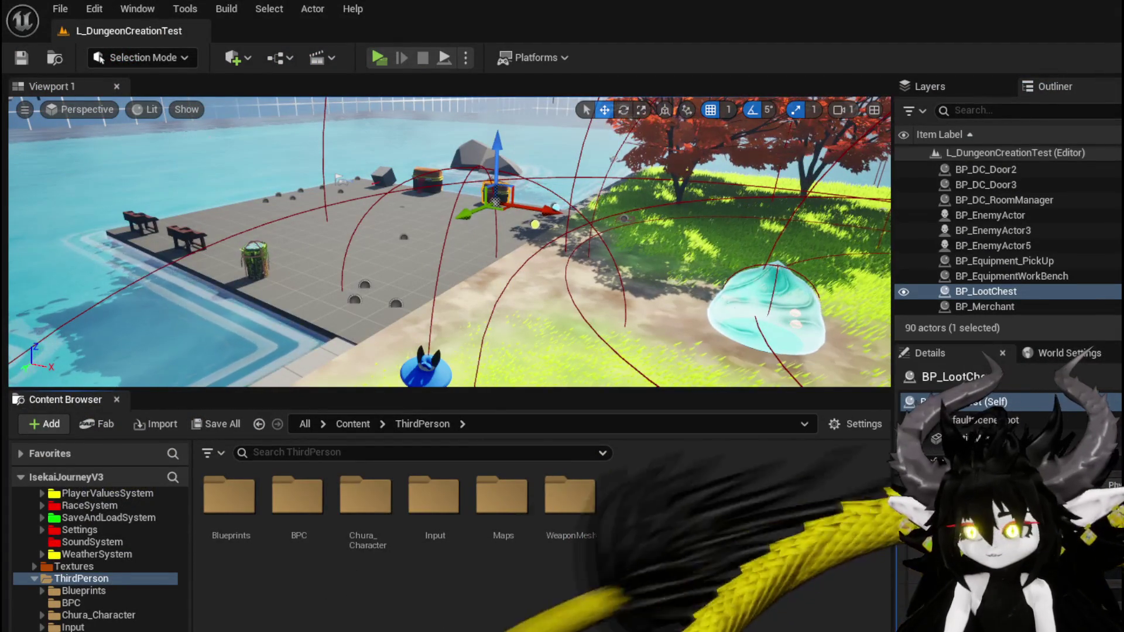
{"action": "left_click", "coordinate": [26, 59]}
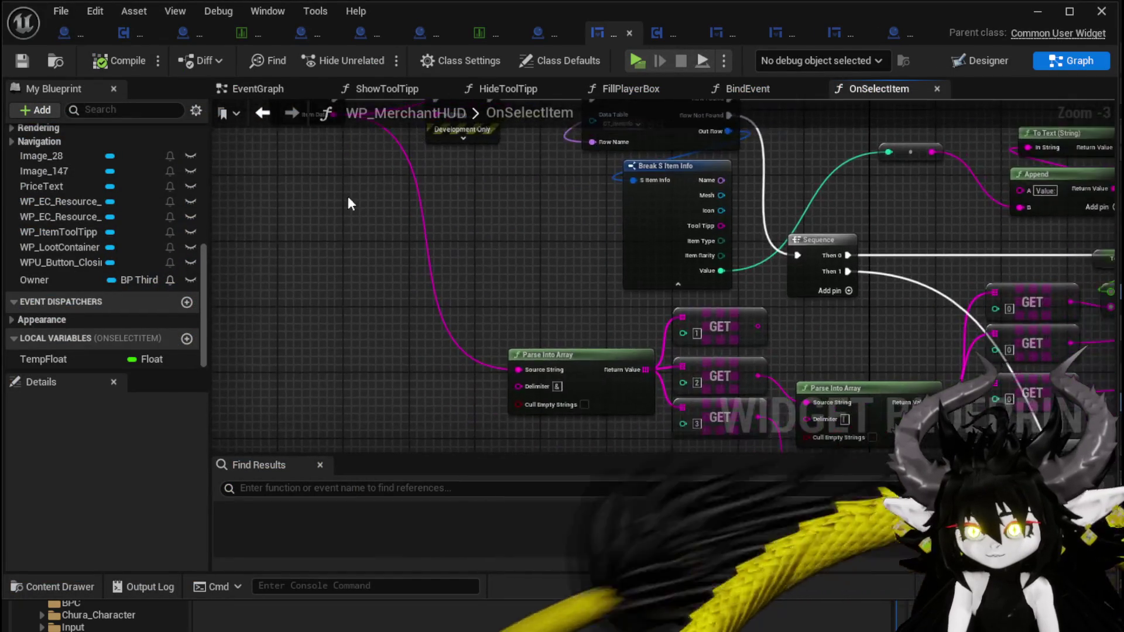
Add an Owner getter in OnSelectItem and get the owner's BPC MC Inventory component from it
{"action": "left_click", "coordinate": [475, 321]}
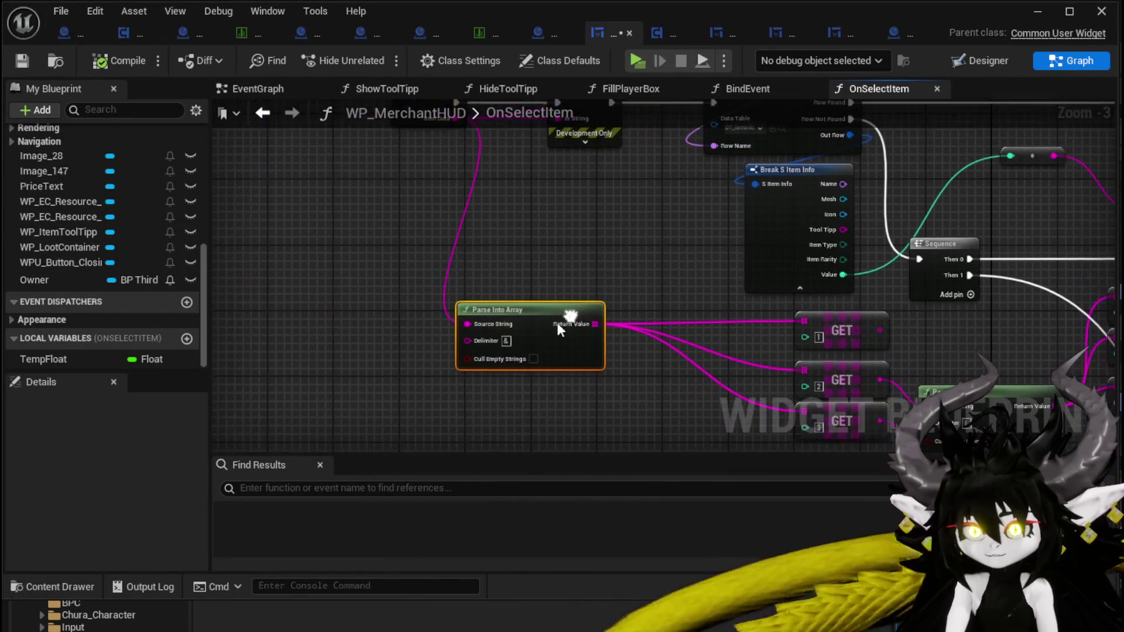
{"action": "left_click", "coordinate": [507, 342]}
{"action": "left_click_drag", "start_coordinate": [467, 325], "coordinate": [379, 290]}
{"action": "key", "text": "Escape"}
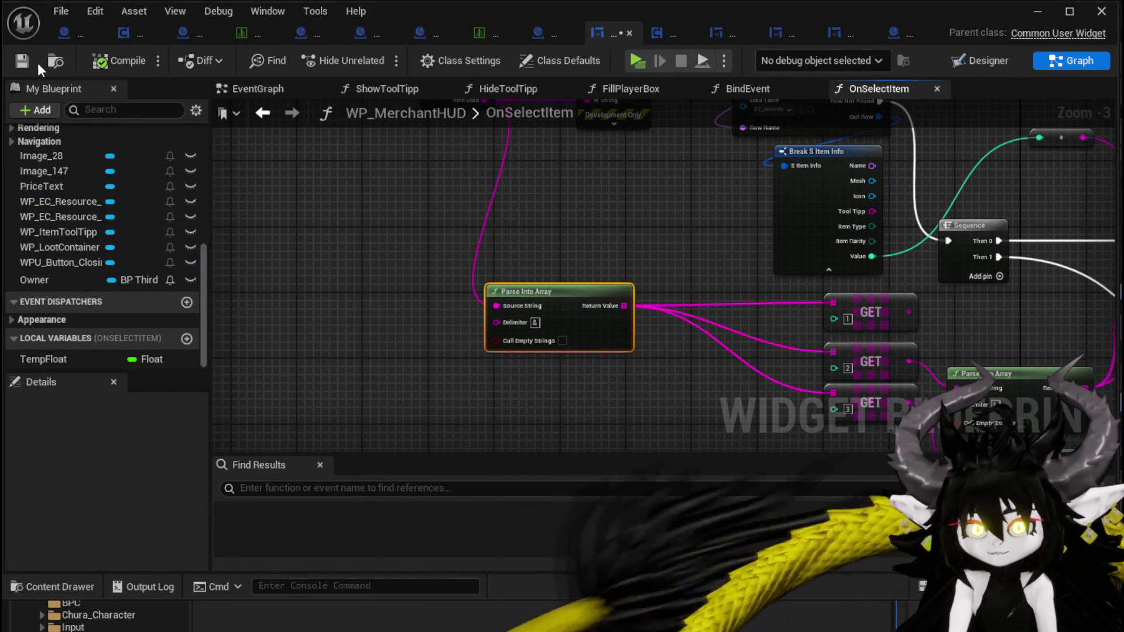
{"action": "left_click_drag", "start_coordinate": [546, 277], "coordinate": [427, 368]}
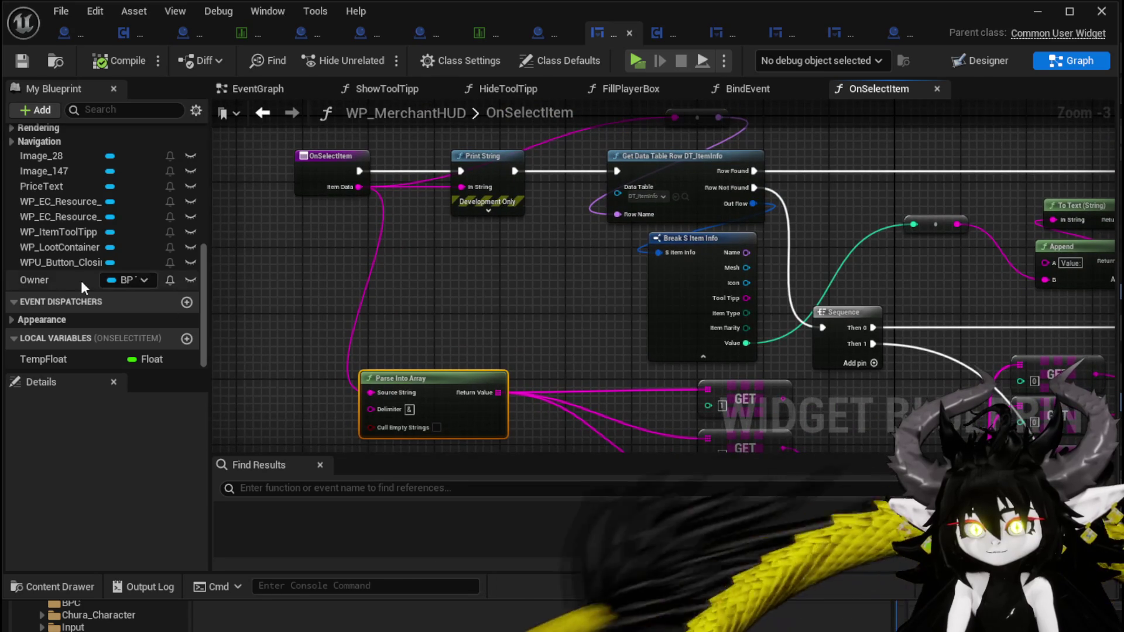
{"action": "left_click_drag", "start_coordinate": [64, 283], "coordinate": [290, 261]}
{"action": "left_click", "coordinate": [319, 284]}
{"action": "mouse_move", "coordinate": [351, 246]}
{"action": "left_mouse_down"}
{"action": "mouse_move", "coordinate": [228, 253]}
{"action": "mouse_move", "coordinate": [339, 262]}
{"action": "left_mouse_up"}
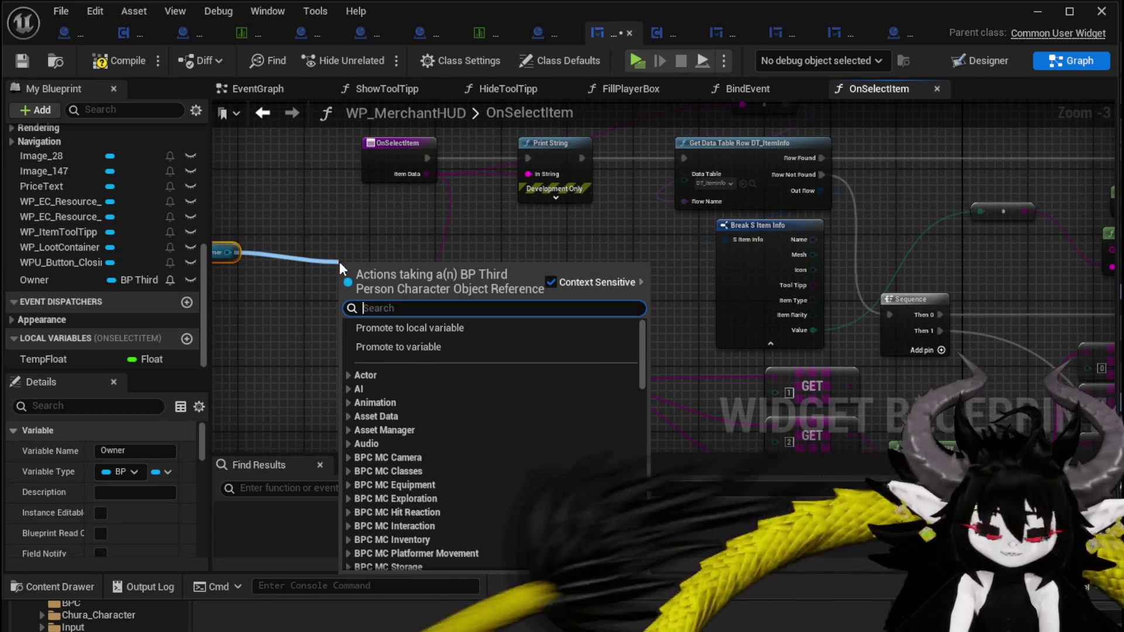
{"action": "type", "text": "Inventory"}
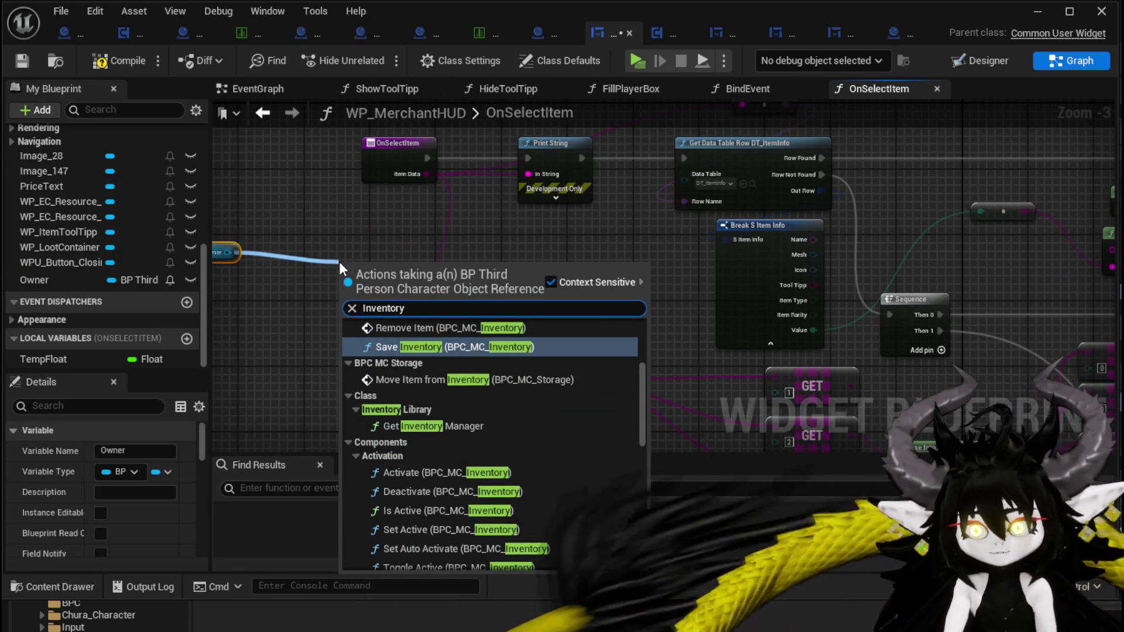
{"action": "scroll", "coordinate": [646, 444], "scroll_direction": "down", "scroll_amount": 10}
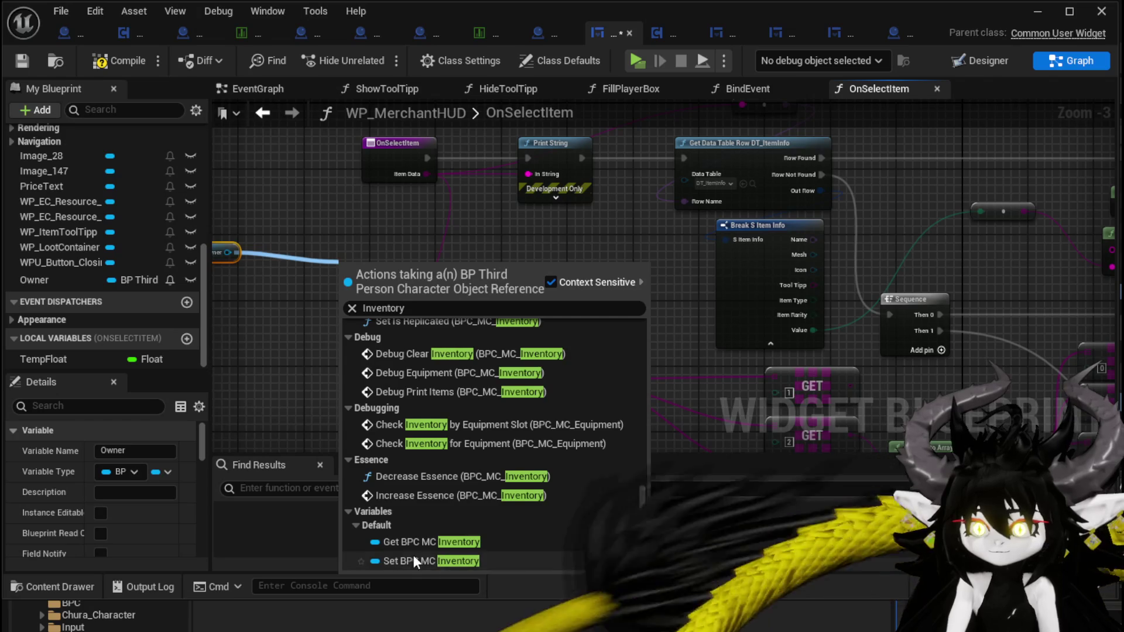
{"action": "left_click", "coordinate": [410, 542]}
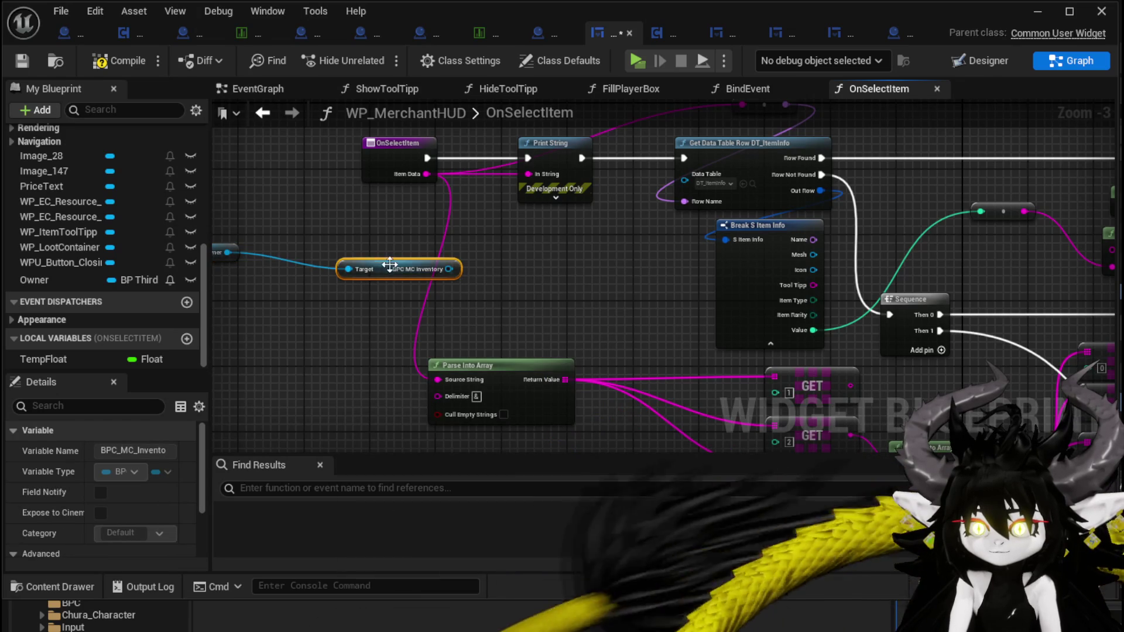
Get the inventory's Item Map and add a Find lookup on it
{"action": "left_click_drag", "start_coordinate": [333, 238], "coordinate": [298, 279]}
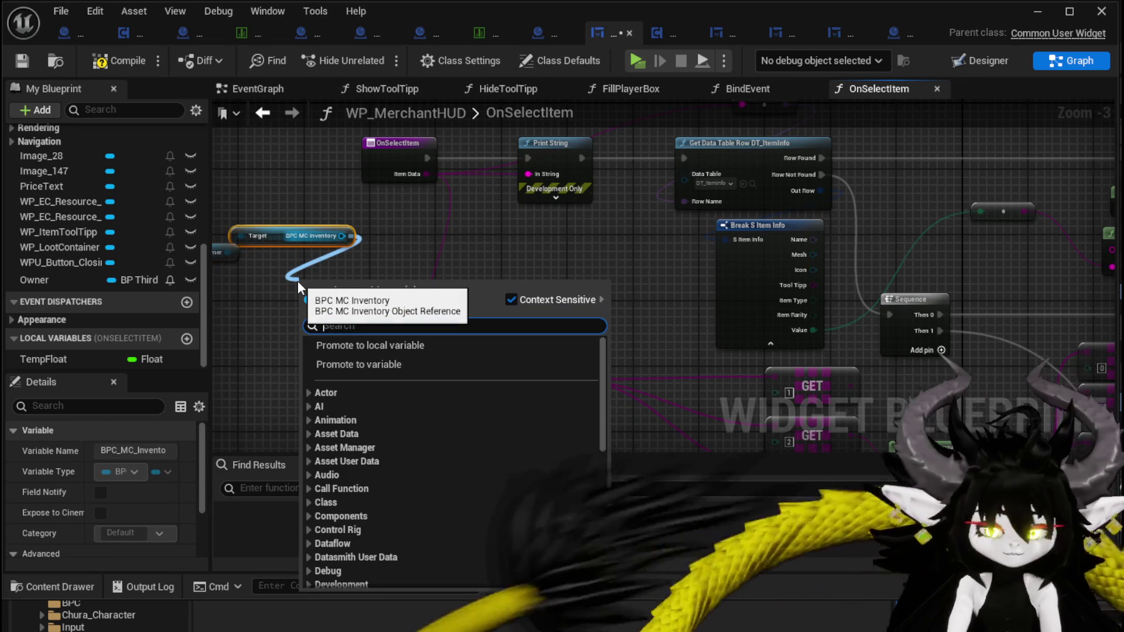
{"action": "type", "text": "itemMap"}
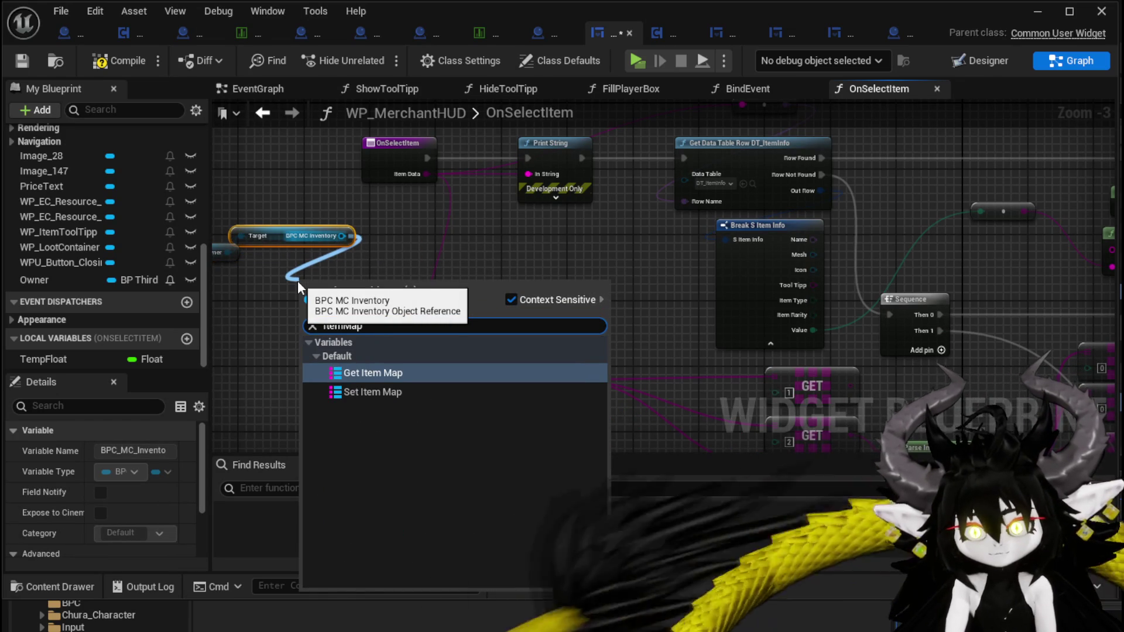
{"action": "left_click", "coordinate": [377, 372]}
{"action": "left_click_drag", "start_coordinate": [377, 293], "coordinate": [509, 286]}
{"action": "type", "text": "fi"}
{"action": "key", "text": "Return"}
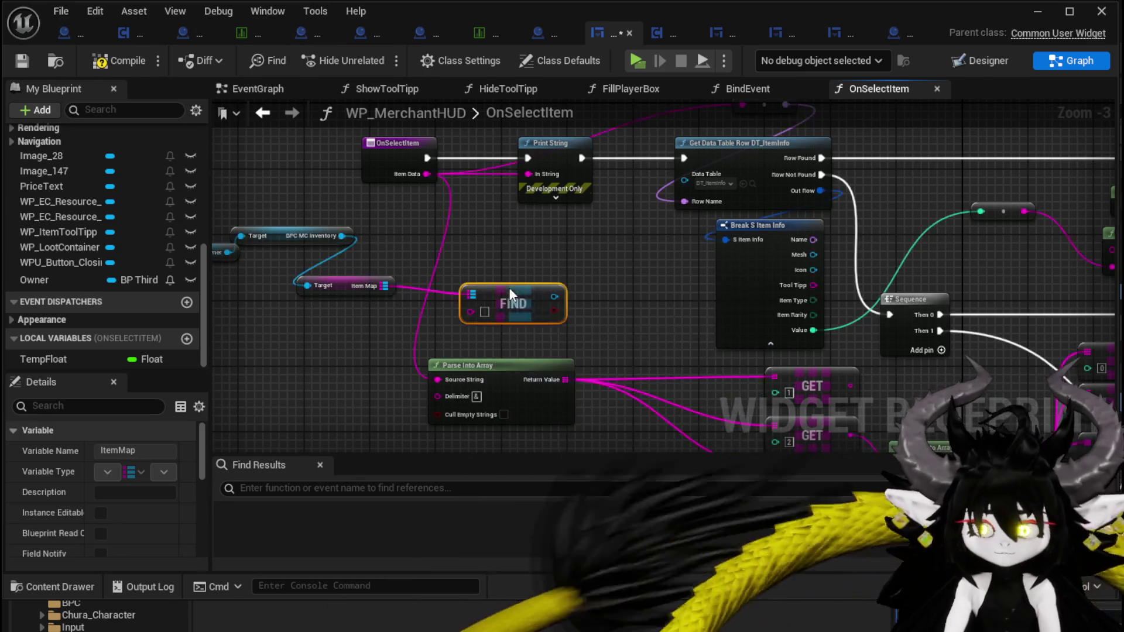
Read the Value of the item returned by the Find lookup
{"action": "left_click_drag", "start_coordinate": [554, 297], "coordinate": [574, 242]}
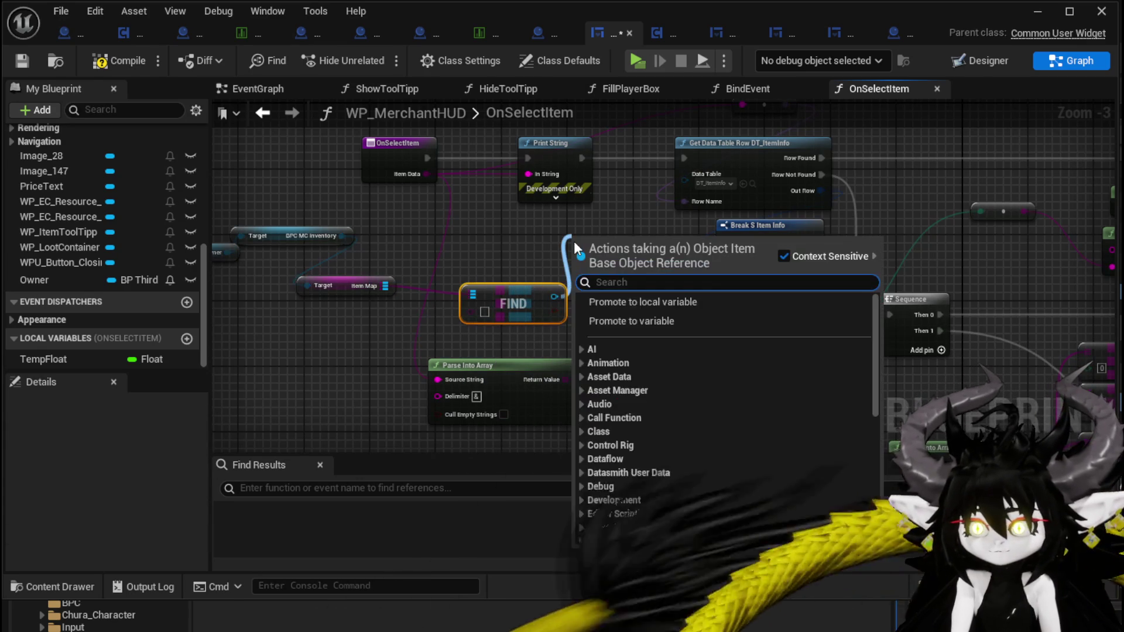
{"action": "type", "text": "Value"}
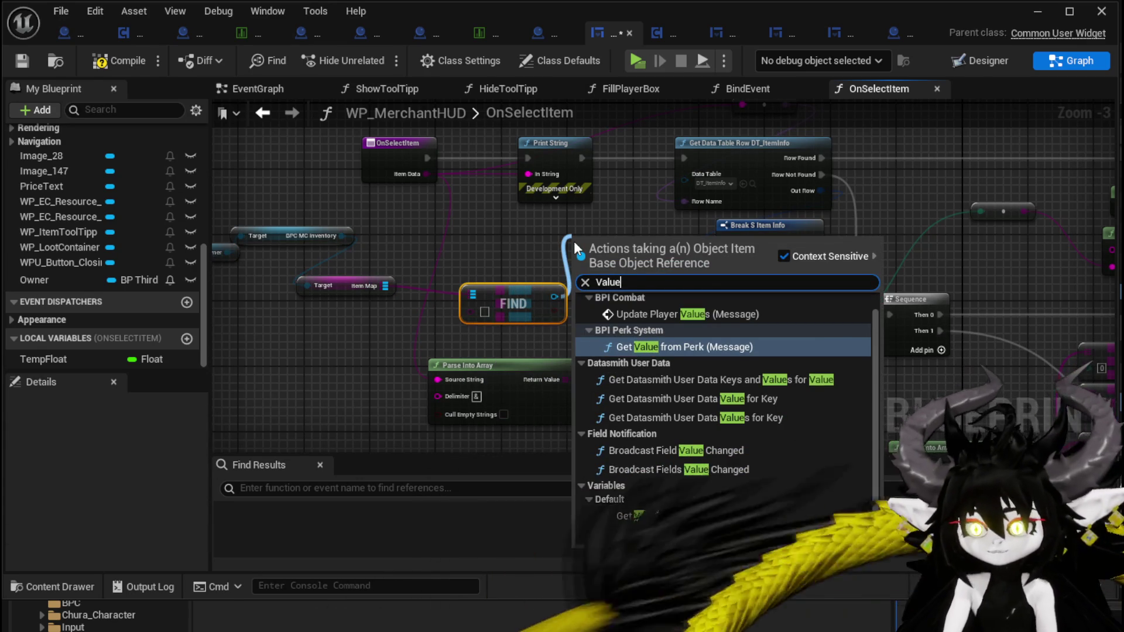
{"action": "left_click", "coordinate": [631, 516]}
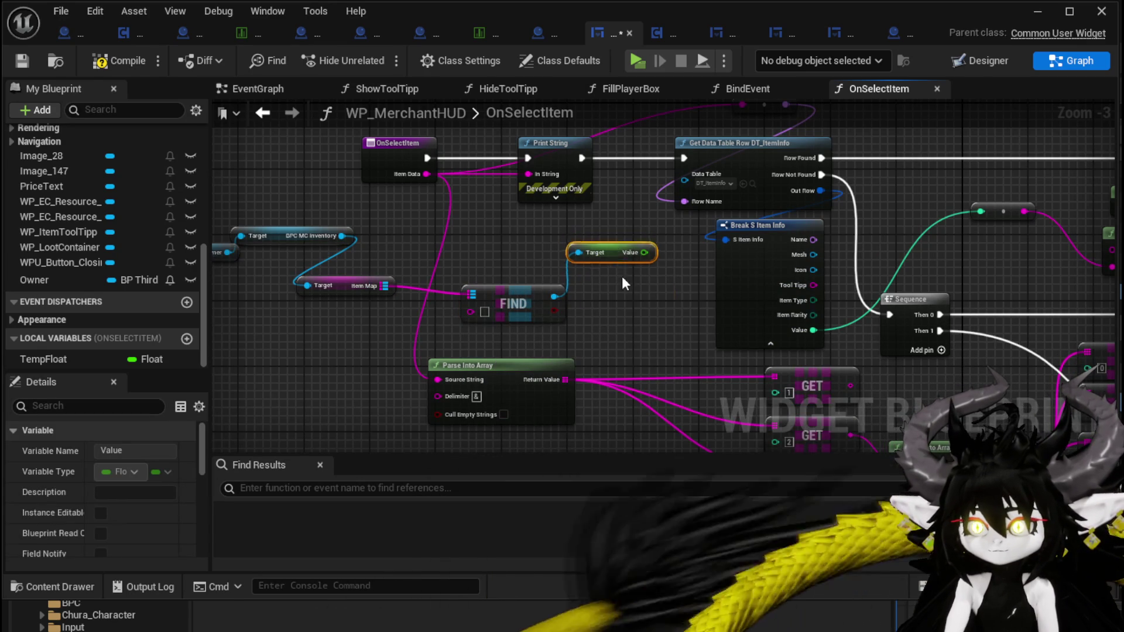
{"action": "scroll", "coordinate": [405, 262], "scroll_direction": "down", "scroll_amount": 2}
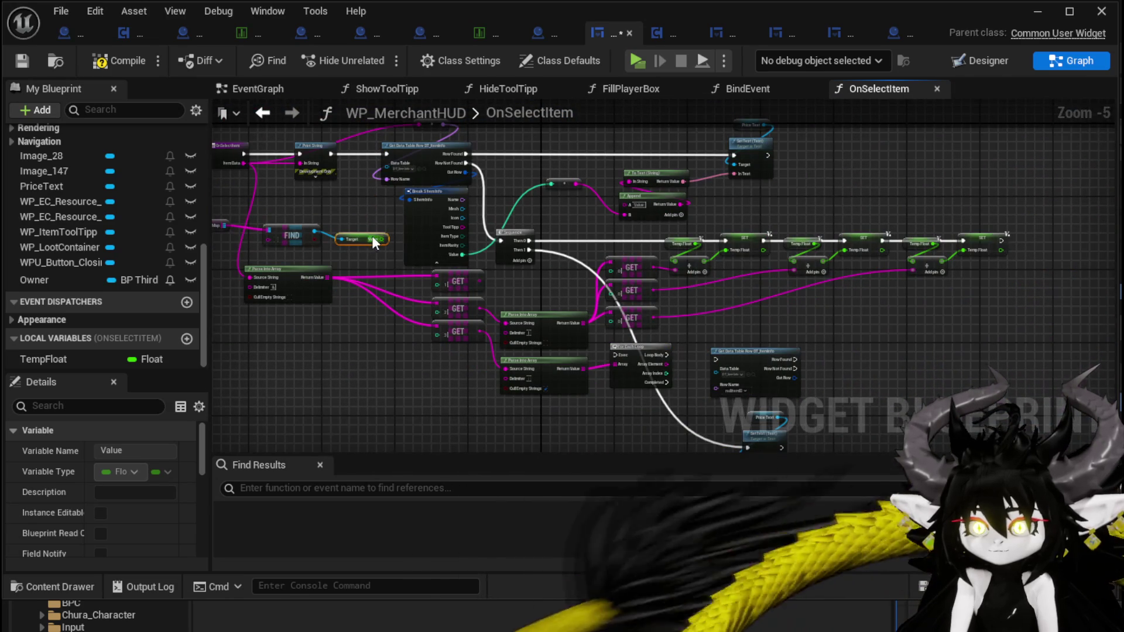
Route the Value down the graph, tidy the Item Map and FIND nodes, and compile the widget
{"action": "mouse_move", "coordinate": [375, 239]}
{"action": "left_mouse_down"}
{"action": "mouse_move", "coordinate": [739, 460]}
{"action": "mouse_move", "coordinate": [617, 326]}
{"action": "mouse_move", "coordinate": [522, 289]}
{"action": "mouse_move", "coordinate": [657, 443]}
{"action": "left_mouse_up"}
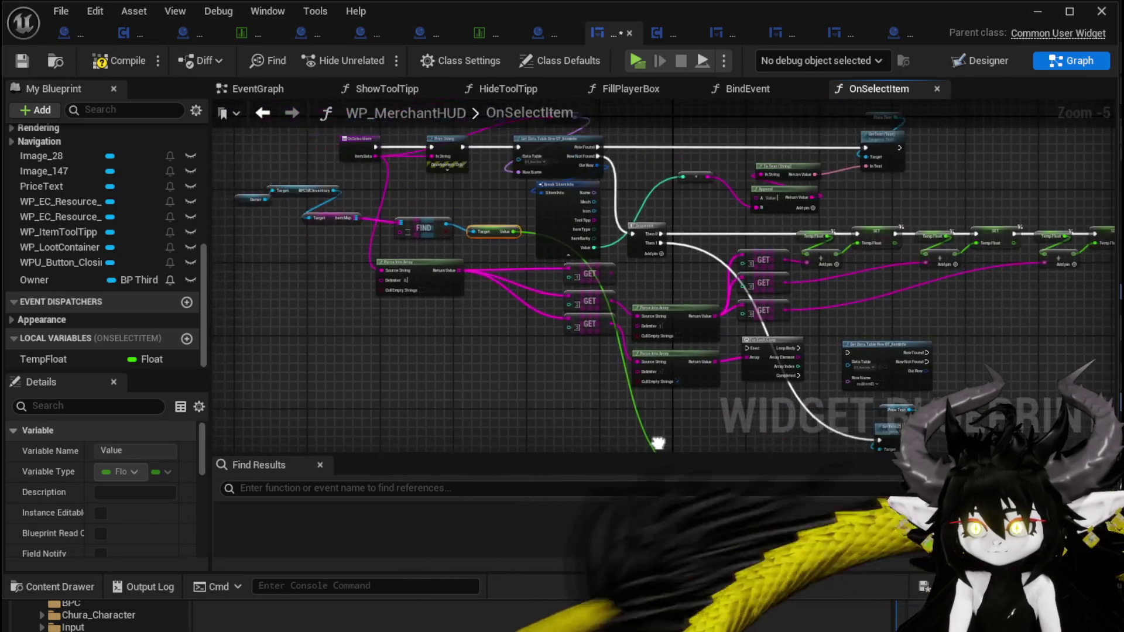
{"action": "scroll", "coordinate": [642, 280], "scroll_direction": "up", "scroll_amount": 2}
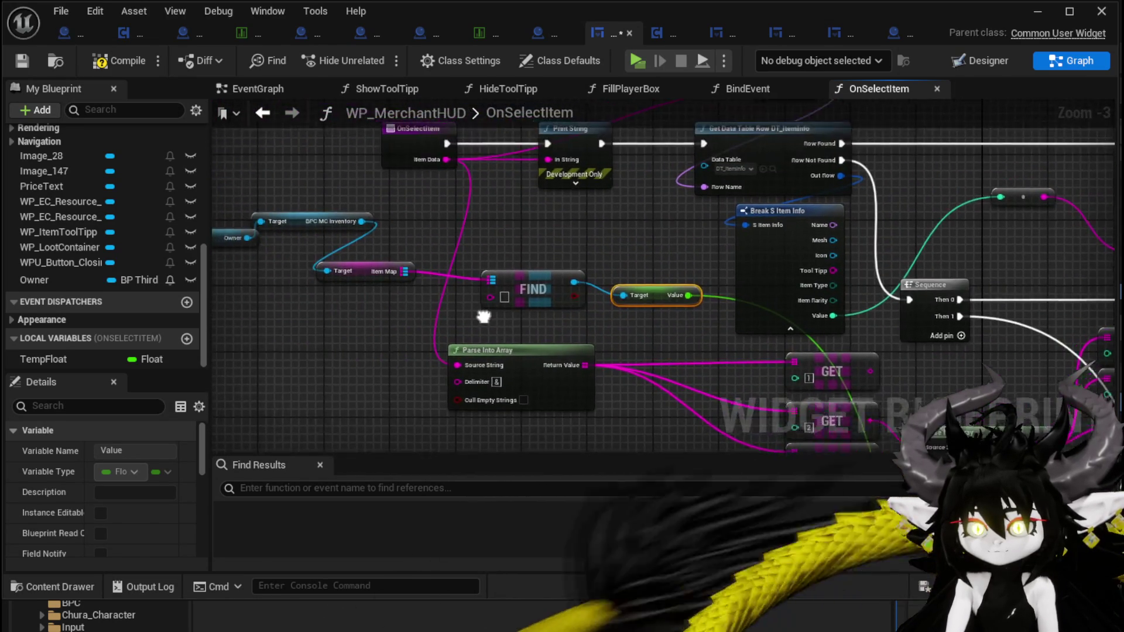
{"action": "left_click_drag", "start_coordinate": [478, 314], "coordinate": [517, 355]}
{"action": "left_click_drag", "start_coordinate": [398, 317], "coordinate": [378, 299]}
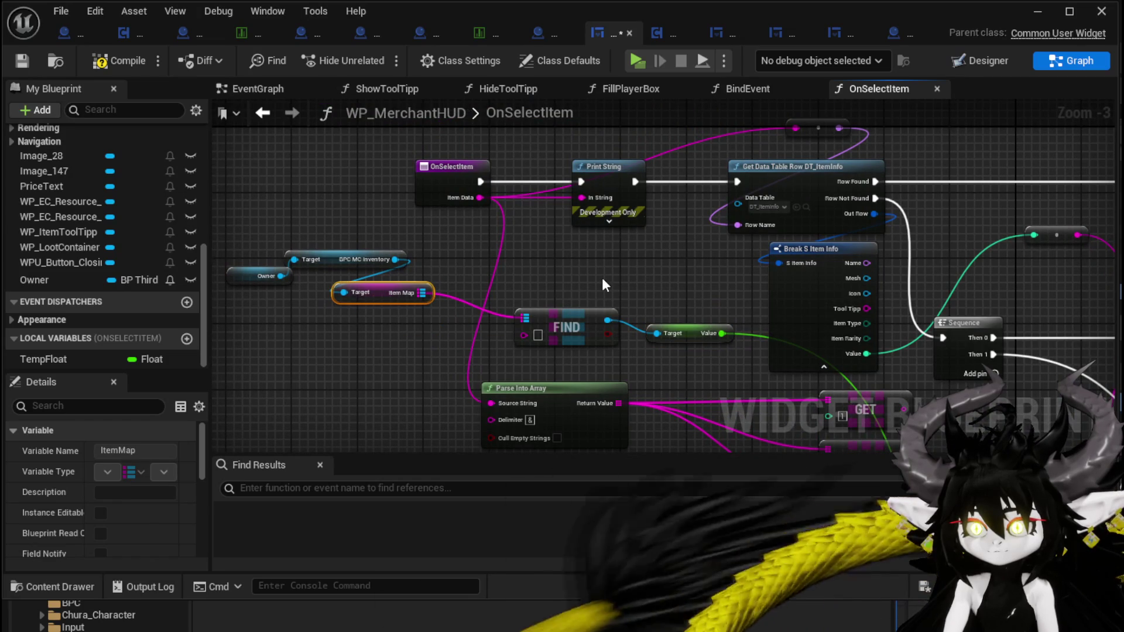
{"action": "left_click_drag", "start_coordinate": [572, 320], "coordinate": [522, 328]}
{"action": "left_click", "coordinate": [575, 285]}
{"action": "left_click_drag", "start_coordinate": [575, 284], "coordinate": [600, 245]}
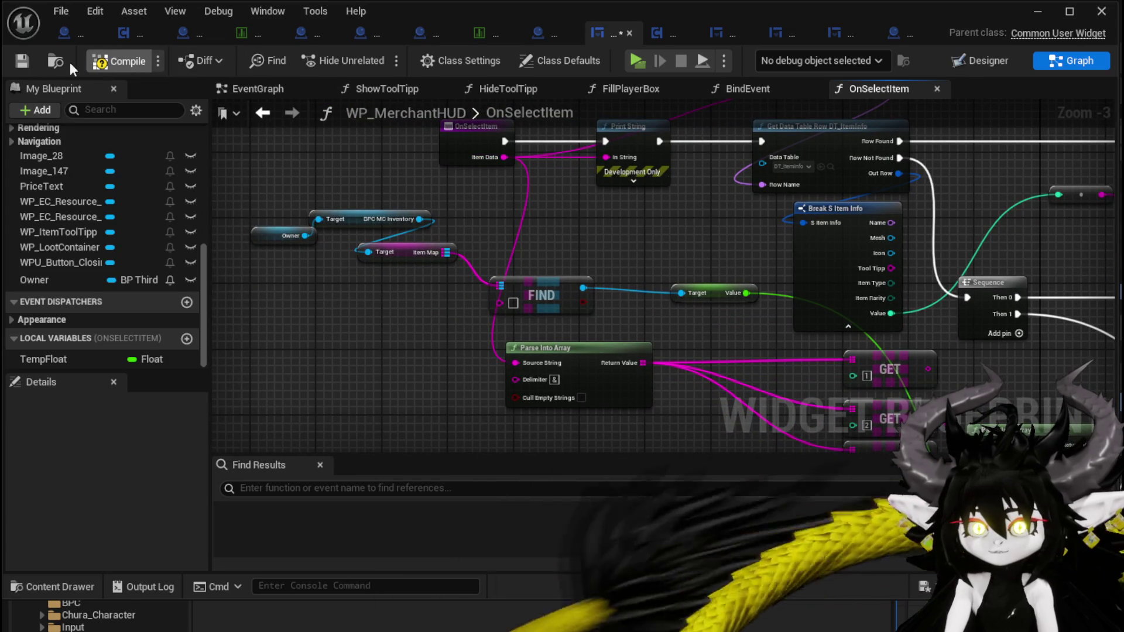
{"action": "left_click", "coordinate": [1038, 12]}
Play-test the merchant shop with Iron_Legs, stop the preview, and save the level
{"action": "left_click", "coordinate": [383, 55]}
{"action": "key", "text": "w"}
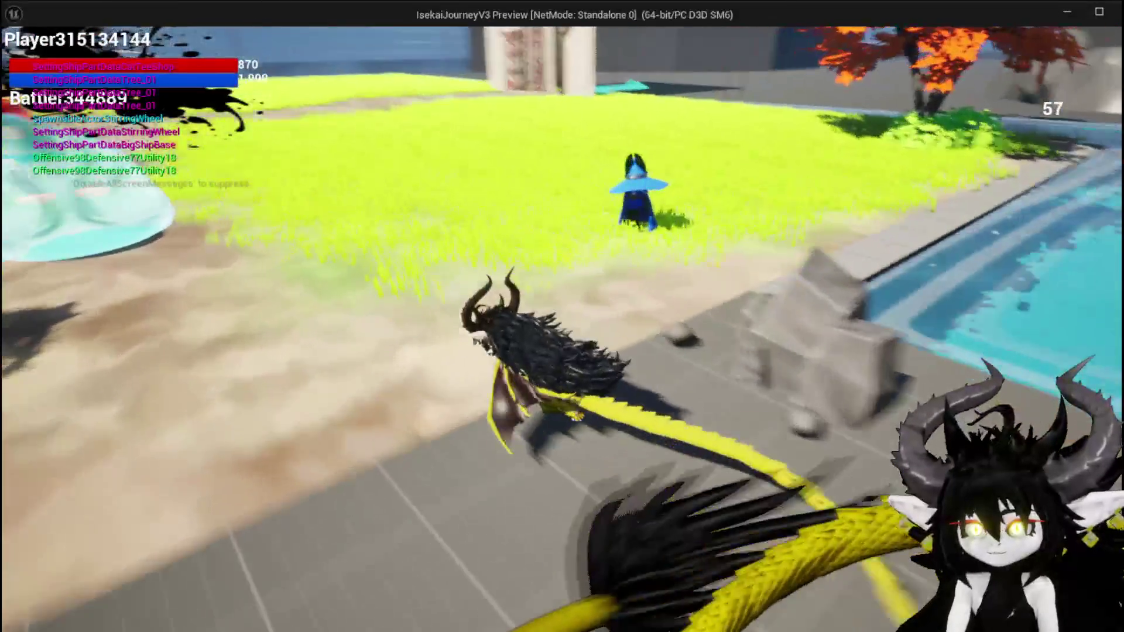
{"action": "key", "text": "e"}
{"action": "mouse_move", "coordinate": [715, 199]}
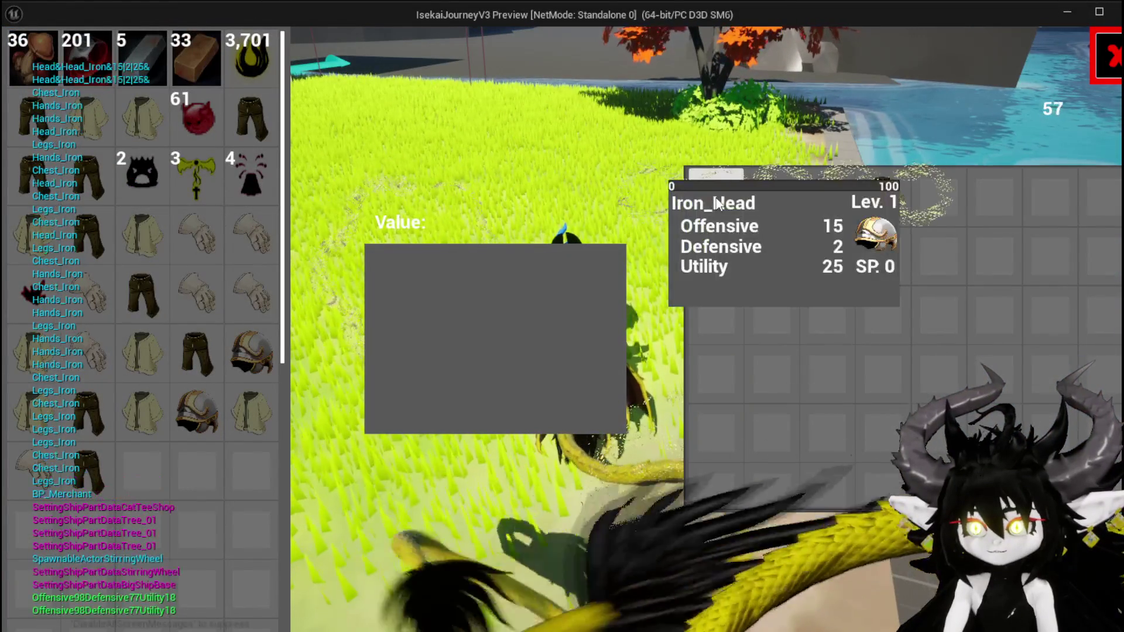
{"action": "mouse_move", "coordinate": [187, 140]}
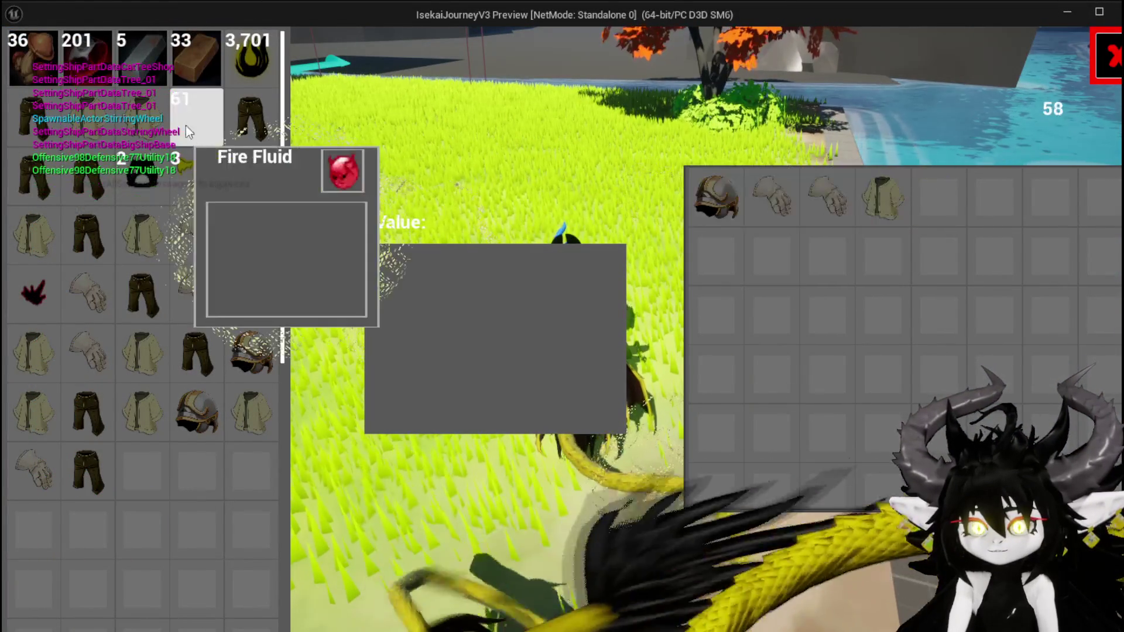
{"action": "mouse_move", "coordinate": [239, 116]}
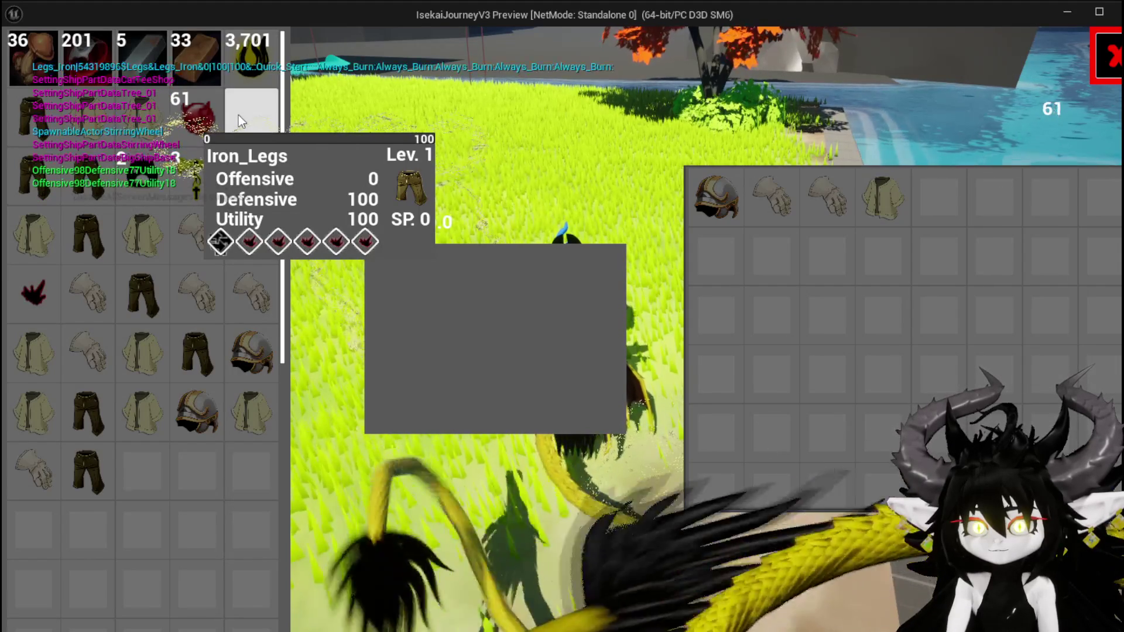
{"action": "key", "text": "Escape"}
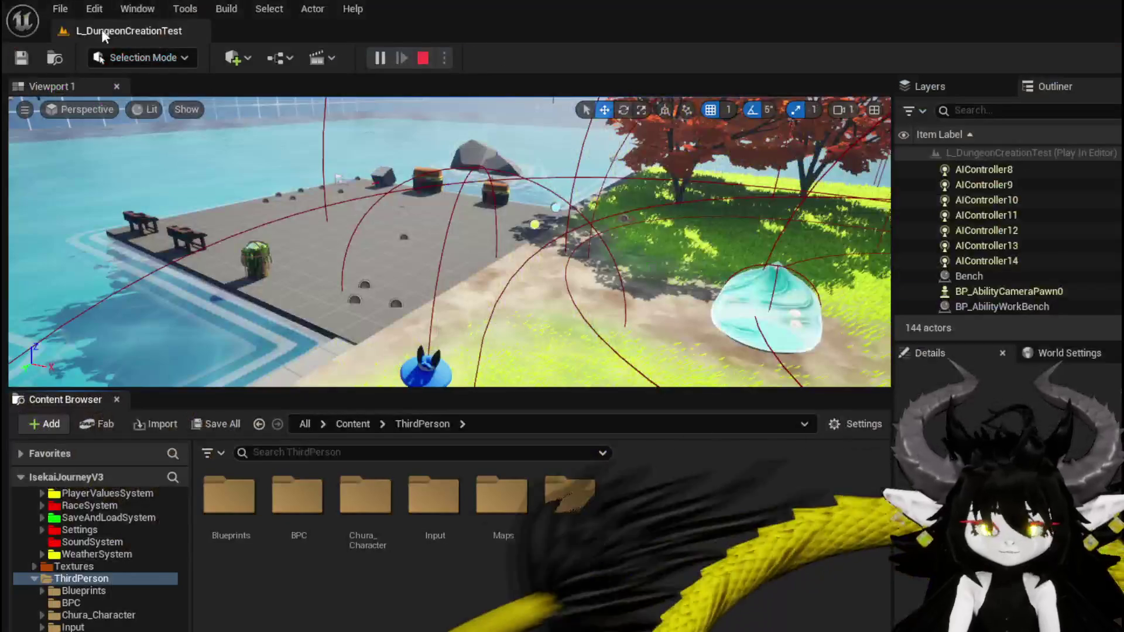
{"action": "left_click", "coordinate": [20, 58]}
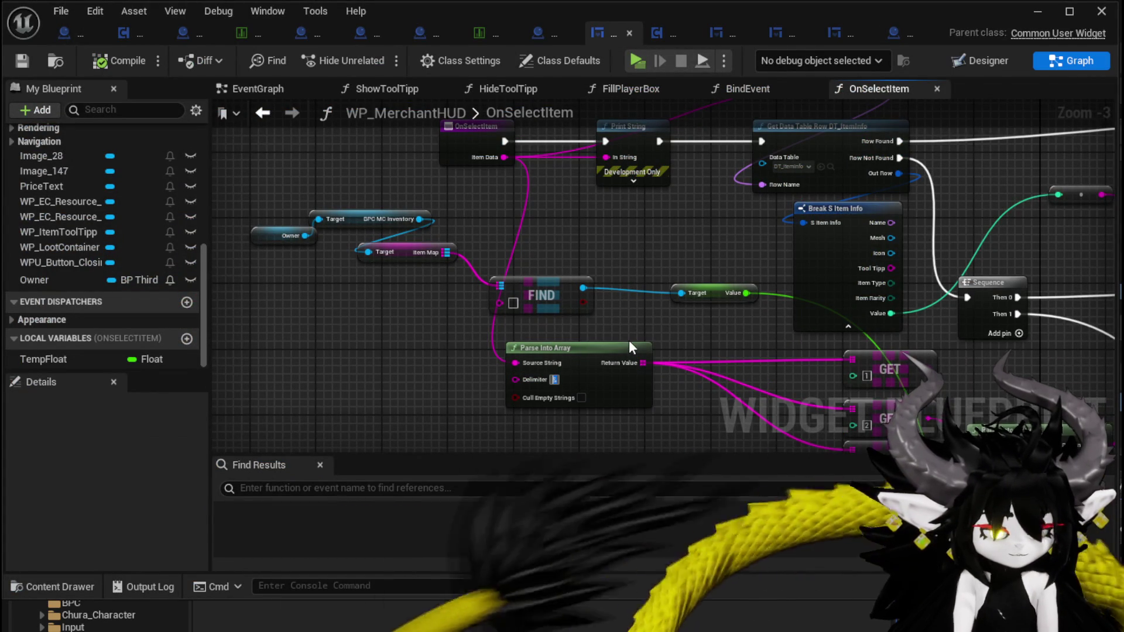
Feed element 0 of the Parse Into Array result into FIND through an array GET node
{"action": "left_click_drag", "start_coordinate": [643, 363], "coordinate": [677, 346]}
{"action": "type", "text": "get"}
{"action": "left_click", "coordinate": [747, 446]}
{"action": "left_click_drag", "start_coordinate": [762, 352], "coordinate": [499, 302]}
{"action": "left_click_drag", "start_coordinate": [627, 347], "coordinate": [452, 347]}
{"action": "left_click_drag", "start_coordinate": [692, 350], "coordinate": [377, 309]}
{"action": "mouse_move", "coordinate": [564, 330]}
{"action": "left_mouse_down"}
{"action": "mouse_move", "coordinate": [473, 356]}
{"action": "mouse_move", "coordinate": [504, 350]}
{"action": "left_mouse_up"}
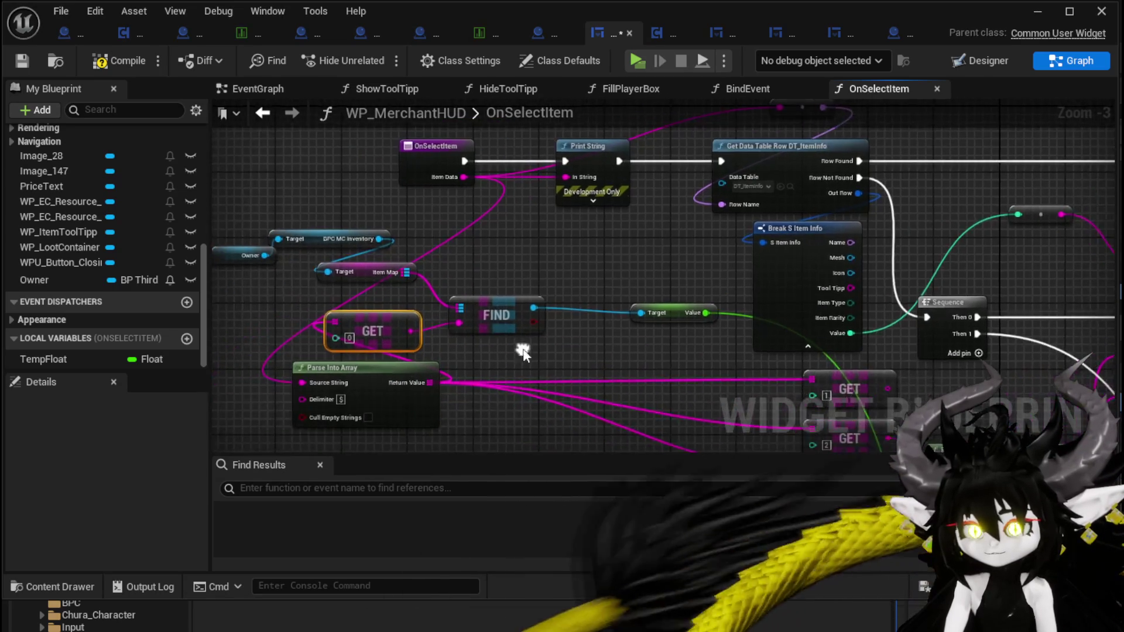
{"action": "scroll", "coordinate": [324, 406], "scroll_direction": "up", "scroll_amount": 3}
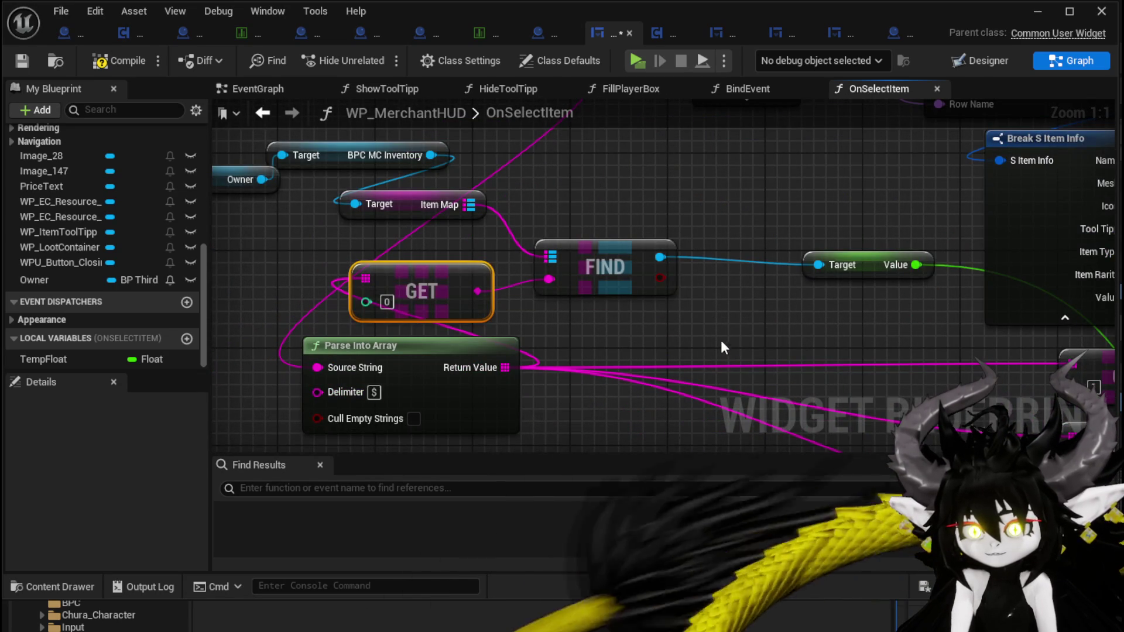
{"action": "scroll", "coordinate": [723, 350], "scroll_direction": "down", "scroll_amount": 1}
{"action": "left_click_drag", "start_coordinate": [722, 350], "coordinate": [514, 393]}
Reposition FIND and select the Append, To Text and SetText price-text nodes
{"action": "left_click", "coordinate": [644, 319]}
{"action": "mouse_move", "coordinate": [438, 321]}
{"action": "left_mouse_down"}
{"action": "mouse_move", "coordinate": [497, 273]}
{"action": "mouse_move", "coordinate": [339, 297]}
{"action": "mouse_move", "coordinate": [539, 286]}
{"action": "mouse_move", "coordinate": [634, 221]}
{"action": "mouse_move", "coordinate": [387, 174]}
{"action": "left_mouse_up"}
{"action": "scroll", "coordinate": [613, 246], "scroll_direction": "down", "scroll_amount": 1}
{"action": "scroll", "coordinate": [386, 175], "scroll_direction": "down", "scroll_amount": 2}
{"action": "left_click_drag", "start_coordinate": [525, 424], "coordinate": [665, 382]}
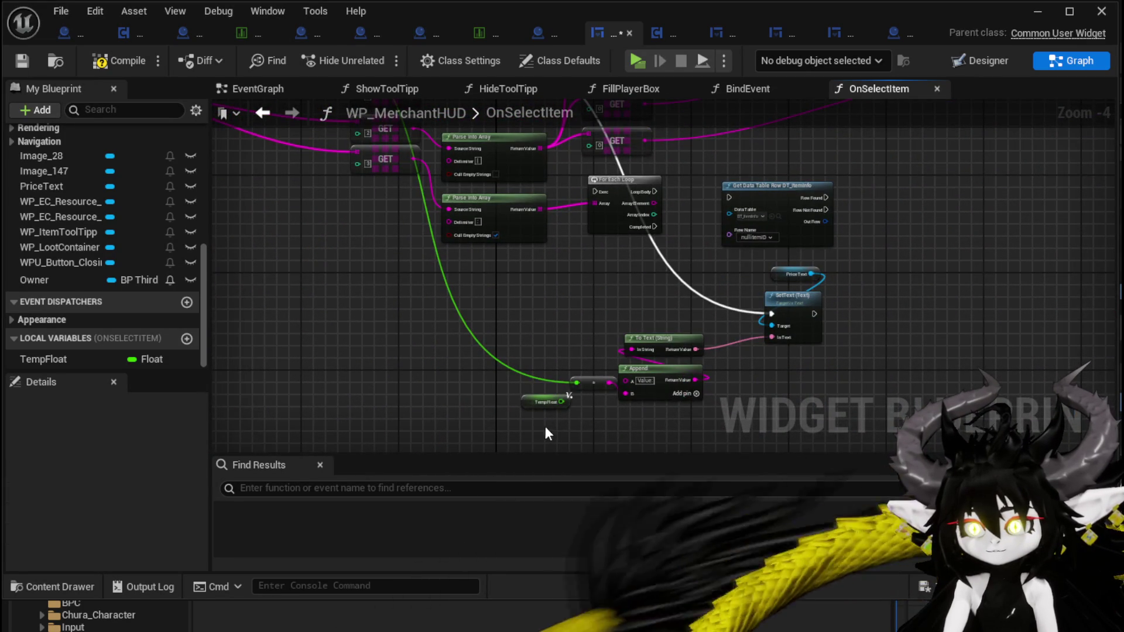
{"action": "left_click_drag", "start_coordinate": [612, 414], "coordinate": [823, 288]}
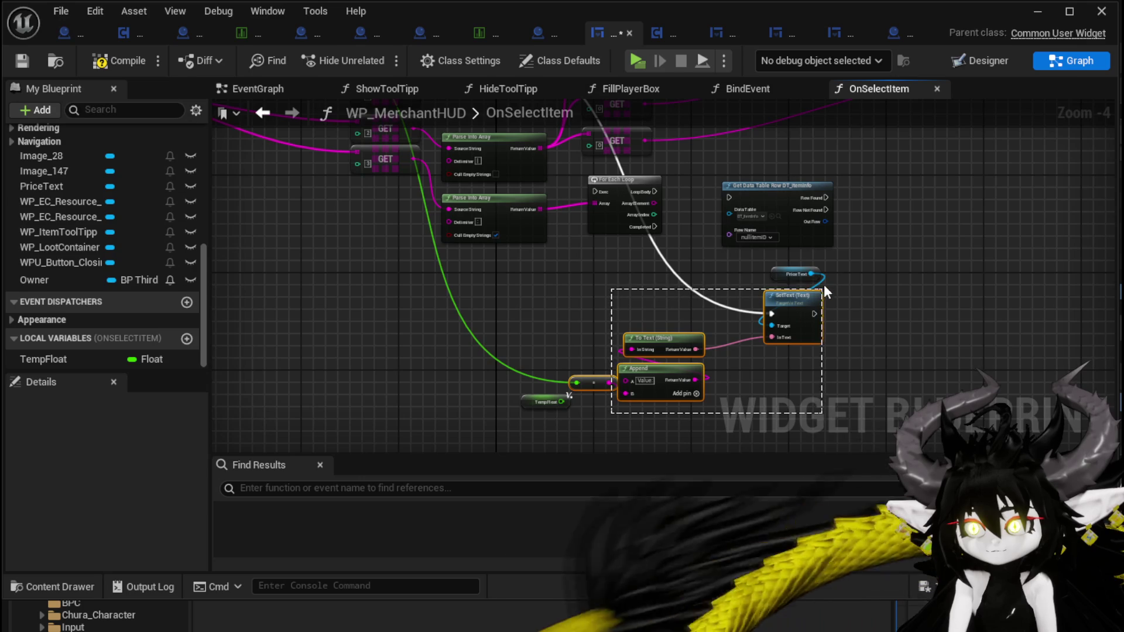
{"action": "left_click_drag", "start_coordinate": [684, 287], "coordinate": [823, 412]}
Place the price-text nodes beside OnSelectItem, wire its execution in, and connect Value to the multiply
{"action": "scroll", "coordinate": [628, 318], "scroll_direction": "up", "scroll_amount": 3}
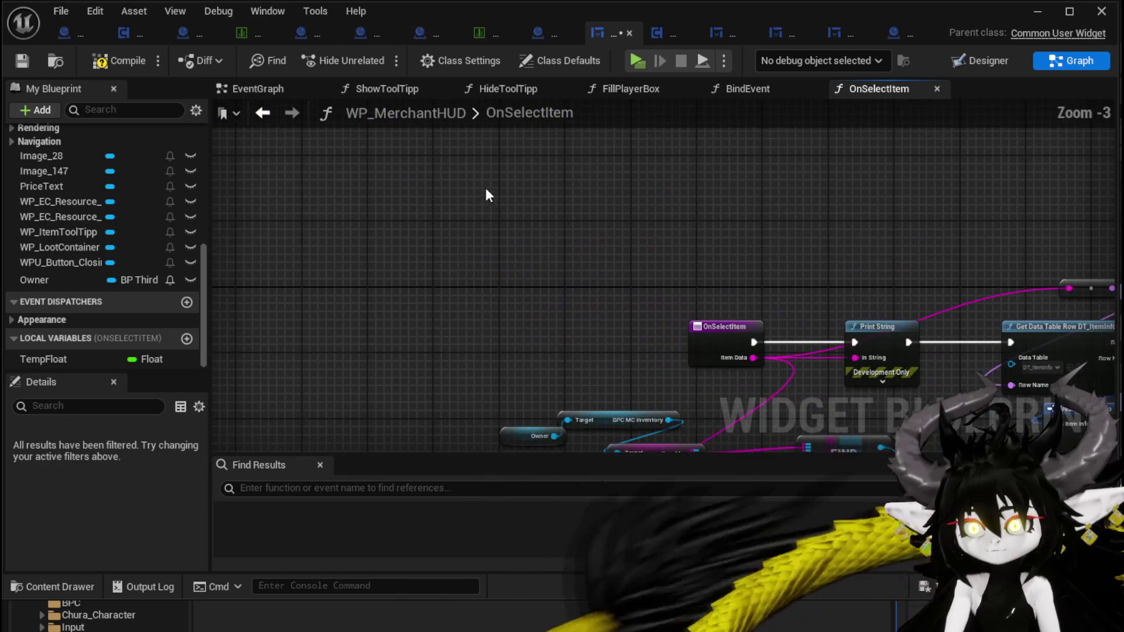
{"action": "key", "text": "ctrl+v"}
{"action": "mouse_move", "coordinate": [718, 283]}
{"action": "left_mouse_down"}
{"action": "mouse_move", "coordinate": [501, 196]}
{"action": "mouse_move", "coordinate": [624, 221]}
{"action": "left_mouse_up"}
{"action": "left_click", "coordinate": [617, 273]}
{"action": "mouse_move", "coordinate": [570, 335]}
{"action": "left_mouse_down"}
{"action": "mouse_move", "coordinate": [589, 198]}
{"action": "mouse_move", "coordinate": [602, 222]}
{"action": "left_mouse_up"}
{"action": "mouse_move", "coordinate": [788, 320]}
{"action": "left_mouse_down"}
{"action": "mouse_move", "coordinate": [404, 141]}
{"action": "mouse_move", "coordinate": [296, 252]}
{"action": "mouse_move", "coordinate": [319, 258]}
{"action": "left_mouse_up"}
Save WP_MerchantHUD and start a play test with the merchant inventory open
{"action": "left_click", "coordinate": [21, 64]}
{"action": "left_click", "coordinate": [1045, 13]}
{"action": "left_click", "coordinate": [382, 57]}
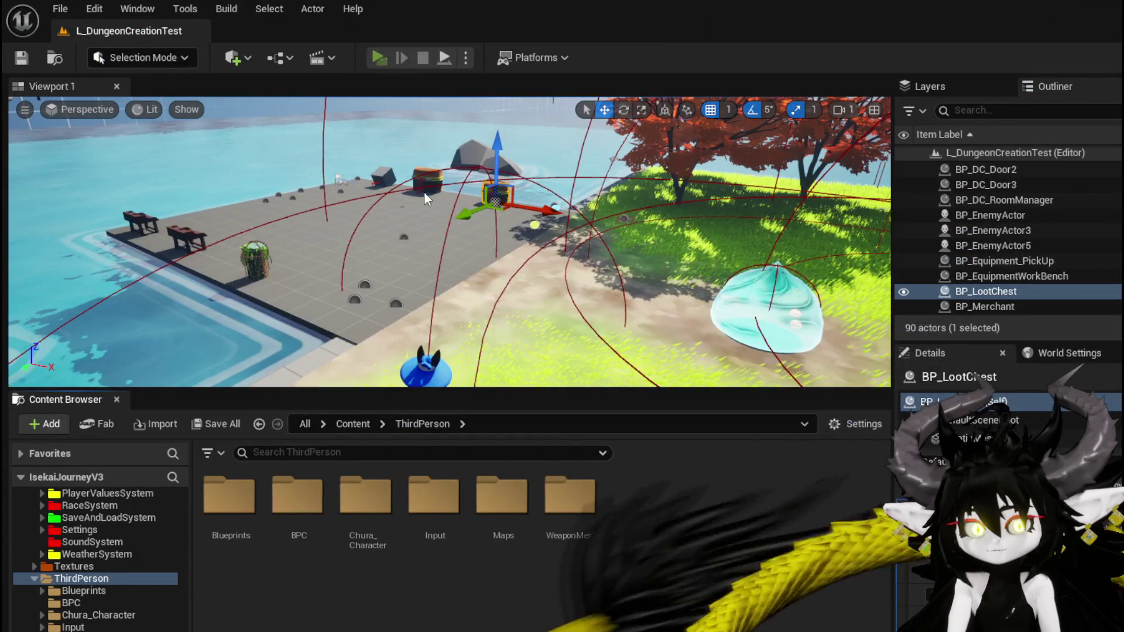
{"action": "key", "text": "w"}
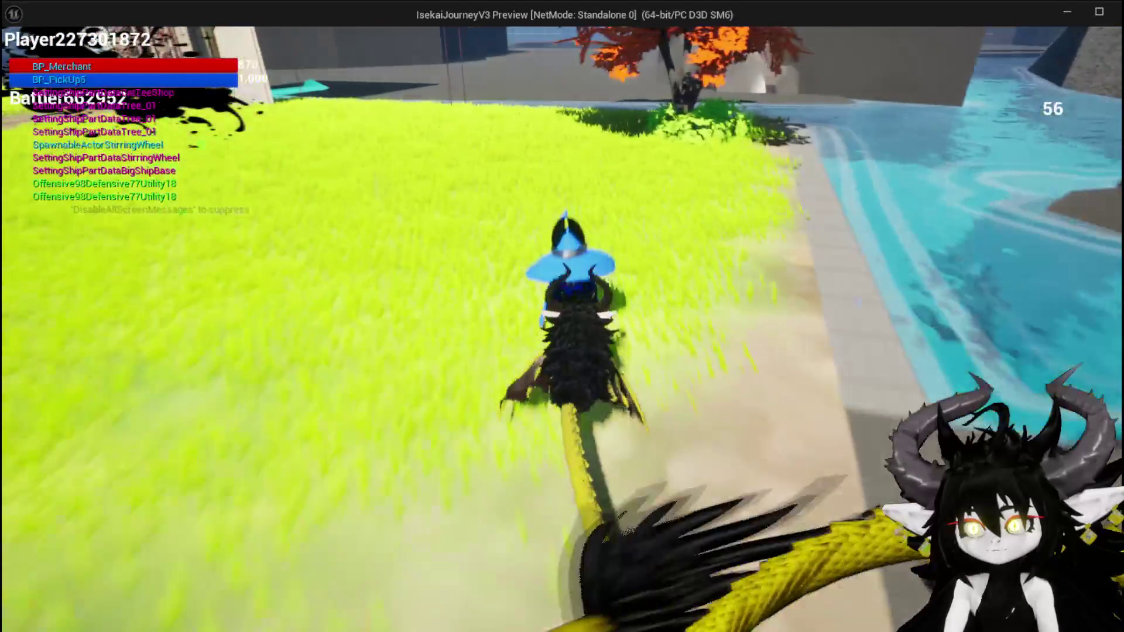
{"action": "key", "text": "i"}
Select Iron_Legs in the merchant inventory to confirm Value:200.0, then stop play and save
{"action": "mouse_move", "coordinate": [208, 73]}
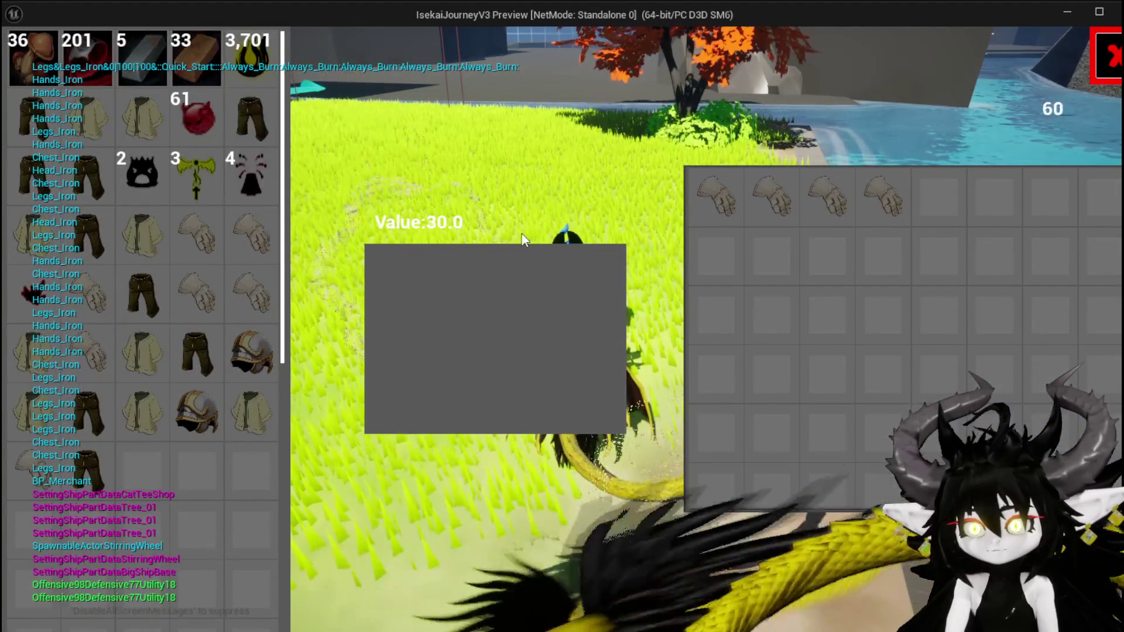
{"action": "mouse_move", "coordinate": [217, 249]}
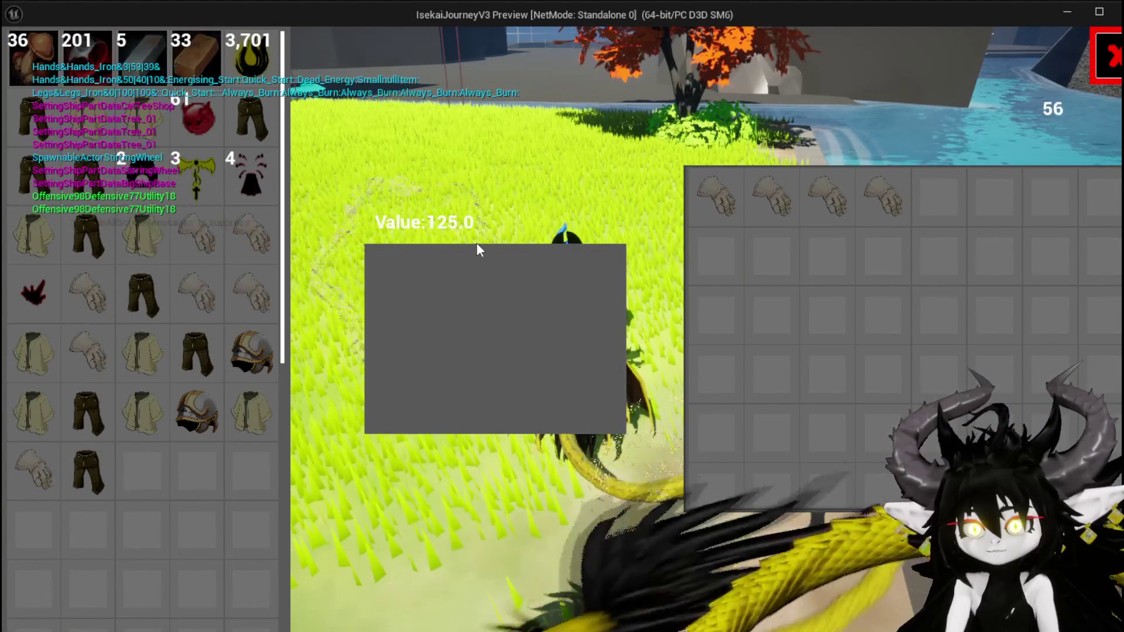
{"action": "mouse_move", "coordinate": [259, 232]}
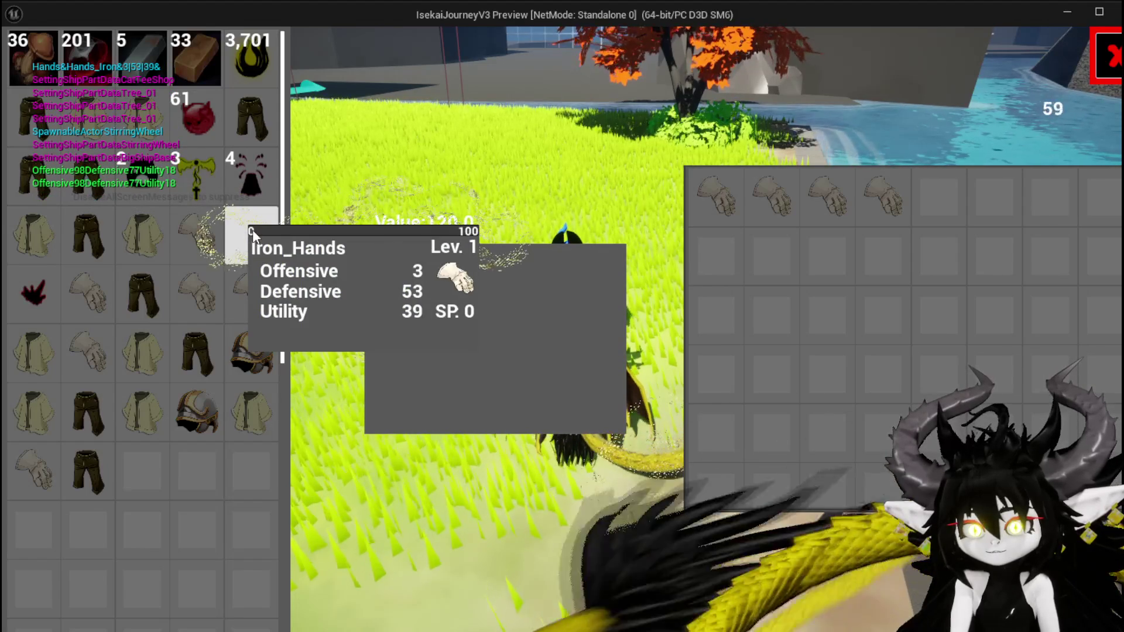
{"action": "mouse_move", "coordinate": [264, 293]}
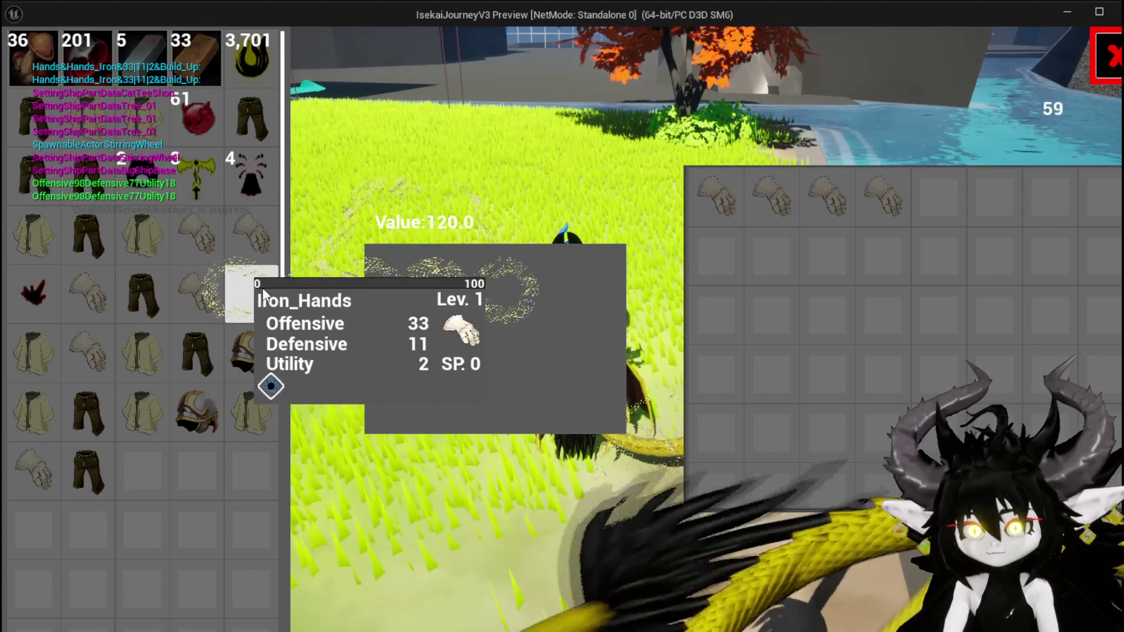
{"action": "mouse_move", "coordinate": [256, 357]}
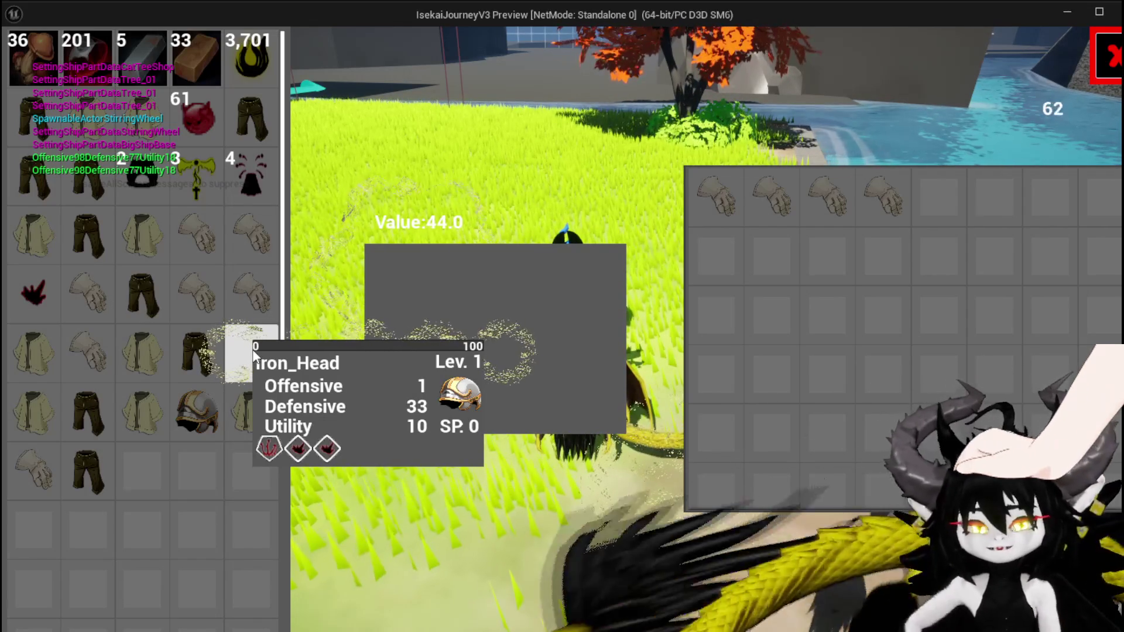
{"action": "mouse_move", "coordinate": [130, 401]}
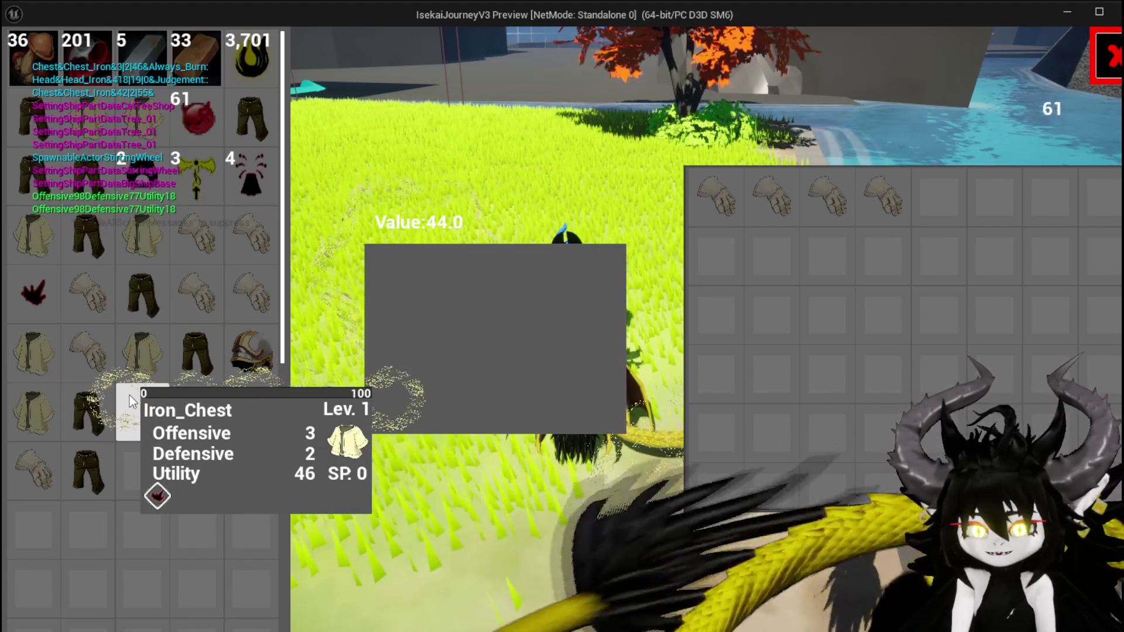
{"action": "mouse_move", "coordinate": [192, 408]}
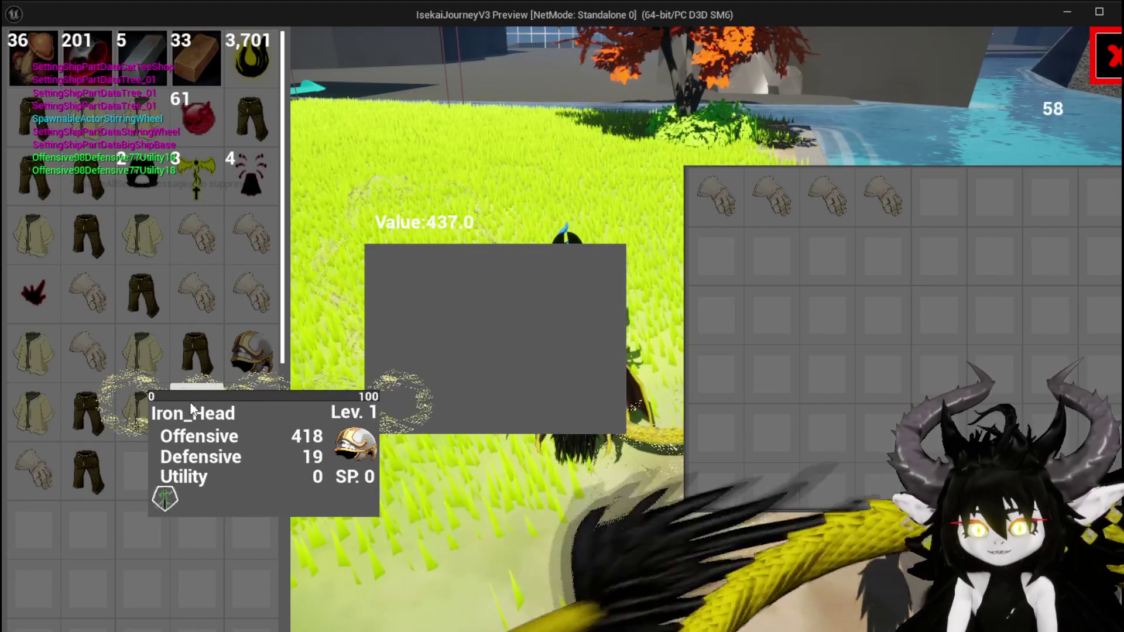
{"action": "mouse_move", "coordinate": [75, 279]}
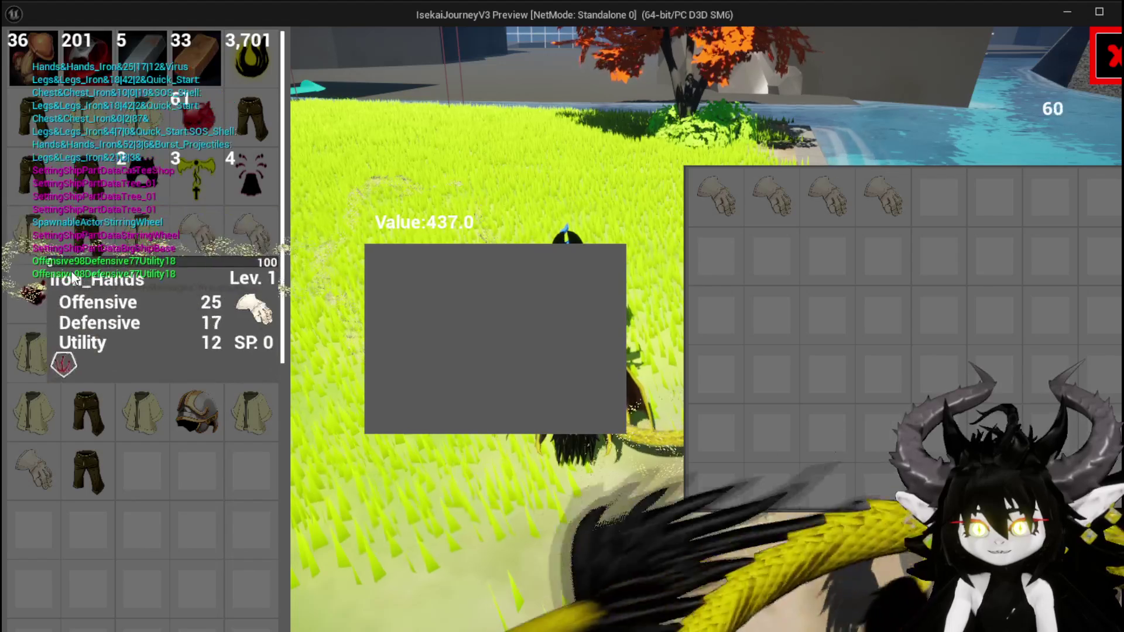
{"action": "mouse_move", "coordinate": [265, 130]}
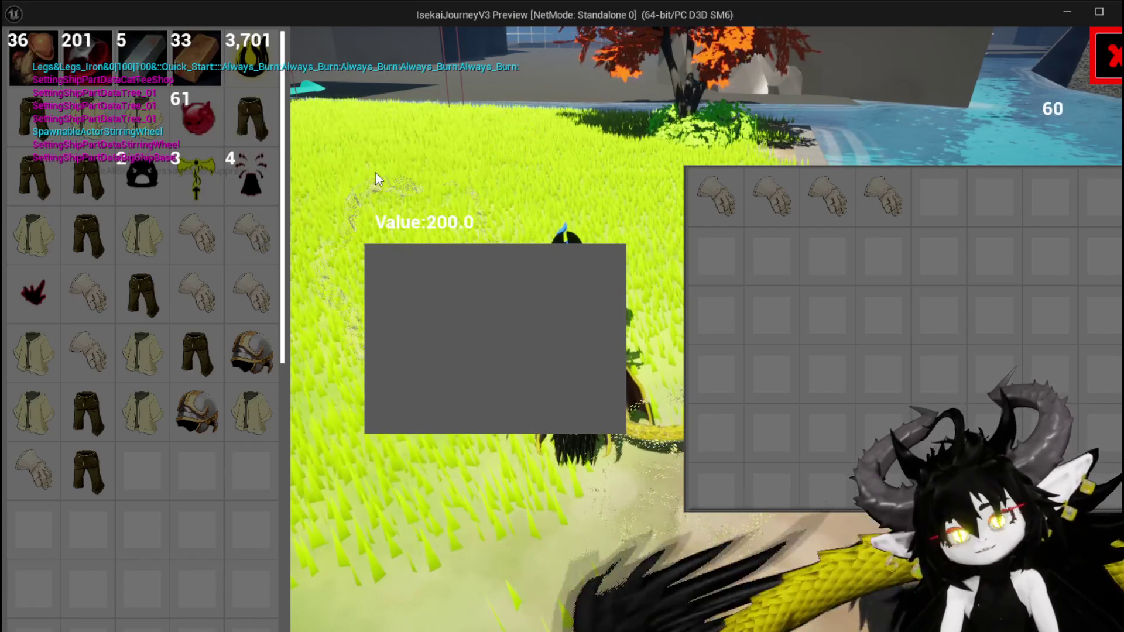
{"action": "mouse_move", "coordinate": [203, 143]}
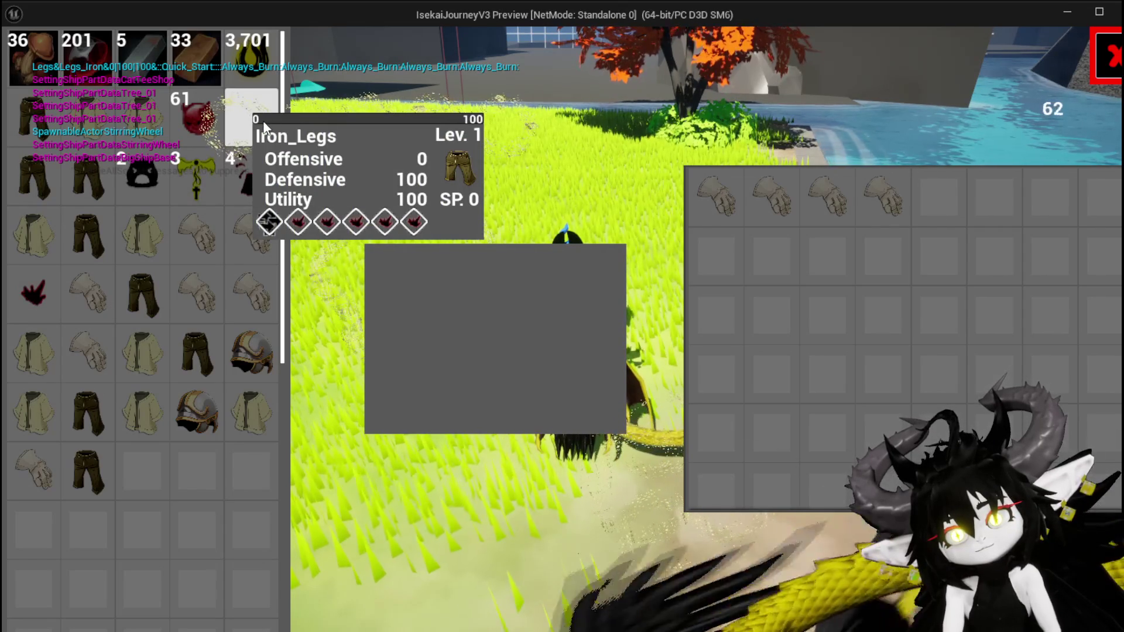
{"action": "mouse_move", "coordinate": [236, 433]}
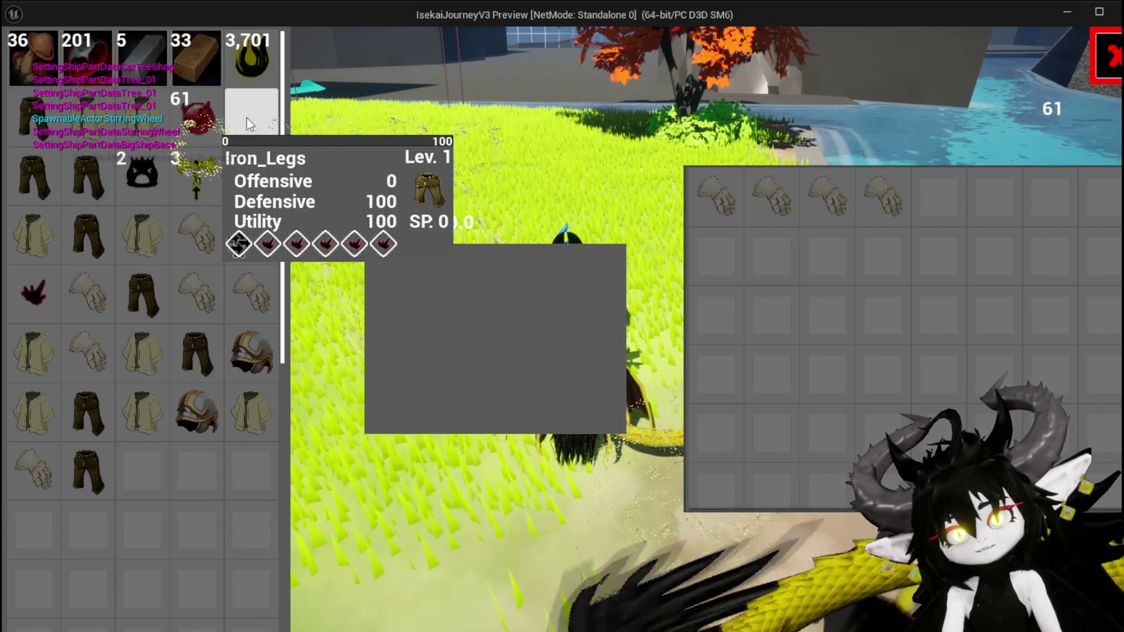
{"action": "left_click", "coordinate": [261, 119]}
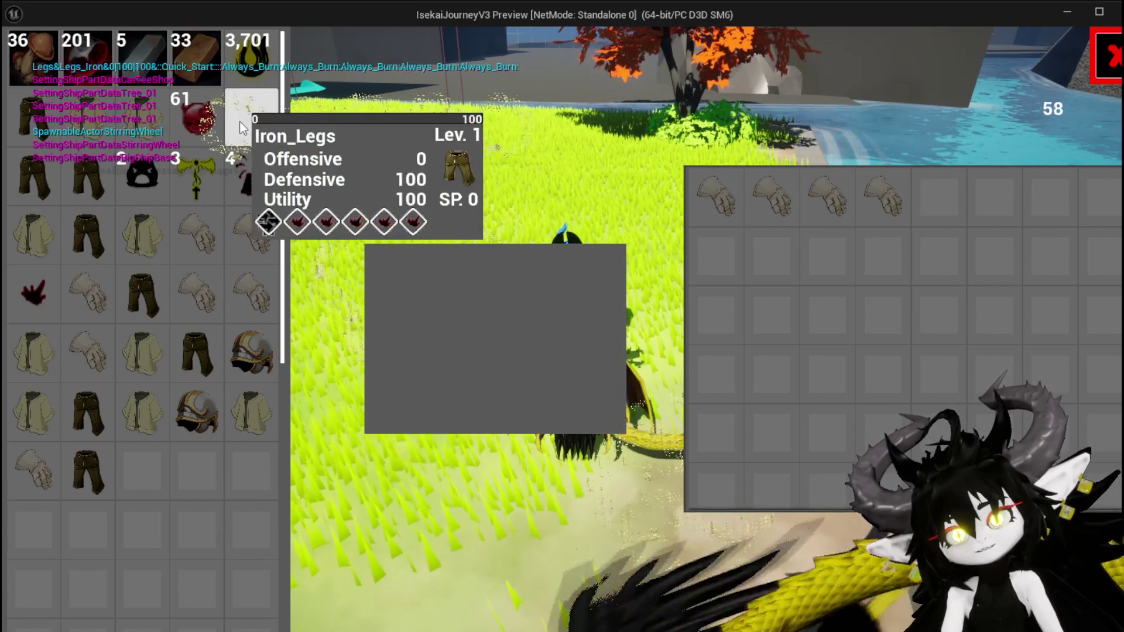
{"action": "left_click", "coordinate": [240, 121]}
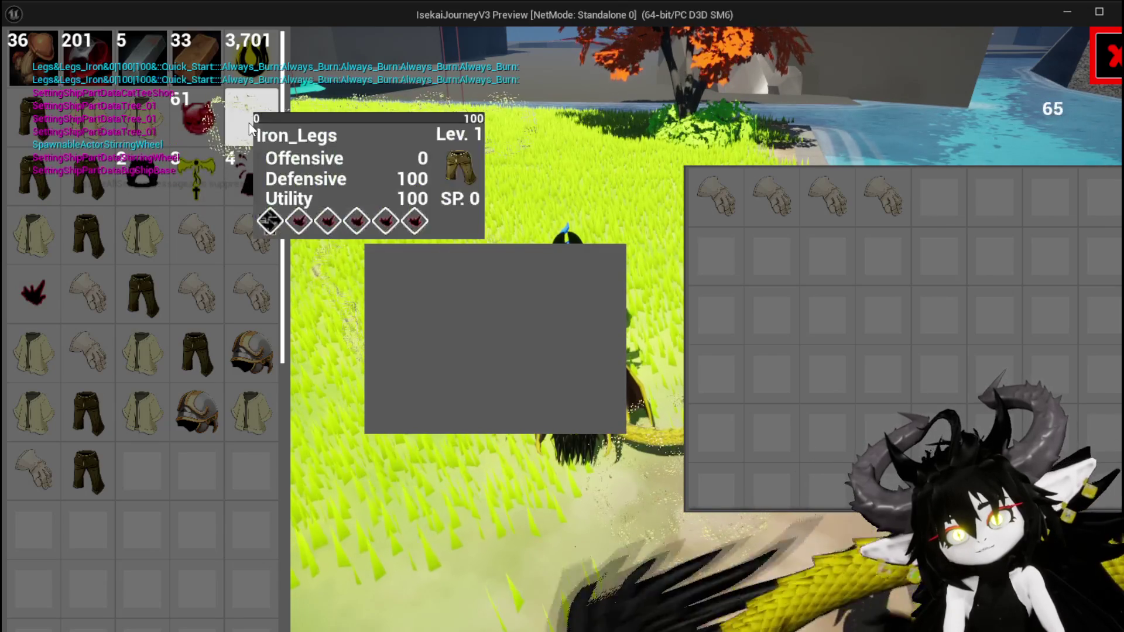
{"action": "left_click", "coordinate": [252, 120]}
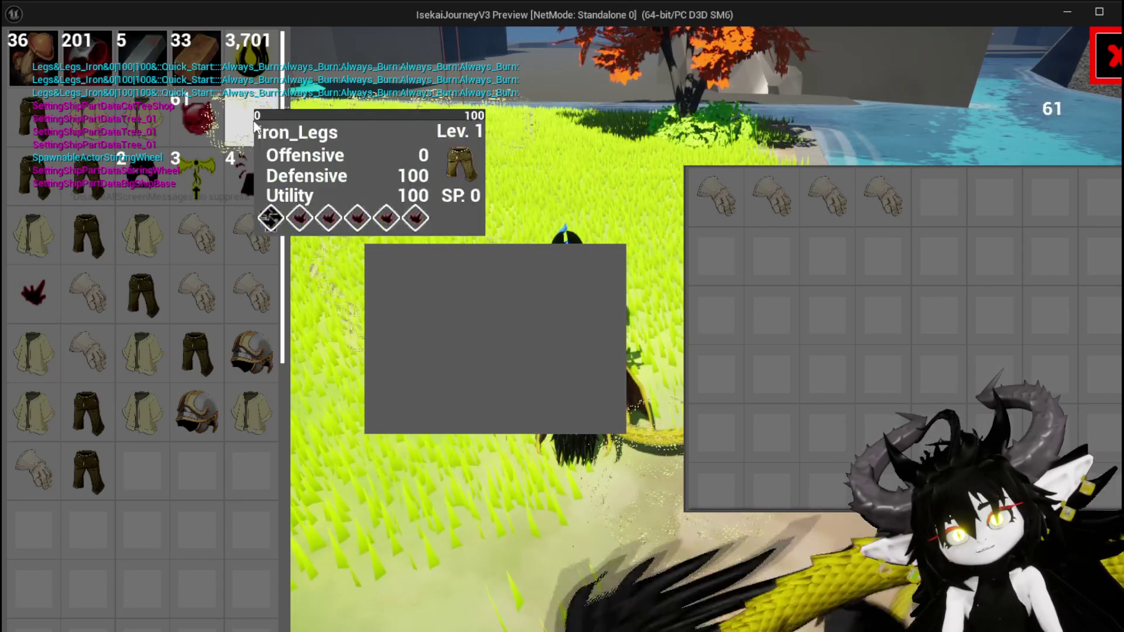
{"action": "mouse_move", "coordinate": [224, 120]}
{"action": "mouse_move", "coordinate": [212, 177]}
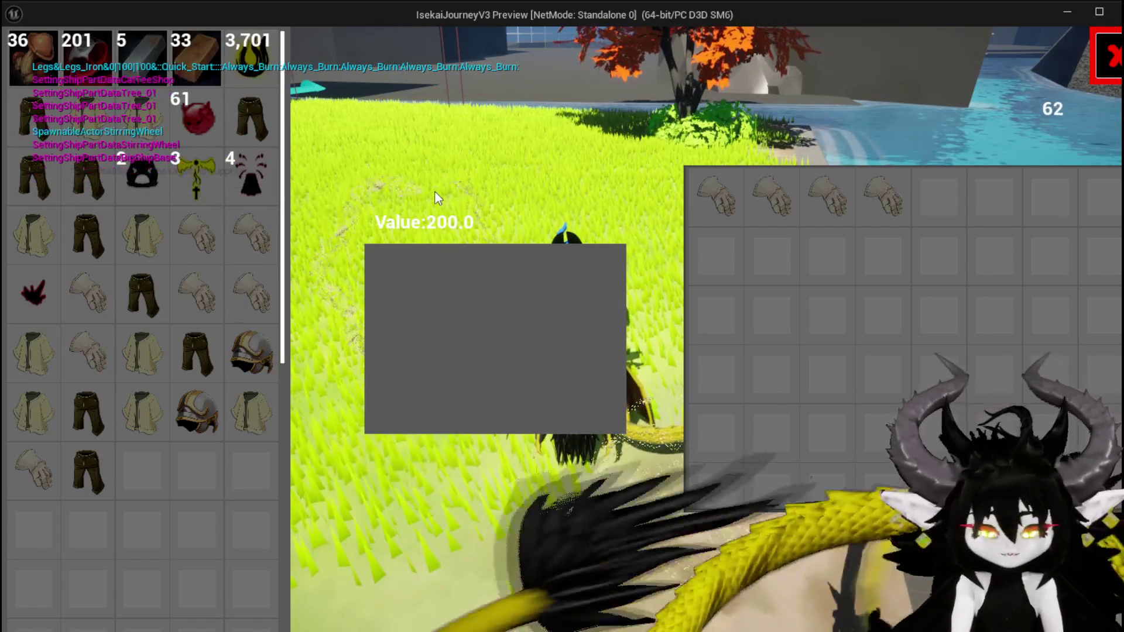
{"action": "key", "text": "Escape"}
{"action": "key", "text": "ctrl+s"}
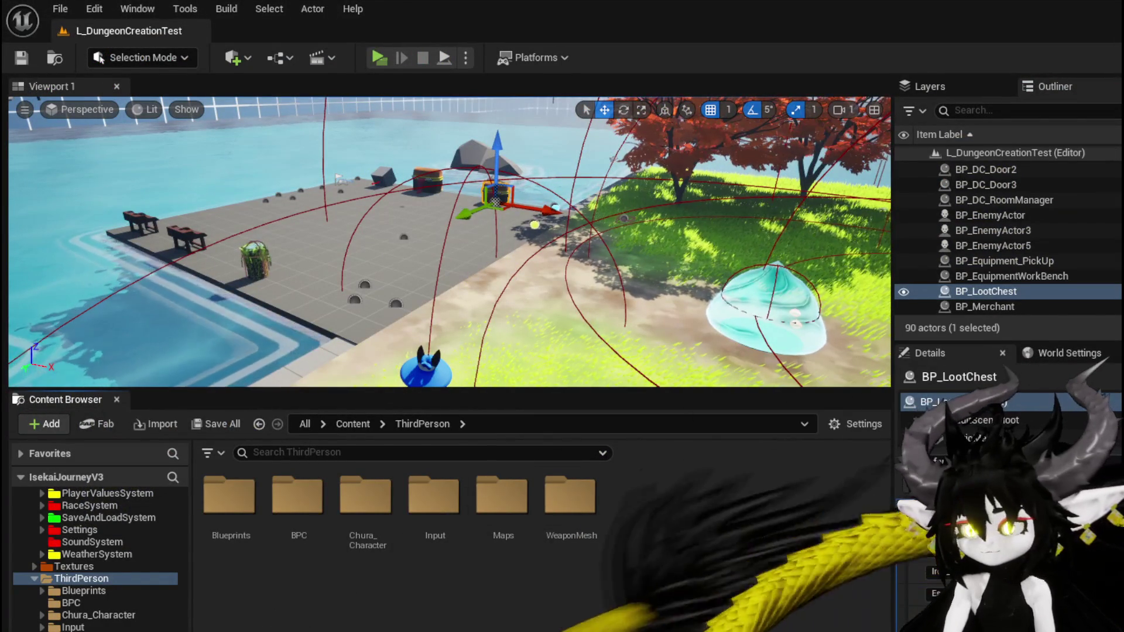
Save the L_DungeonCreationTest map and move OnSelectItem to the upper left in WP_MerchantHUD
{"action": "key", "text": "ctrl+s"}
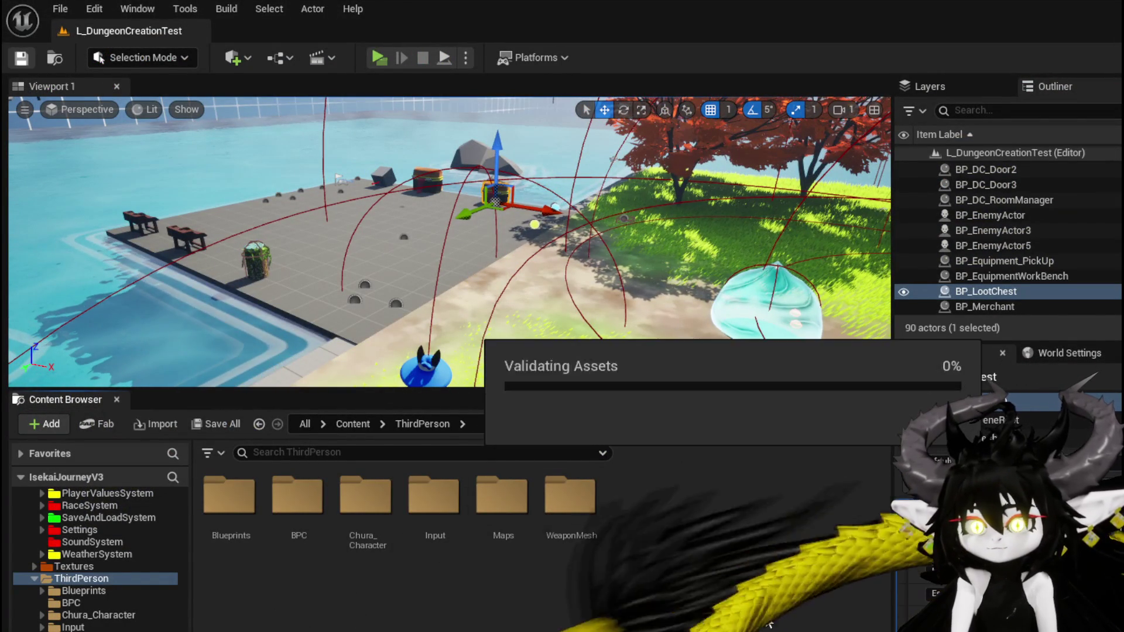
{"action": "key", "text": "alt+Tab"}
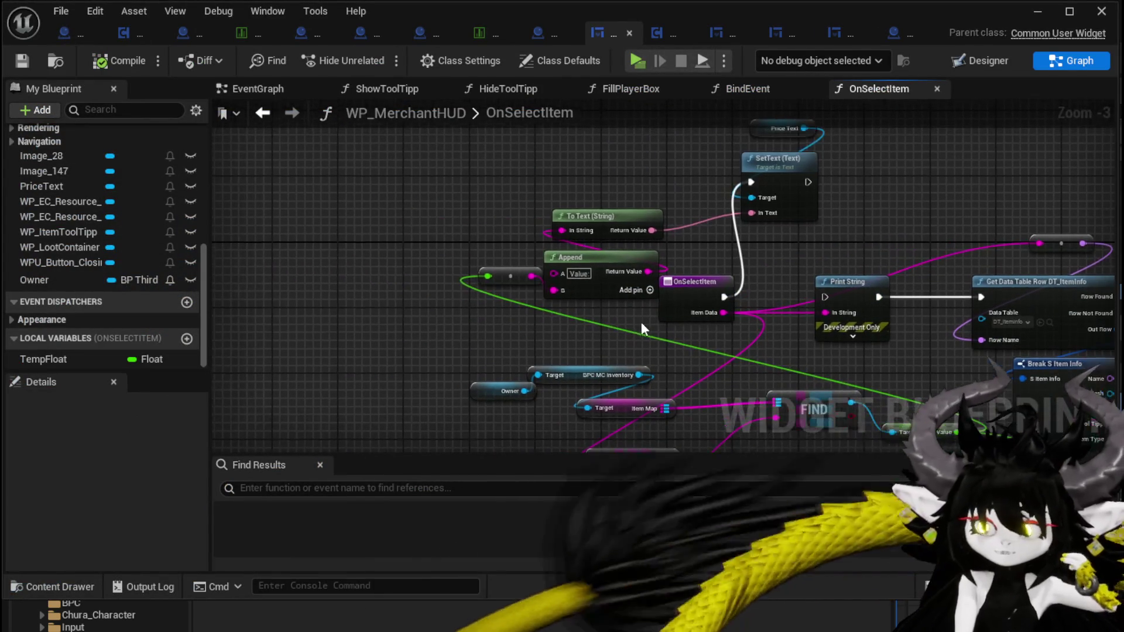
{"action": "mouse_move", "coordinate": [708, 290]}
{"action": "left_mouse_down"}
{"action": "mouse_move", "coordinate": [318, 202]}
{"action": "mouse_move", "coordinate": [402, 174]}
{"action": "left_mouse_up"}
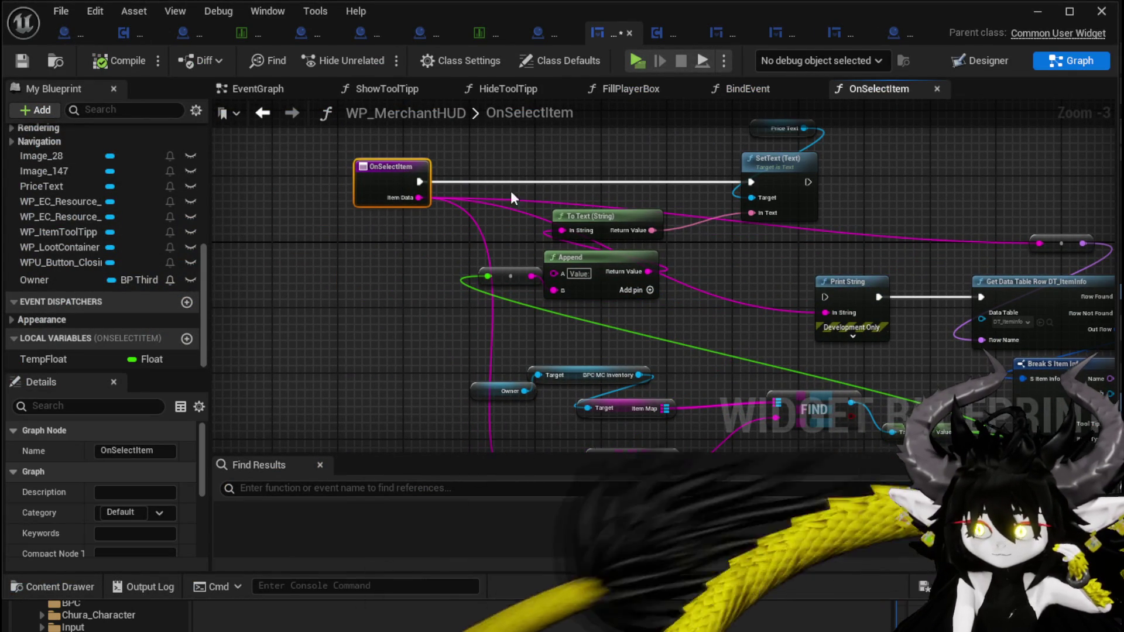
{"action": "mouse_move", "coordinate": [826, 276]}
{"action": "left_mouse_down"}
{"action": "mouse_move", "coordinate": [661, 310]}
{"action": "mouse_move", "coordinate": [736, 297]}
{"action": "left_mouse_up"}
Shift the To Text, Append, inventory, GET, FIND, Parse Into Array and Value nodes left
{"action": "mouse_move", "coordinate": [502, 206]}
{"action": "left_mouse_down"}
{"action": "mouse_move", "coordinate": [543, 302]}
{"action": "mouse_move", "coordinate": [599, 284]}
{"action": "mouse_move", "coordinate": [551, 258]}
{"action": "left_mouse_up"}
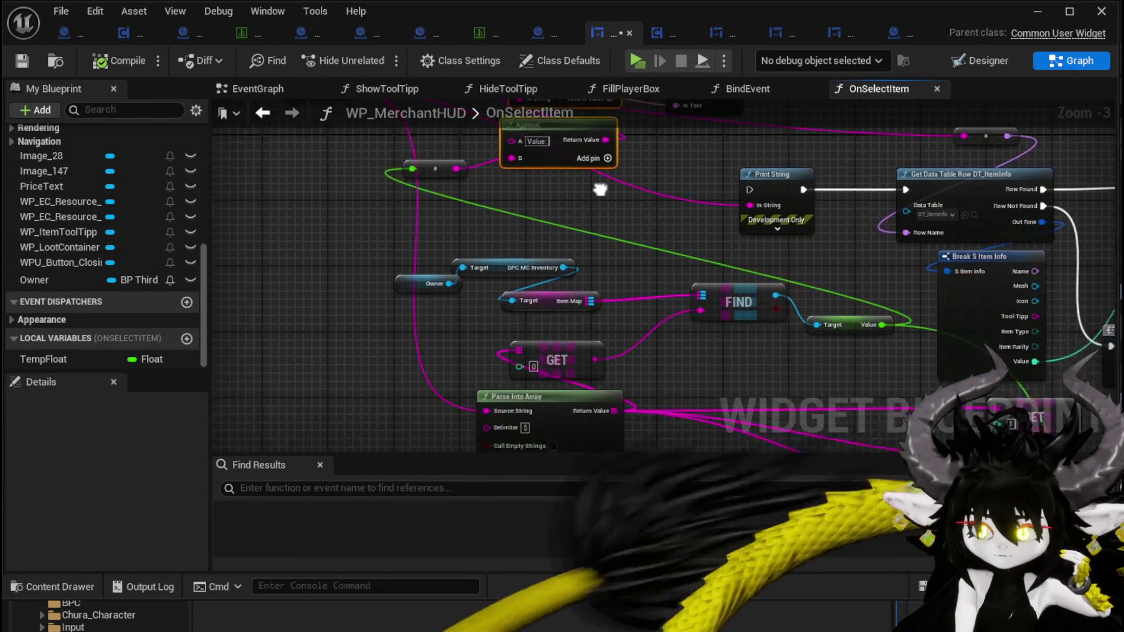
{"action": "left_click_drag", "start_coordinate": [366, 306], "coordinate": [444, 330]}
{"action": "mouse_move", "coordinate": [354, 232]}
{"action": "left_mouse_down"}
{"action": "mouse_move", "coordinate": [683, 368]}
{"action": "mouse_move", "coordinate": [670, 368]}
{"action": "left_mouse_up"}
{"action": "scroll", "coordinate": [617, 312], "scroll_direction": "down", "scroll_amount": 1}
{"action": "left_click", "coordinate": [533, 390], "text": "shift"}
{"action": "left_click", "coordinate": [758, 331], "text": "shift"}
{"action": "mouse_move", "coordinate": [758, 332]}
{"action": "left_mouse_down"}
{"action": "mouse_move", "coordinate": [521, 251]}
{"action": "mouse_move", "coordinate": [551, 273]}
{"action": "mouse_move", "coordinate": [553, 333]}
{"action": "left_mouse_up"}
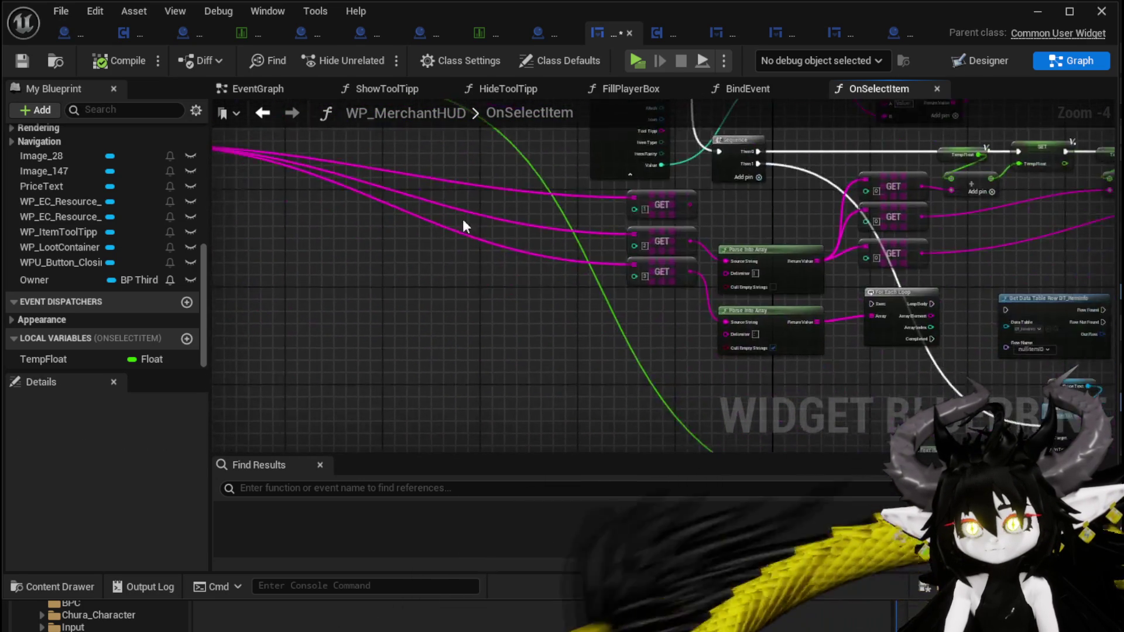
{"action": "scroll", "coordinate": [452, 212], "scroll_direction": "down", "scroll_amount": 3}
Delete the old central lookup nodes and the TempFloat local variable
{"action": "left_click_drag", "start_coordinate": [700, 240], "coordinate": [838, 149]}
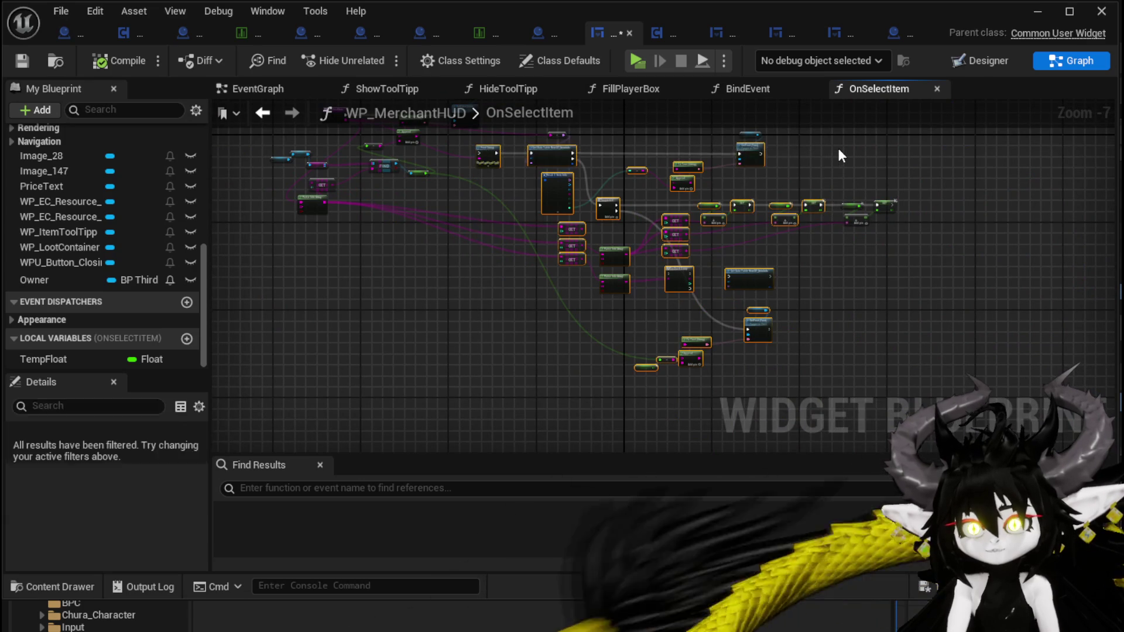
{"action": "key", "text": "Delete"}
{"action": "key", "text": "Delete"}
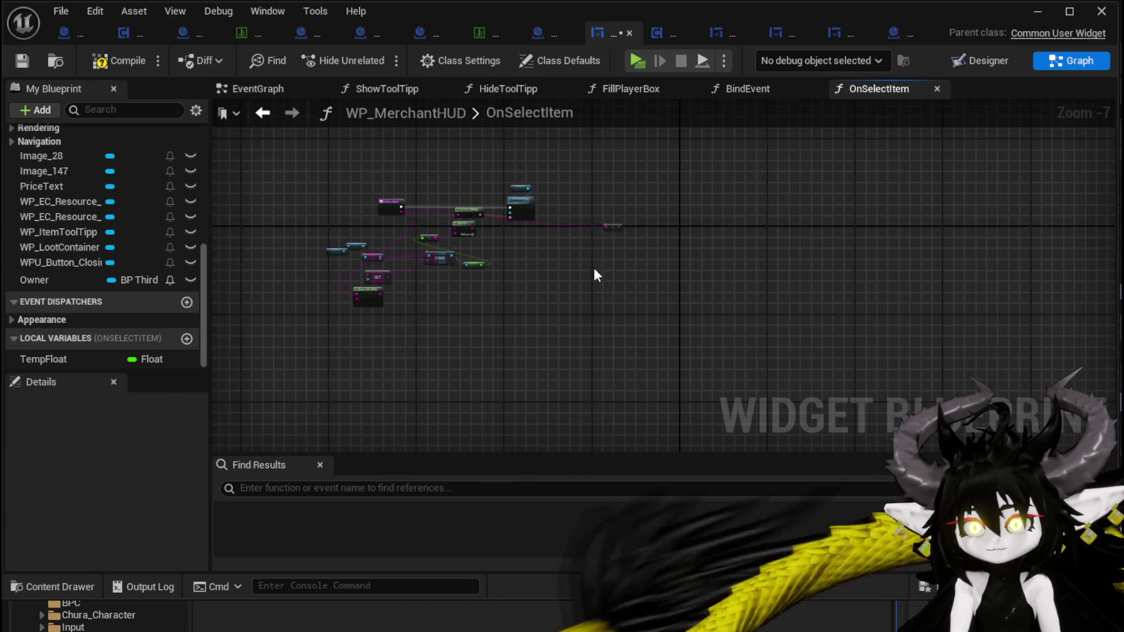
{"action": "scroll", "coordinate": [570, 271], "scroll_direction": "up", "scroll_amount": 4}
{"action": "left_click_drag", "start_coordinate": [687, 254], "coordinate": [850, 283]}
{"action": "left_click", "coordinate": [80, 357]}
{"action": "key", "text": "Delete"}
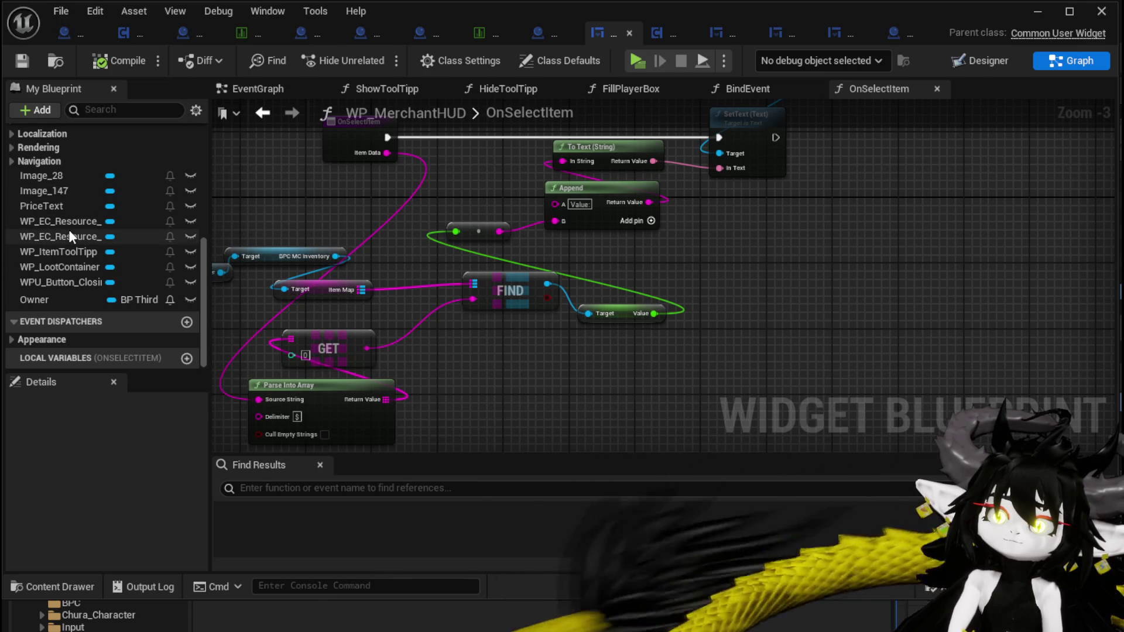
Add a WP_EC_Resource_Selected getter to the OnSelectItem graph and compile
{"action": "left_click_drag", "start_coordinate": [208, 221], "coordinate": [289, 221]}
{"action": "left_click_drag", "start_coordinate": [93, 236], "coordinate": [701, 240]}
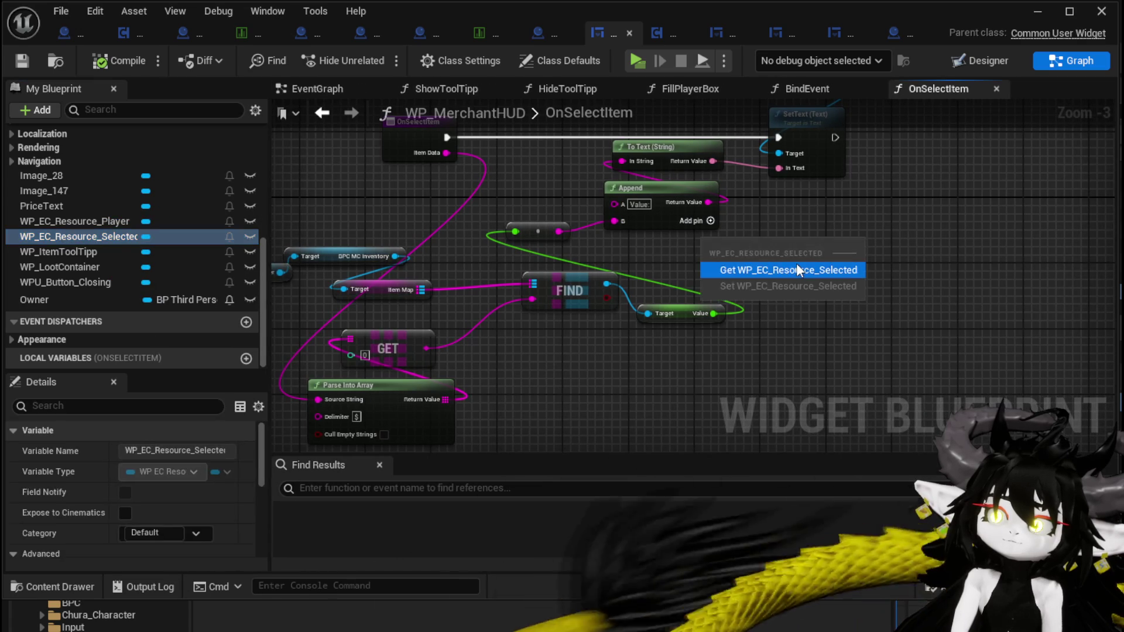
{"action": "left_click", "coordinate": [797, 269]}
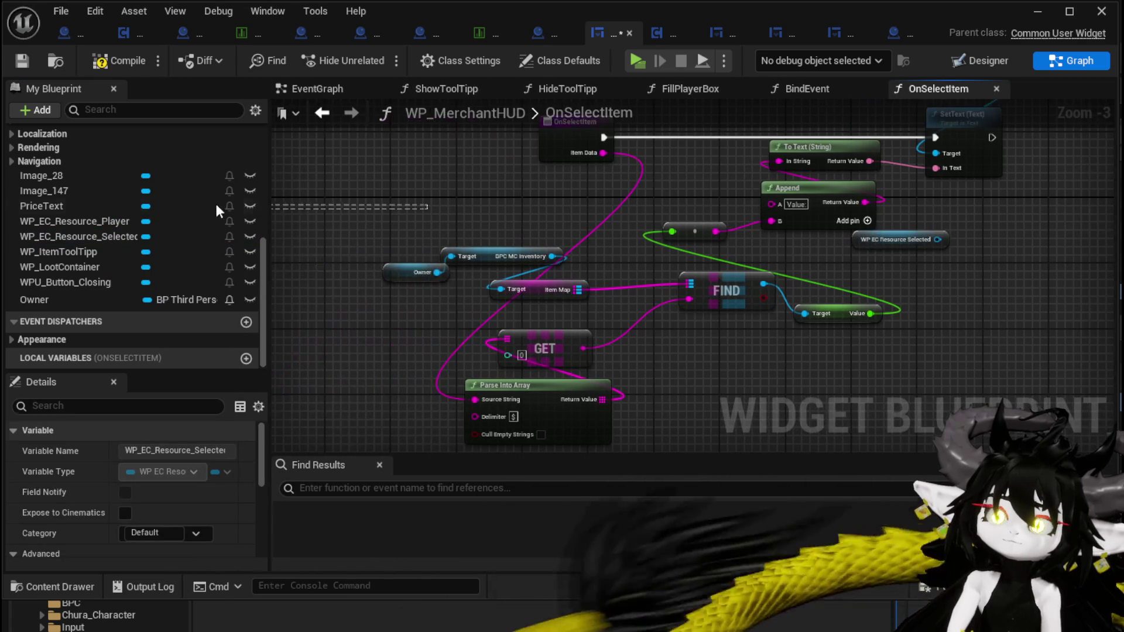
{"action": "left_click_drag", "start_coordinate": [265, 213], "coordinate": [138, 222]}
{"action": "left_click", "coordinate": [114, 63]}
Try an Add Item from ID call on the Resource Selected getter, then delete it
{"action": "mouse_move", "coordinate": [814, 246]}
{"action": "left_mouse_down"}
{"action": "mouse_move", "coordinate": [609, 265]}
{"action": "mouse_move", "coordinate": [774, 272]}
{"action": "left_mouse_up"}
{"action": "type", "text": "add"}
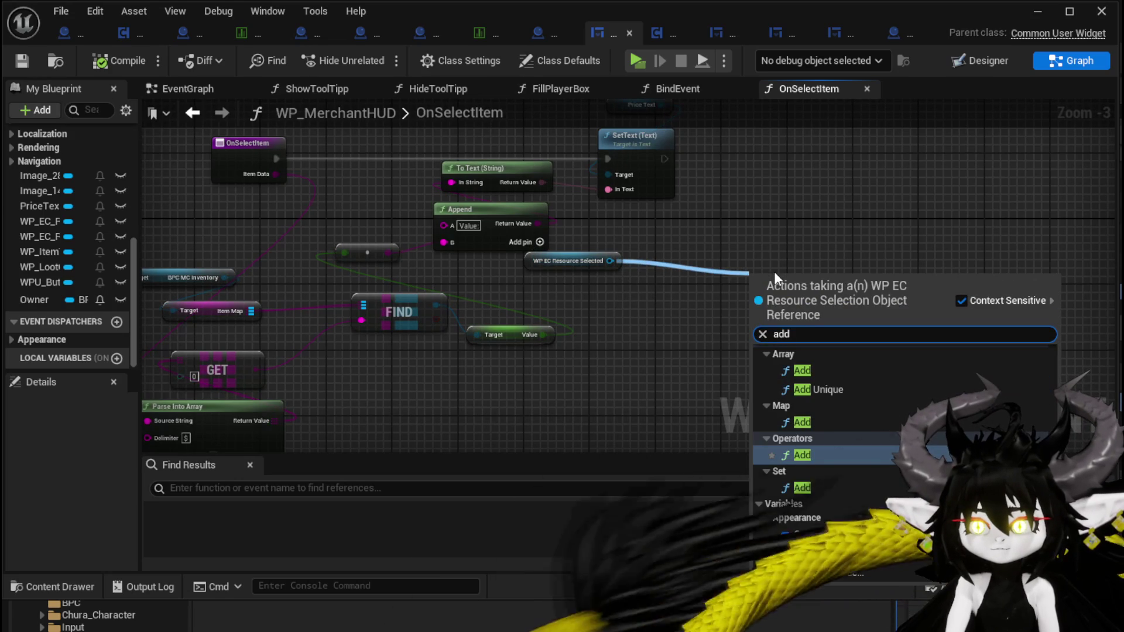
{"action": "scroll", "coordinate": [902, 369], "scroll_direction": "up", "scroll_amount": 5}
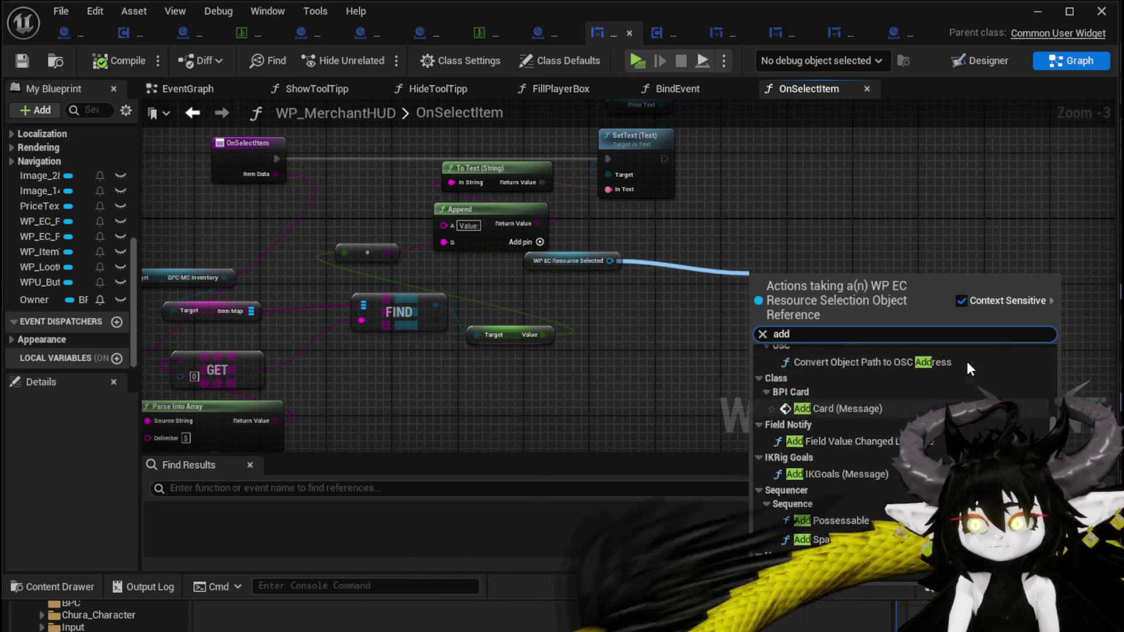
{"action": "scroll", "coordinate": [967, 365], "scroll_direction": "up", "scroll_amount": 5}
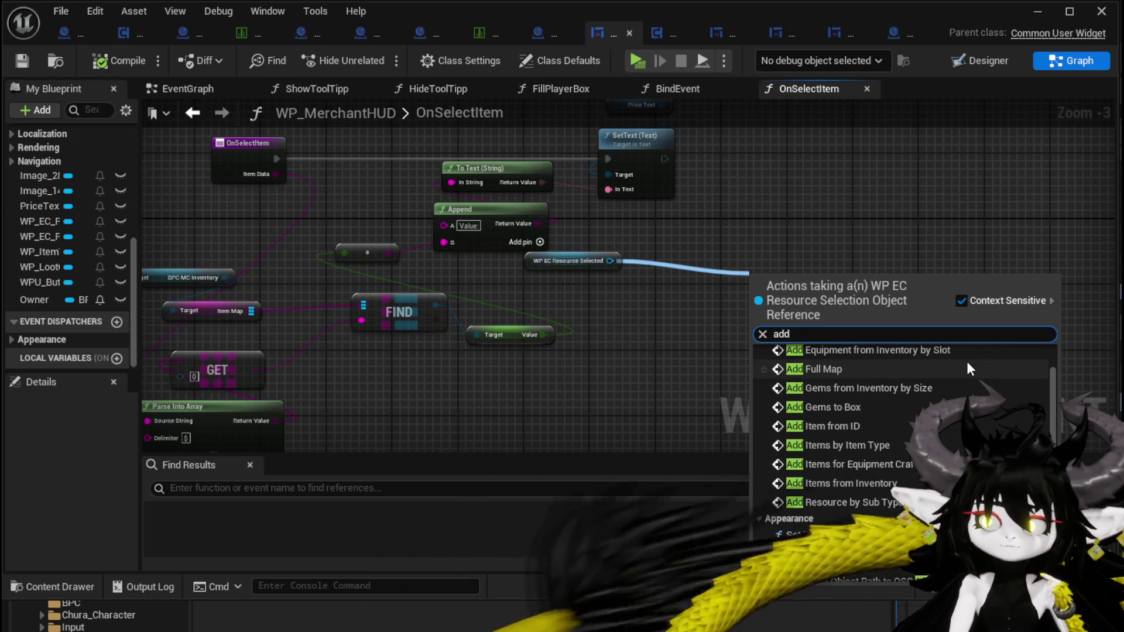
{"action": "left_click", "coordinate": [901, 425]}
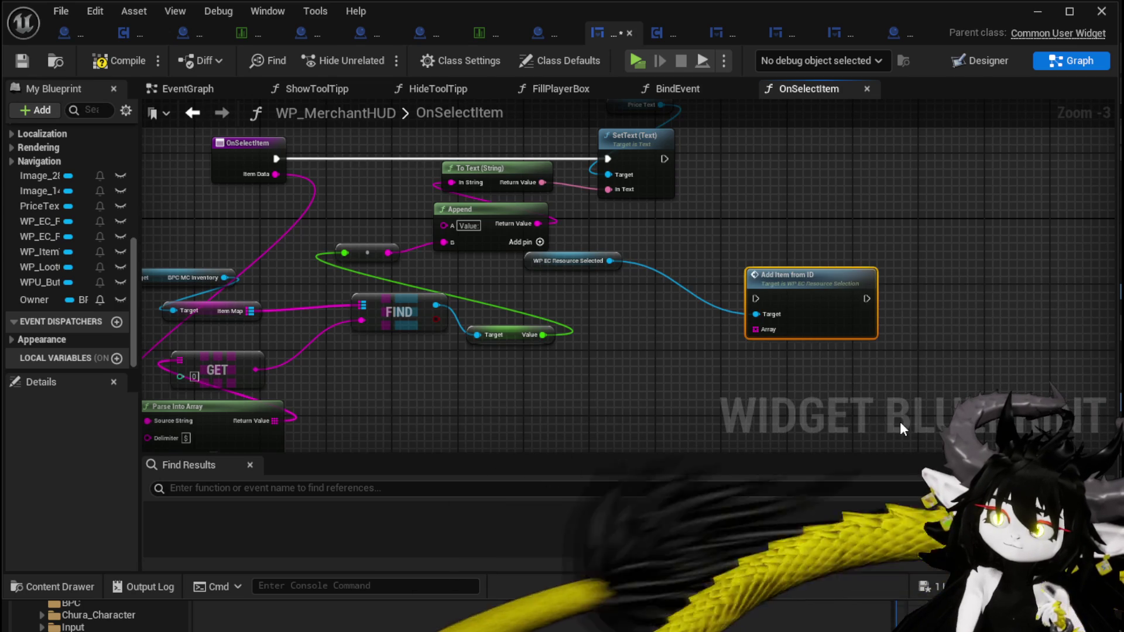
{"action": "left_click_drag", "start_coordinate": [801, 277], "coordinate": [719, 253]}
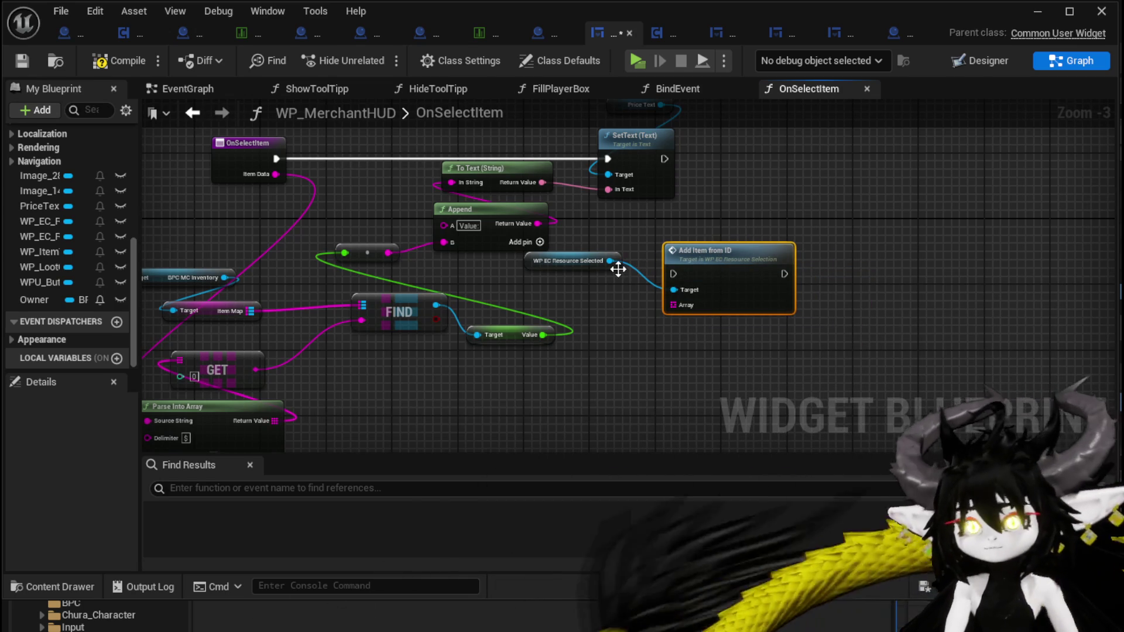
{"action": "key", "text": "Delete"}
Reposition the Resource Selected getter, recompile, and inspect the variable's properties
{"action": "left_click_drag", "start_coordinate": [609, 261], "coordinate": [696, 261]}
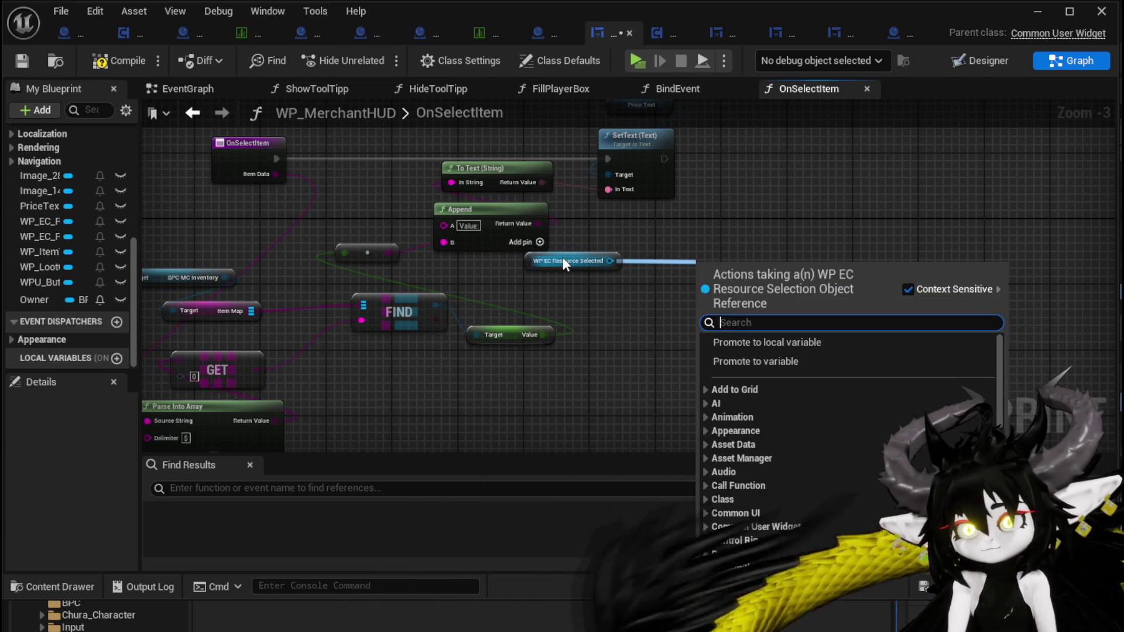
{"action": "left_click_drag", "start_coordinate": [563, 260], "coordinate": [659, 281]}
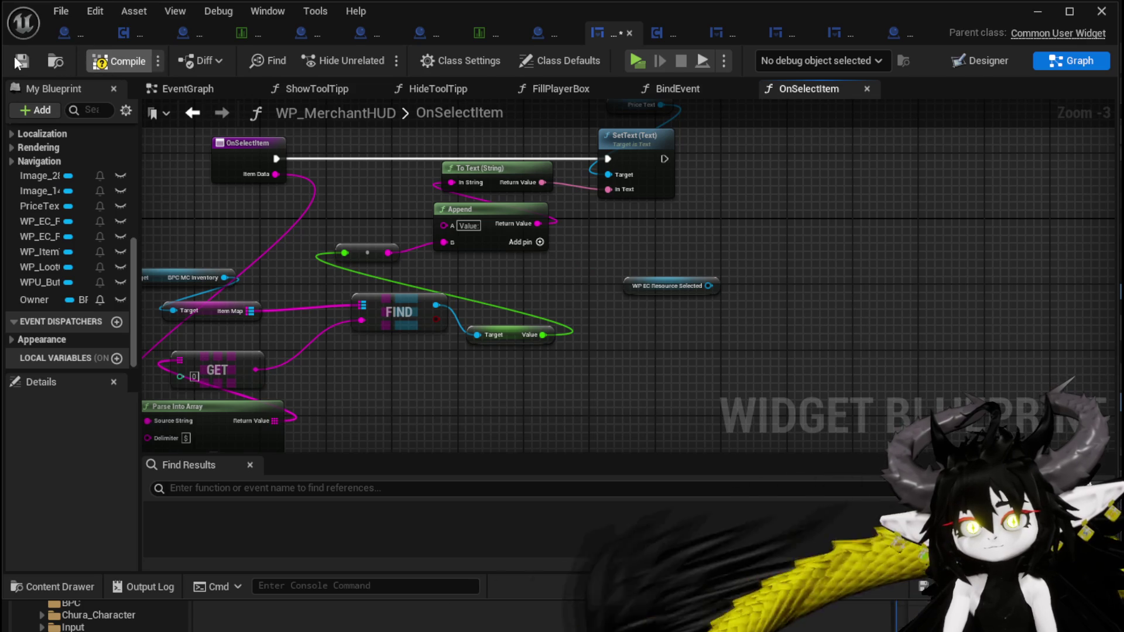
{"action": "left_click", "coordinate": [13, 55]}
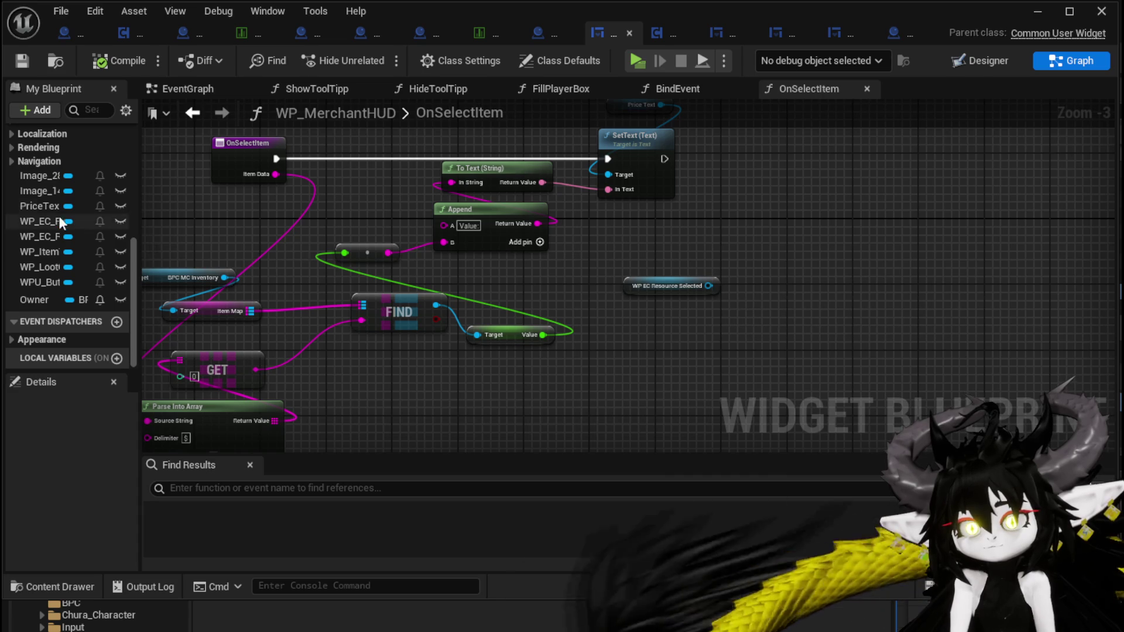
{"action": "left_click", "coordinate": [44, 239]}
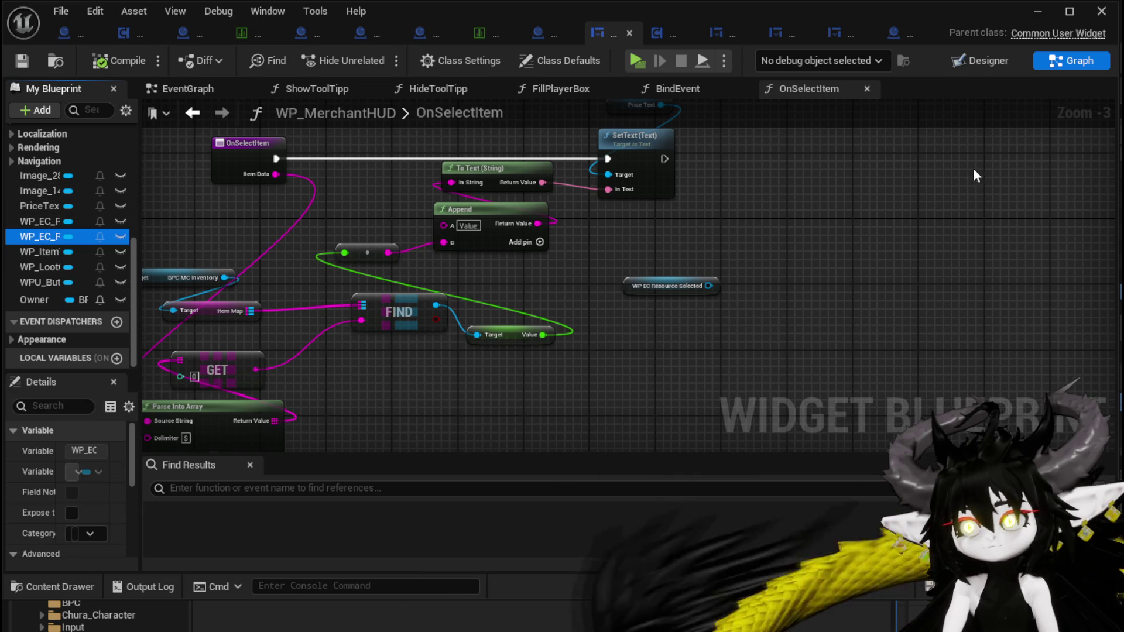
Open WP_EC_ResourceSelection from the Designer layout and expand its Add To Grid functions
{"action": "left_click", "coordinate": [969, 64]}
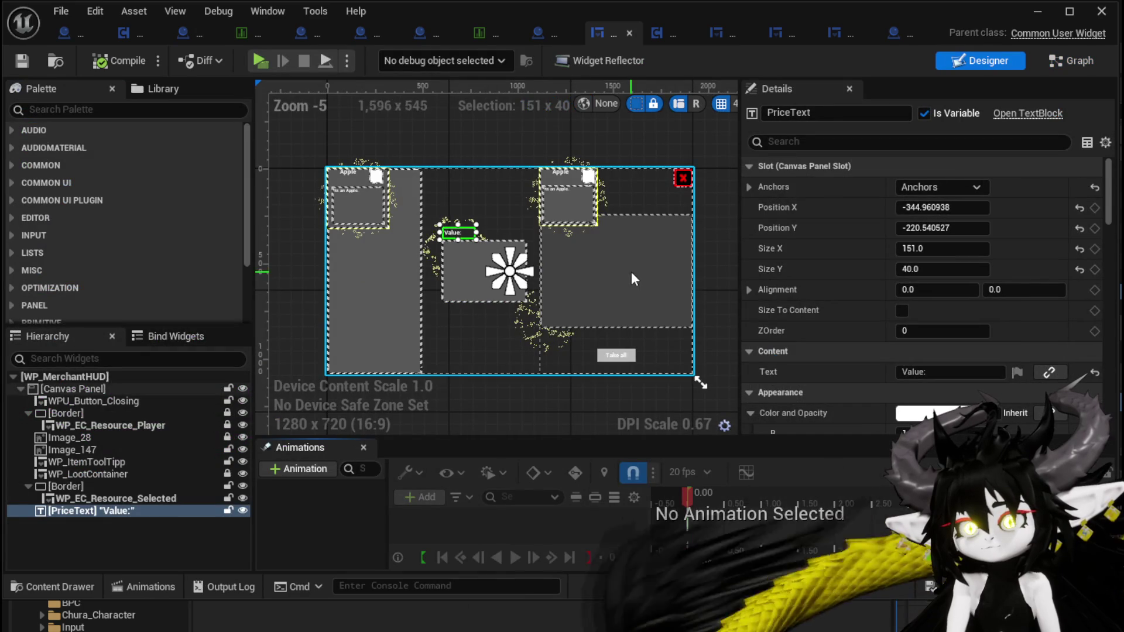
{"action": "left_click", "coordinate": [460, 296]}
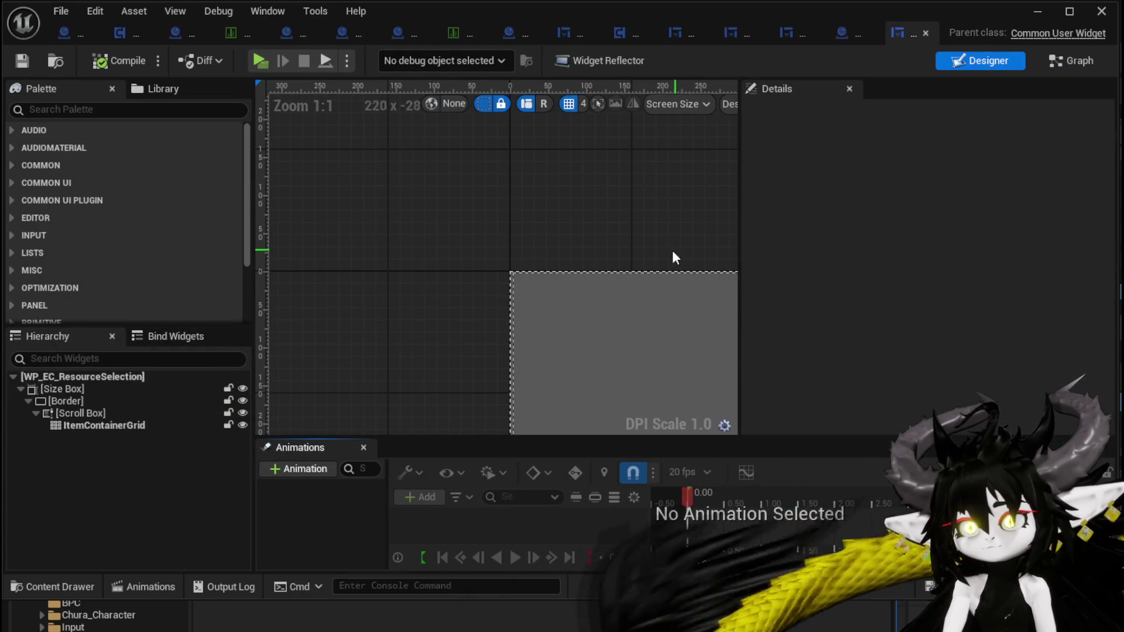
{"action": "left_click", "coordinate": [1082, 59]}
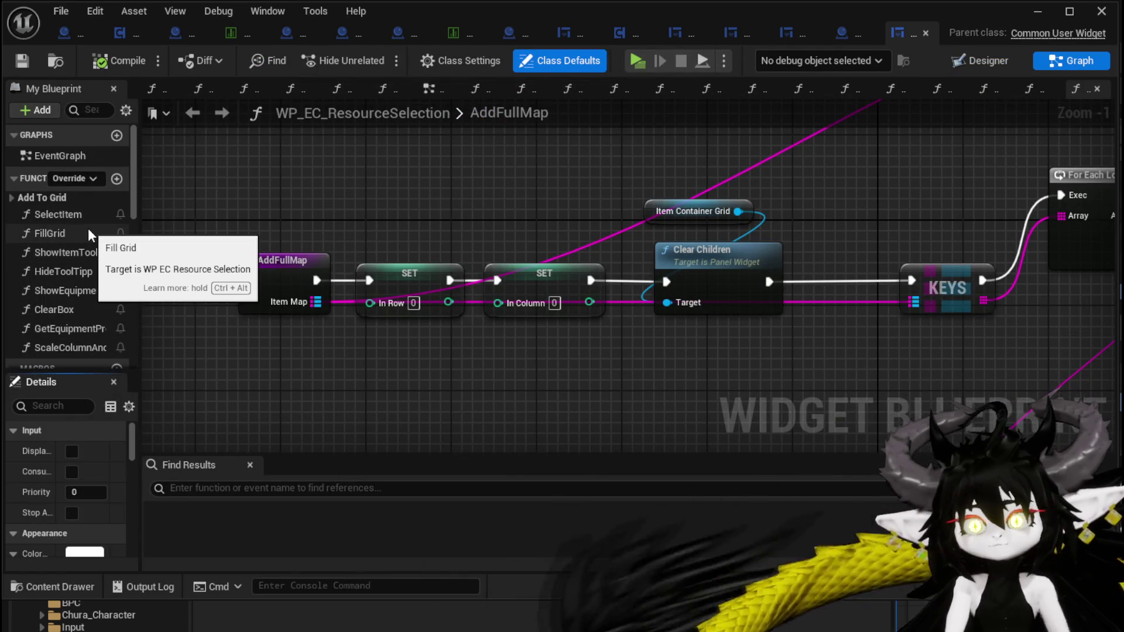
{"action": "left_click", "coordinate": [78, 211]}
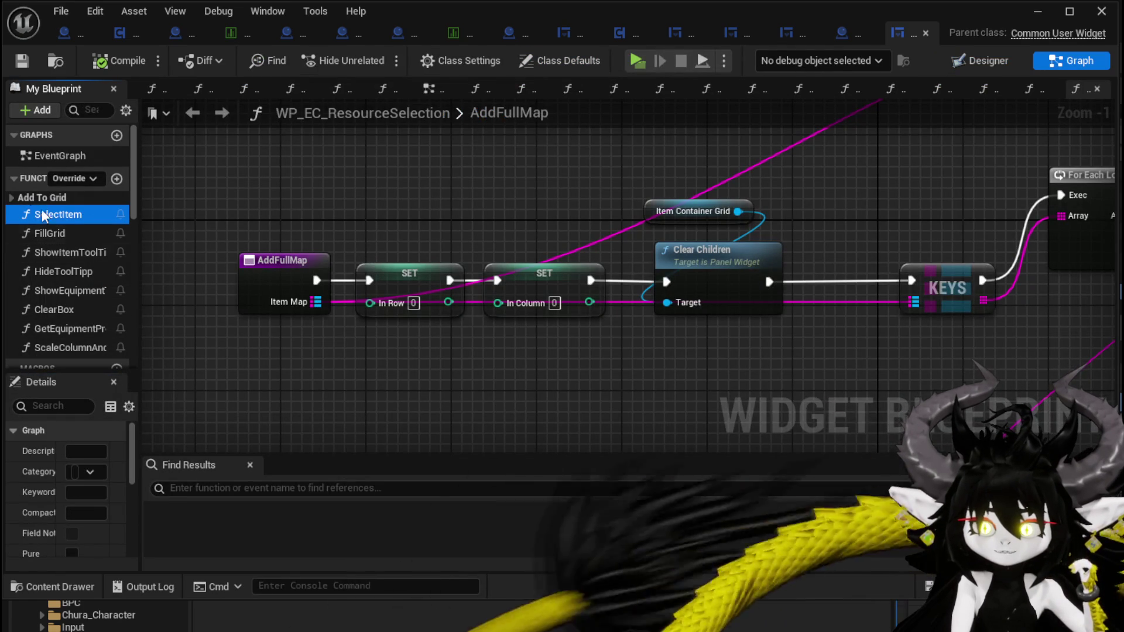
{"action": "left_click", "coordinate": [10, 199]}
{"action": "left_click_drag", "start_coordinate": [139, 220], "coordinate": [261, 225]}
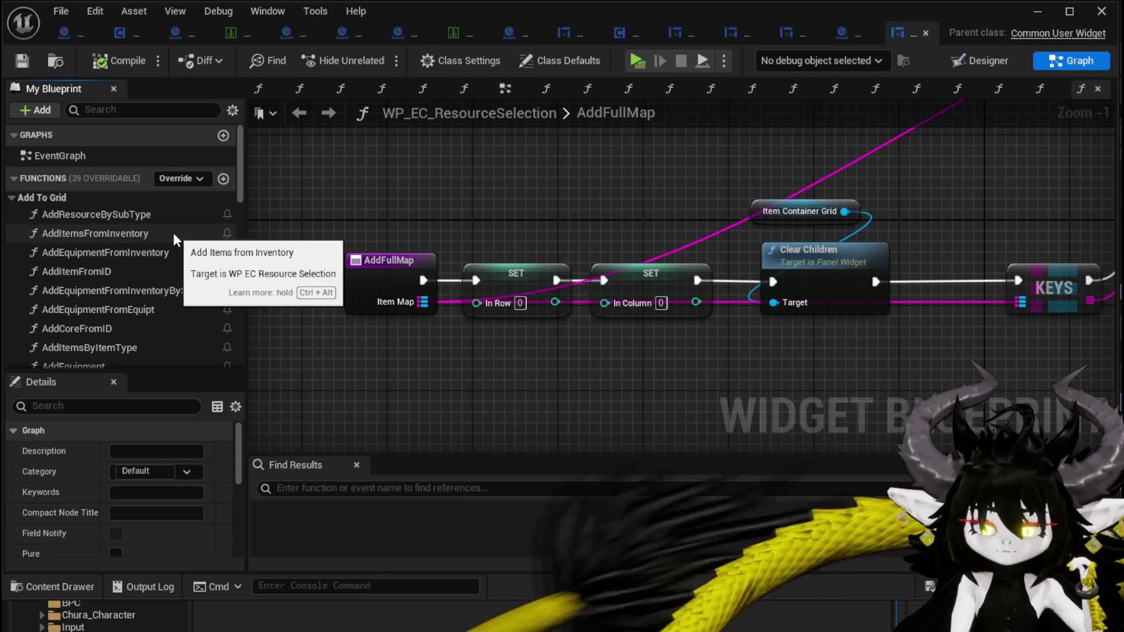
Open the AddItemFromID function and bring its entry, For Each Loop and data table nodes into view
{"action": "double_click", "coordinate": [133, 271]}
{"action": "scroll", "coordinate": [527, 193], "scroll_direction": "down", "scroll_amount": 2}
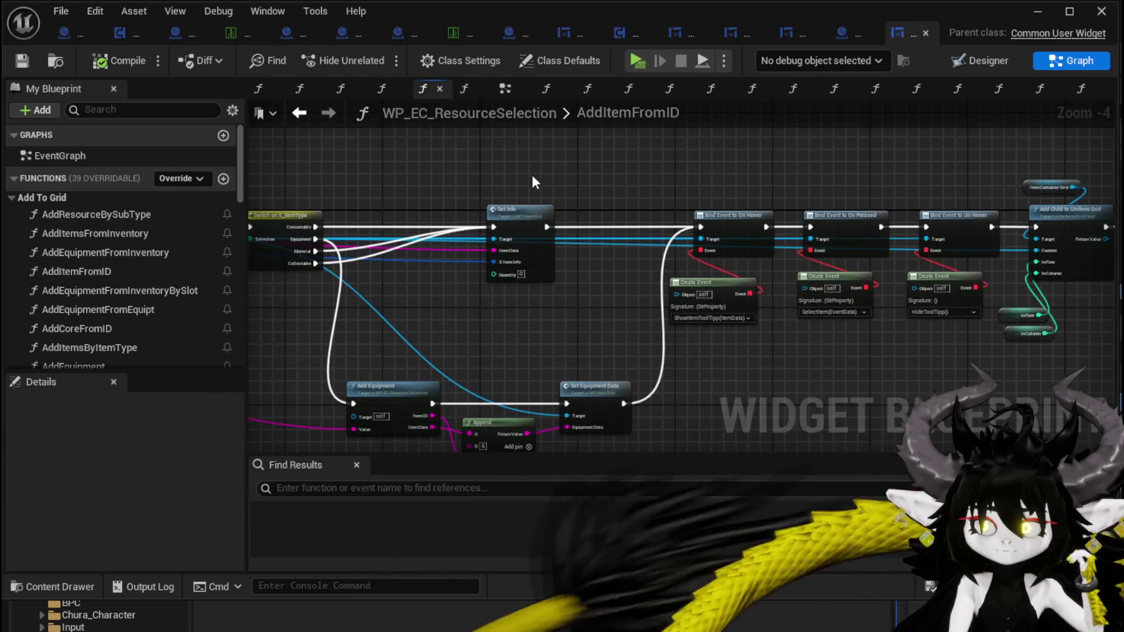
{"action": "left_click_drag", "start_coordinate": [590, 195], "coordinate": [1110, 188]}
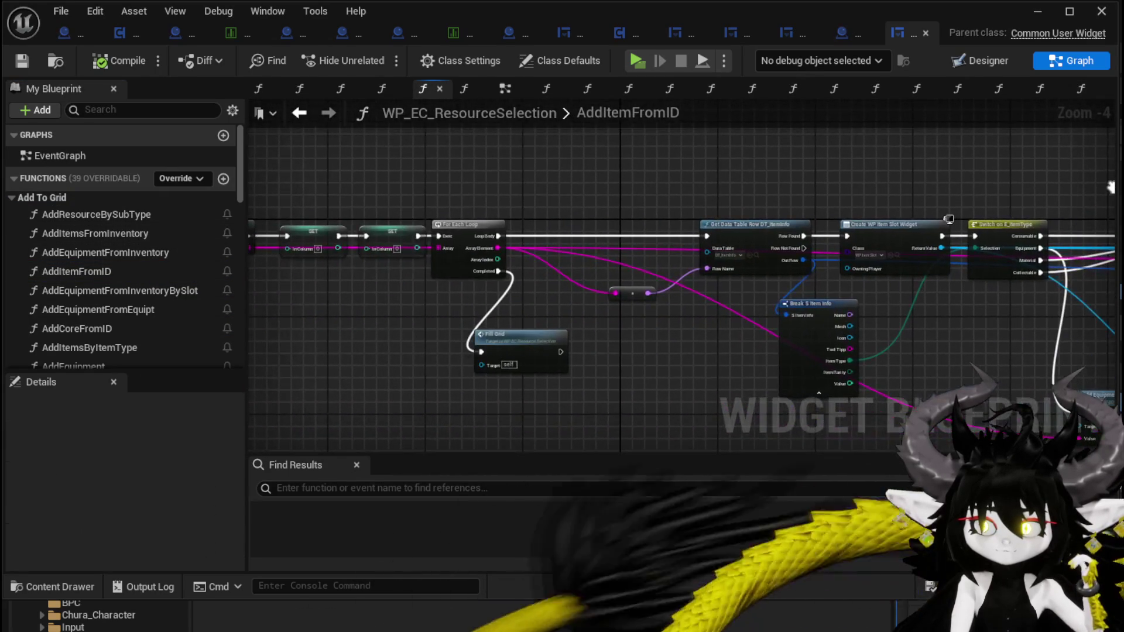
{"action": "left_click_drag", "start_coordinate": [572, 179], "coordinate": [817, 176]}
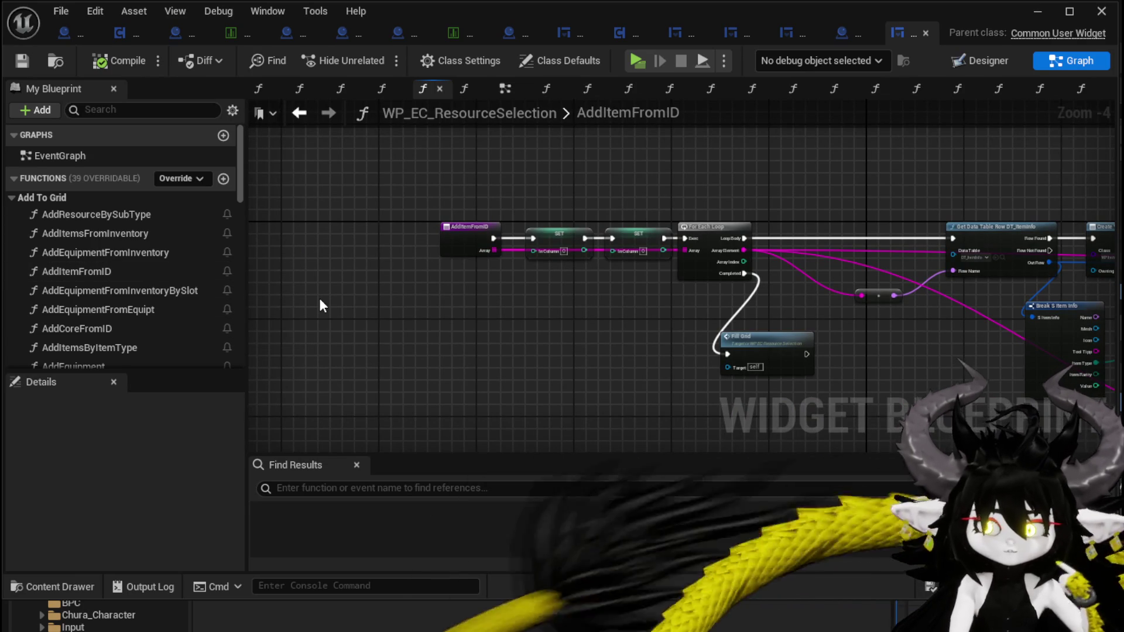
Pan past the item-type switch, Set Info and Bind Event nodes to reach the grid logic
{"action": "scroll", "coordinate": [201, 287], "scroll_direction": "down", "scroll_amount": 1}
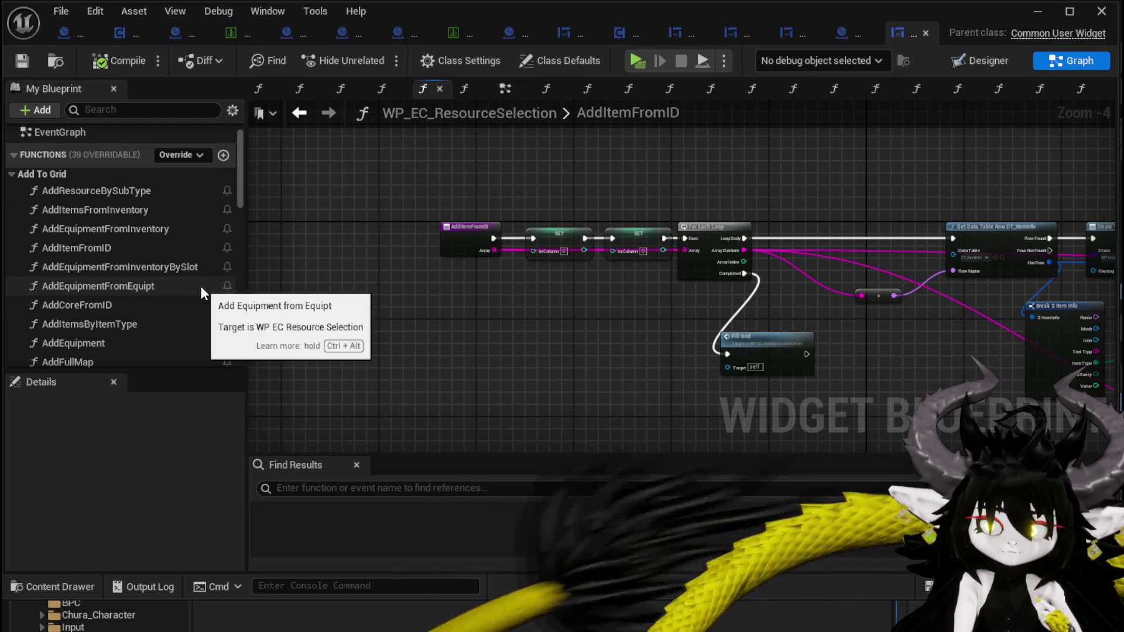
{"action": "scroll", "coordinate": [201, 287], "scroll_direction": "down", "scroll_amount": 2}
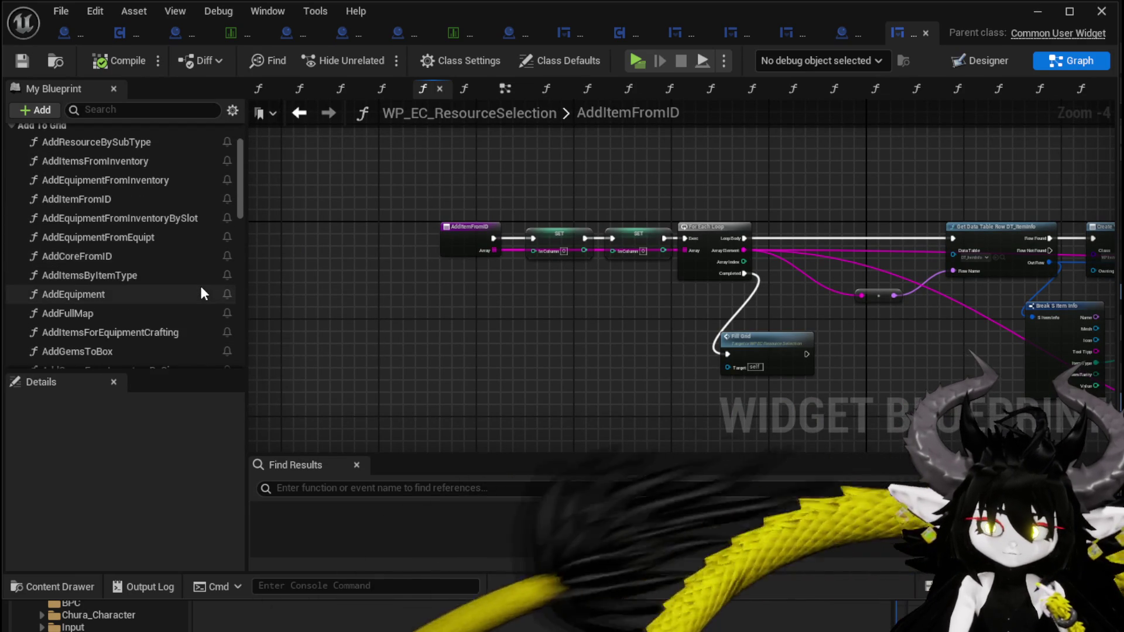
{"action": "scroll", "coordinate": [201, 288], "scroll_direction": "down", "scroll_amount": 1}
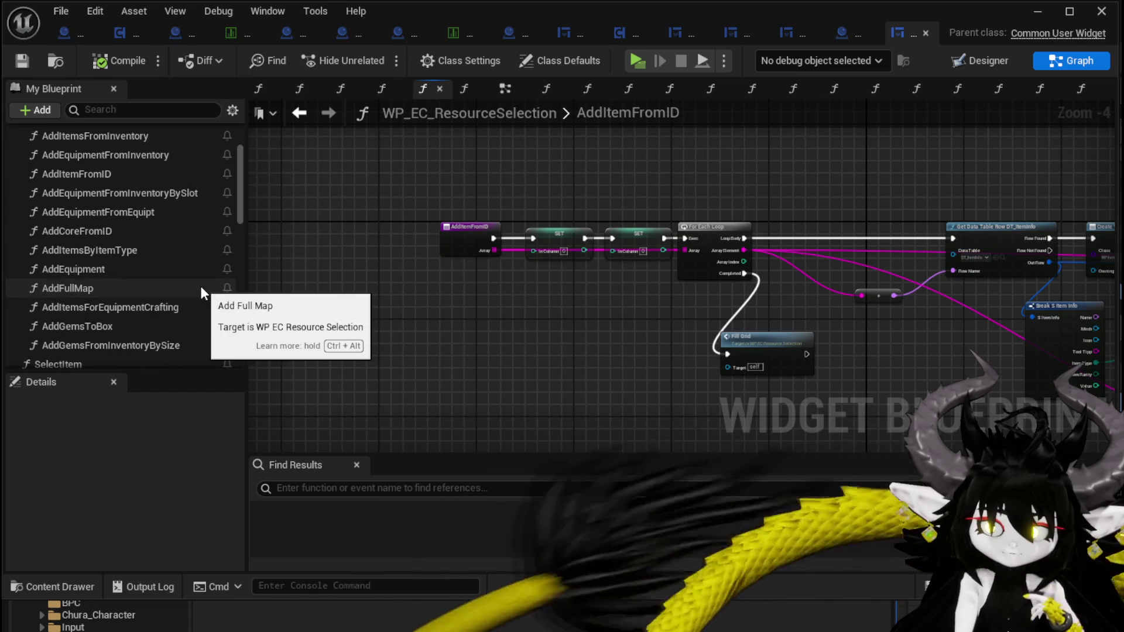
{"action": "scroll", "coordinate": [201, 288], "scroll_direction": "up", "scroll_amount": 3}
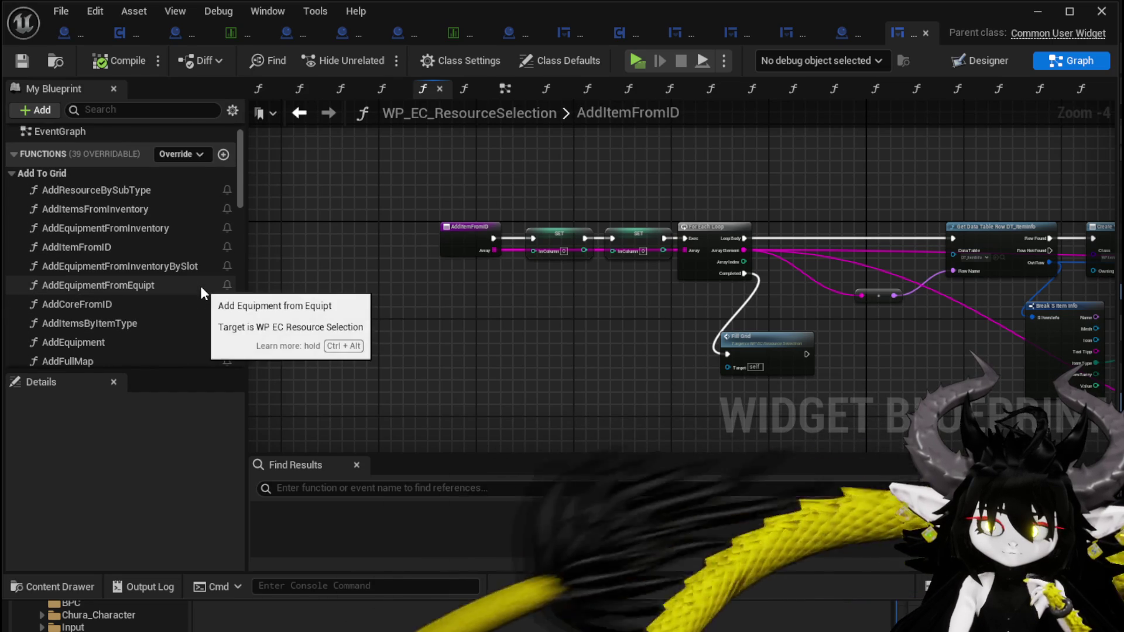
{"action": "scroll", "coordinate": [450, 294], "scroll_direction": "up", "scroll_amount": 3}
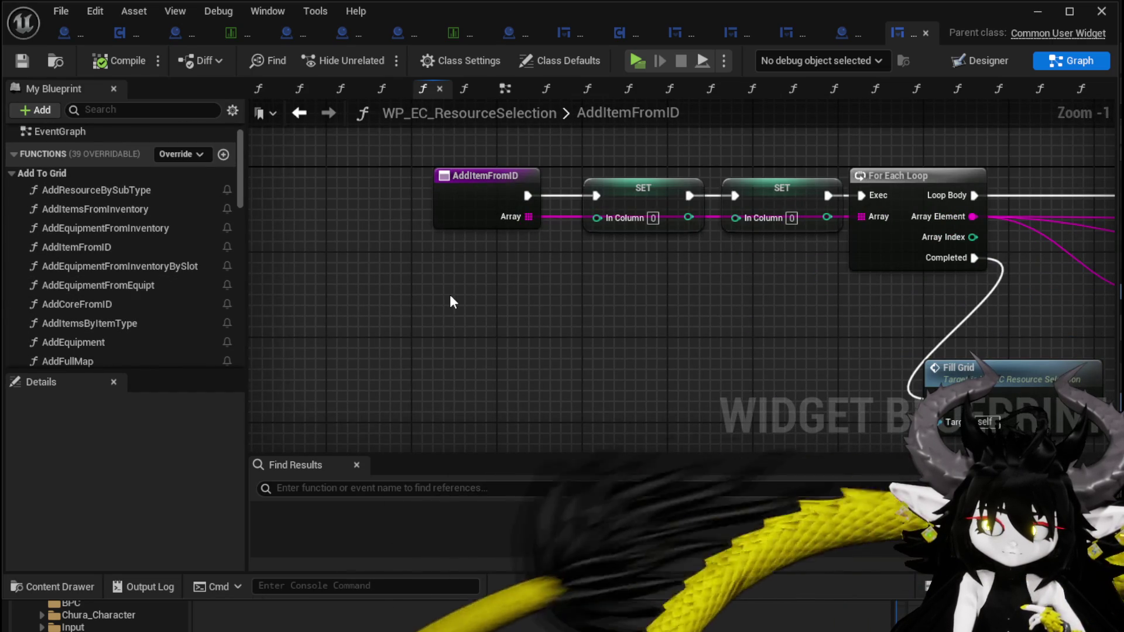
{"action": "scroll", "coordinate": [449, 294], "scroll_direction": "down", "scroll_amount": 2}
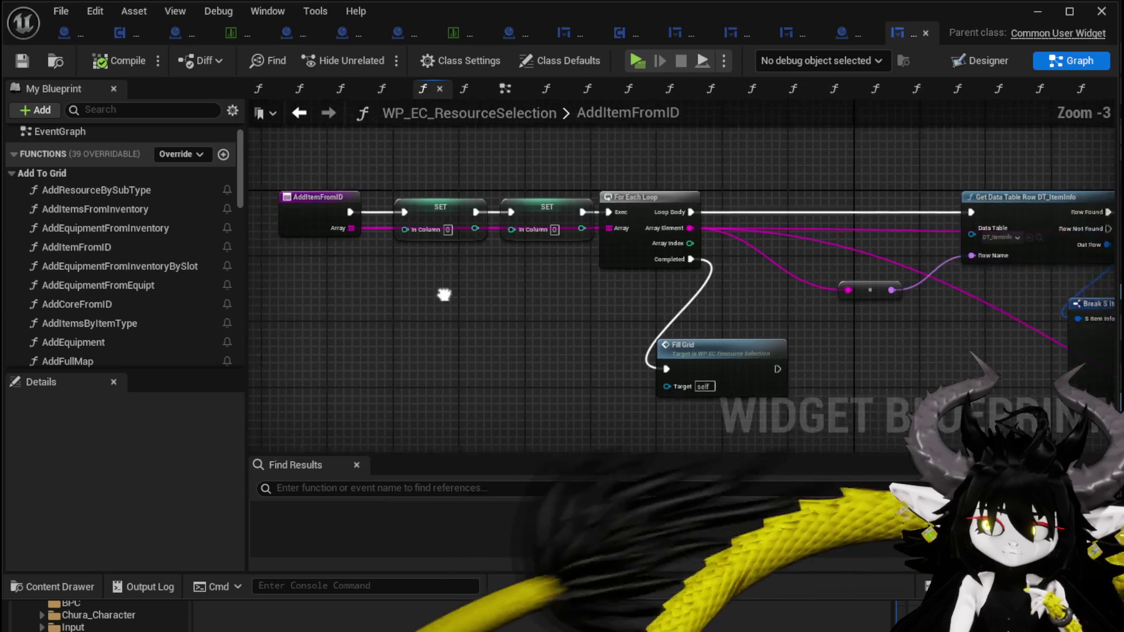
{"action": "left_click_drag", "start_coordinate": [626, 251], "coordinate": [346, 287]}
{"action": "left_click_drag", "start_coordinate": [802, 306], "coordinate": [327, 292]}
{"action": "left_click_drag", "start_coordinate": [792, 308], "coordinate": [172, 293]}
Delete the Branch, <, ++ and SET row/column counting nodes
{"action": "mouse_move", "coordinate": [915, 319]}
{"action": "left_mouse_down"}
{"action": "mouse_move", "coordinate": [561, 362]}
{"action": "mouse_move", "coordinate": [803, 293]}
{"action": "mouse_move", "coordinate": [947, 232]}
{"action": "left_mouse_up"}
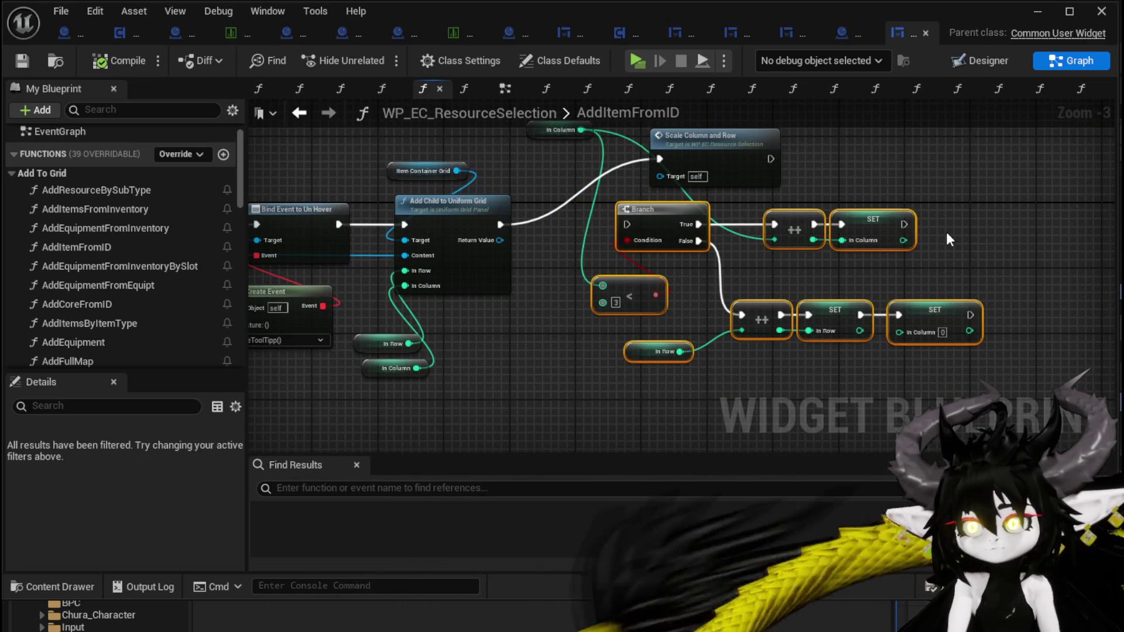
{"action": "key", "text": "Delete"}
{"action": "scroll", "coordinate": [696, 278], "scroll_direction": "down", "scroll_amount": 1}
Move the Scale Column and Row node next to Add Child
{"action": "left_click_drag", "start_coordinate": [640, 281], "coordinate": [636, 335]}
{"action": "mouse_move", "coordinate": [711, 230]}
{"action": "left_mouse_down"}
{"action": "mouse_move", "coordinate": [634, 268]}
{"action": "mouse_move", "coordinate": [623, 289]}
{"action": "left_mouse_up"}
{"action": "scroll", "coordinate": [623, 288], "scroll_direction": "down", "scroll_amount": 3}
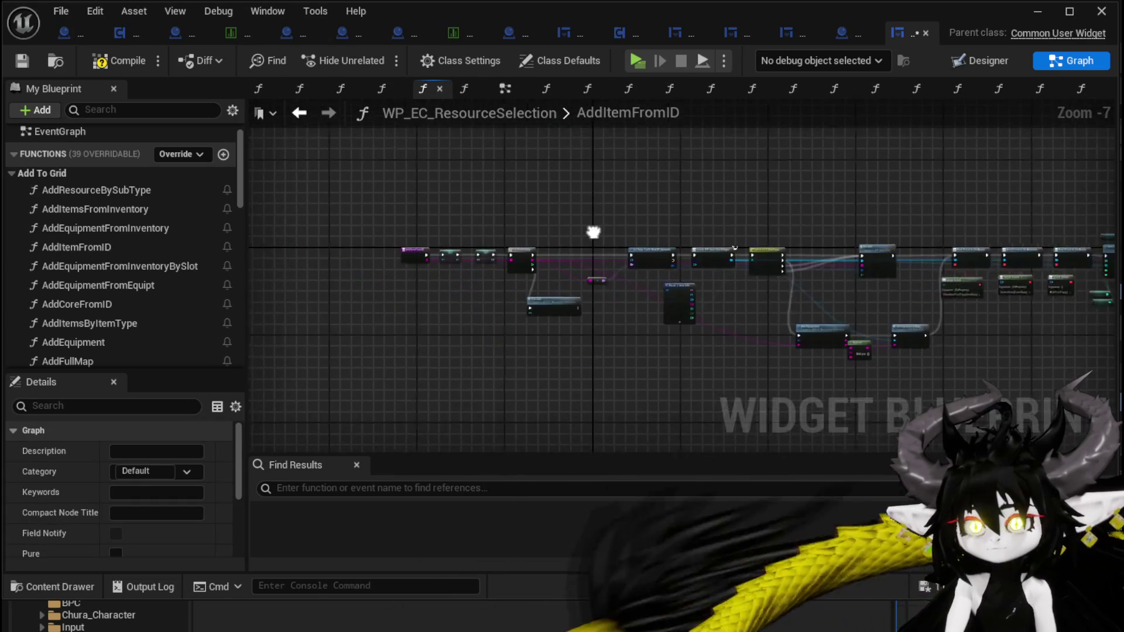